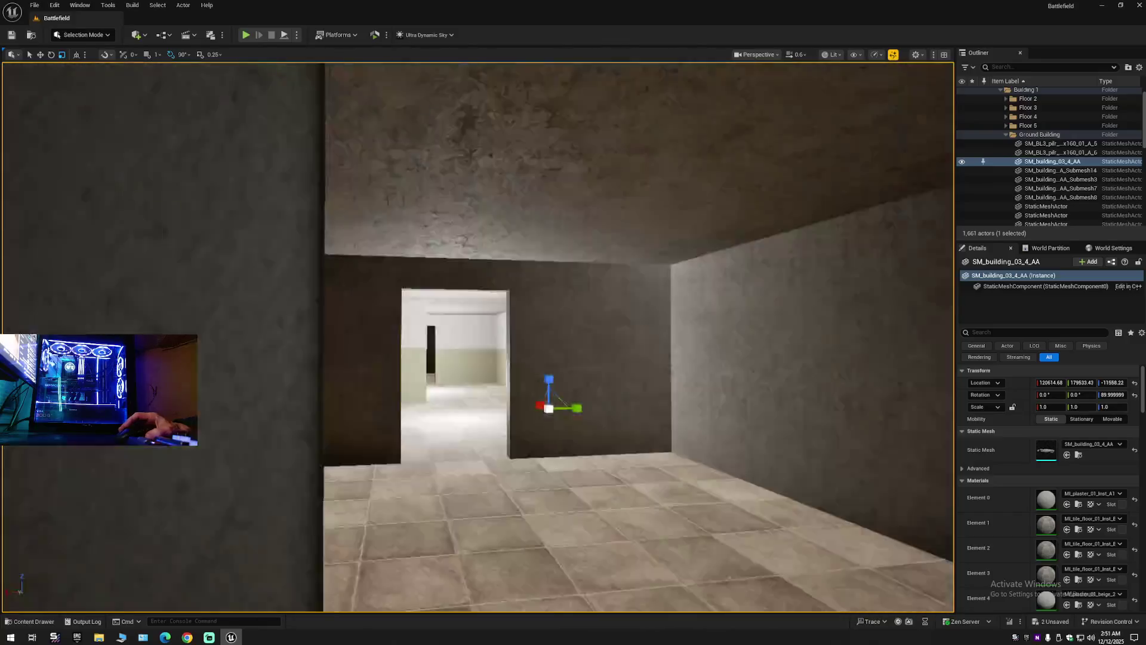
Fly through the doorways and corridor and out the window to face the building wall.
key(w)
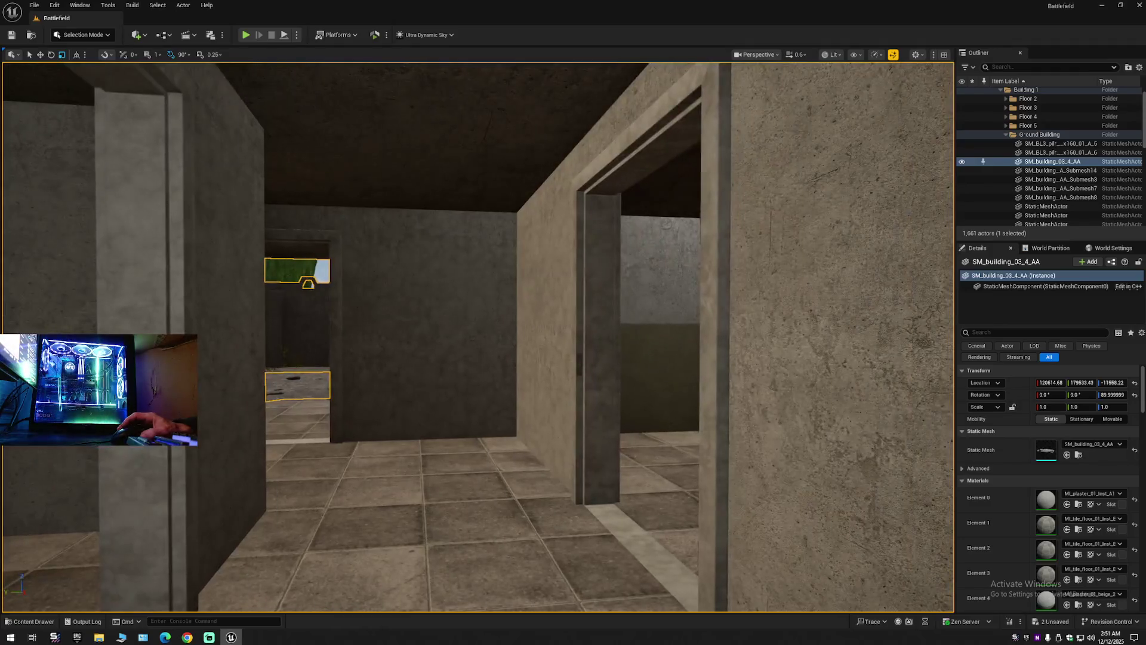
key(w)
key(w)
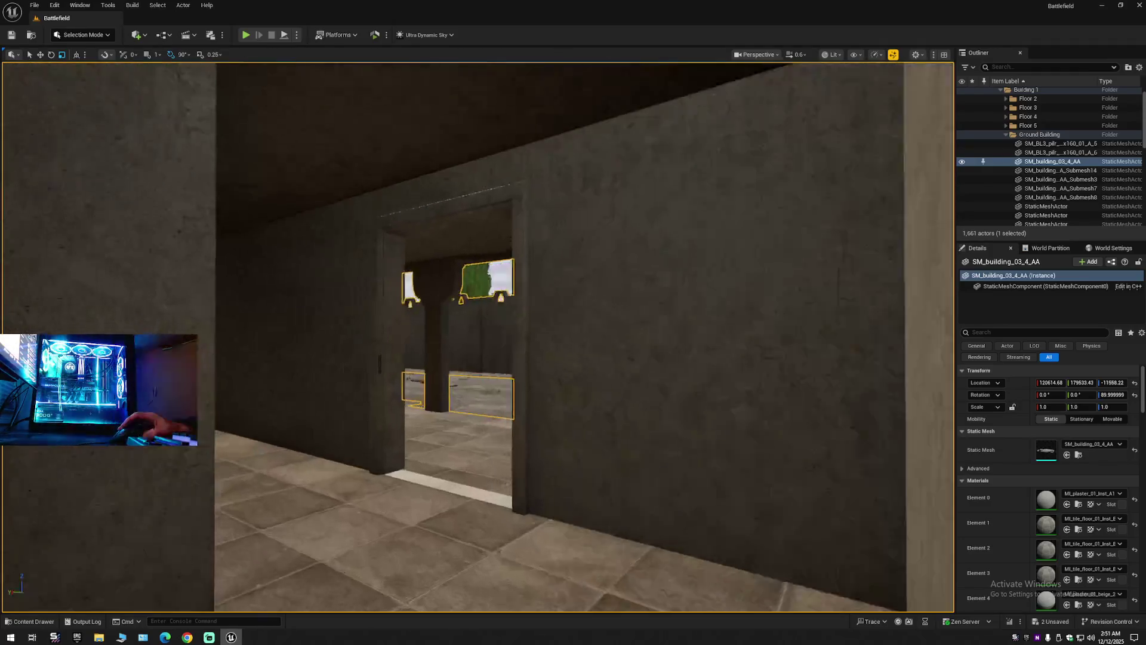
key(w)
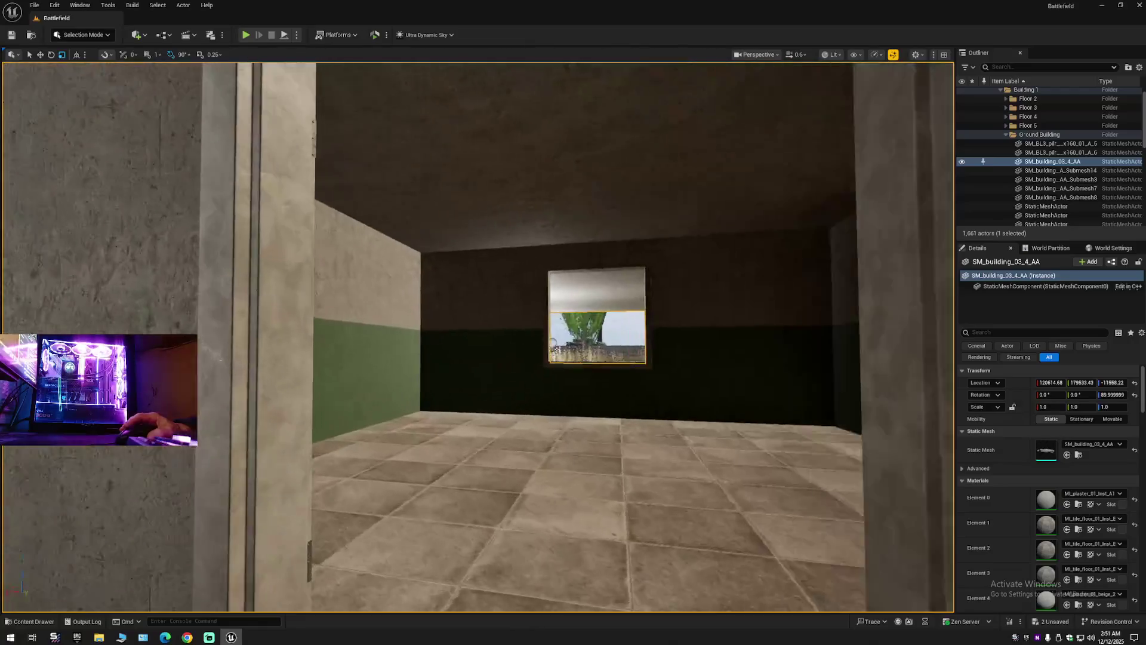
key(w)
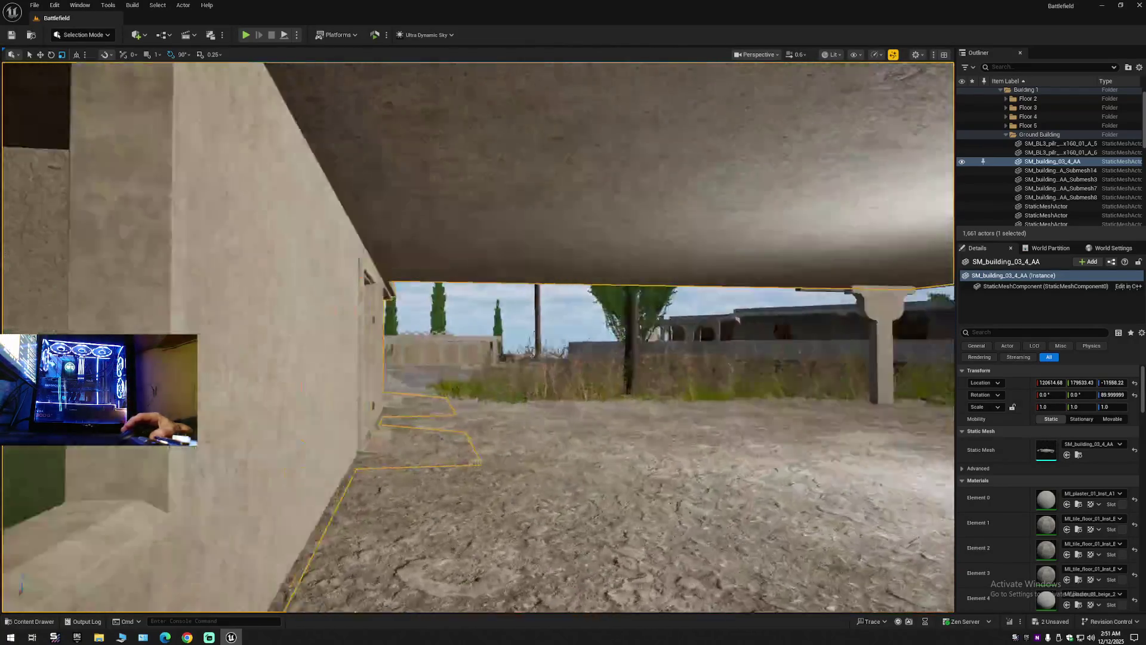
key(w)
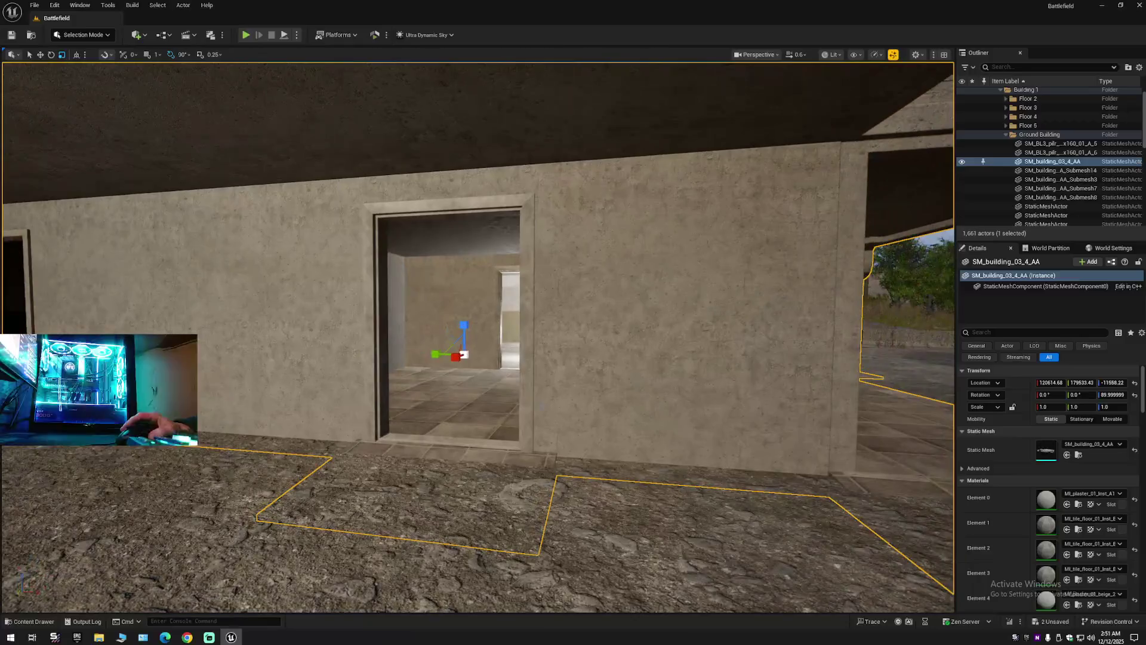
Hide the SM_building_03_4_AA building mesh to expose the door frames.
click(531, 329)
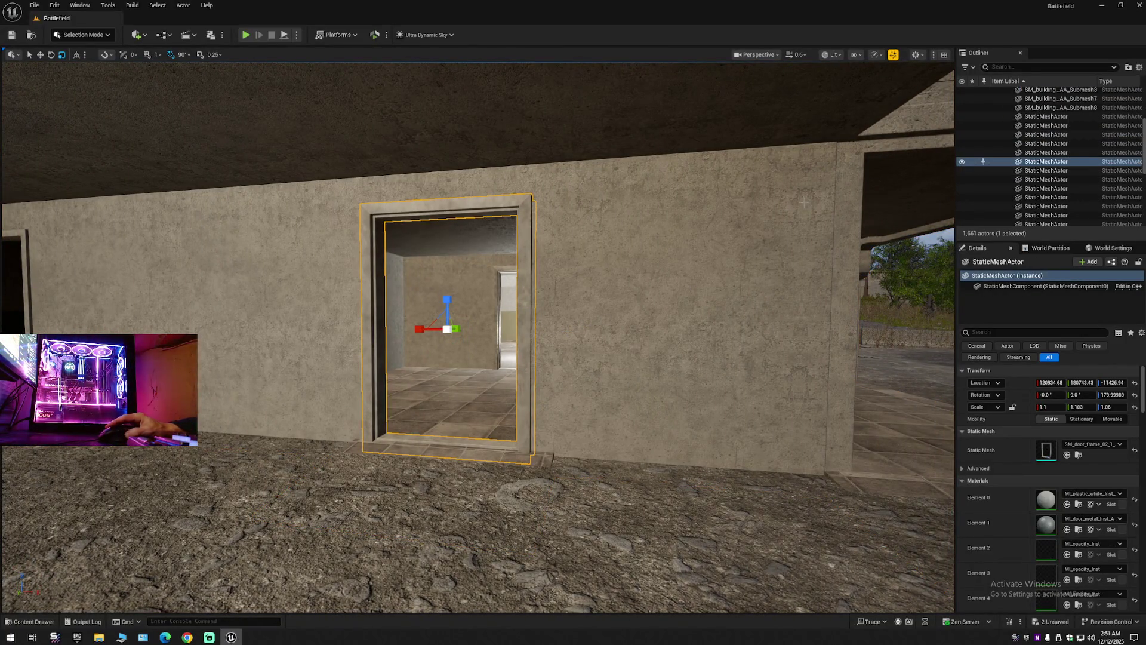
click(889, 202)
key(h)
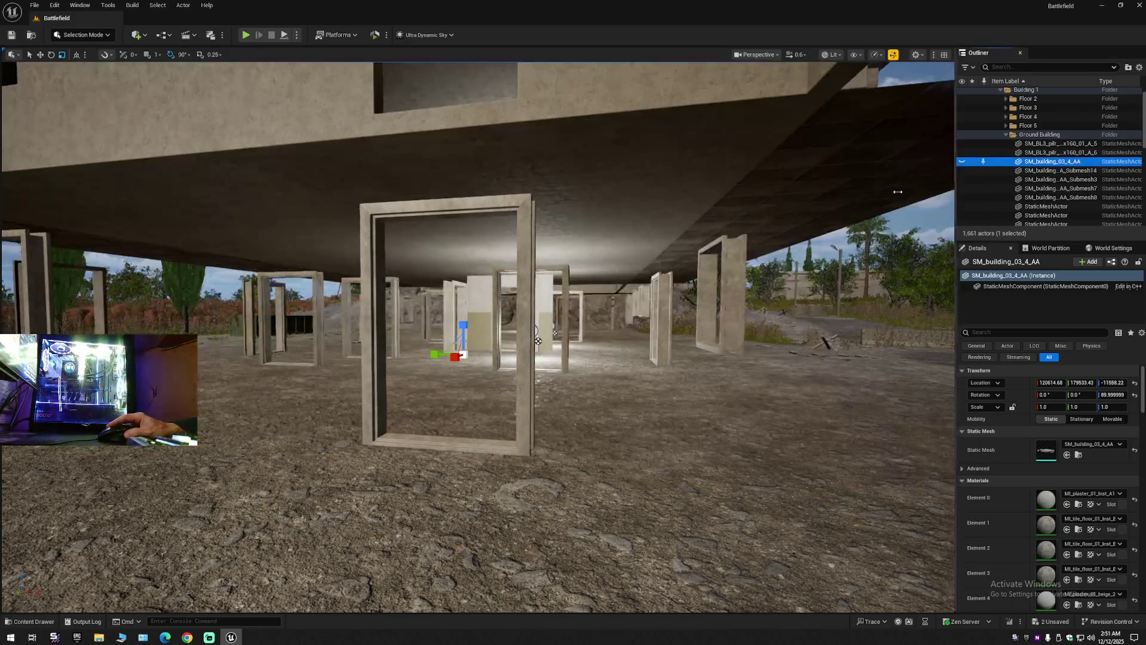
Select the pillar and door frames beneath the building and focus the view on them.
click(538, 341)
drag(537, 341, 663, 357)
ctrl+click(731, 298)
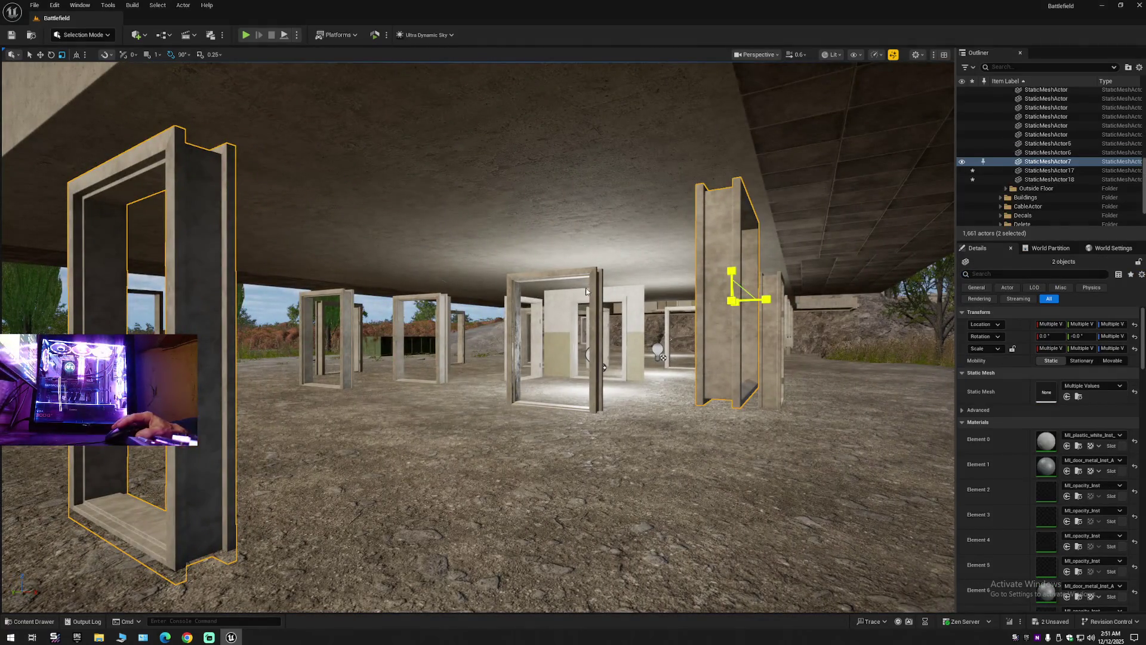
ctrl+click(590, 290)
ctrl+click(442, 300)
ctrl+click(352, 325)
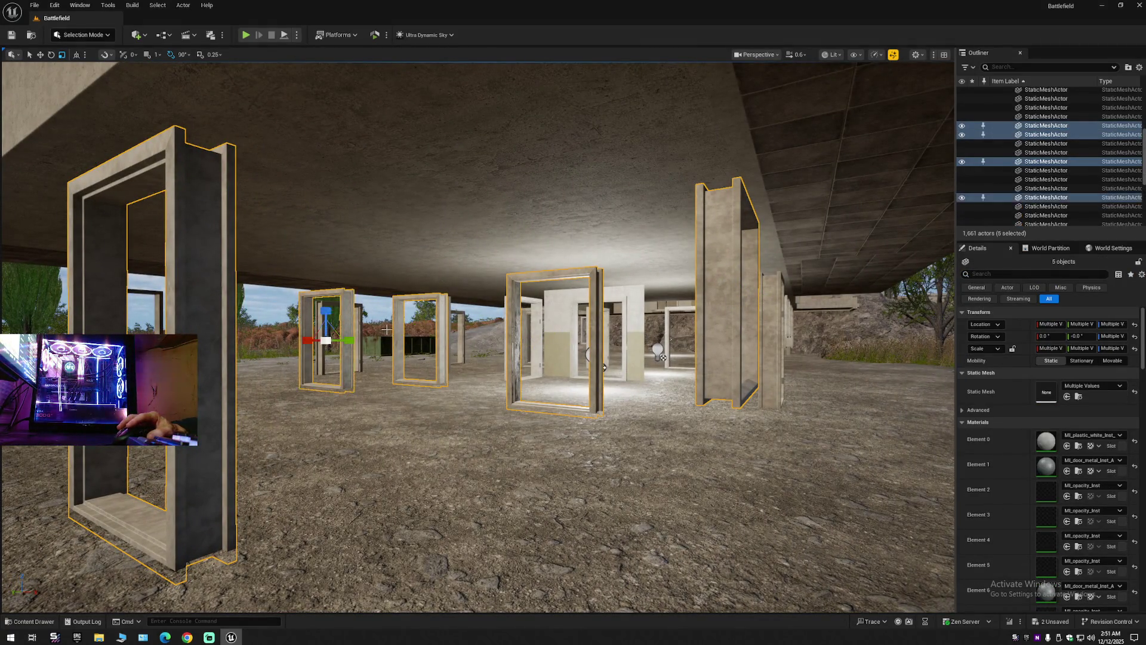
mouse_move(386, 329)
mouse_down()
mouse_move(381, 363)
mouse_move(370, 356)
mouse_up()
ctrl+click(348, 350)
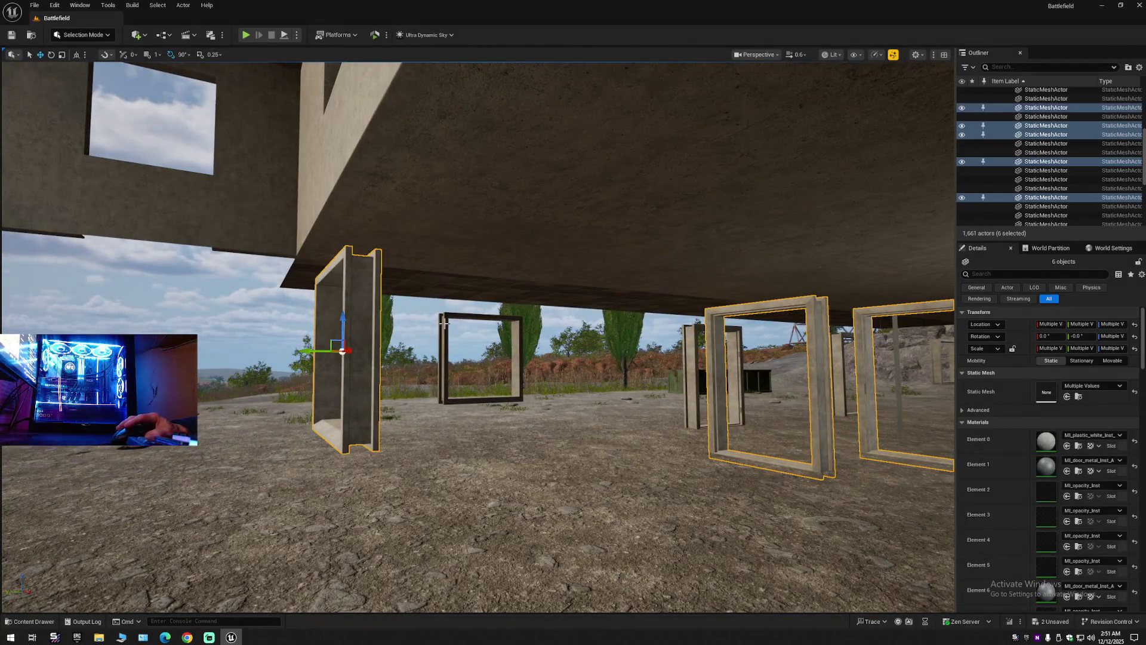
ctrl+click(448, 324)
mouse_move(484, 387)
mouse_down()
mouse_move(860, 437)
mouse_move(657, 434)
mouse_up()
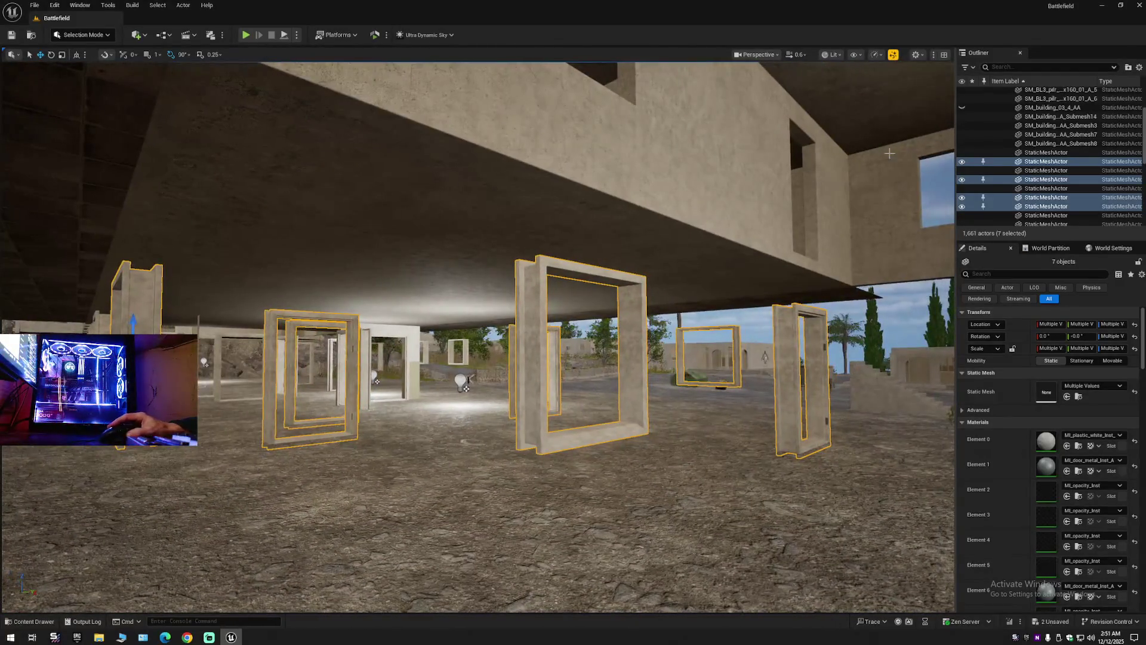
key(f)
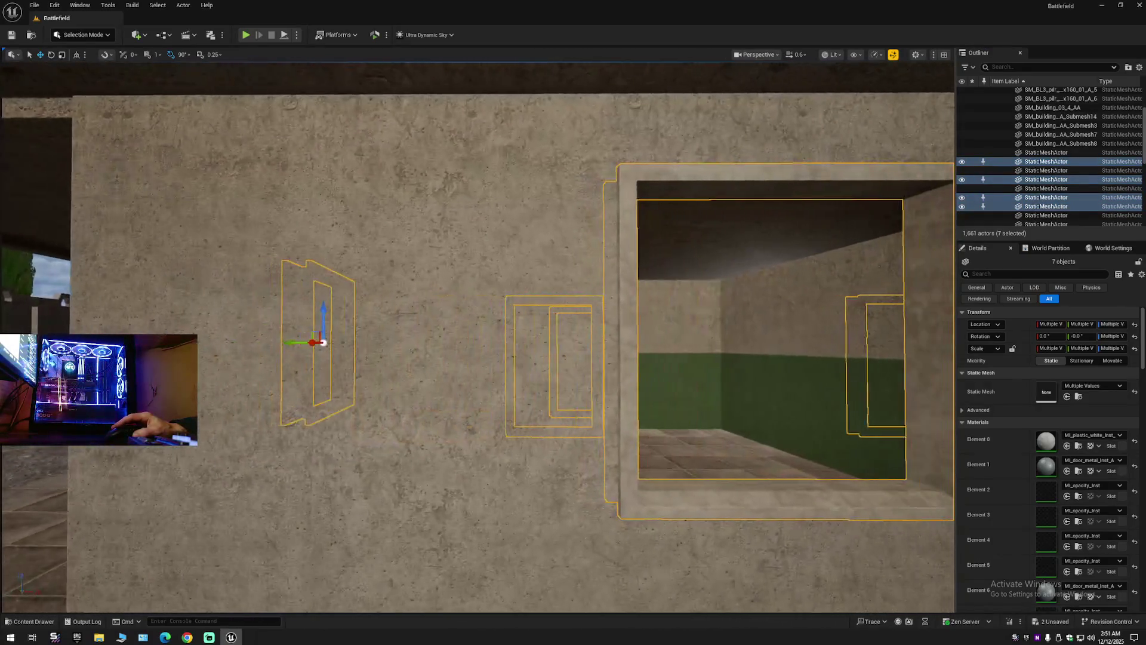
Nudge the window frame down and undo it, then hide the building mesh again.
click(810, 339)
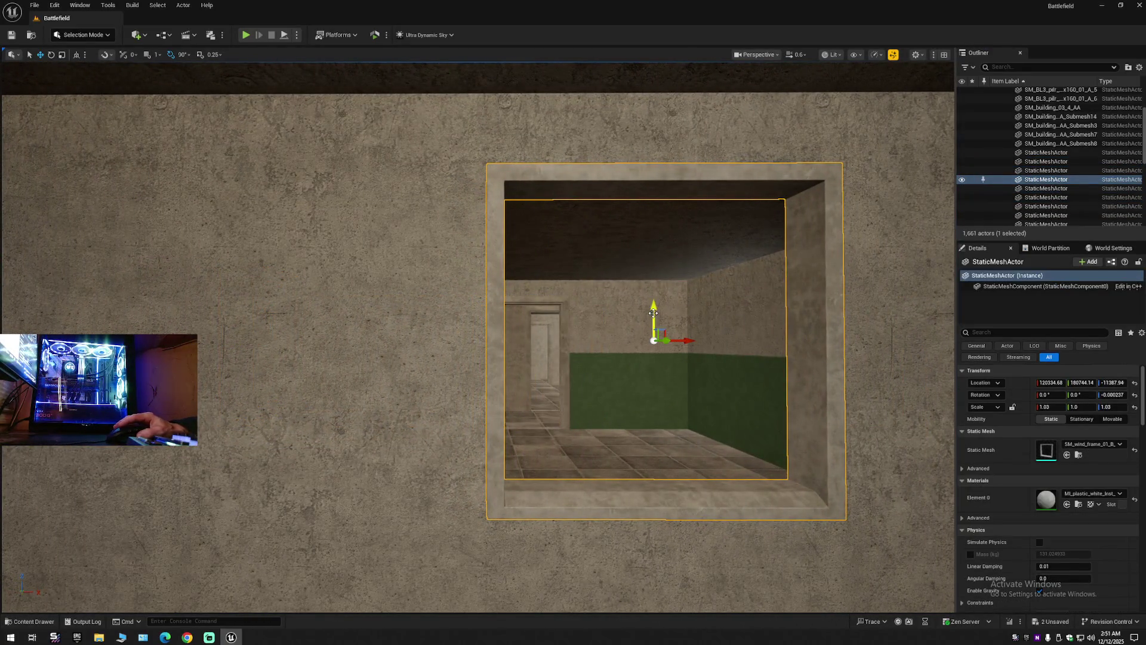
drag(654, 311, 650, 317)
key(ctrl+z)
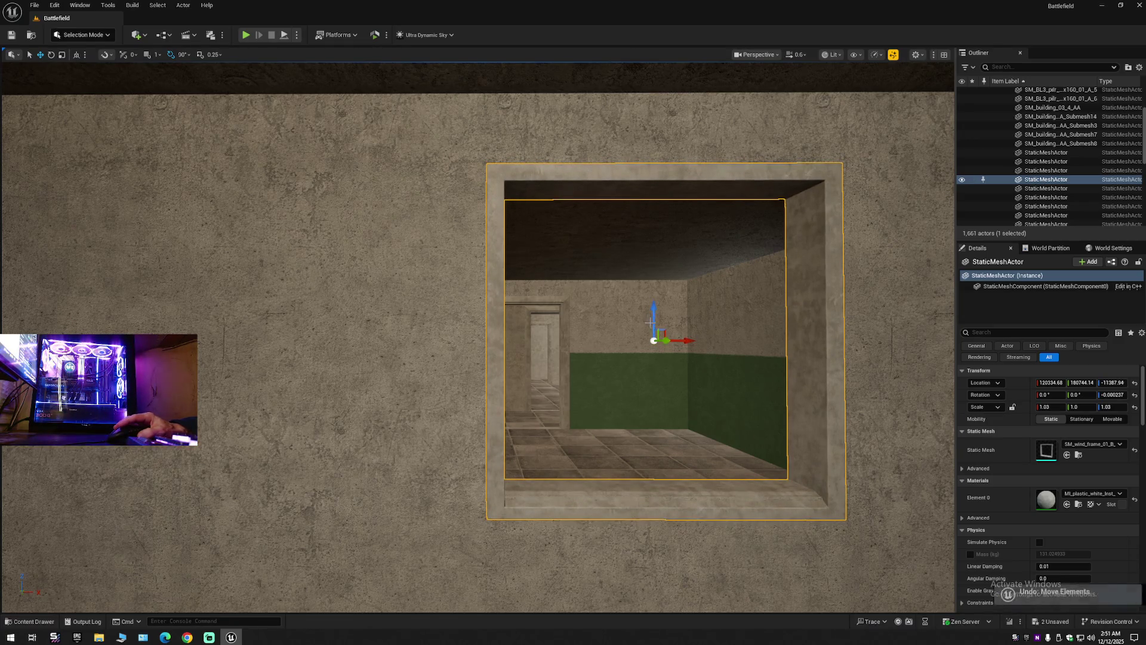
click(880, 221)
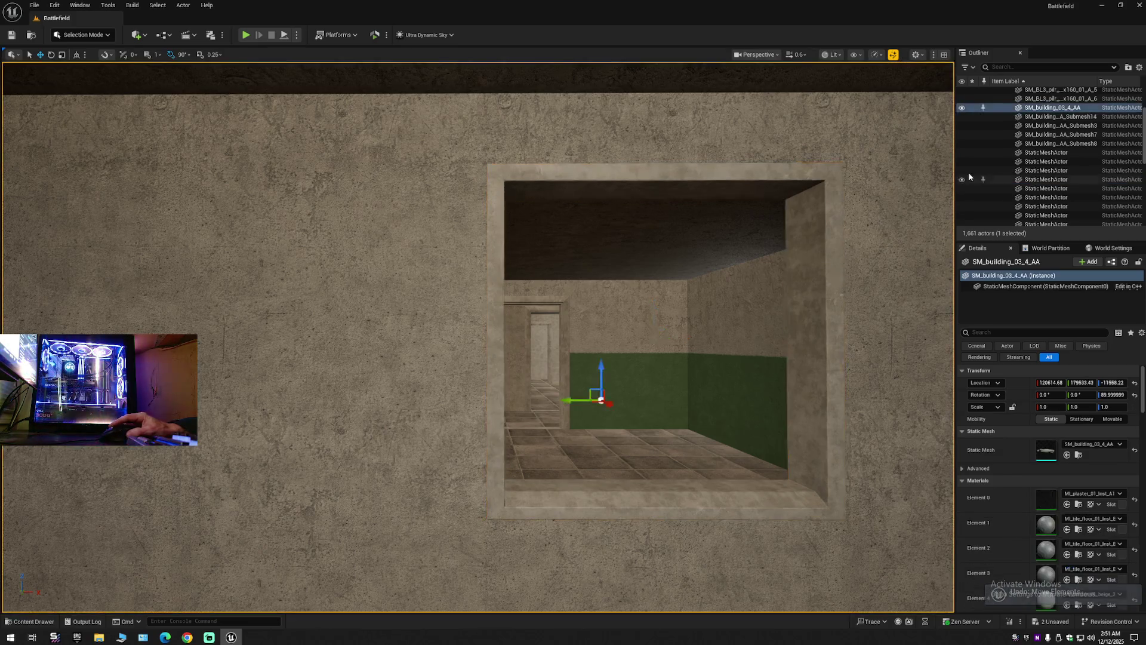
key(h)
click(820, 259)
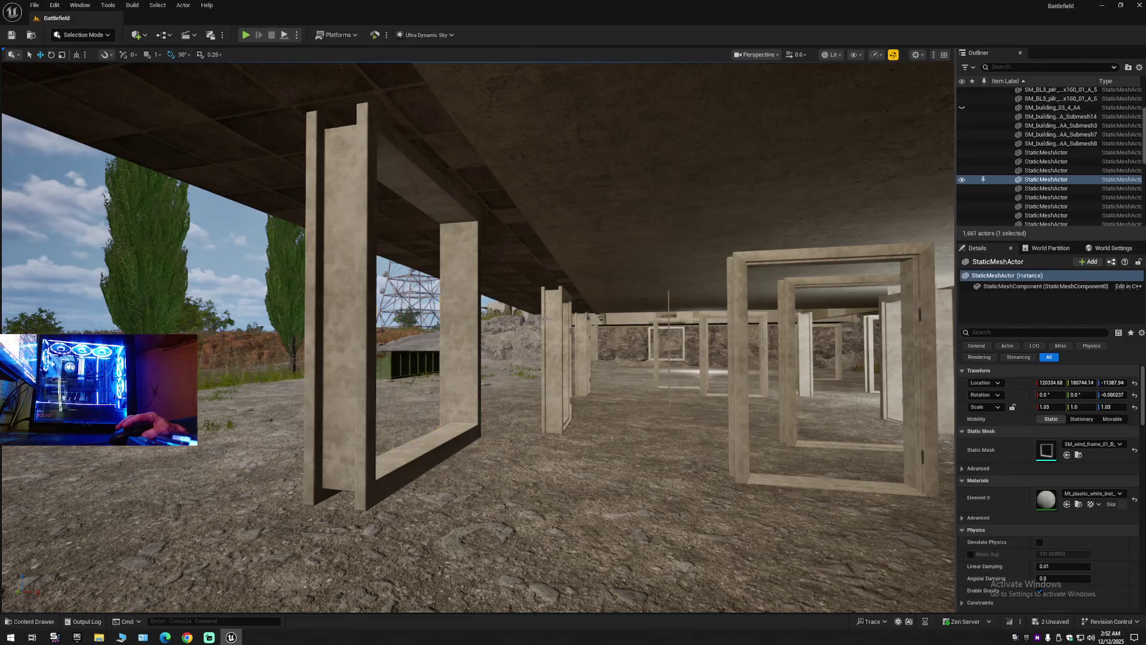
Add the left window, middle, right and pillar frames under the building to the selection.
ctrl+click(343, 268)
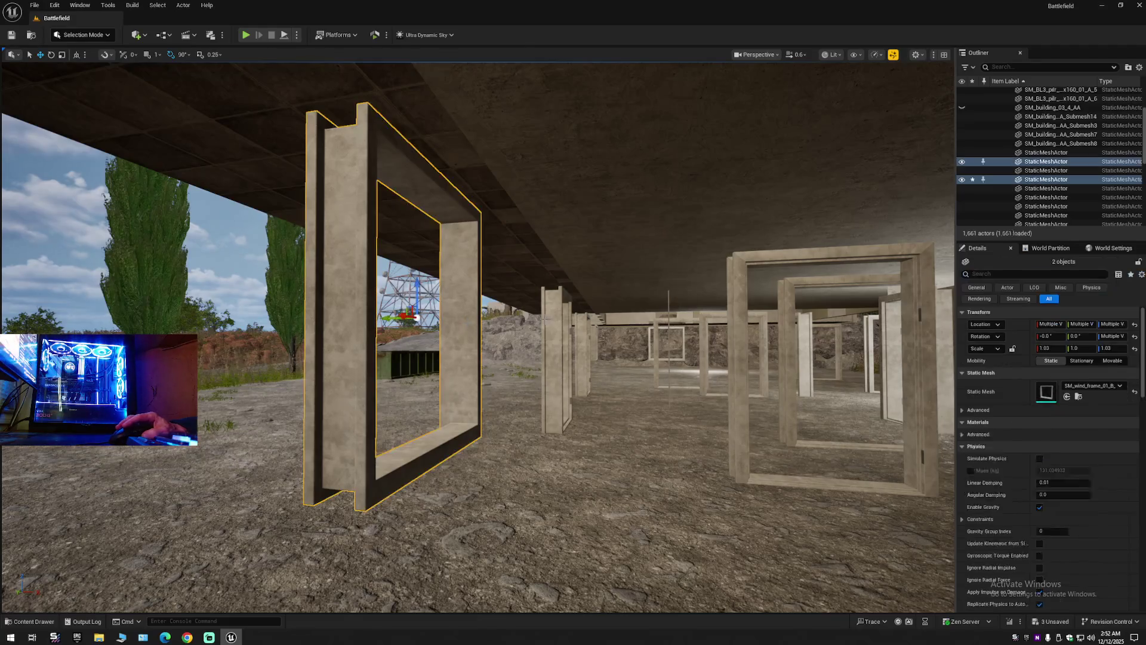
ctrl+click(556, 359)
ctrl+click(776, 282)
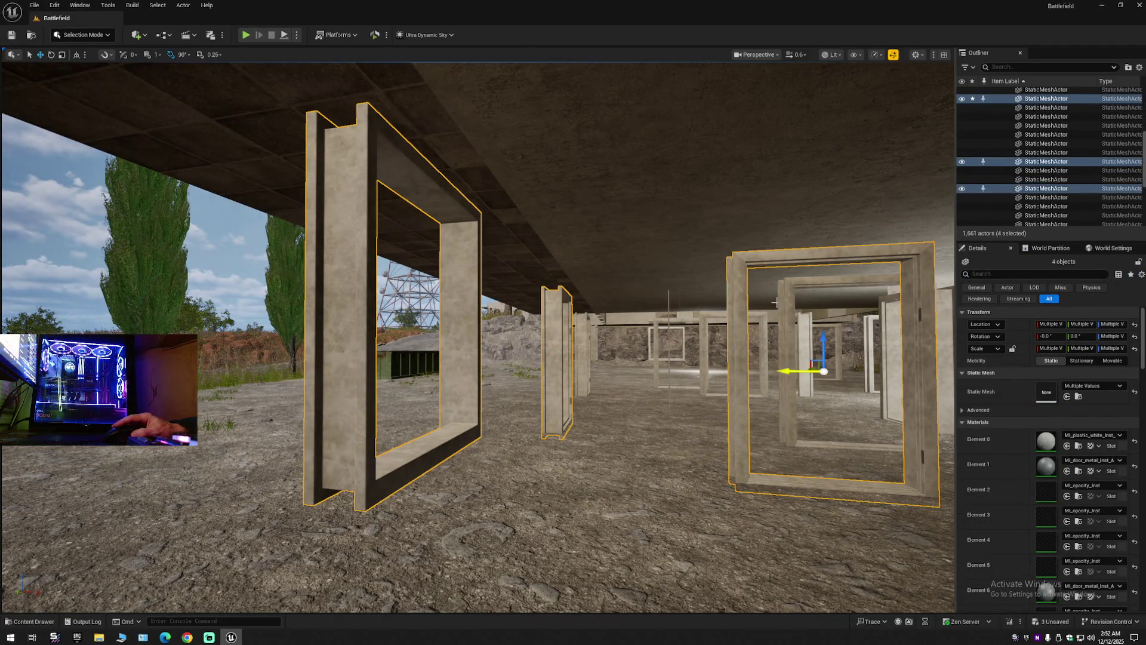
ctrl+click(782, 301)
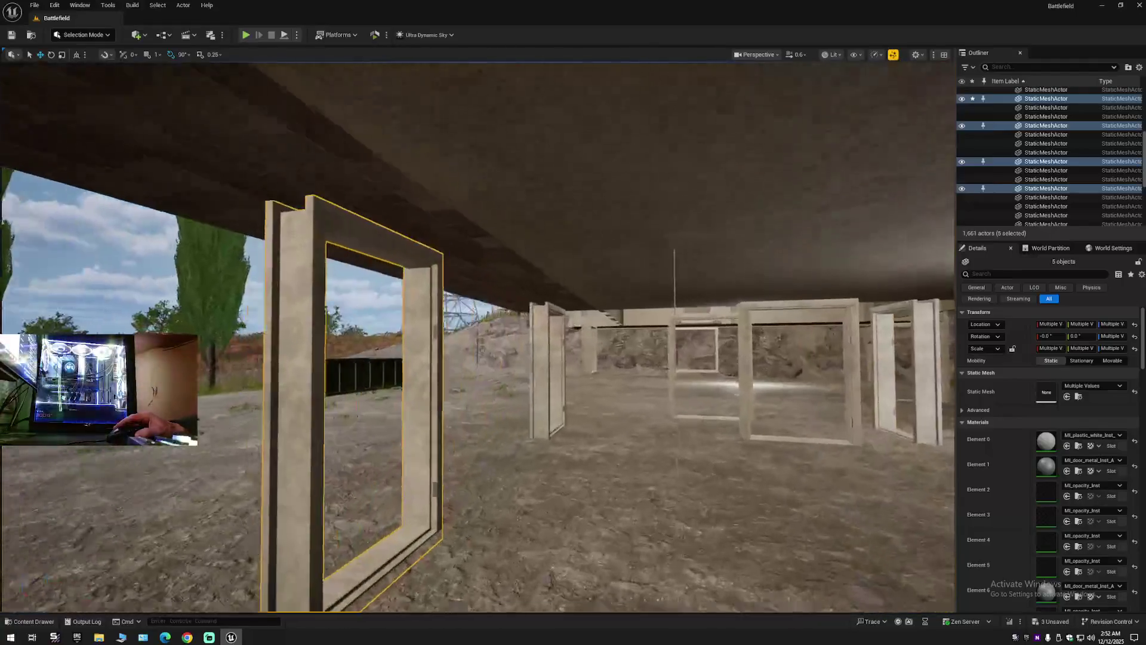
drag(759, 361, 759, 362)
ctrl+click(526, 334)
ctrl+click(573, 358)
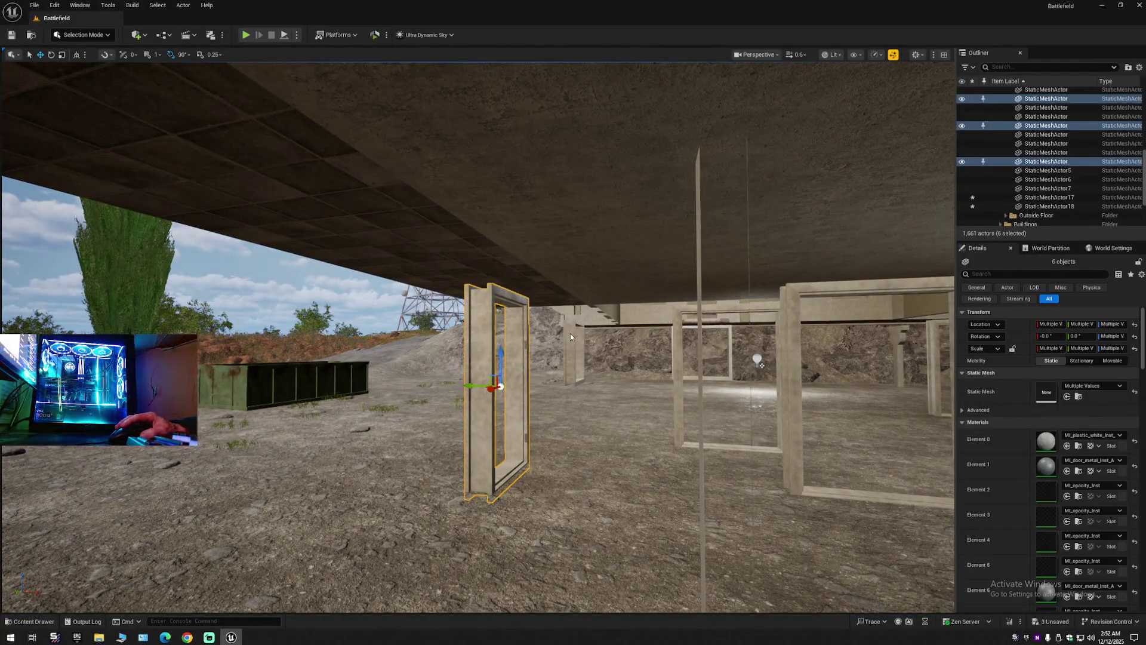
ctrl+click(675, 350)
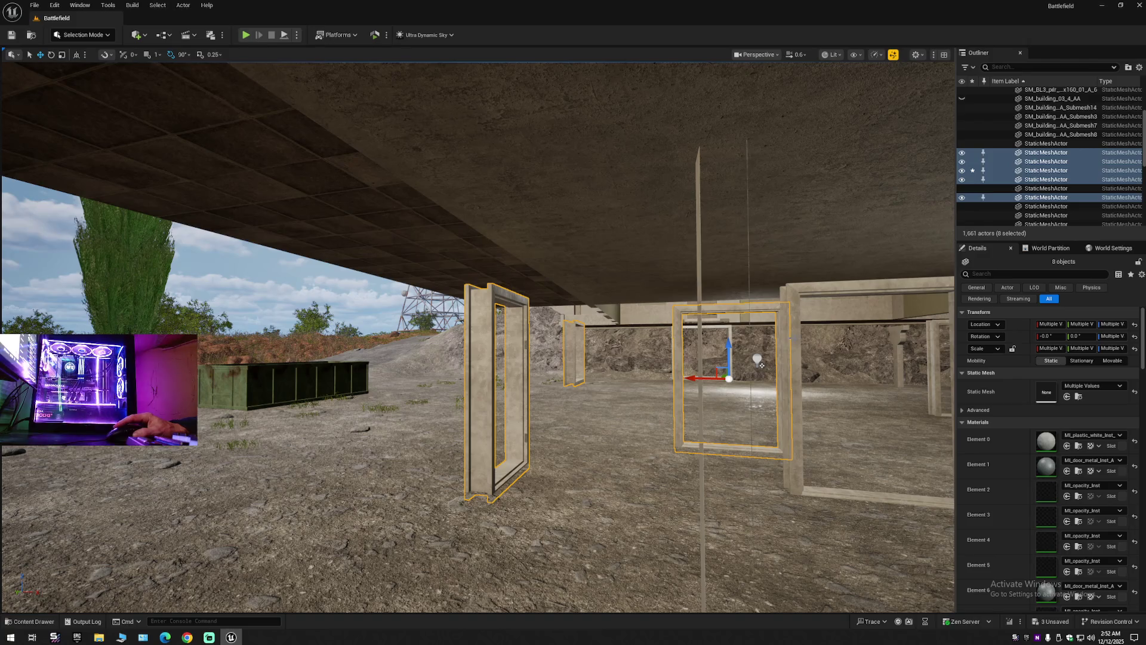
ctrl+click(681, 351)
Add the left, central and inner door frames plus the small window frame to the selection.
drag(681, 351, 681, 350)
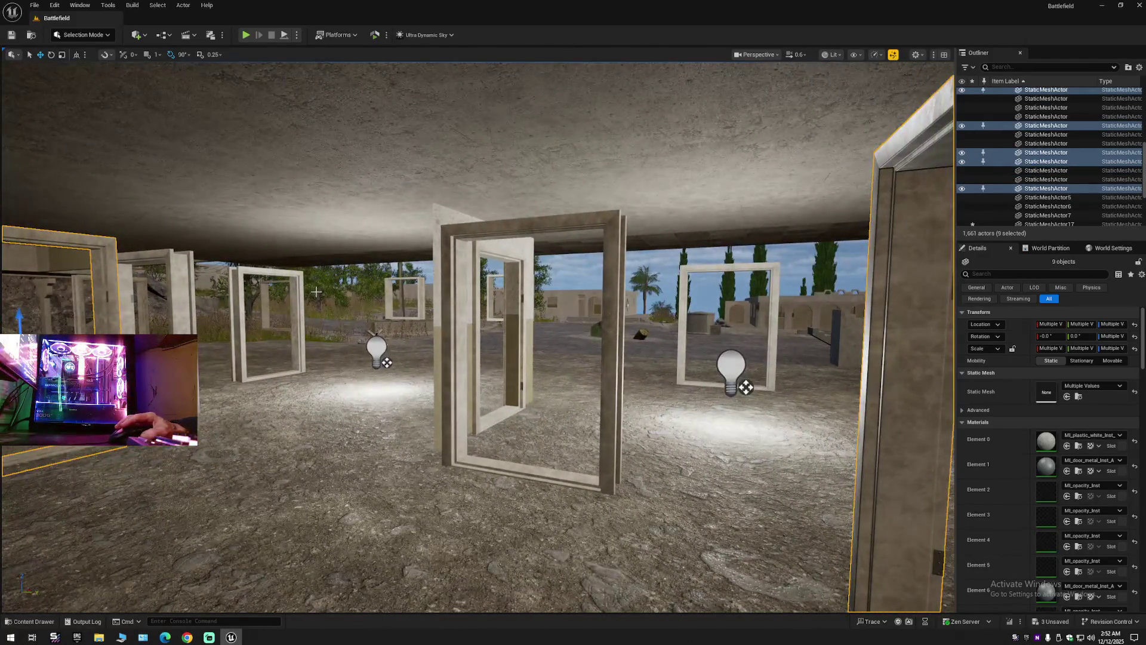
ctrl+click(292, 293)
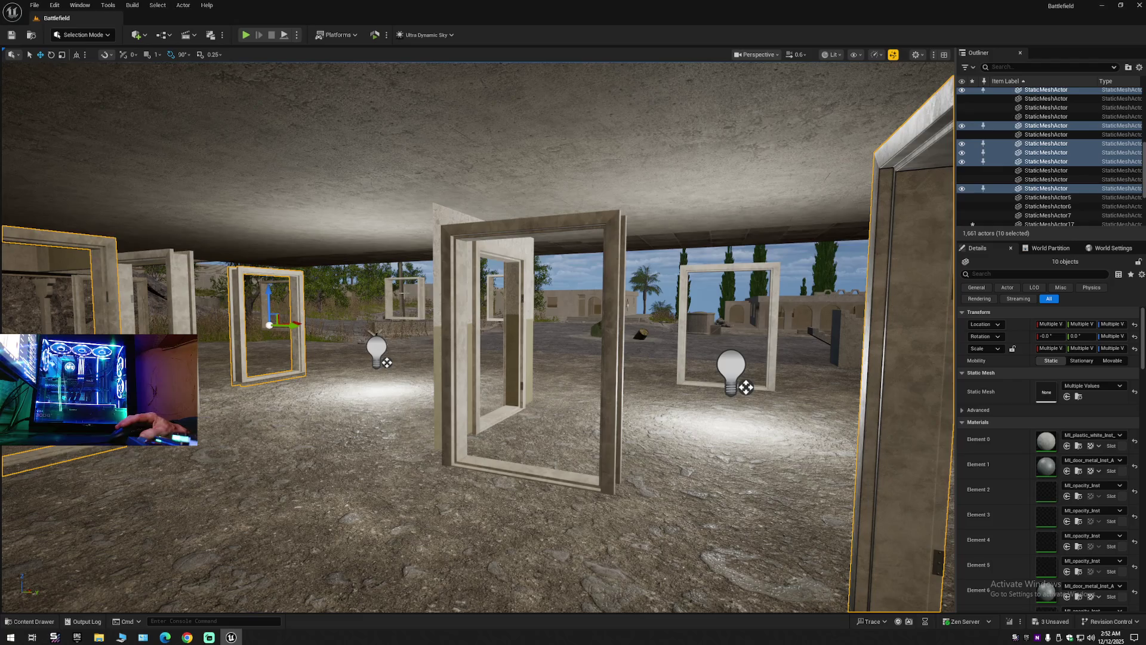
ctrl+click(421, 295)
ctrl+click(466, 292)
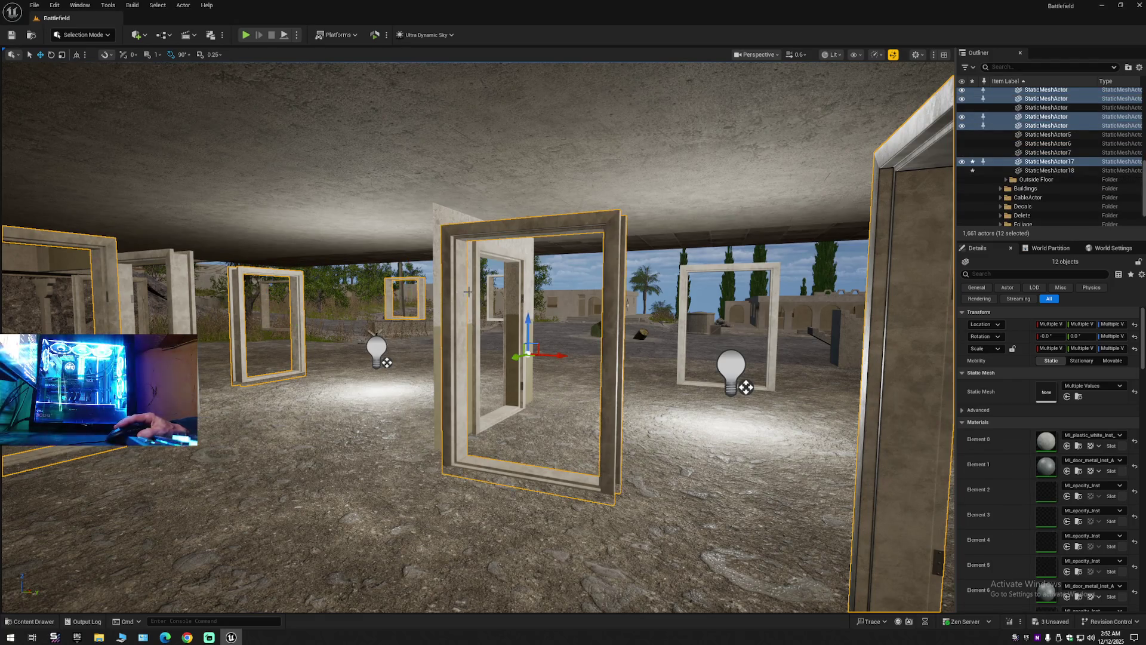
ctrl+click(477, 289)
ctrl+click(489, 289)
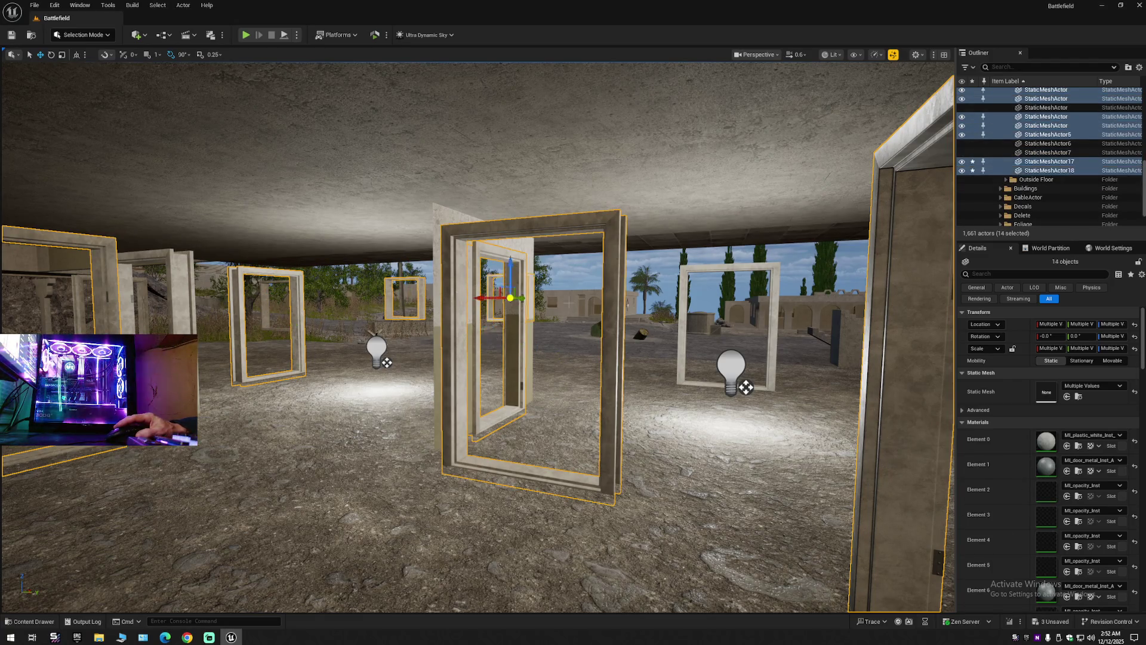
ctrl+click(668, 338)
Add more door frames and panels, then hide all selected frames via the Outliner eye icon.
scroll(667, 338, up, 10)
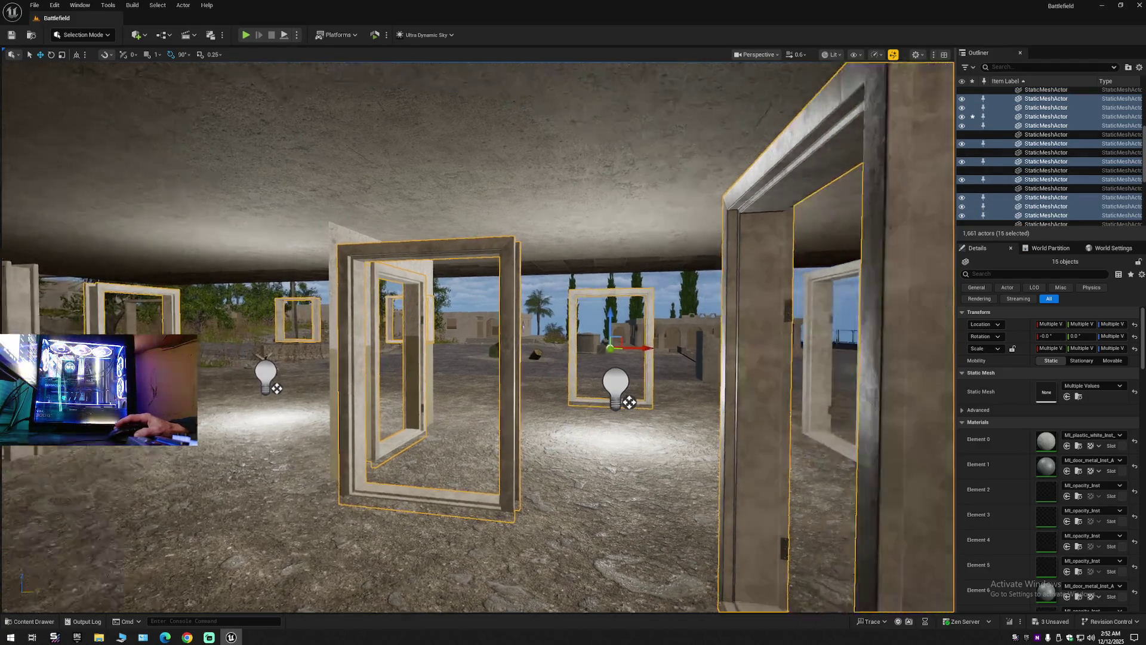
scroll(477, 334, up, 1)
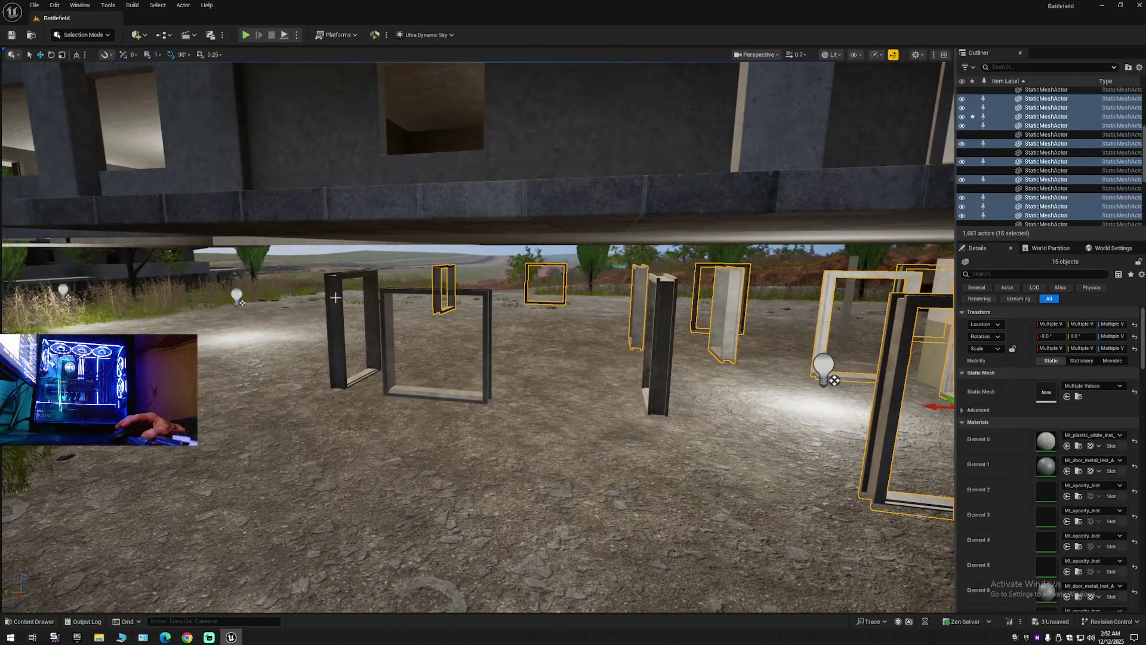
ctrl+click(370, 303)
ctrl+click(386, 302)
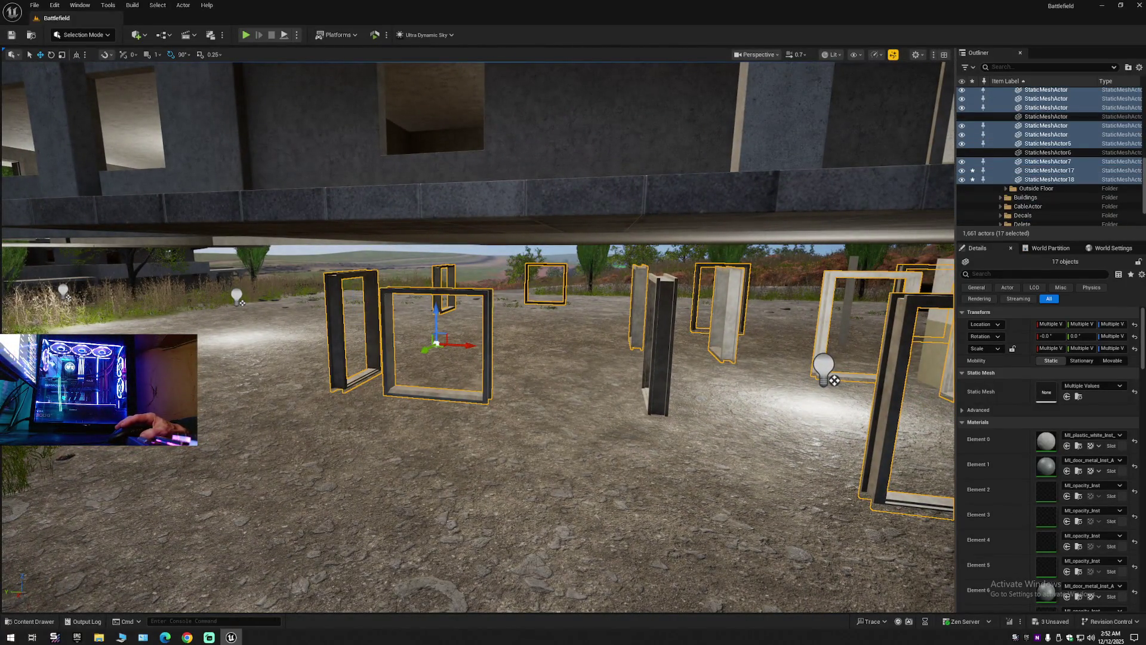
ctrl+click(661, 314)
mouse_move(687, 339)
mouse_down()
mouse_move(675, 394)
mouse_move(692, 388)
mouse_move(705, 358)
mouse_move(621, 358)
mouse_up()
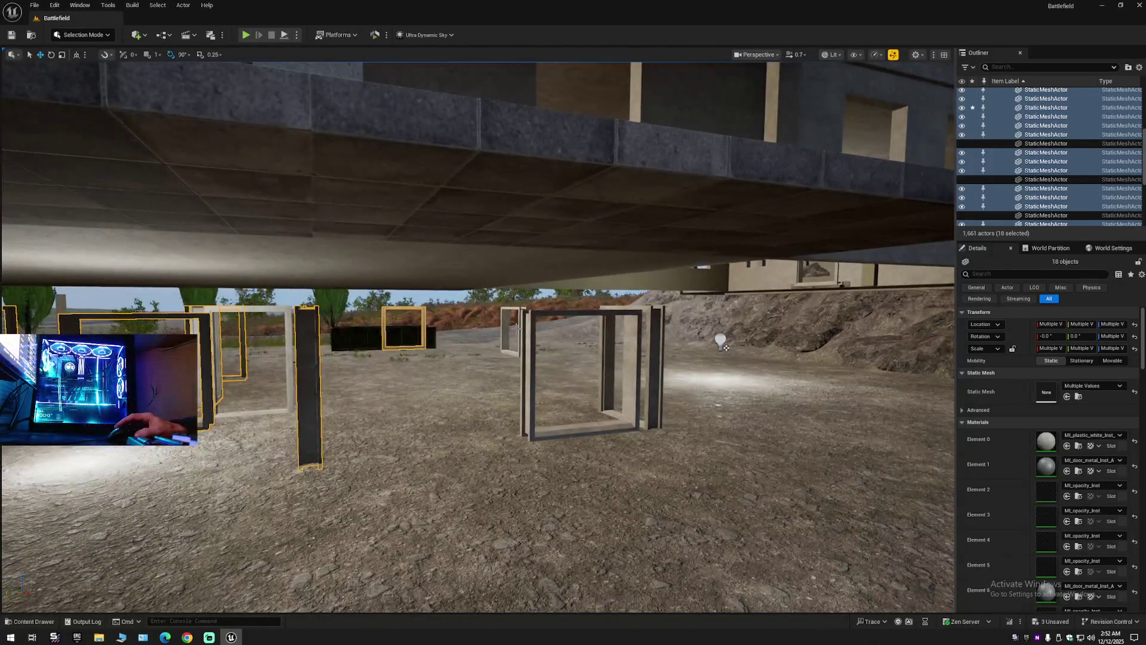
ctrl+click(506, 315)
ctrl+click(533, 334)
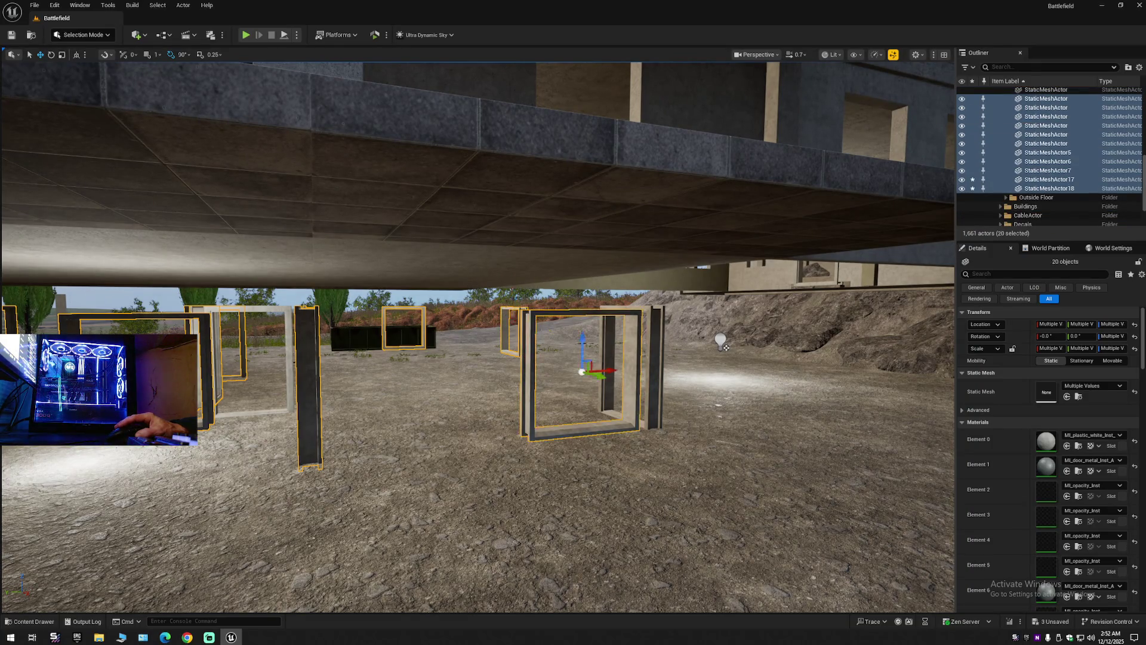
ctrl+click(604, 363)
drag(604, 363, 603, 442)
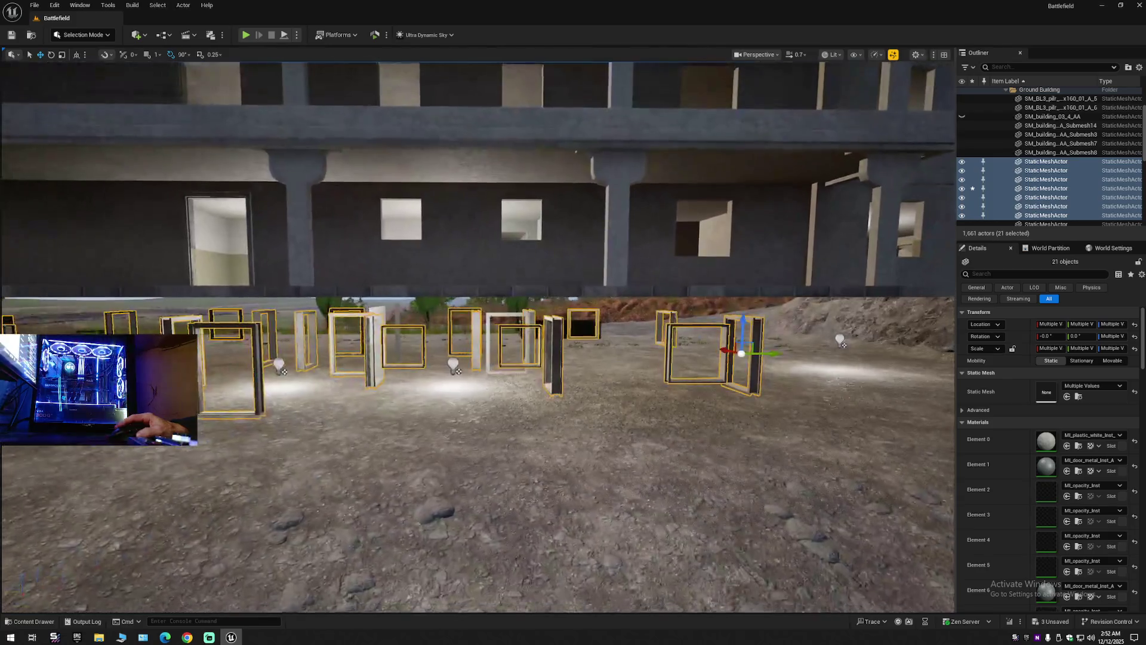
click(963, 162)
Fly beneath the overhang and select two more remaining door frames.
drag(597, 358, 597, 293)
mouse_move(644, 358)
mouse_down()
mouse_move(645, 330)
mouse_move(610, 348)
mouse_move(591, 412)
mouse_up()
ctrl+click(619, 350)
ctrl+click(598, 349)
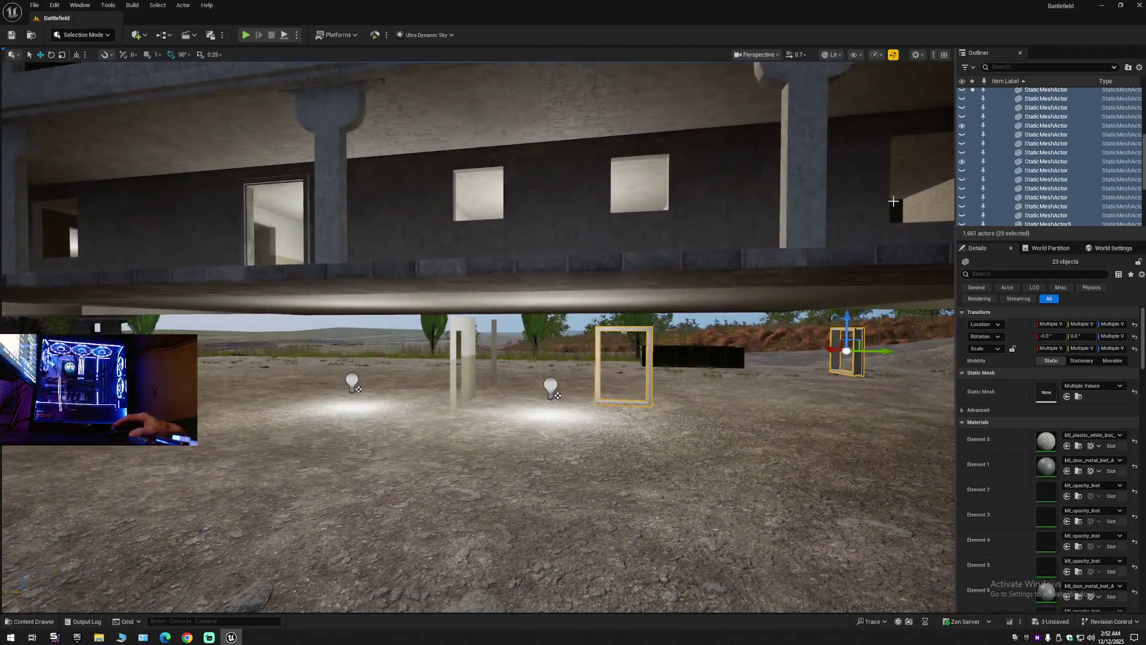
Hide the two remaining frames, inspect the empty ground floor, then hide SM_building_03_4_AAA.
click(962, 162)
drag(865, 221, 848, 233)
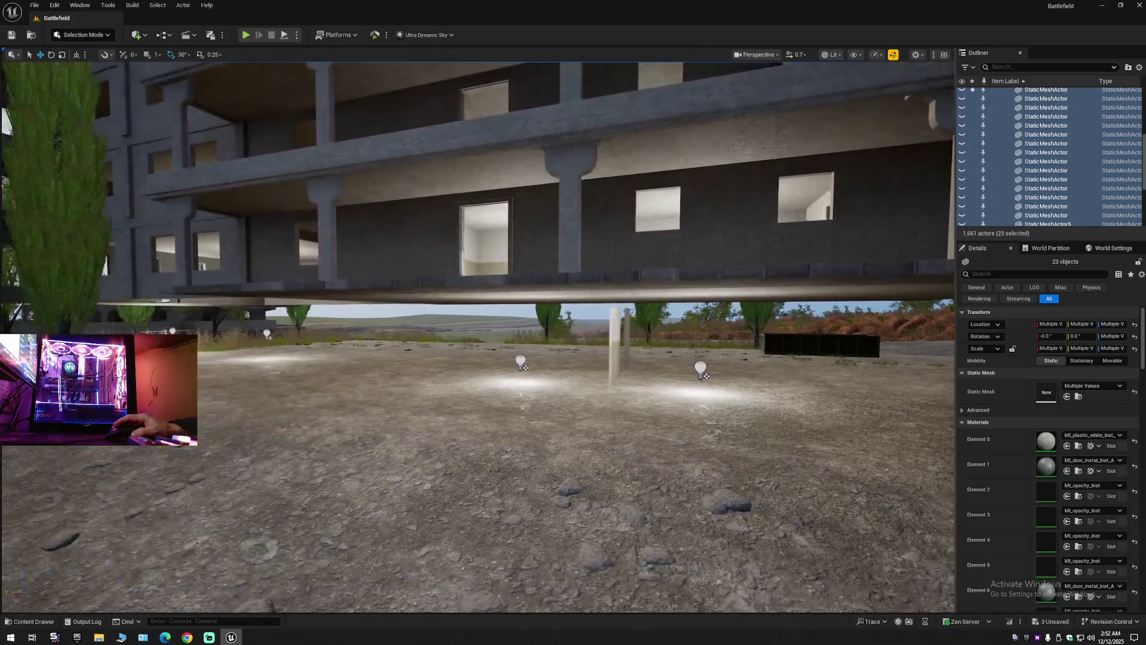
key(w)
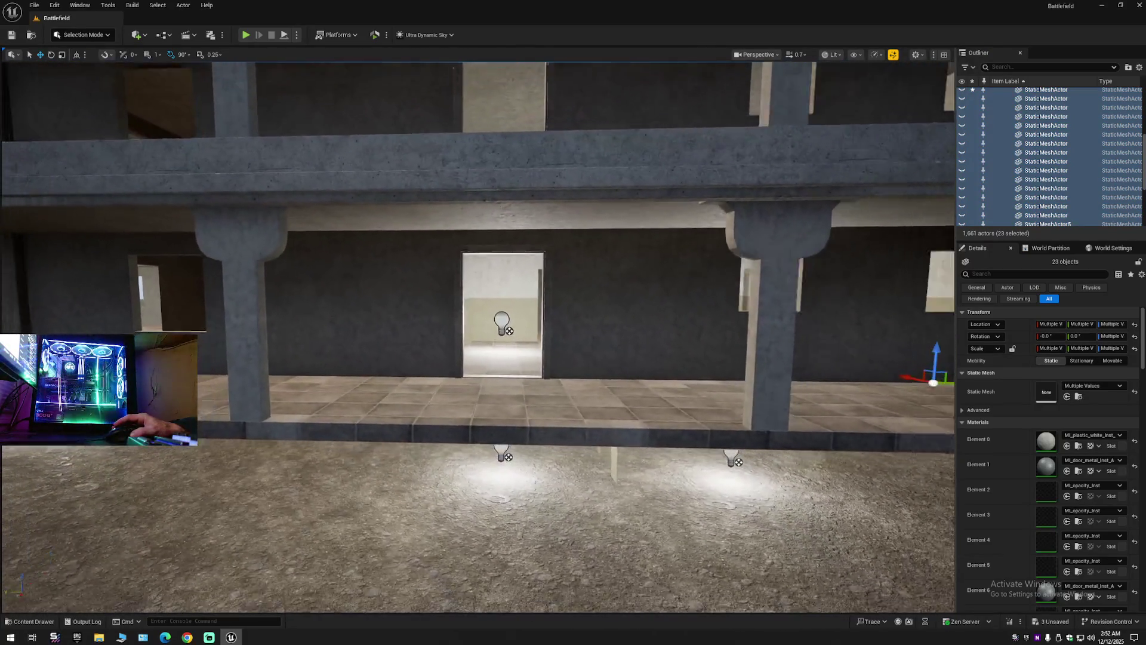
key(s)
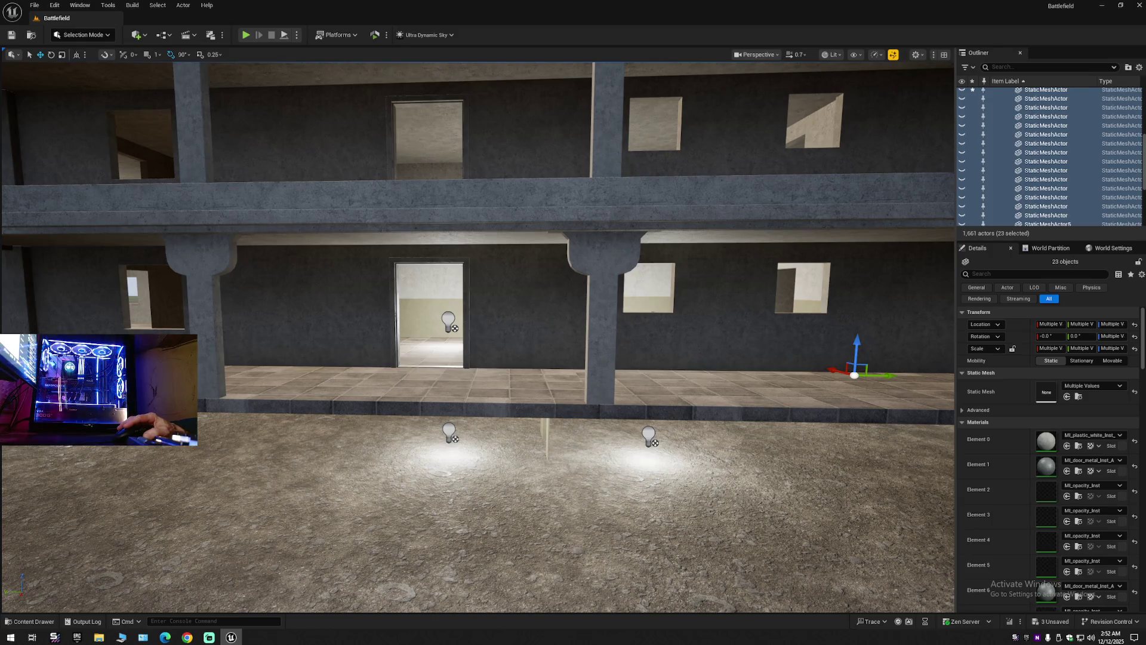
click(653, 270)
click(962, 118)
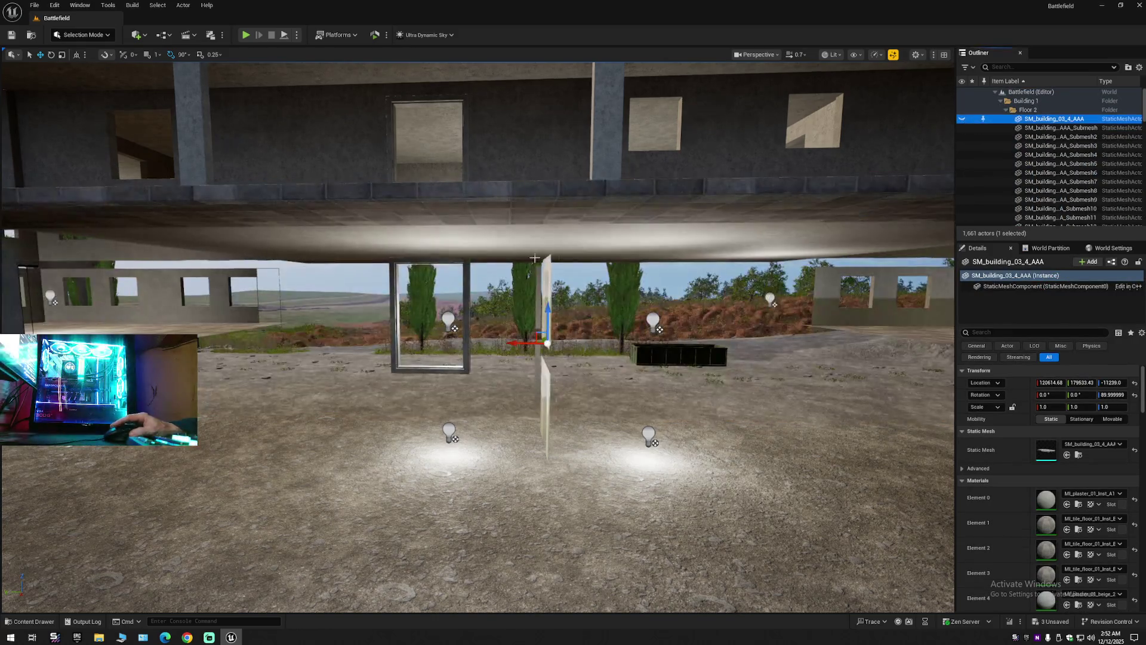
Focus on door frame StaticMeshActor2, fly up to the upper floors, and select a floor slab.
click(468, 280)
key(f)
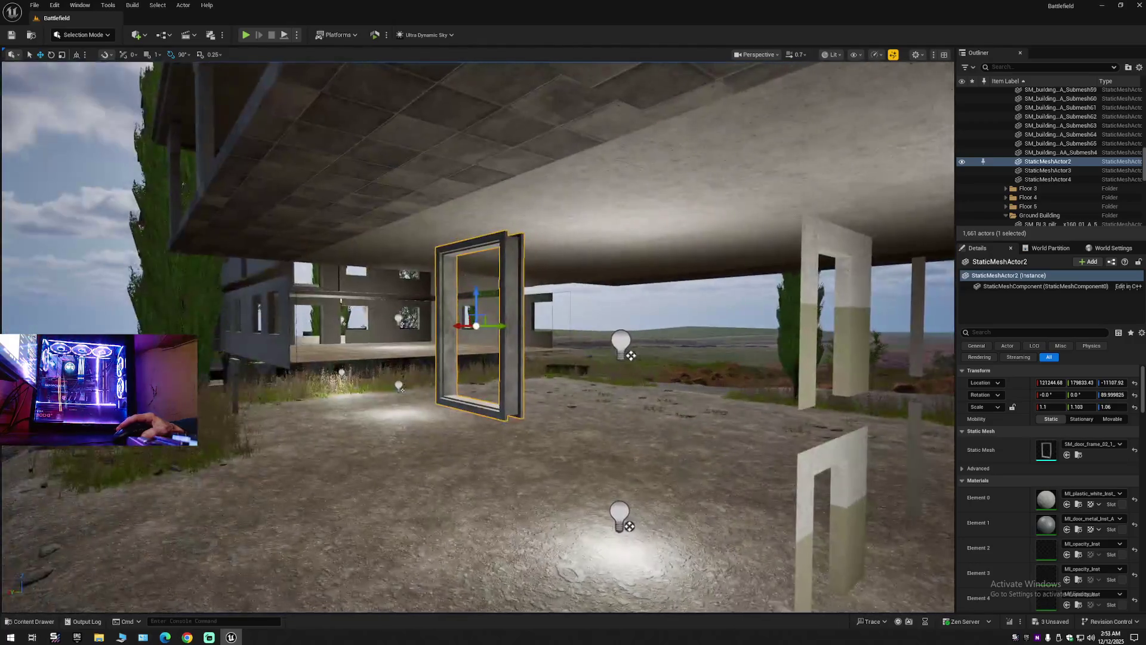
mouse_move(478, 334)
mouse_down()
mouse_move(418, 335)
mouse_move(478, 346)
mouse_move(471, 299)
mouse_move(468, 311)
mouse_up()
drag(637, 447, 636, 448)
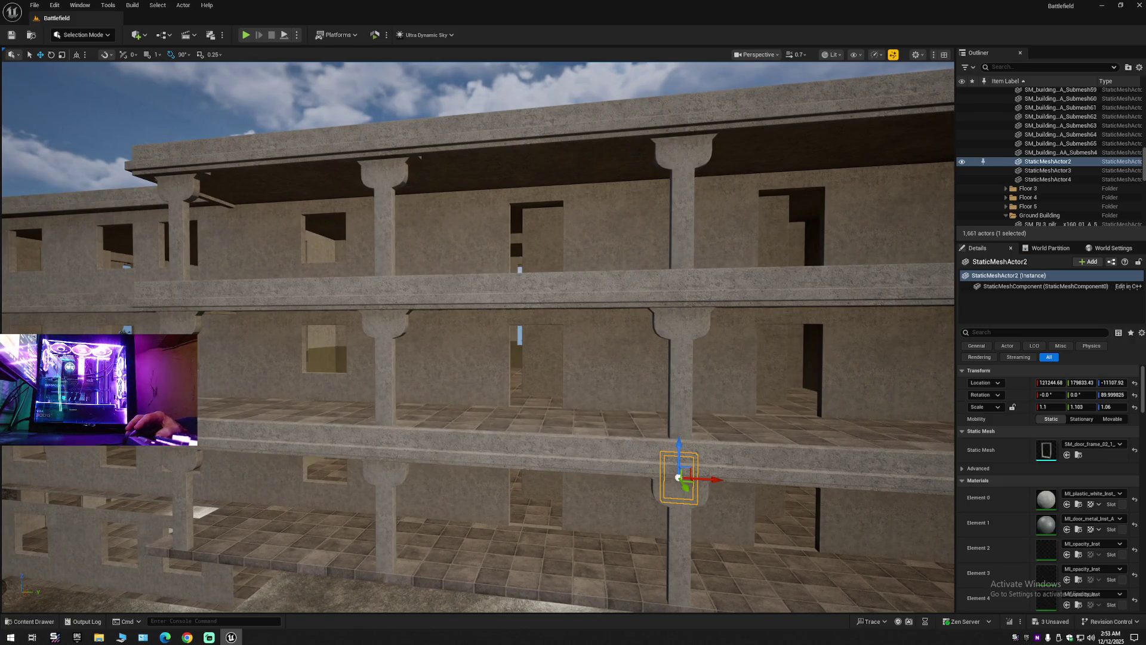
ctrl+click(478, 281)
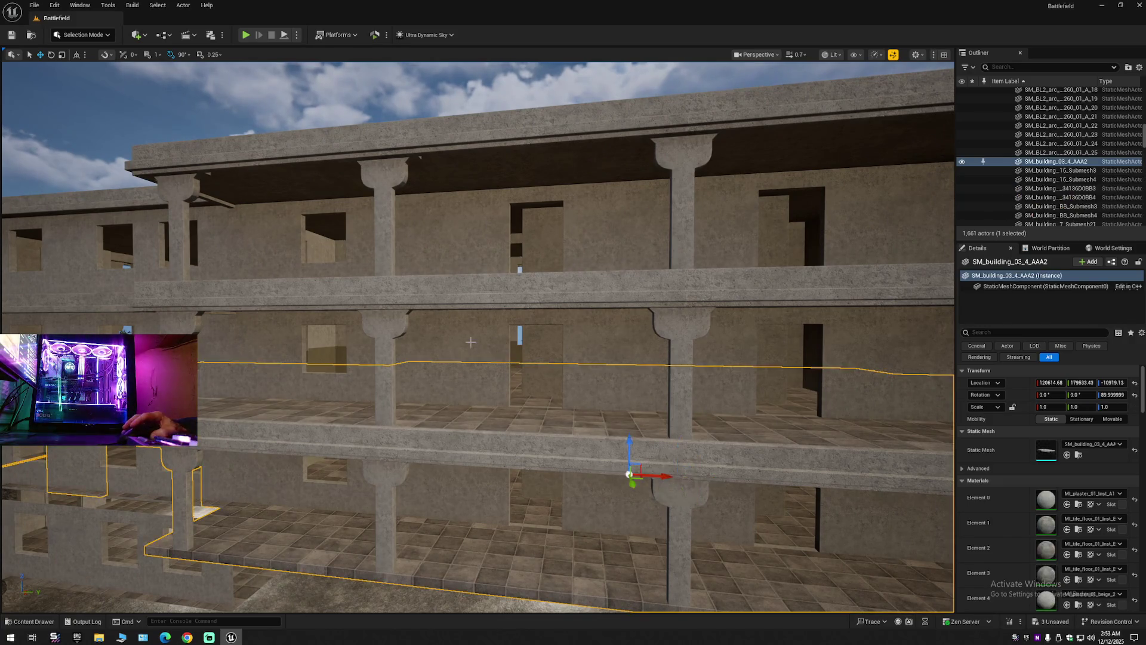
Hide the selected building meshes and fly around to view the surroundings.
click(962, 161)
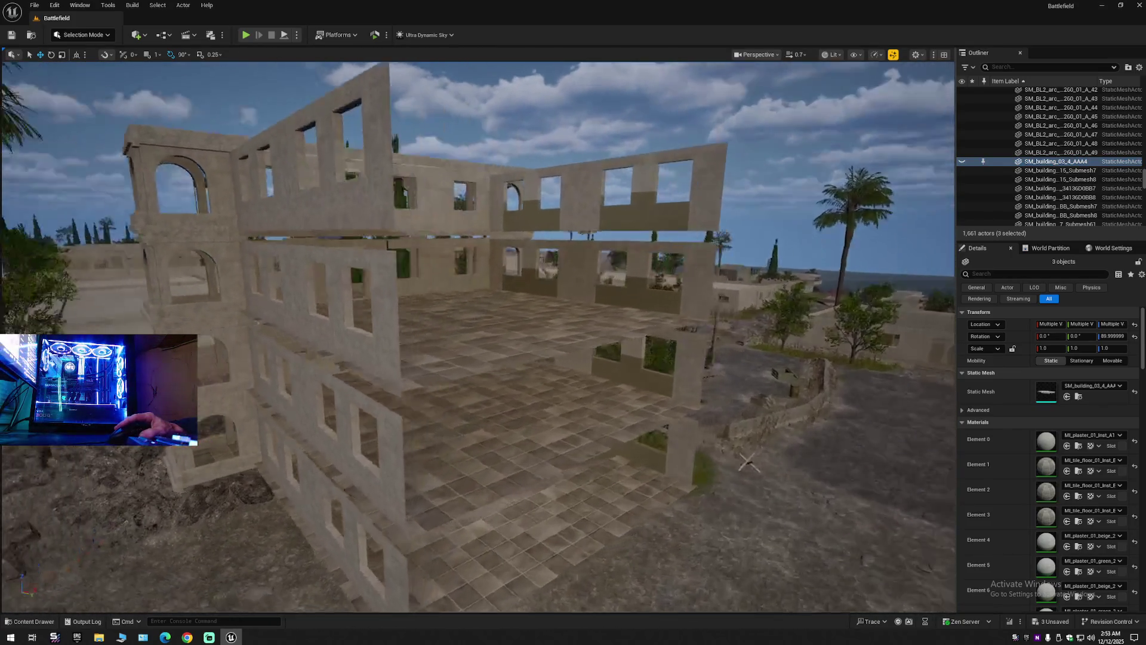
key(w)
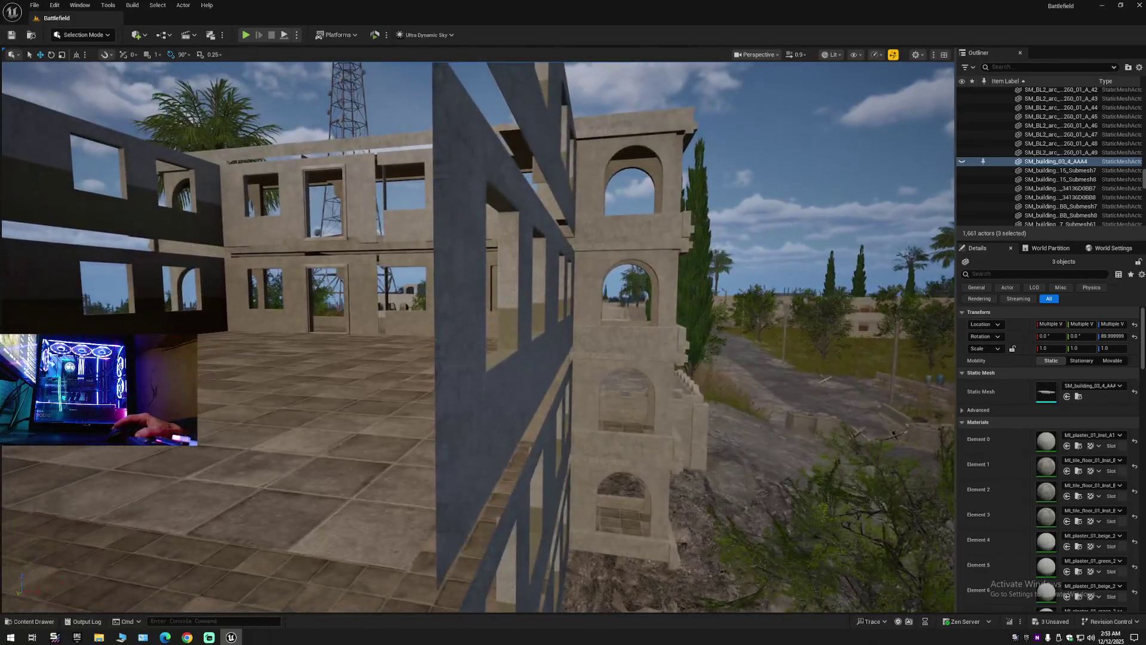
key(s)
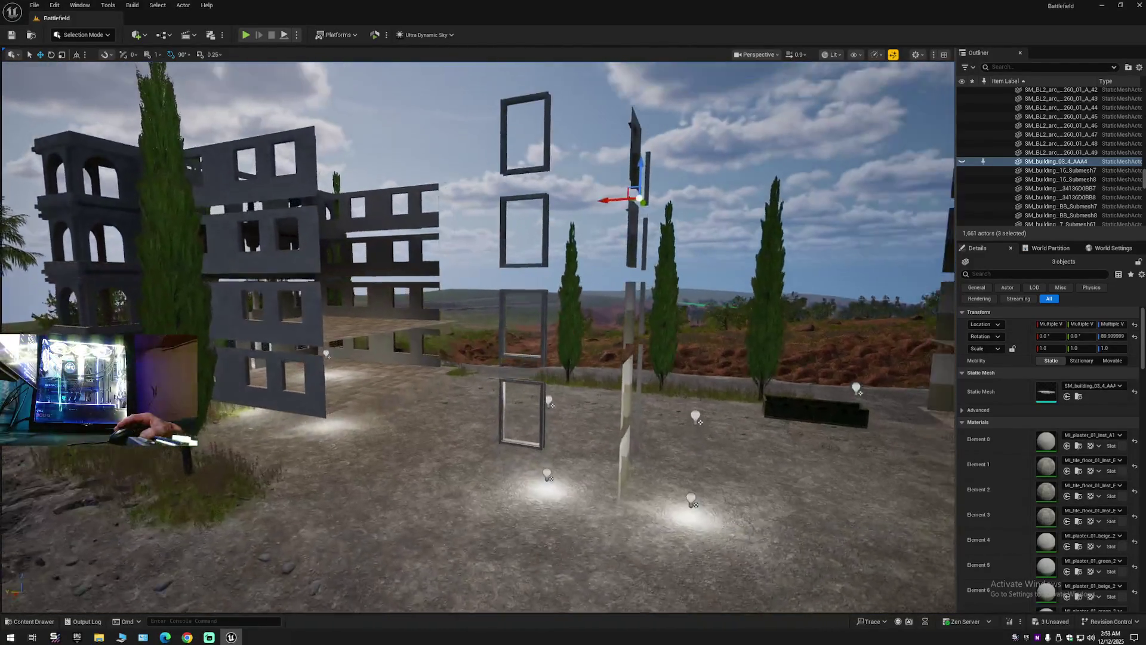
Undo five times to bring back the floors and frames, then focus on the door frames.
key(ctrl+z)
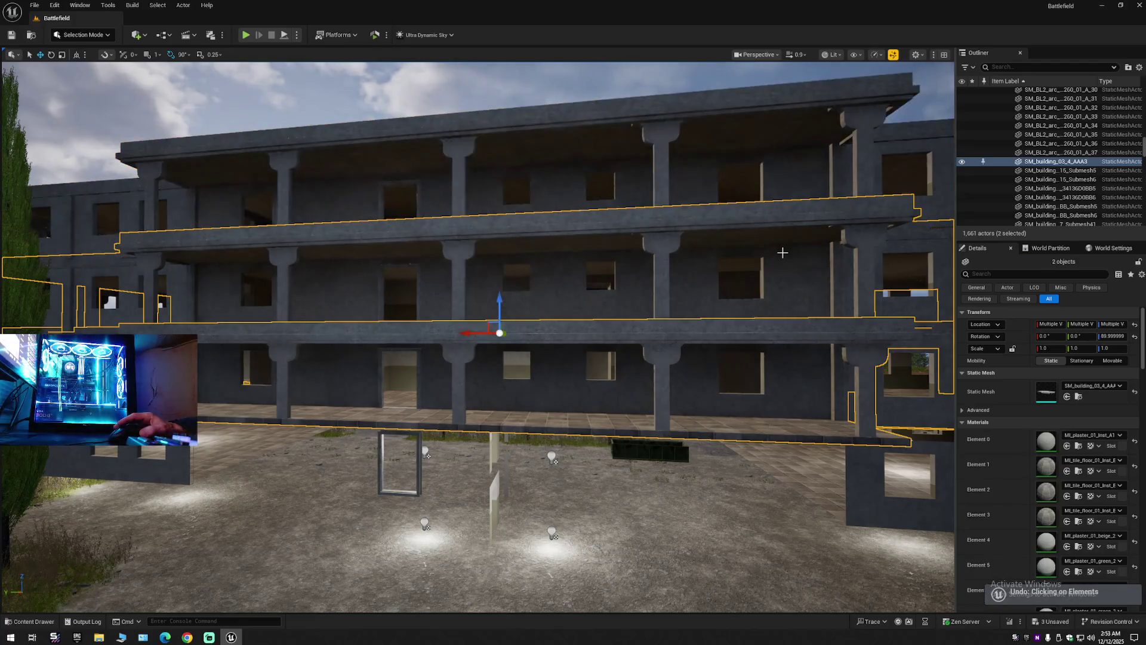
key(ctrl+z)
key(ctrl+z)
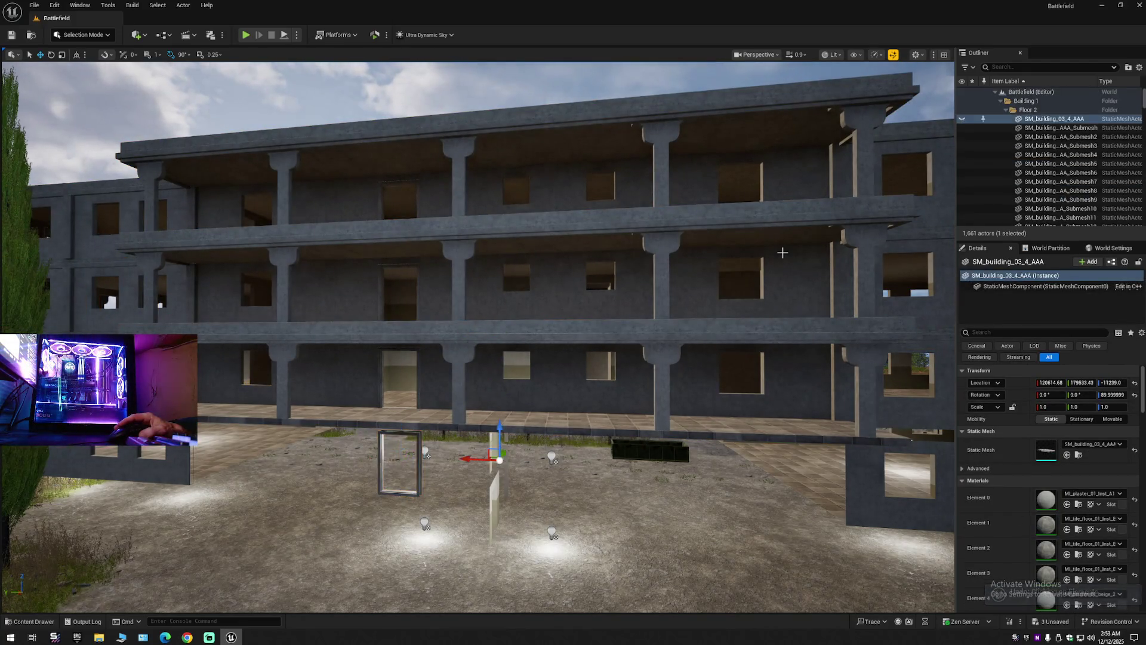
key(ctrl+z)
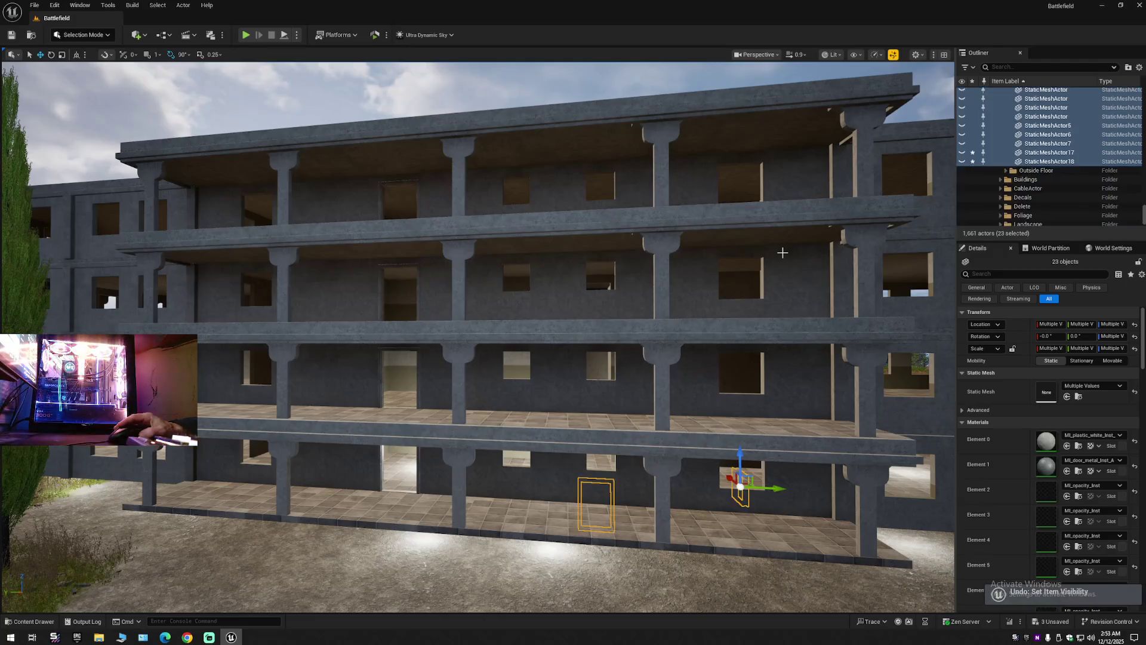
key(ctrl+z)
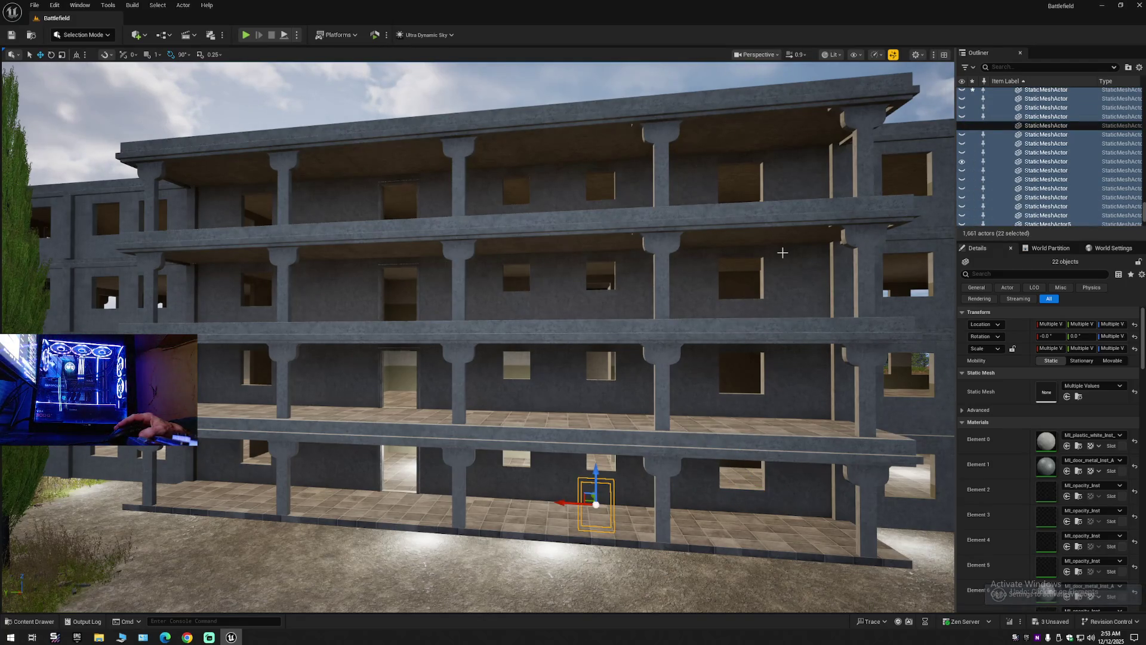
key(ctrl+z)
key(ctrl+z)
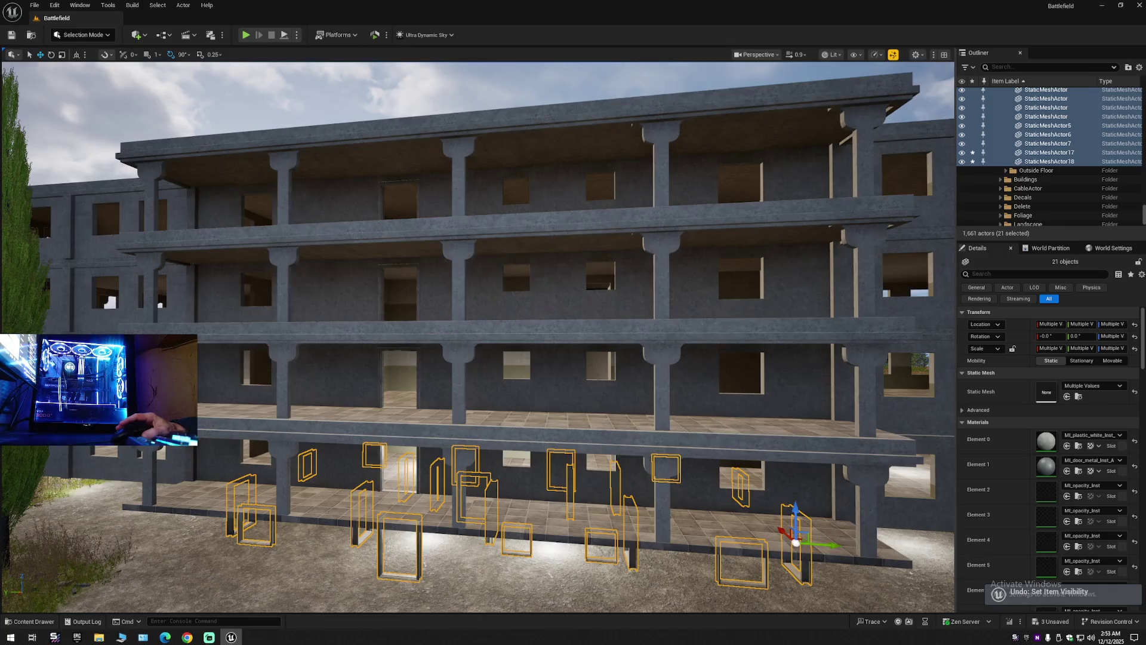
key(f)
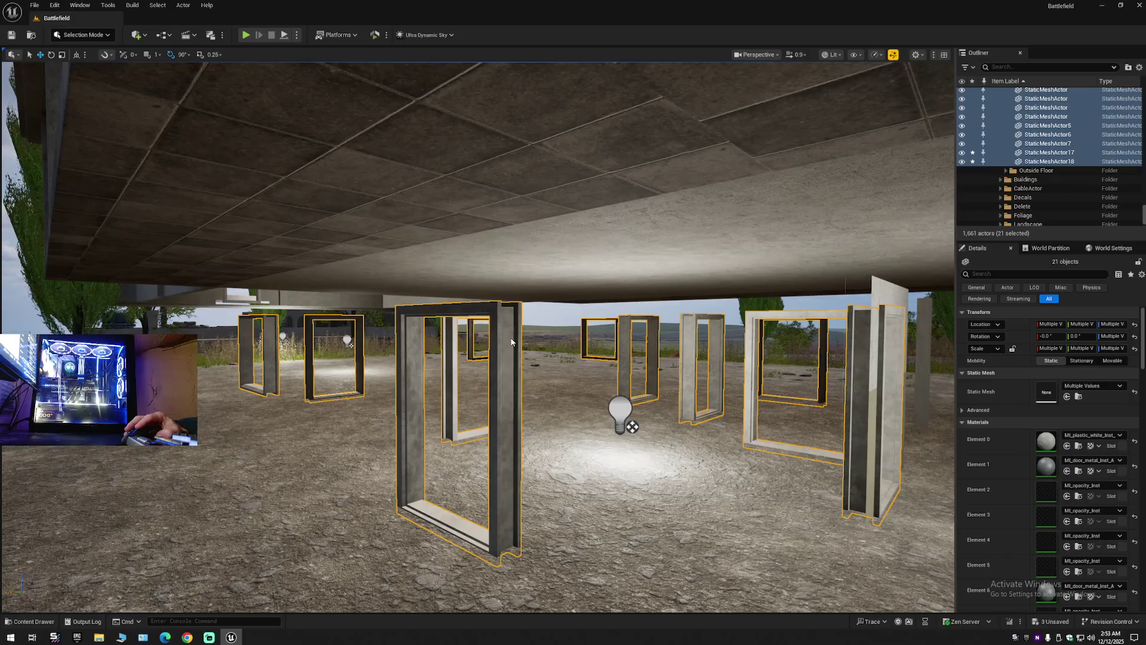
Deselect the large centre frame and keep the centre door frame in the group.
ctrl+click(513, 338)
drag(632, 427, 632, 426)
ctrl+click(448, 316)
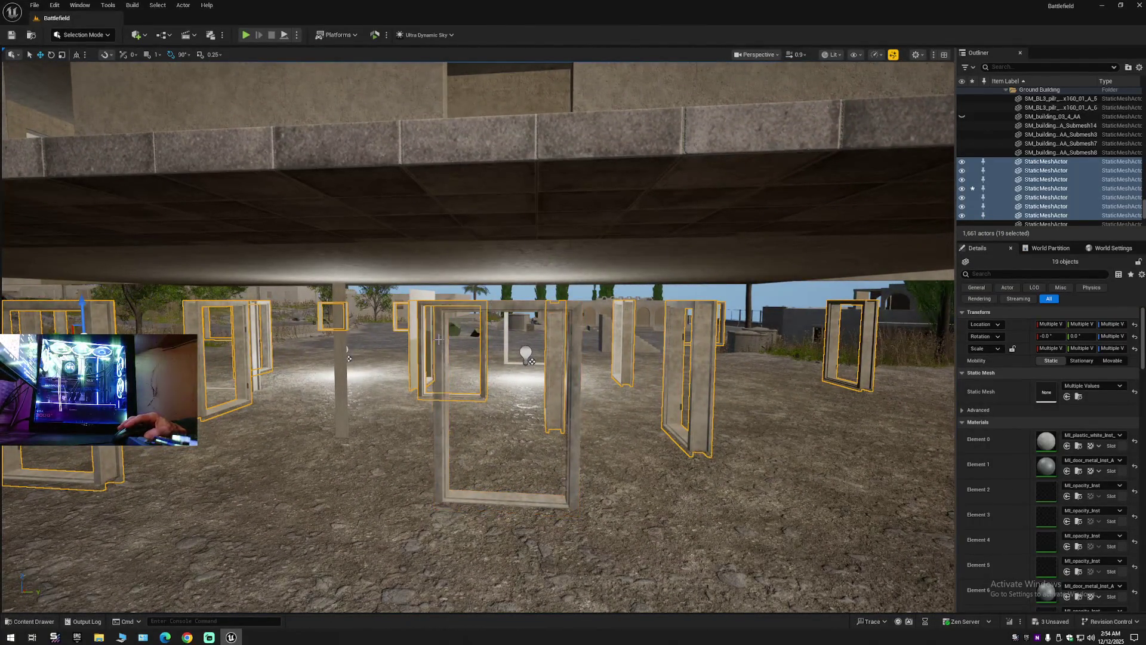
ctrl+click(448, 317)
Raise the twenty frames onto the first upper floor, aligned with its doorway and windows.
drag(507, 382, 508, 332)
key(ctrl+z)
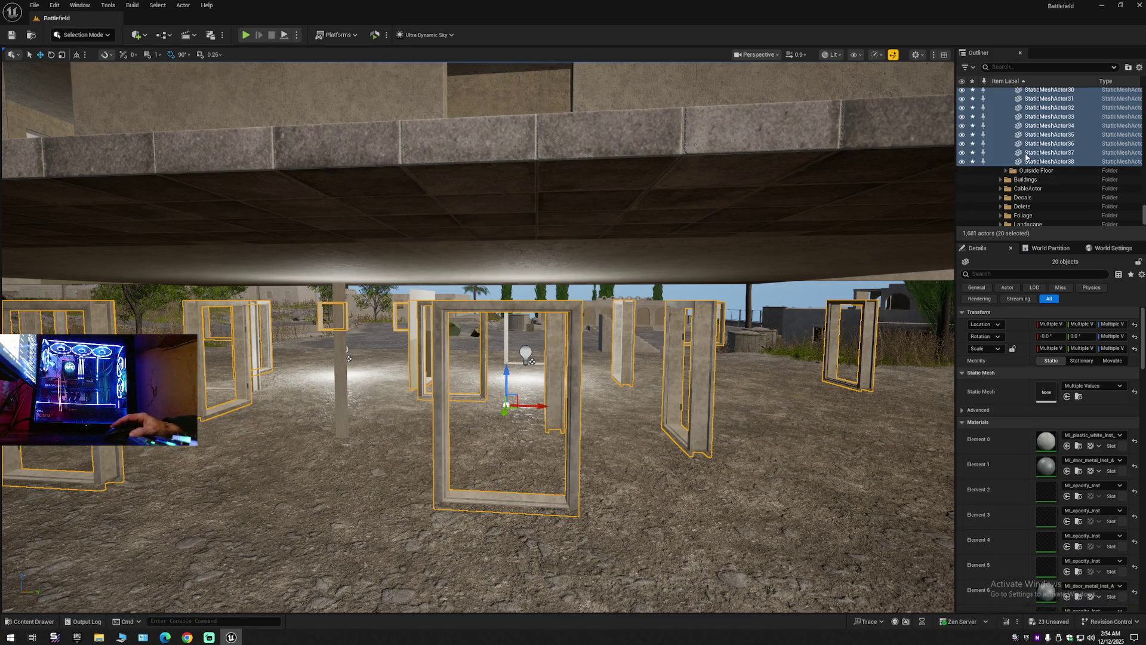
drag(507, 376, 507, 113)
scroll(577, 272, up, 5)
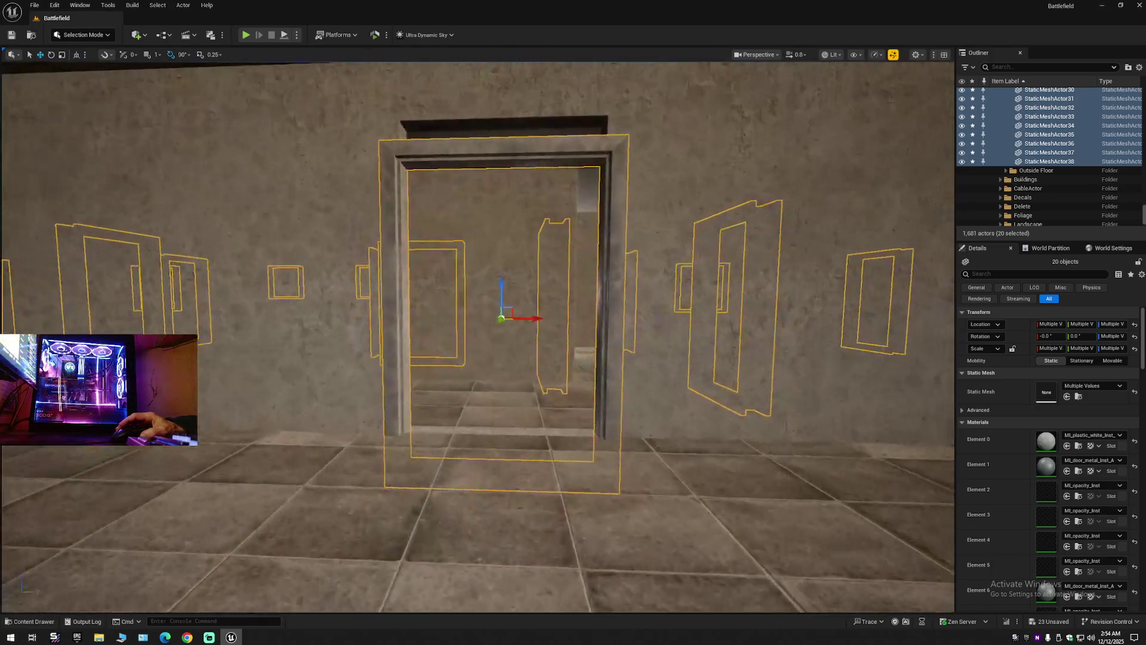
drag(491, 295, 495, 246)
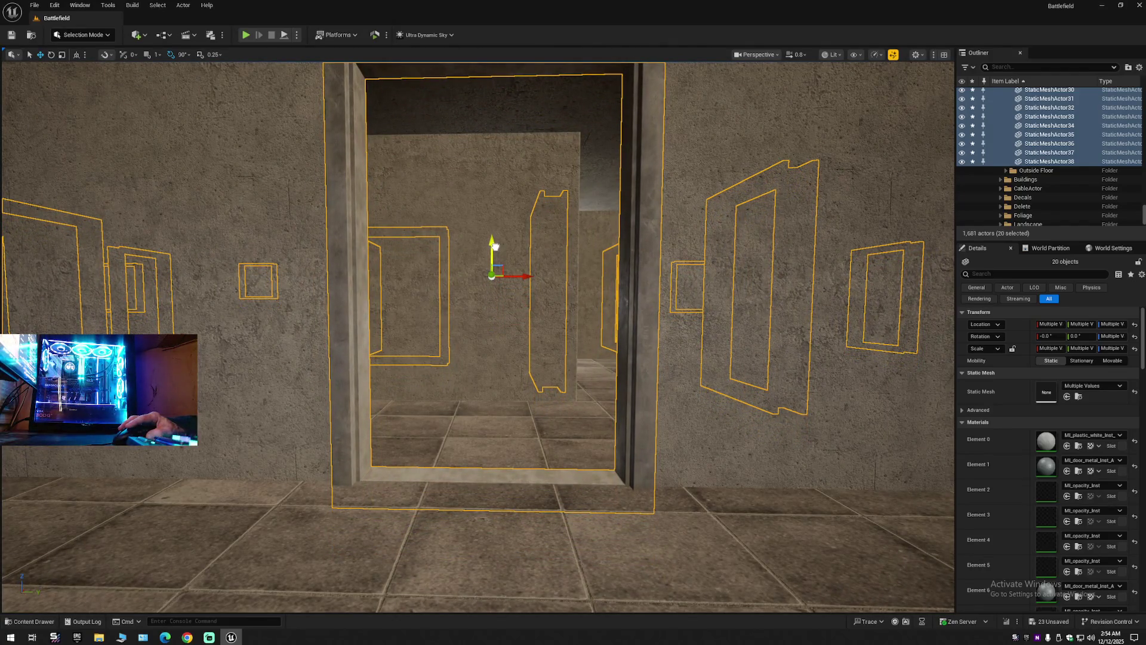
drag(502, 334, 502, 305)
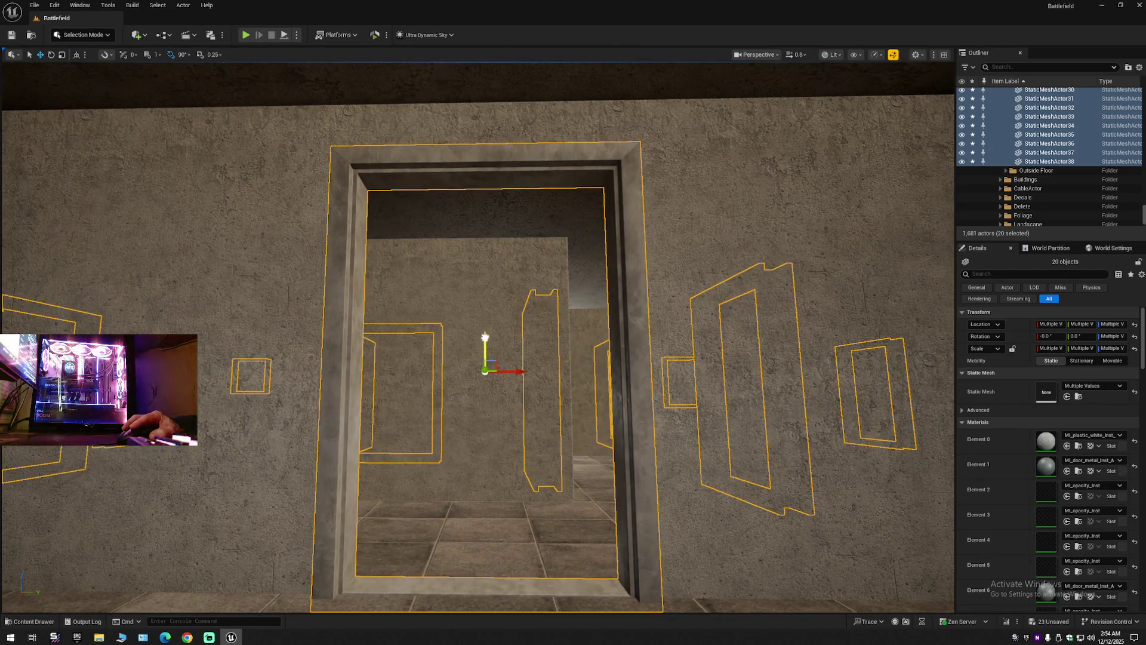
drag(485, 338, 486, 337)
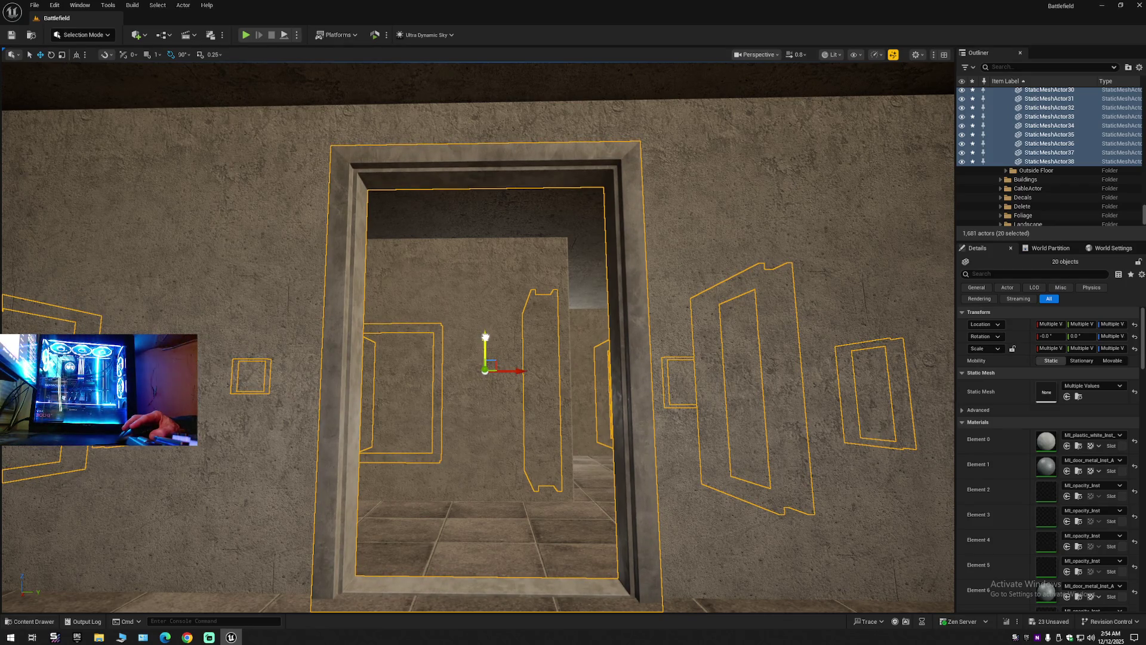
key(f)
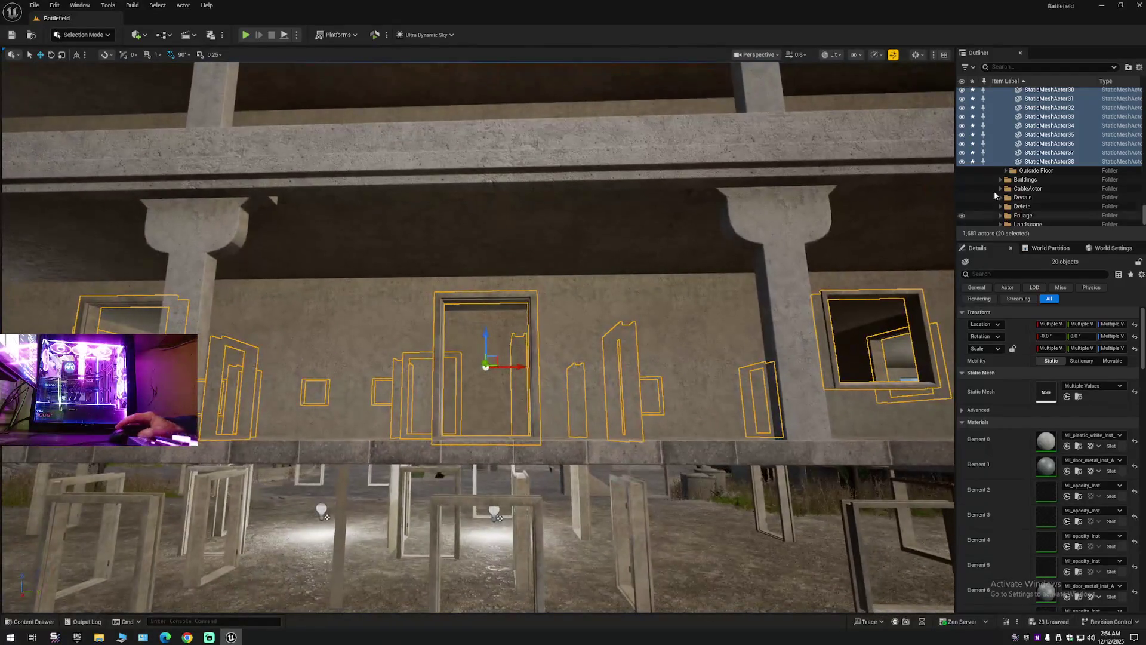
Move the selected frames into the Floor 2 folder.
right_click(1072, 117)
mouse_move(1036, 382)
mouse_move(1013, 475)
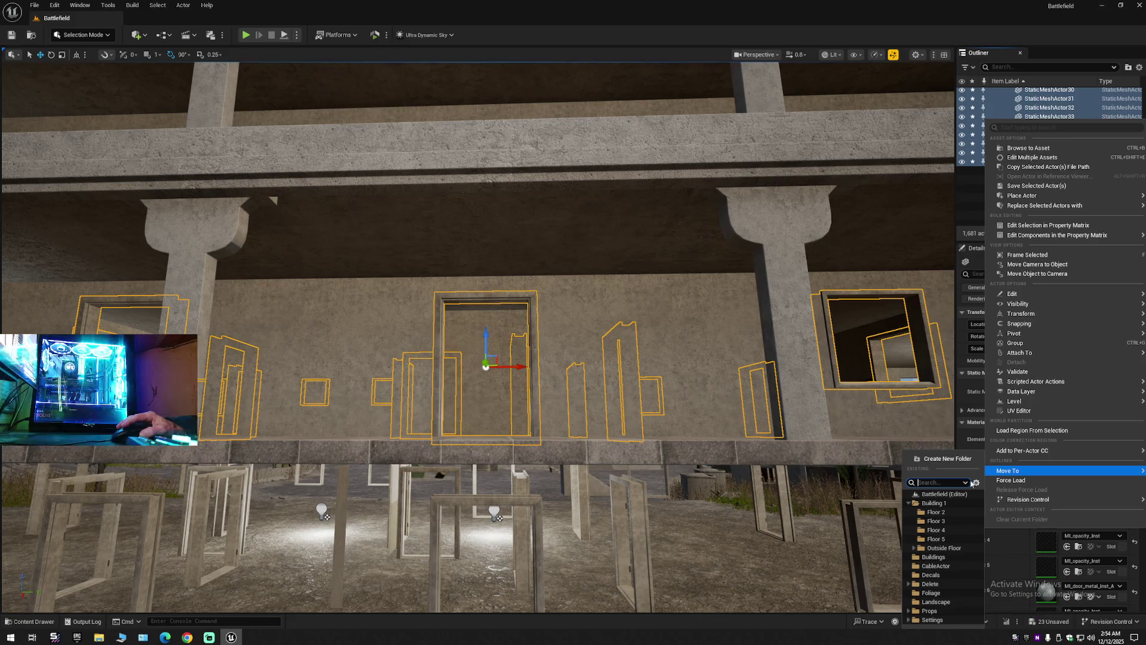
click(935, 512)
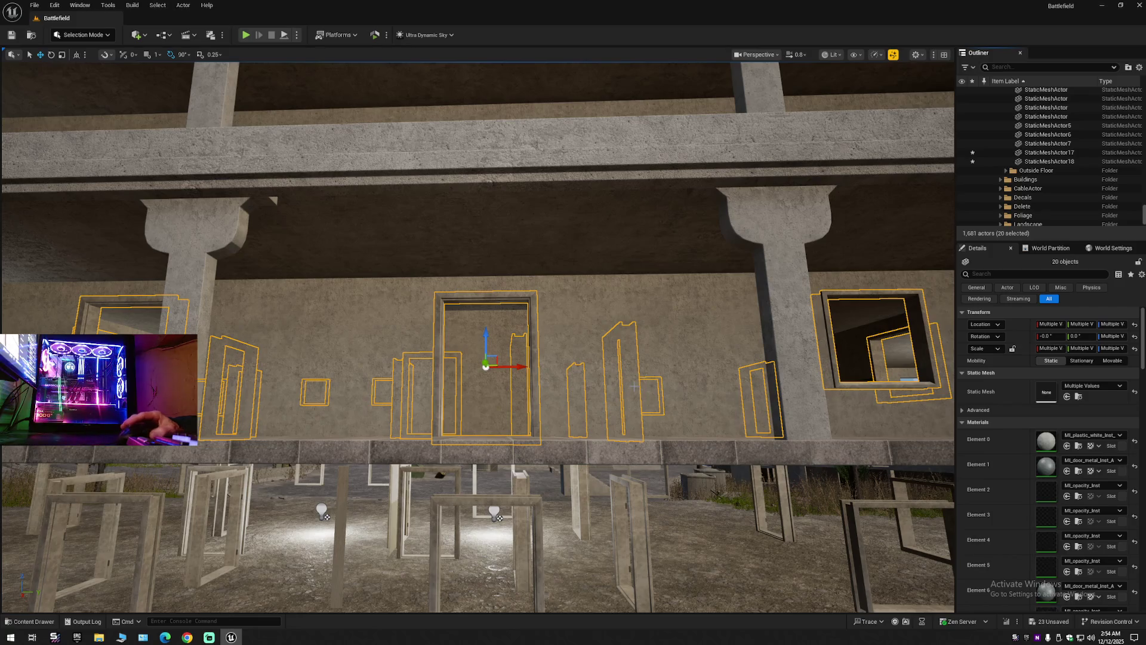
Alt-drag a copy of the twenty frames up onto the next floor's doorway and windows.
key(w)
drag(549, 398, 556, 354)
key(ctrl+z)
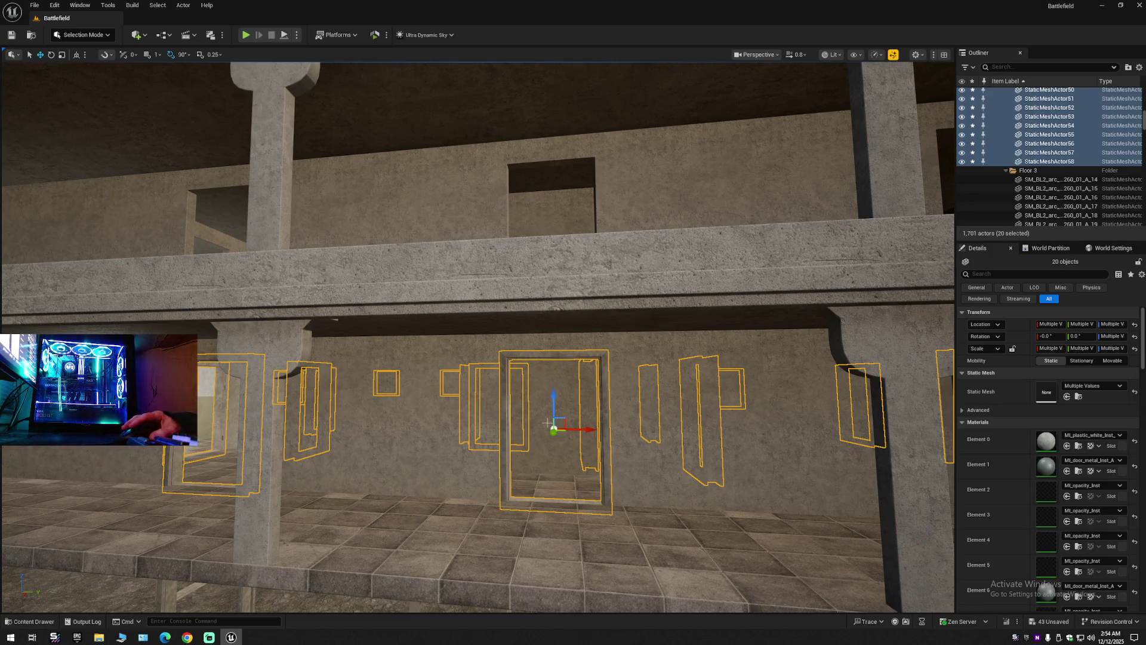
drag(554, 411, 553, 206)
key(f)
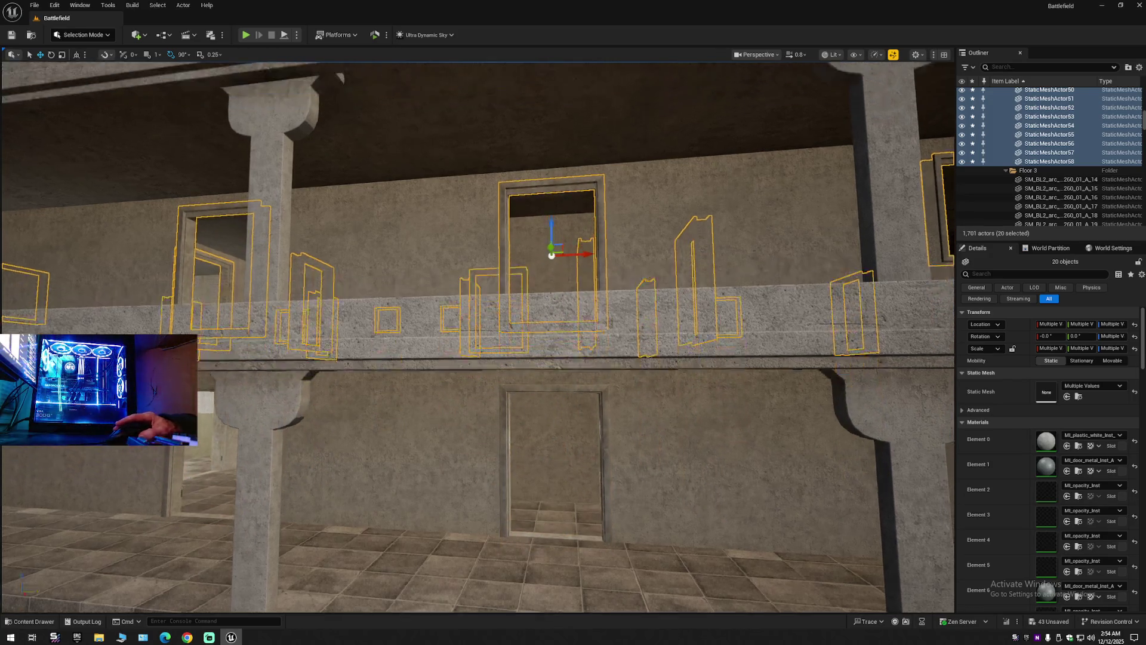
drag(474, 280, 456, 323)
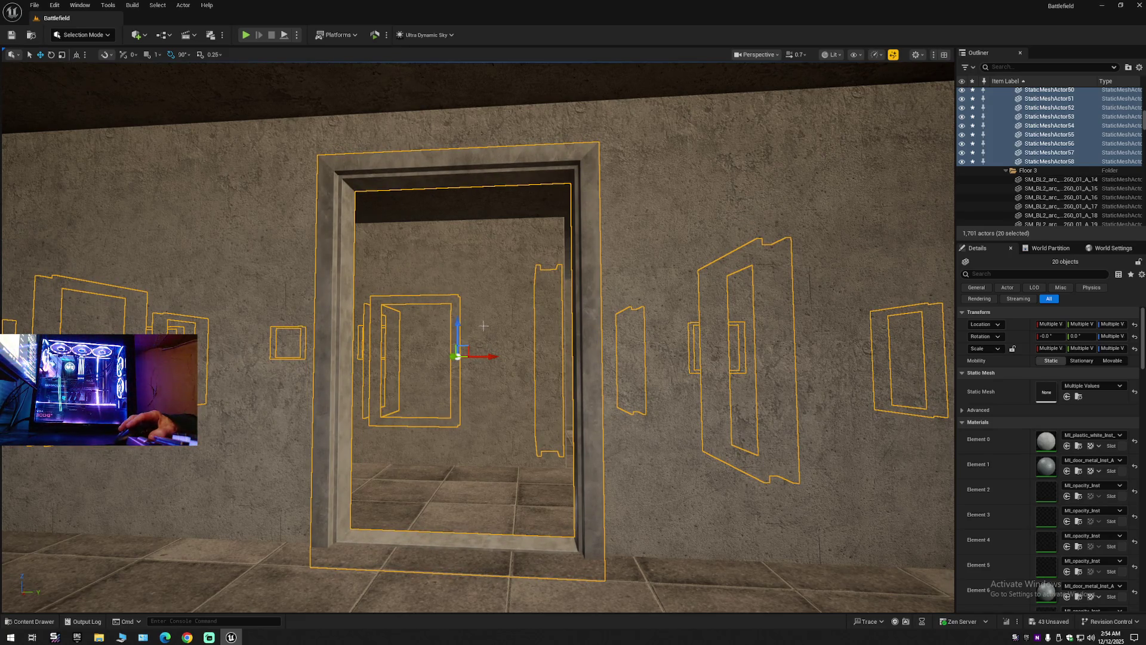
right_click(986, 128)
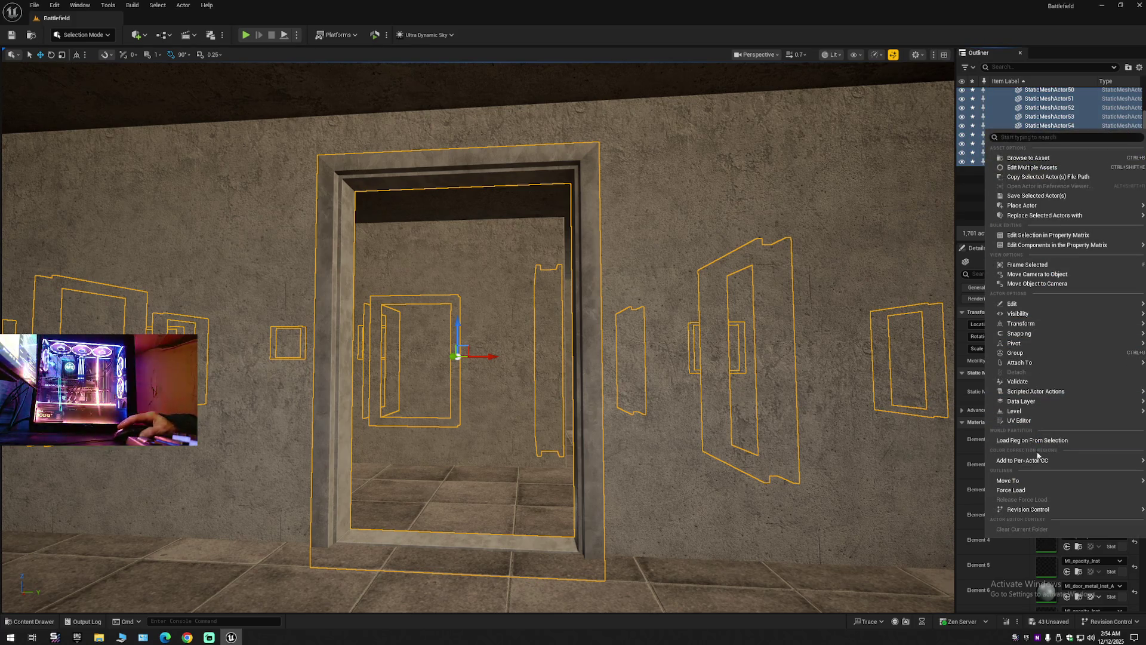
Move the selected frames into the Floor 3 folder.
mouse_move(1029, 486)
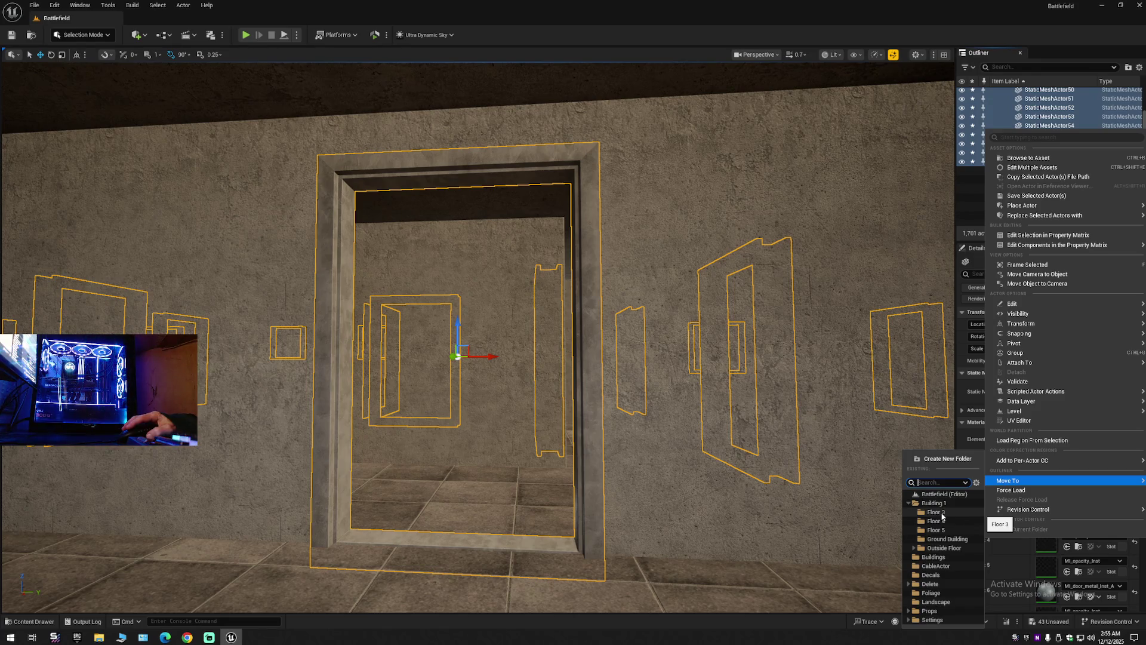
click(942, 513)
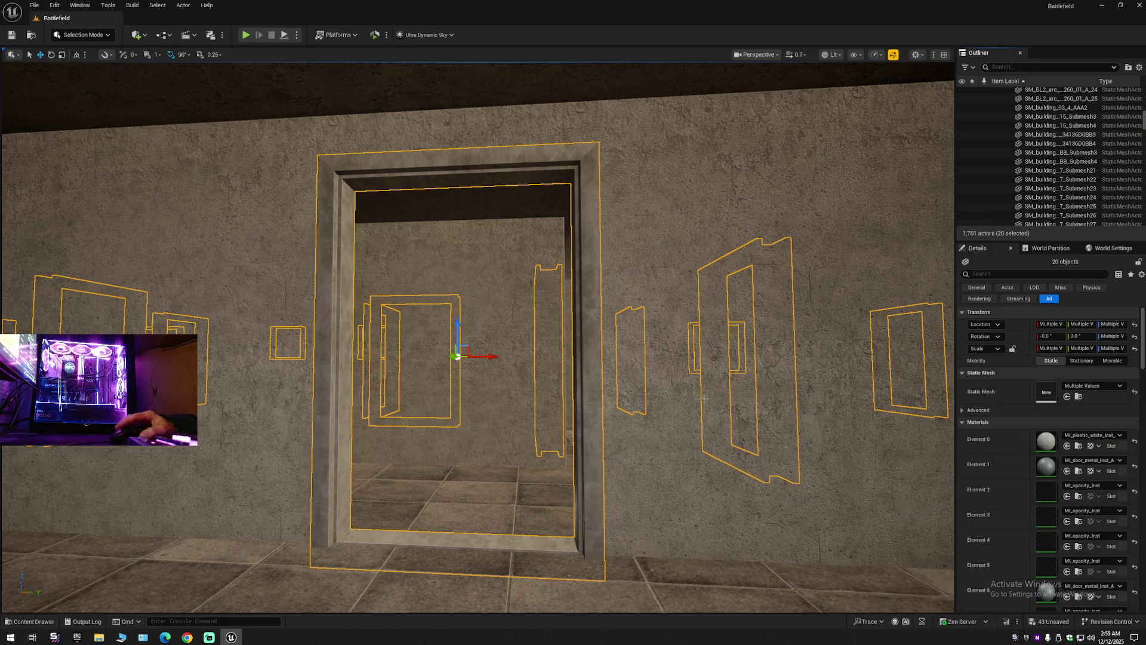
scroll(711, 399, down, 5)
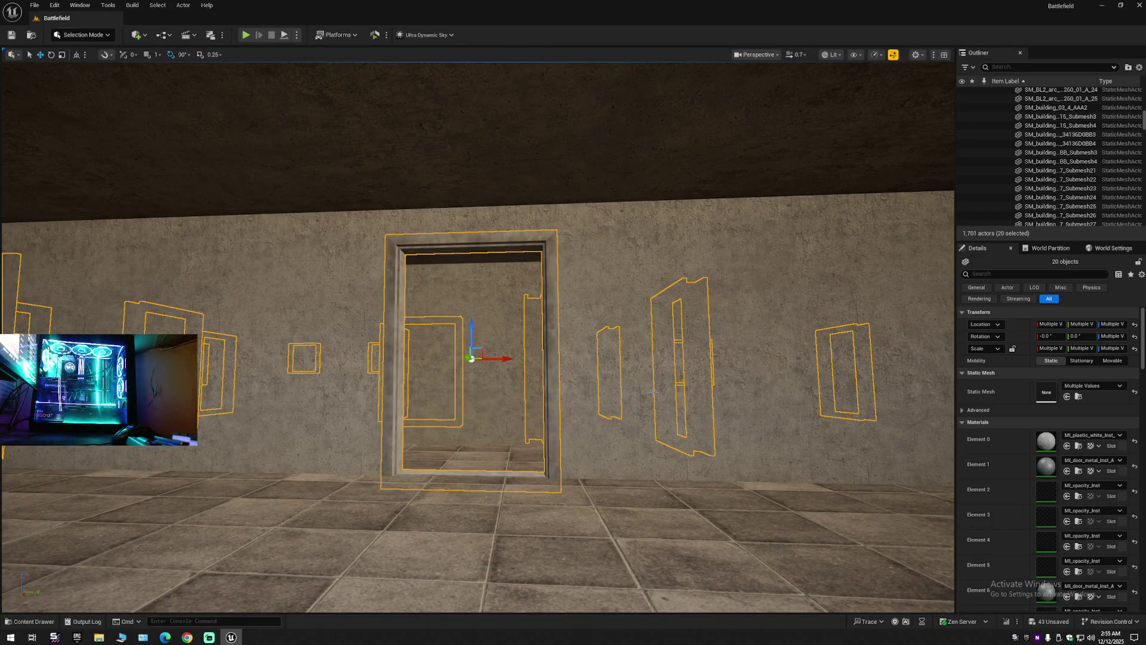
Duplicate the 20 frames with Ctrl+D and raise the copies to the next storey's openings.
key(ctrl+d)
mouse_move(478, 338)
mouse_down()
mouse_move(478, 108)
mouse_move(473, 416)
mouse_move(475, 292)
mouse_up()
scroll(480, 373, up, 3)
scroll(479, 374, up, 2)
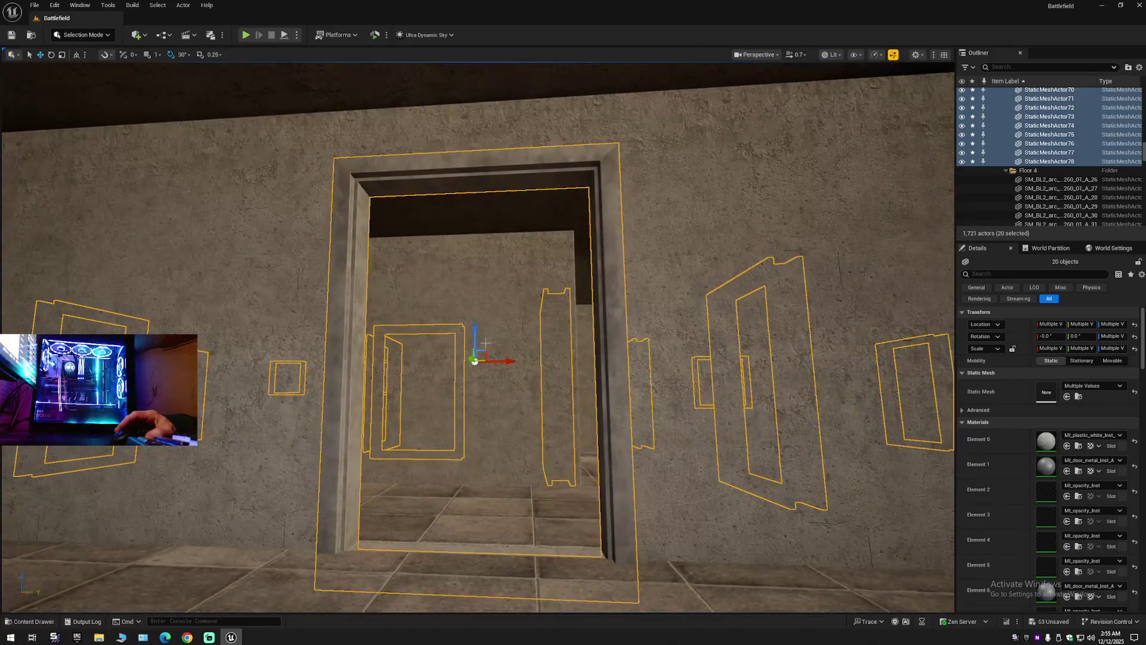
drag(478, 332, 471, 319)
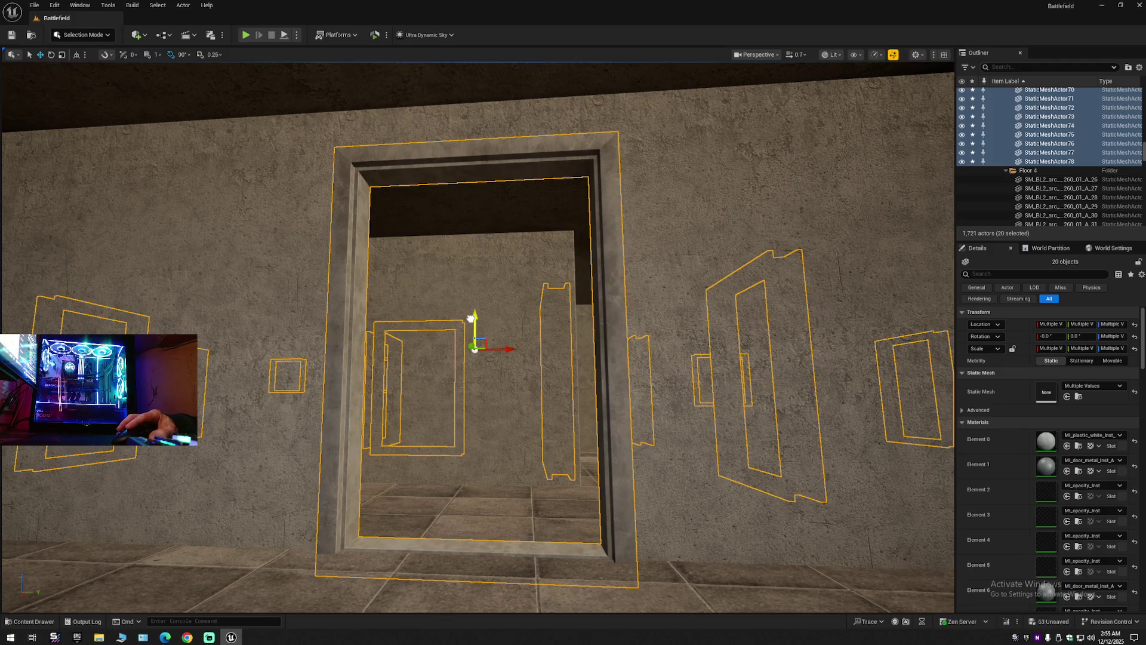
scroll(475, 350, down, 10)
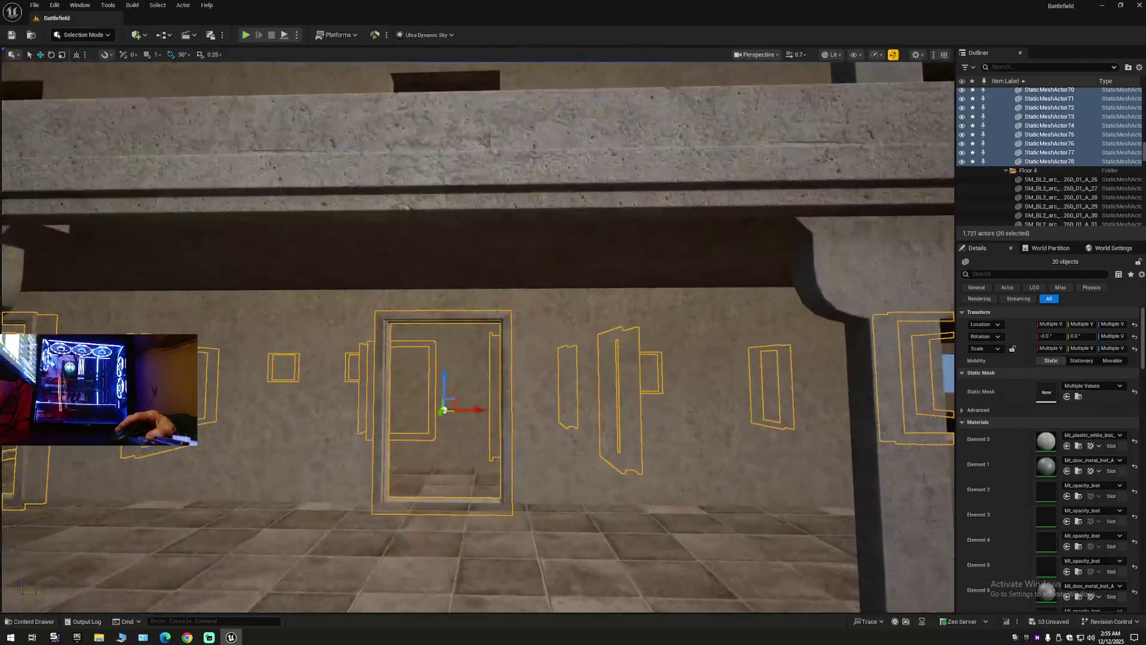
scroll(558, 340, down, 2)
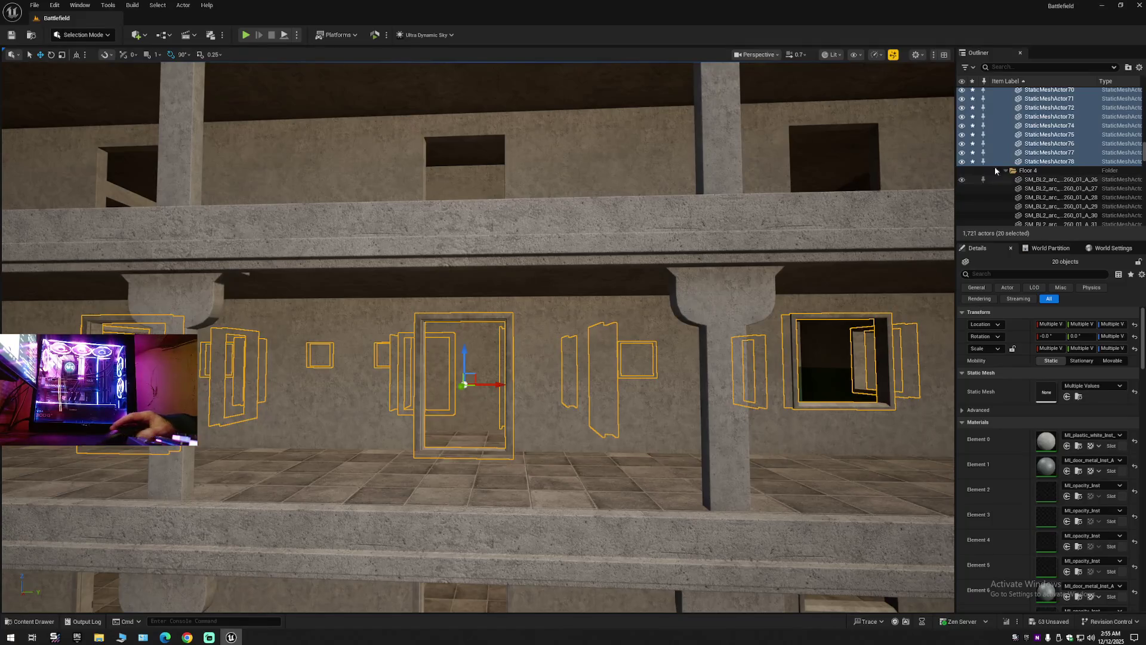
Move the selected frames into the Floor 4 folder.
right_click(1042, 132)
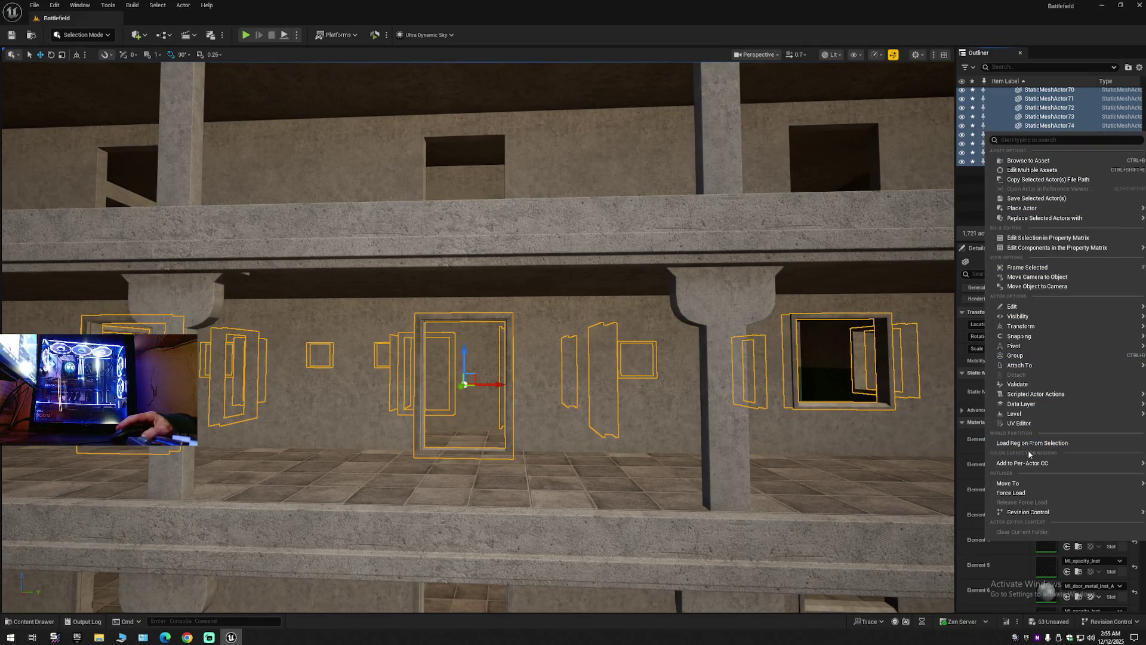
mouse_move(1025, 485)
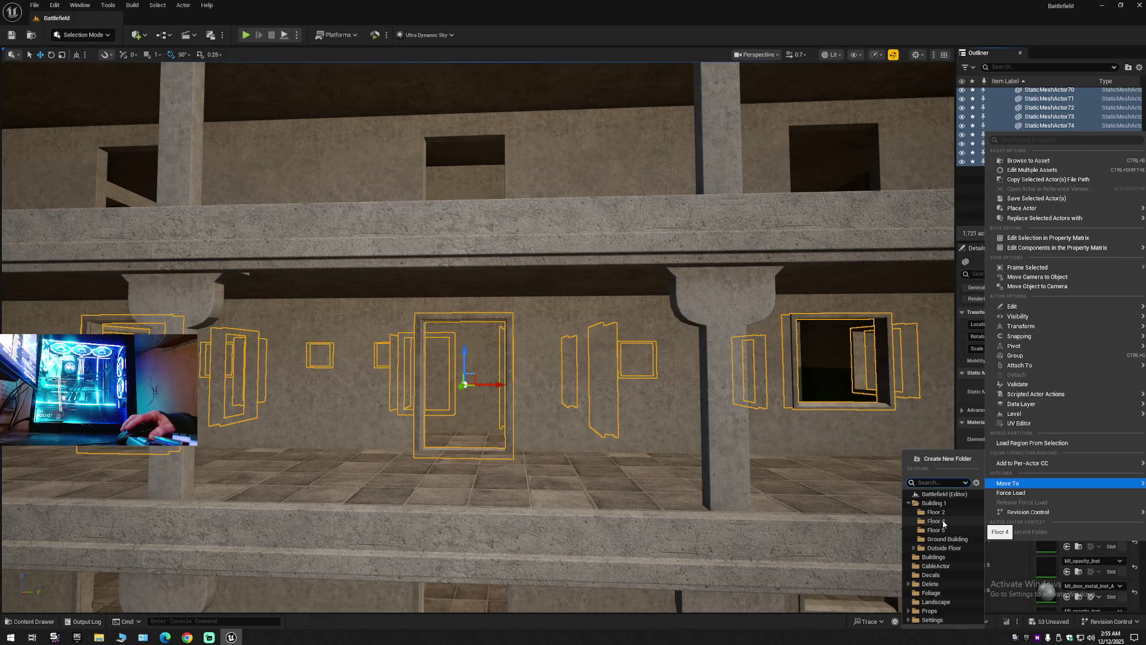
click(935, 522)
drag(765, 342, 748, 341)
Duplicate the 20 frames and lift them one storey, lowering them to fit the openings.
key(ctrl+d)
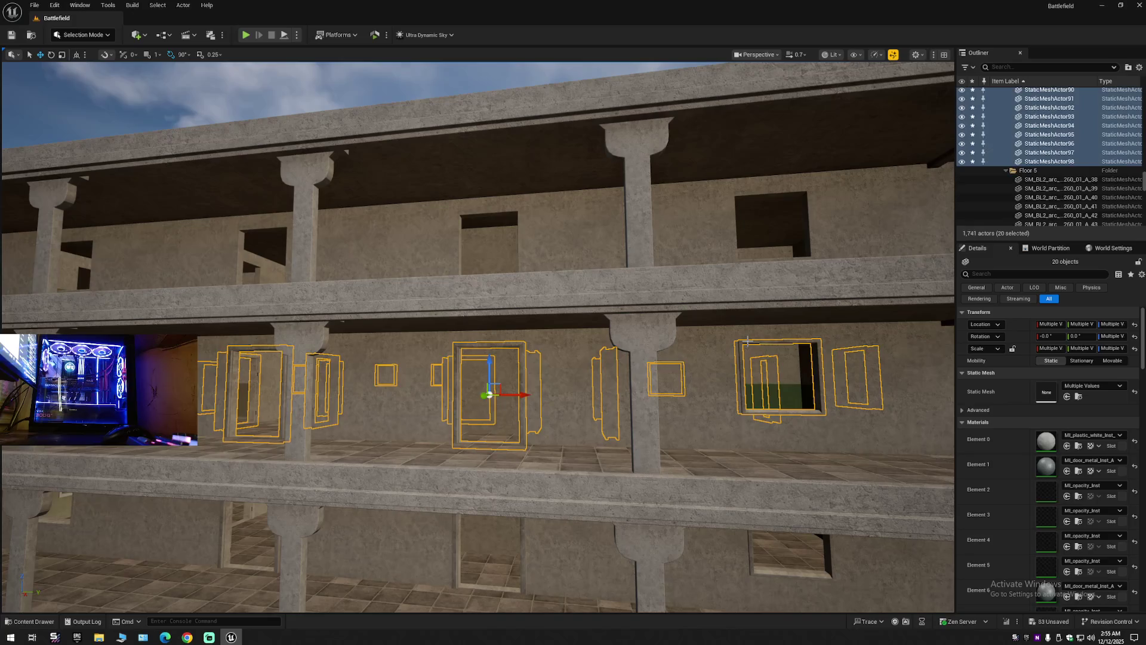
drag(488, 367, 496, 207)
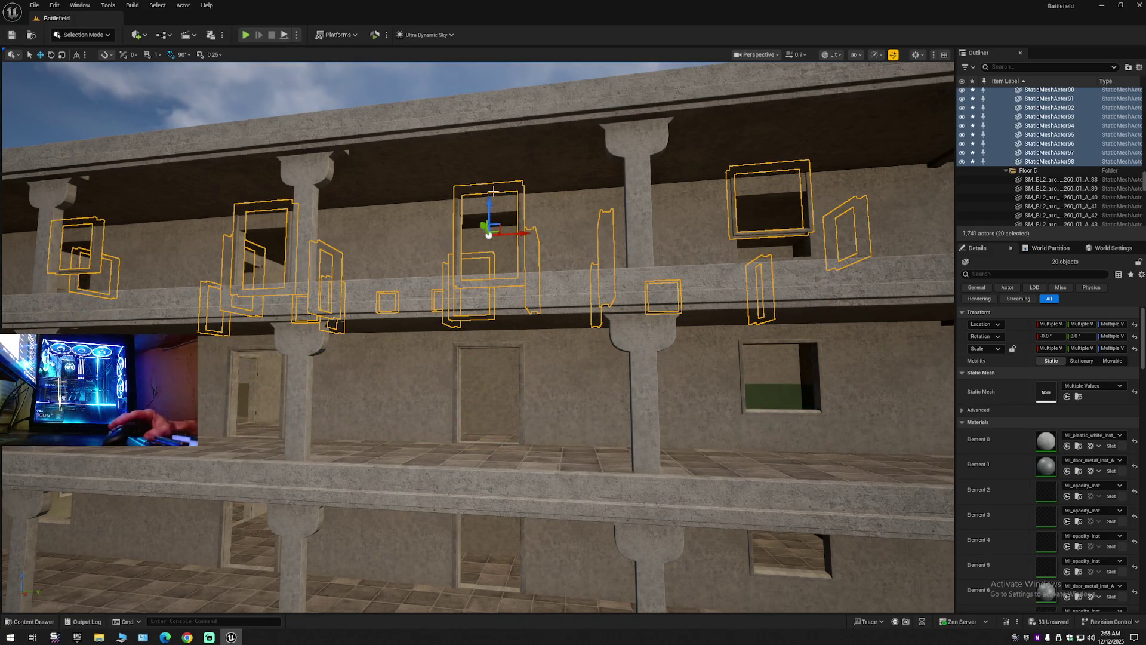
key(f)
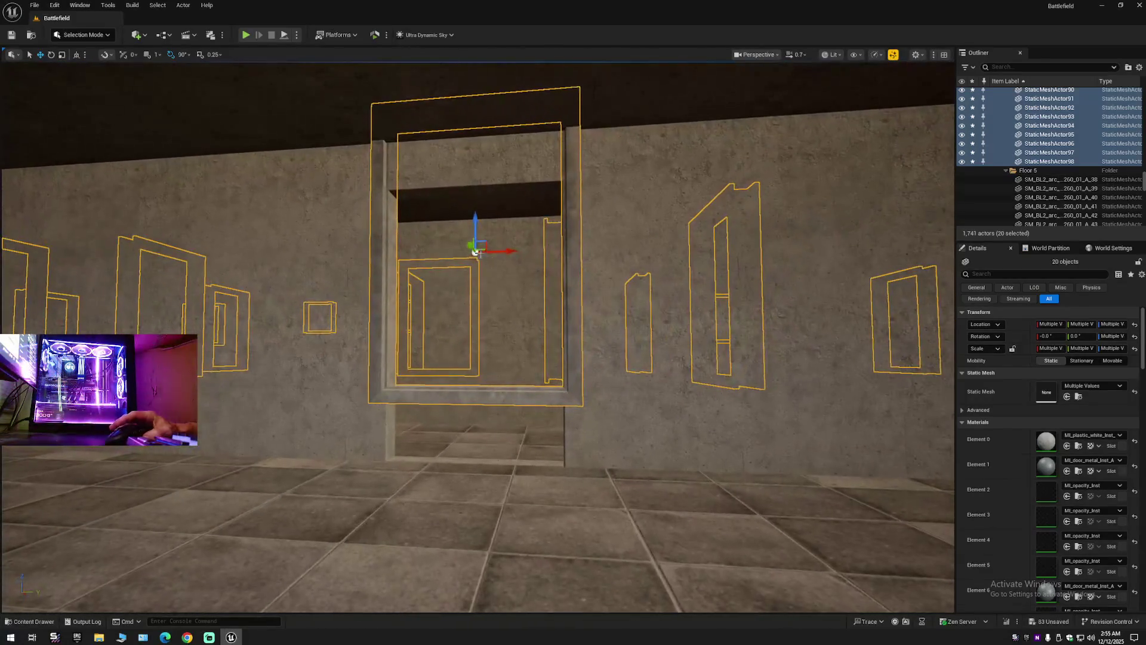
drag(475, 218, 476, 292)
scroll(476, 331, up, 3)
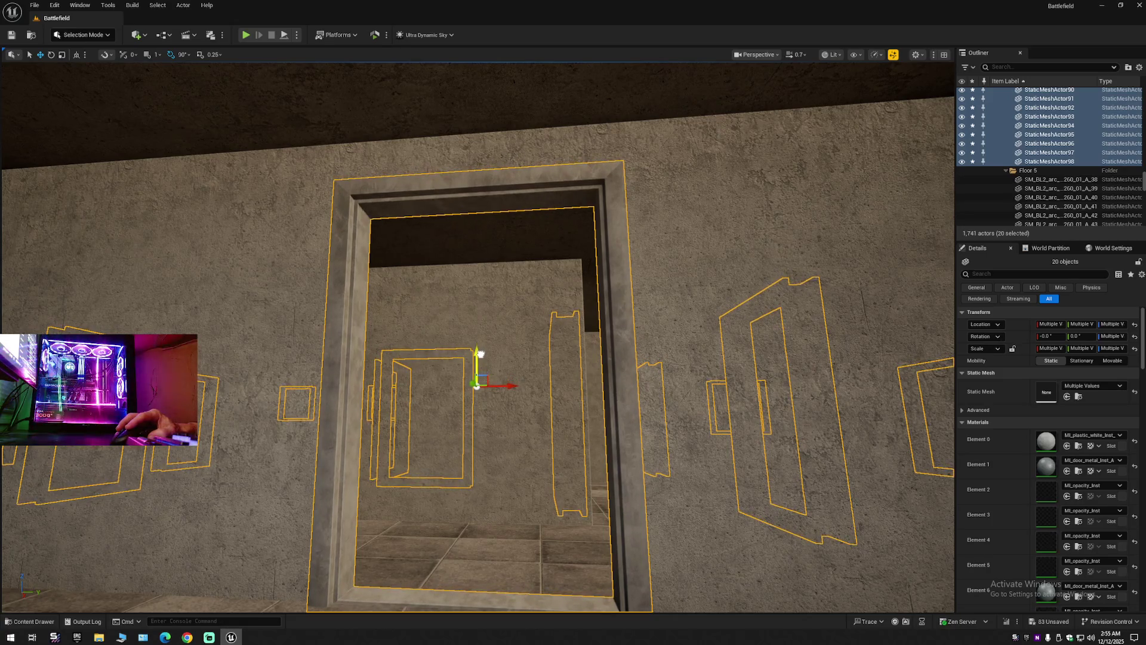
scroll(481, 354, down, 10)
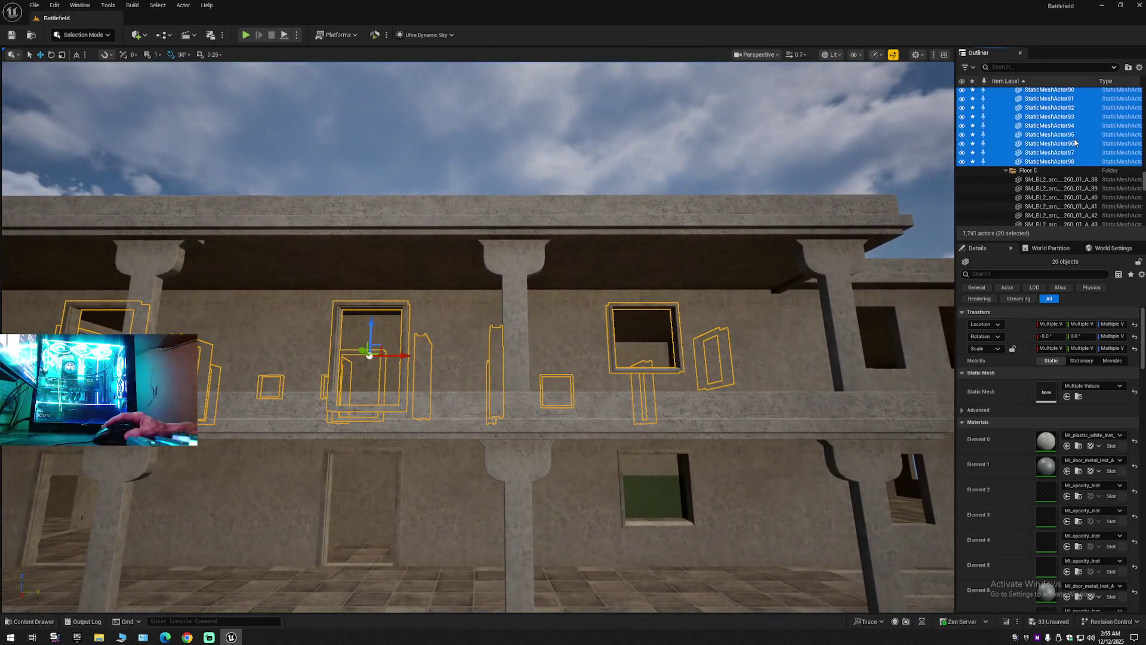
right_click(1075, 143)
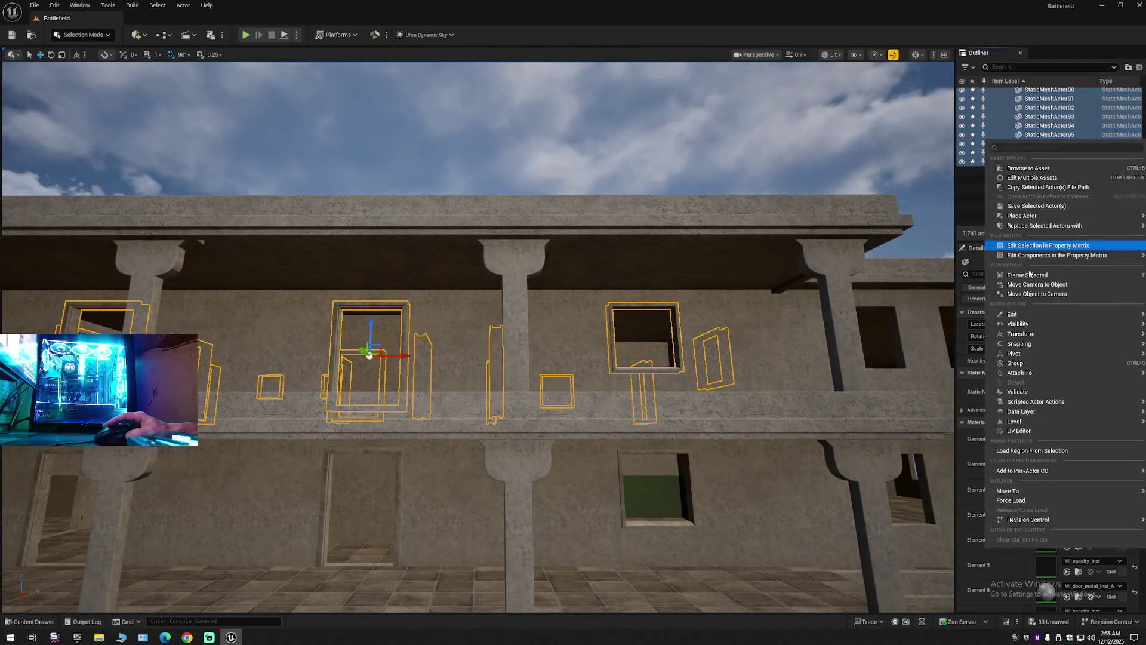
File the top storey's frames under Floor 5 and collapse the Outliner to top-level folders.
mouse_move(1018, 492)
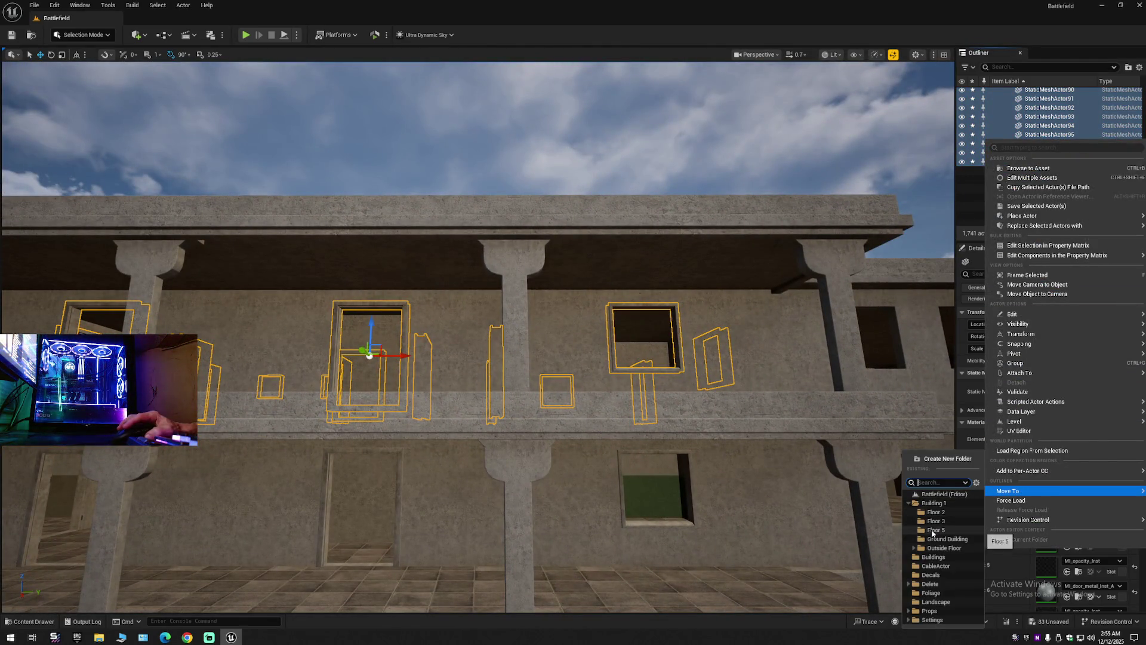
click(935, 530)
click(1140, 68)
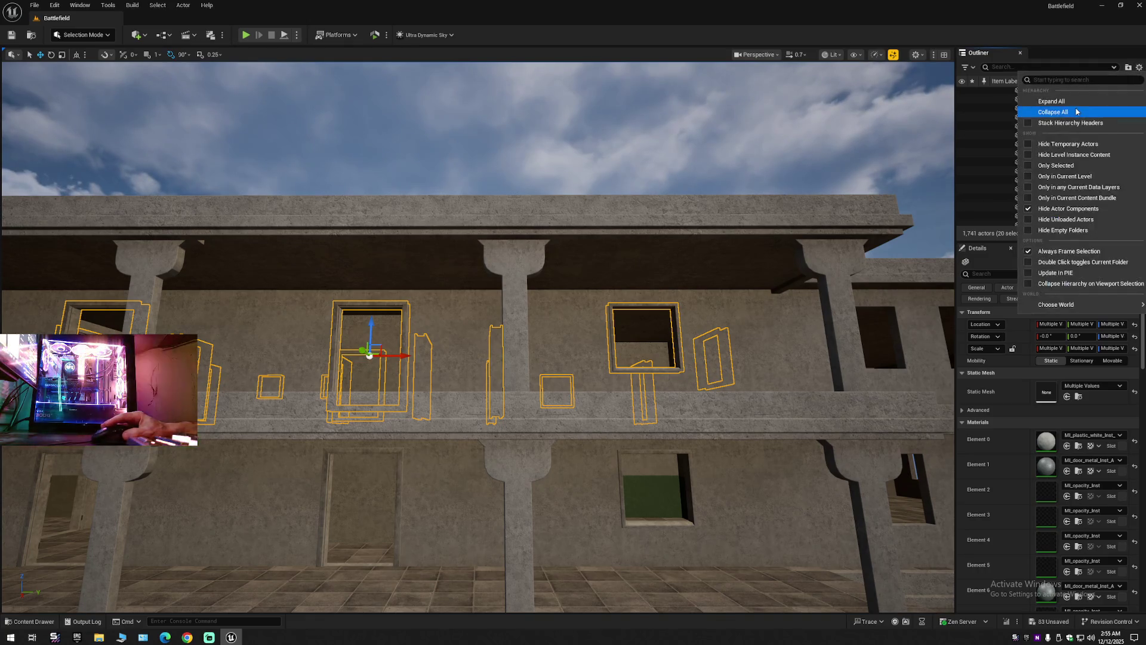
click(1075, 111)
click(995, 92)
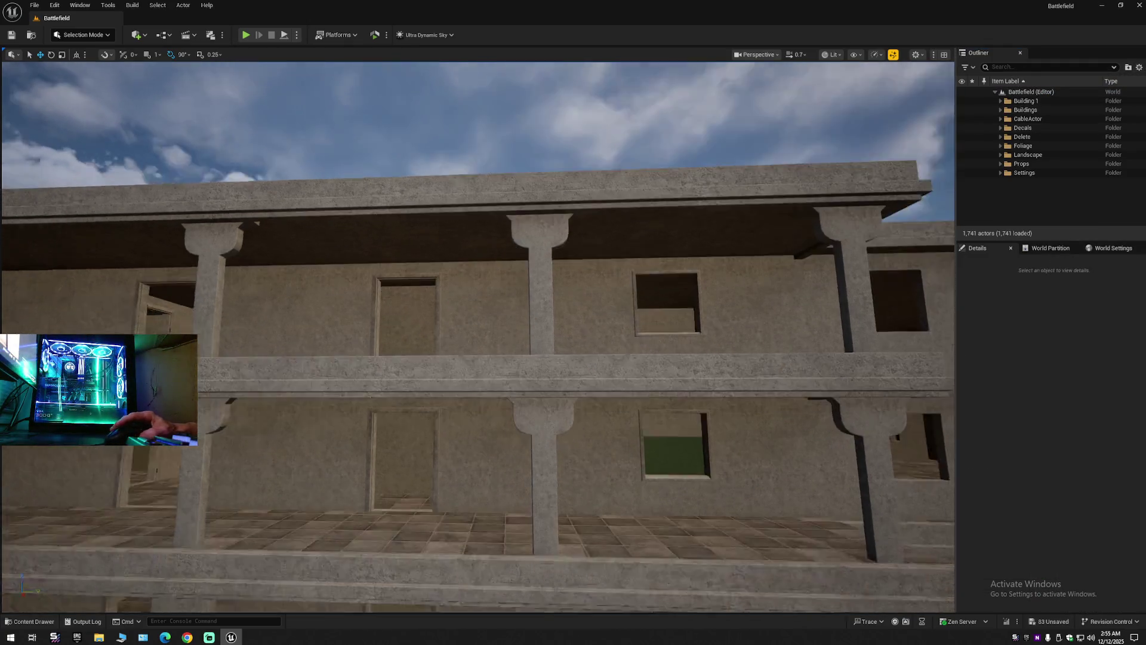
Fly around the building and toggle Building 1's visibility in the viewport.
key(s)
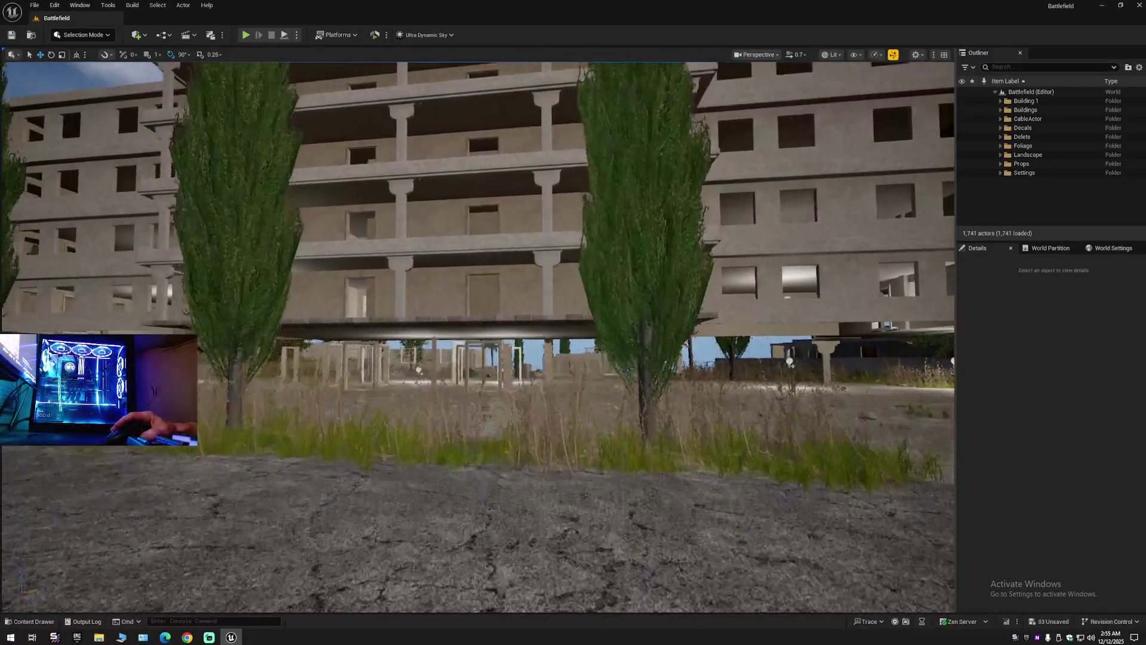
key(w)
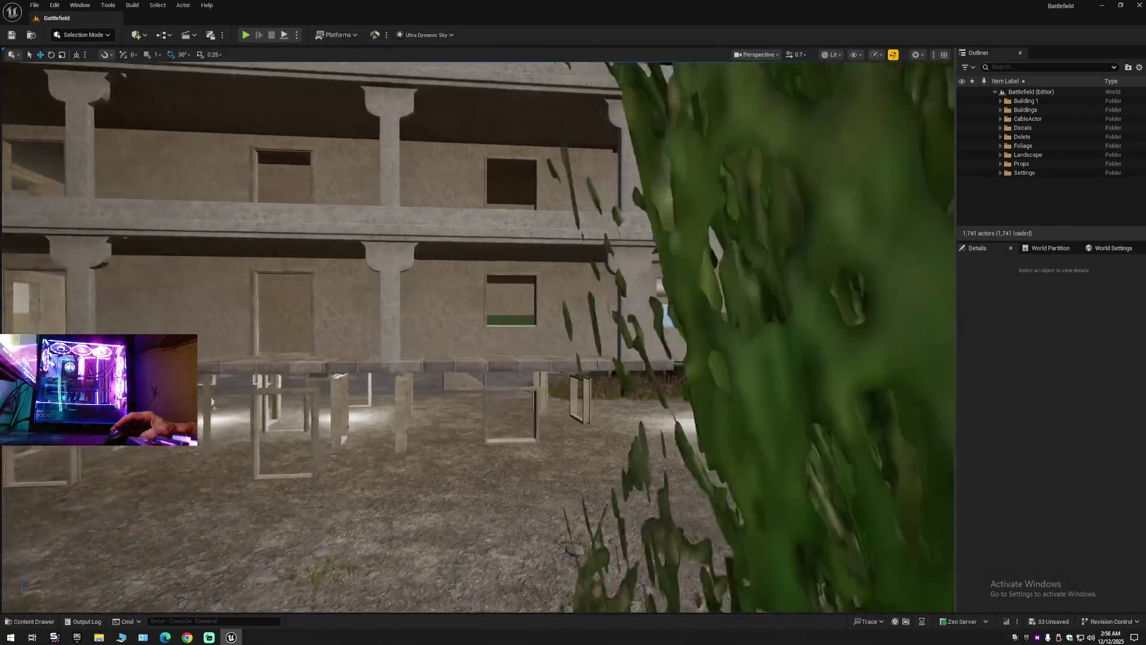
key(w)
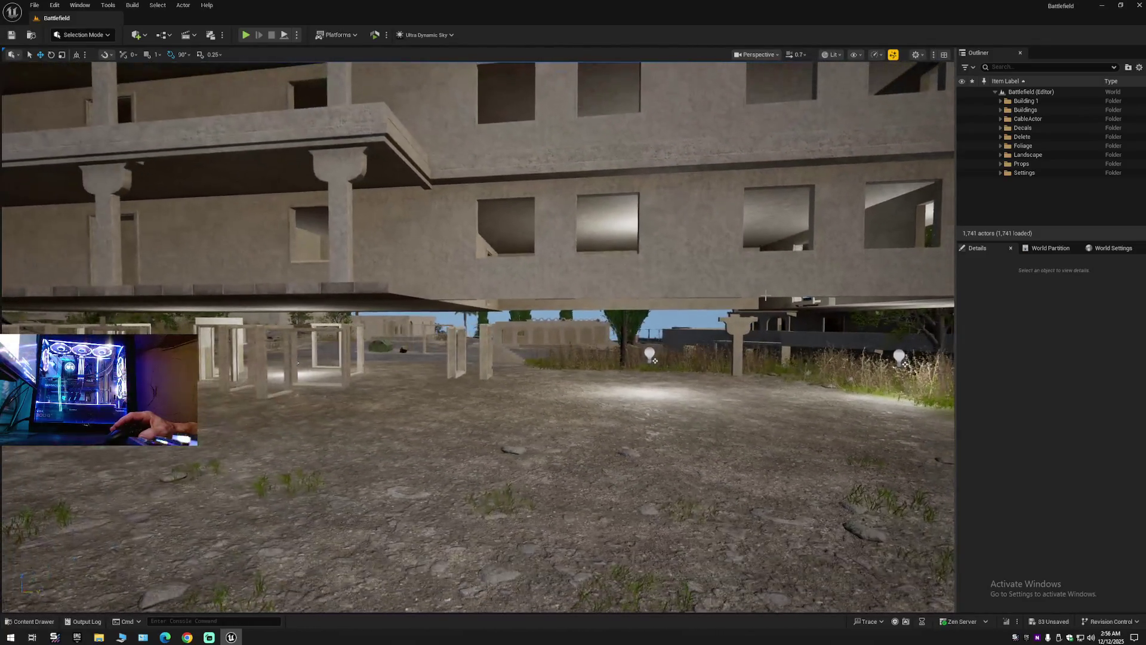
click(962, 102)
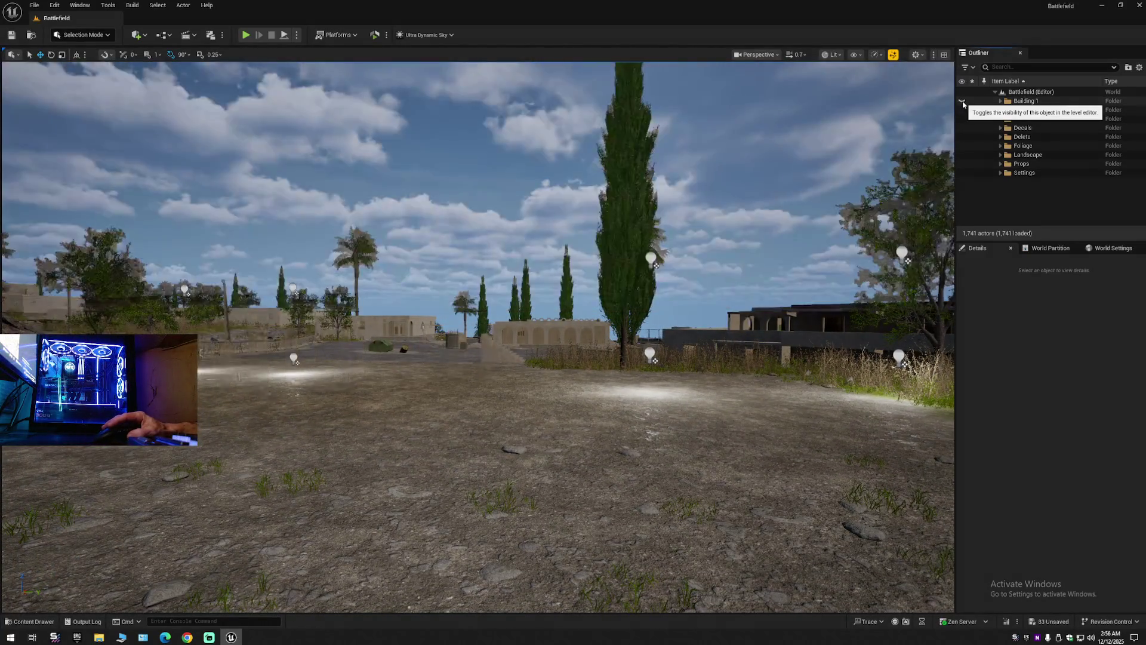
key(s)
scroll(932, 131, up, 2)
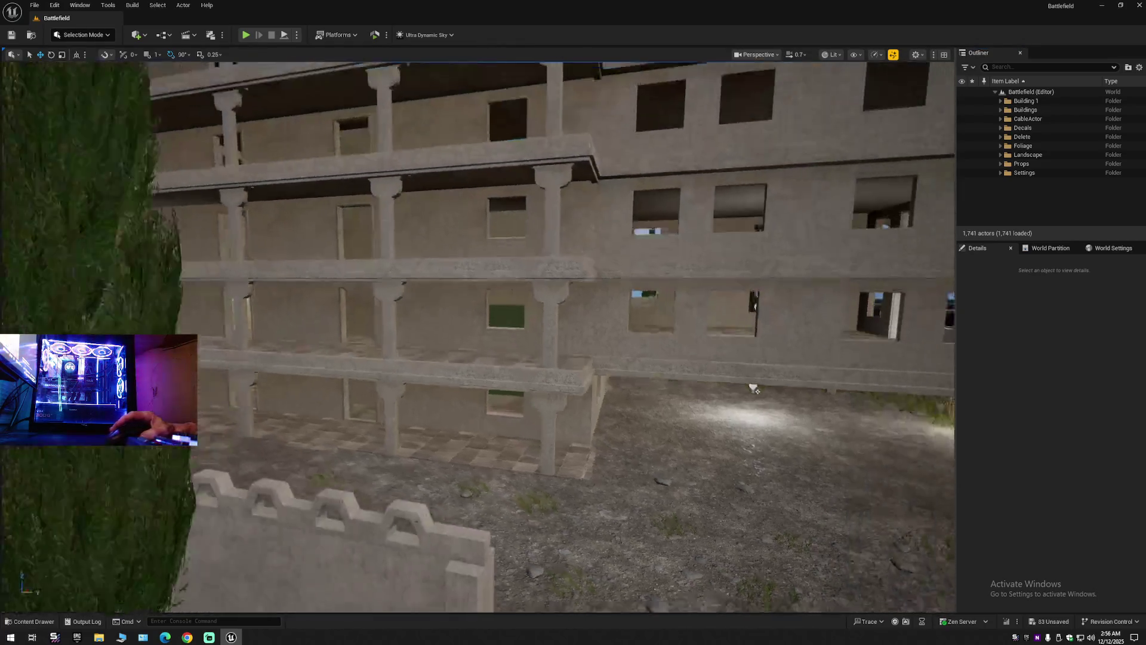
Select the building's floor and wall pieces and hide them in the Outliner.
key(w)
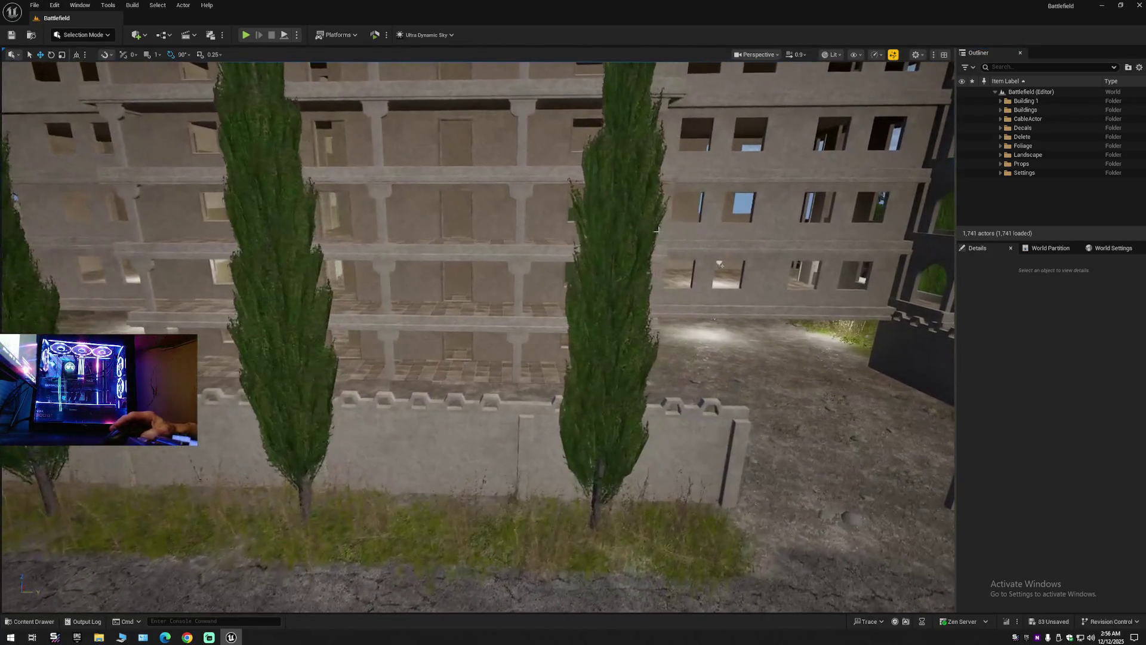
click(478, 347)
ctrl+click(498, 251)
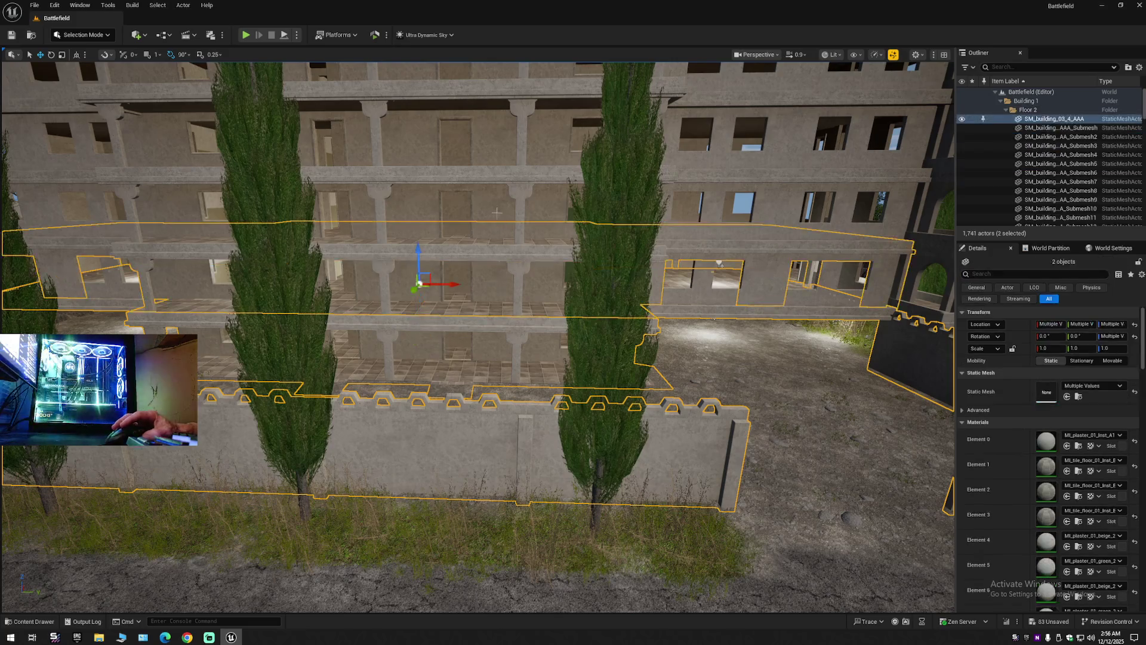
ctrl+click(497, 188)
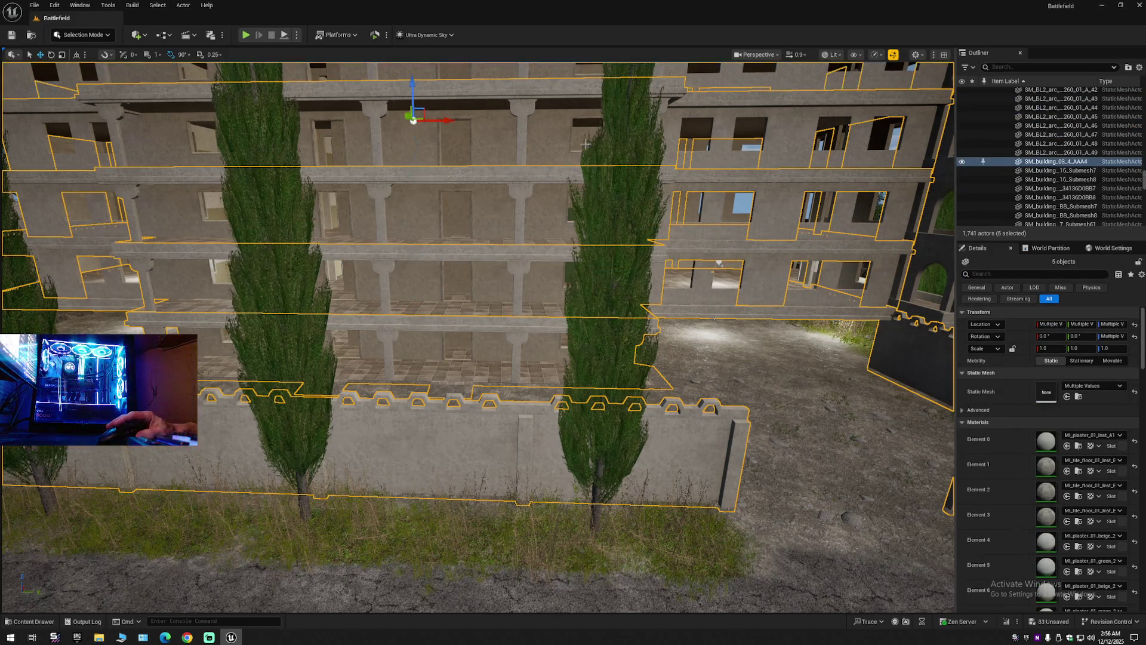
click(962, 162)
Fly over the wall to inspect the frames in the courtyard, then unhide the pieces.
key(s)
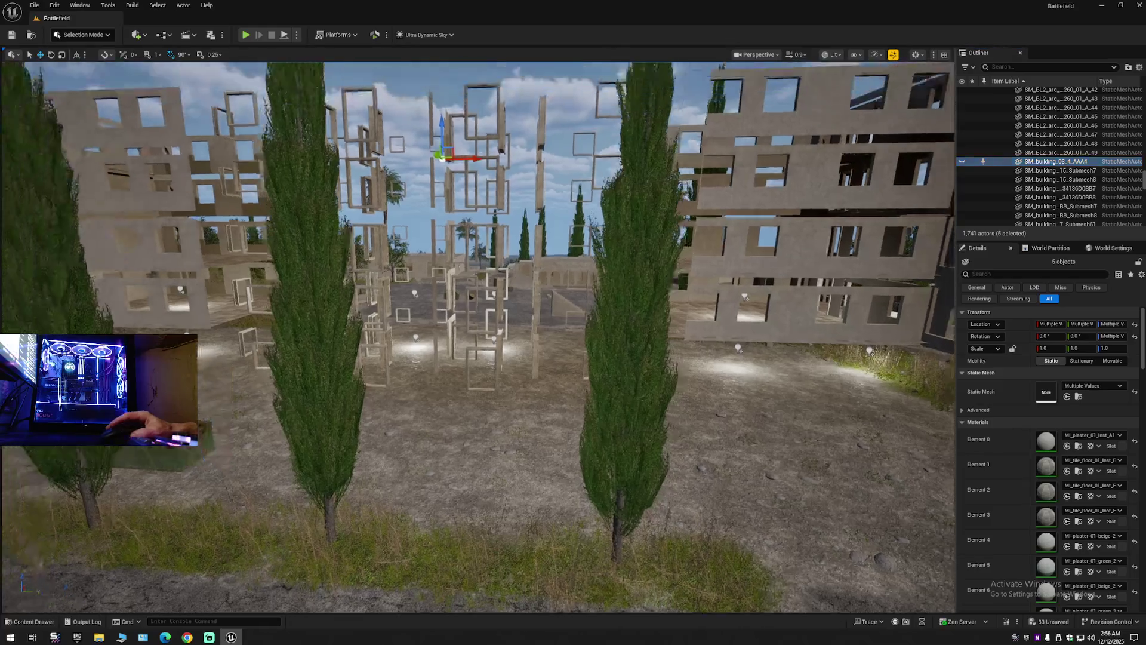
key(w)
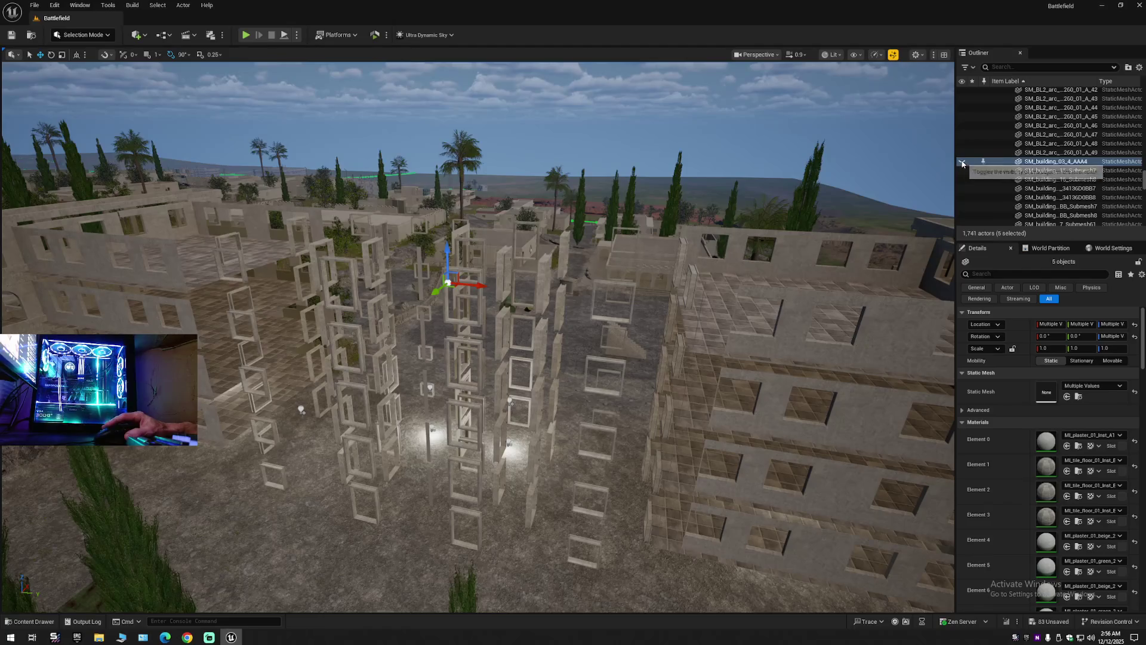
click(962, 161)
Fly around the building's facade and balcony, then hide the selected plastered building.
key(w)
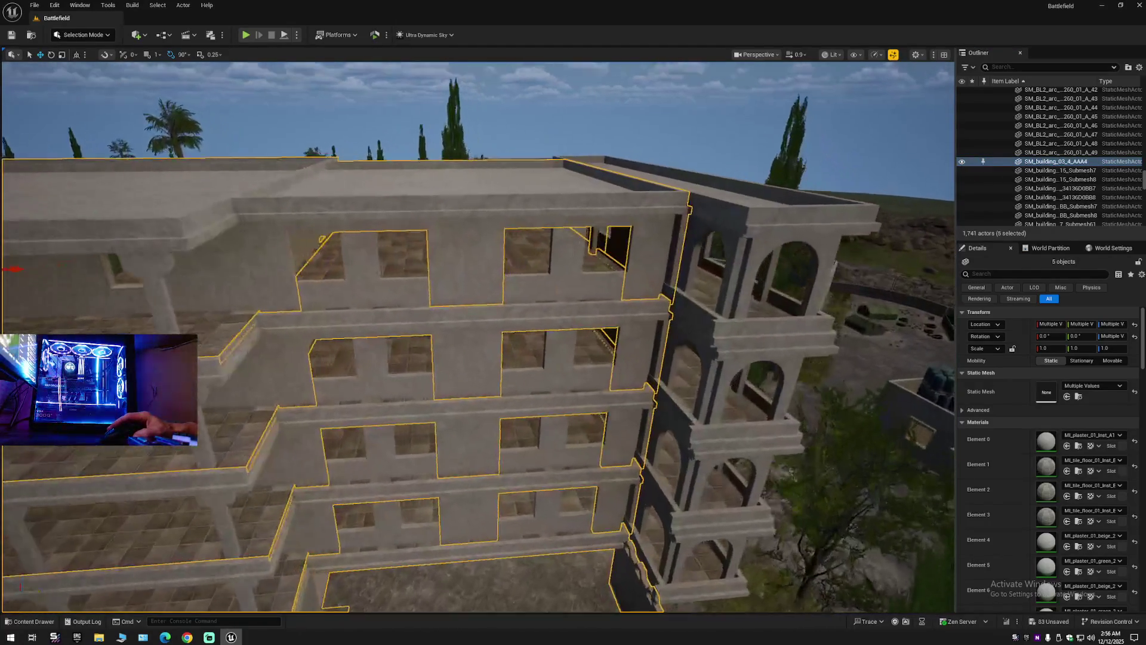
key(d)
key(w)
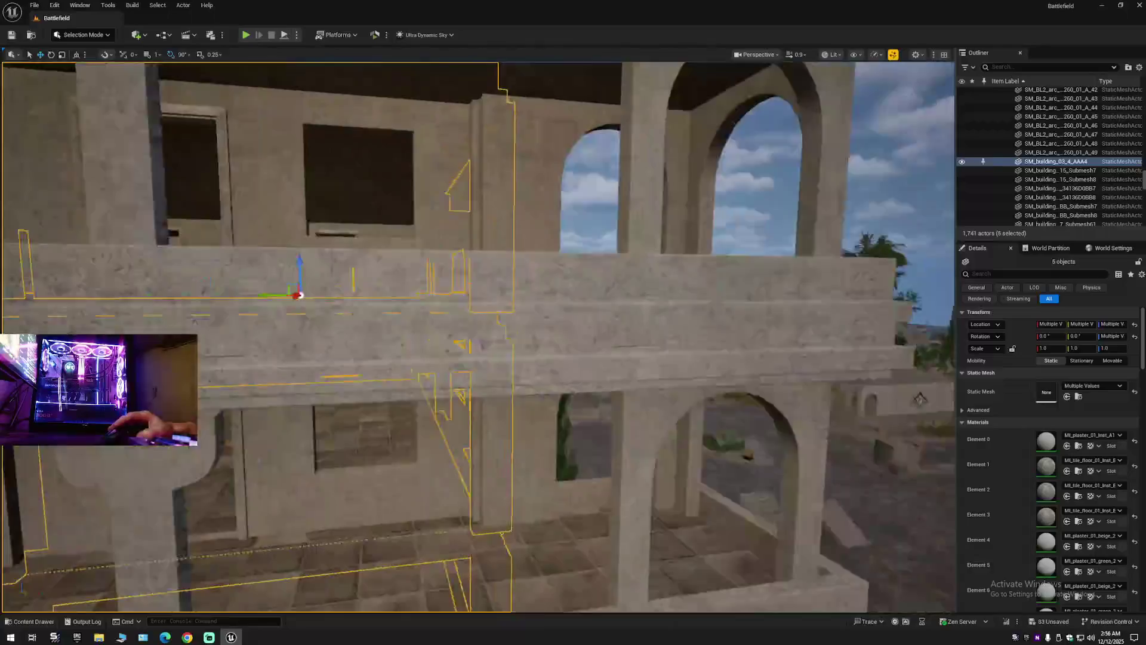
key(s)
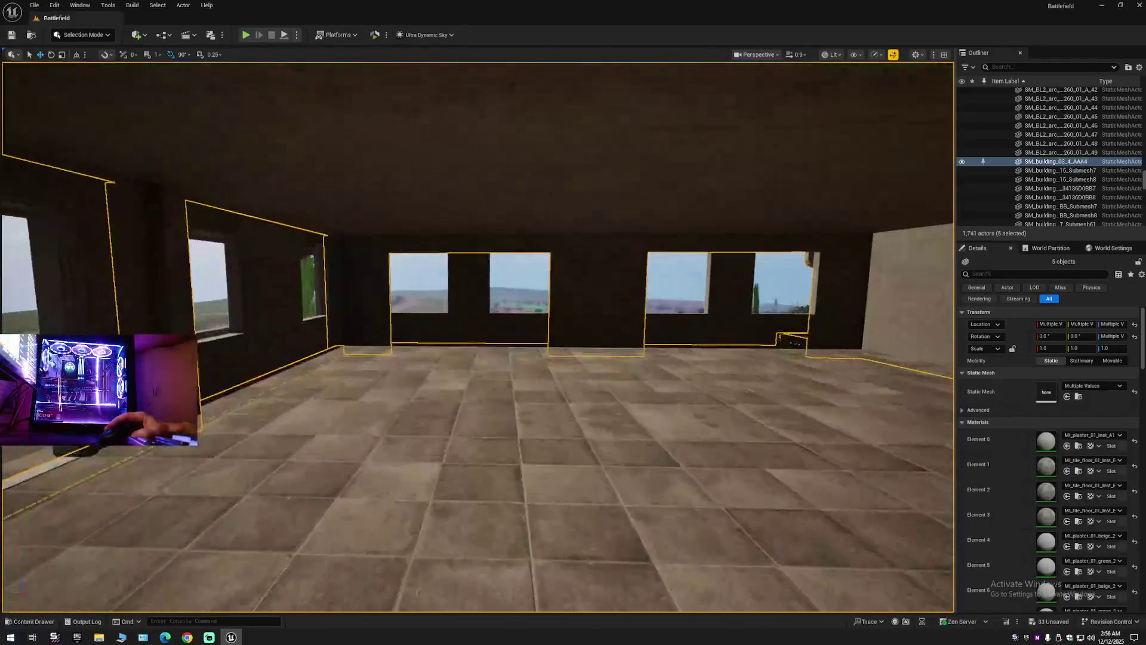
key(s)
key(s)
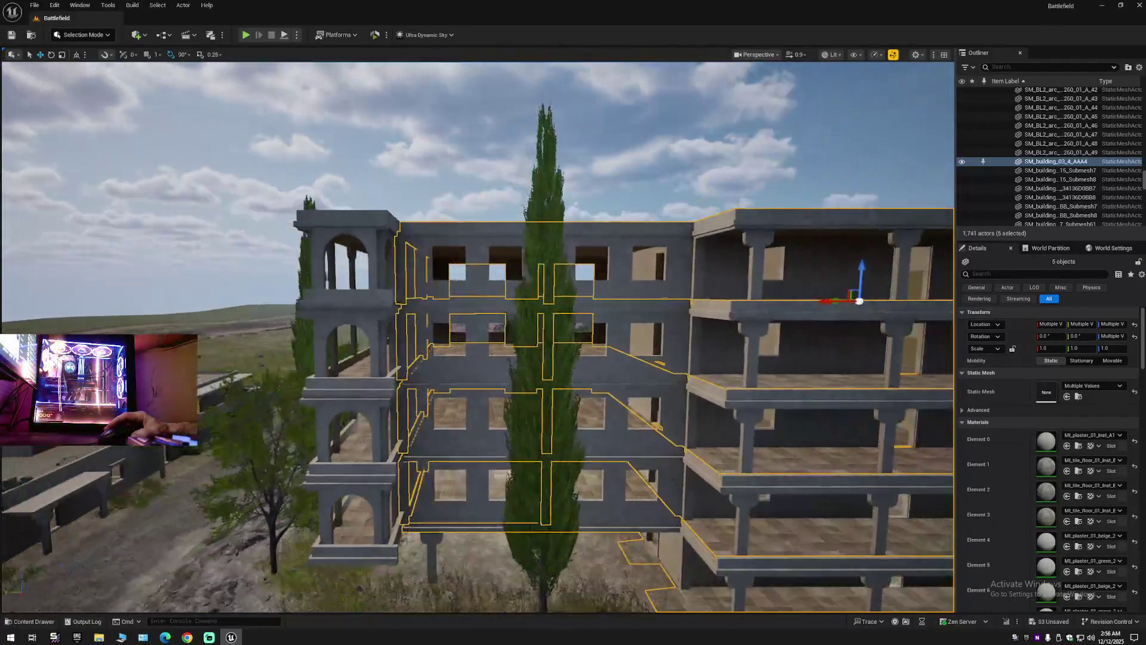
click(960, 164)
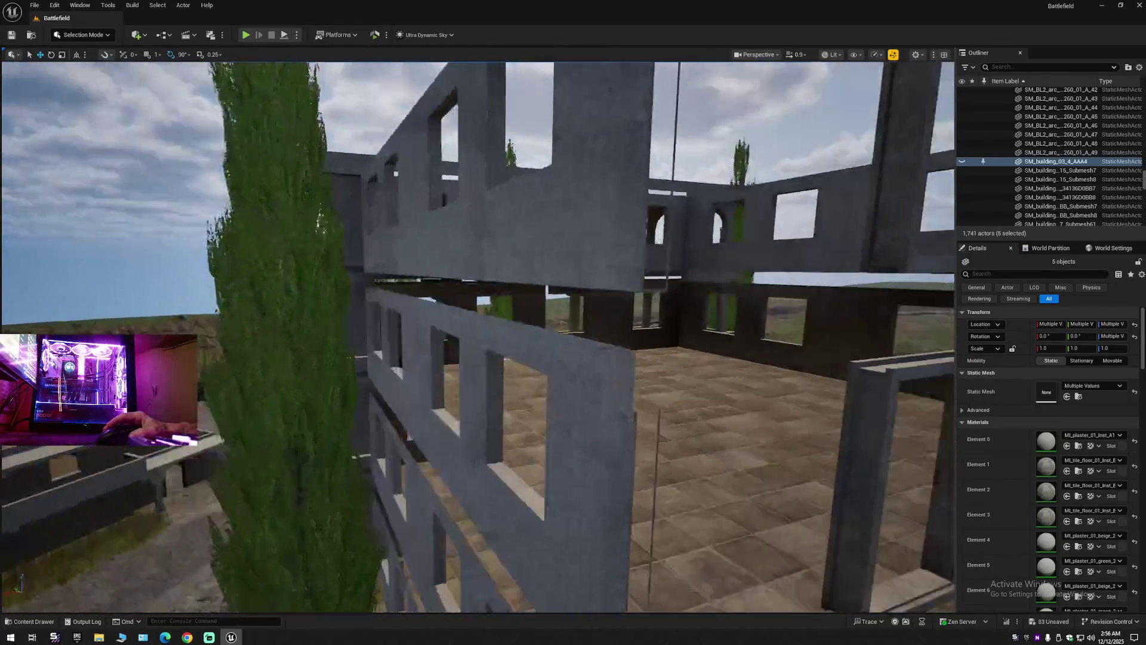
Fly through the window-frame stacks and select the low window frame on the ground.
key(w)
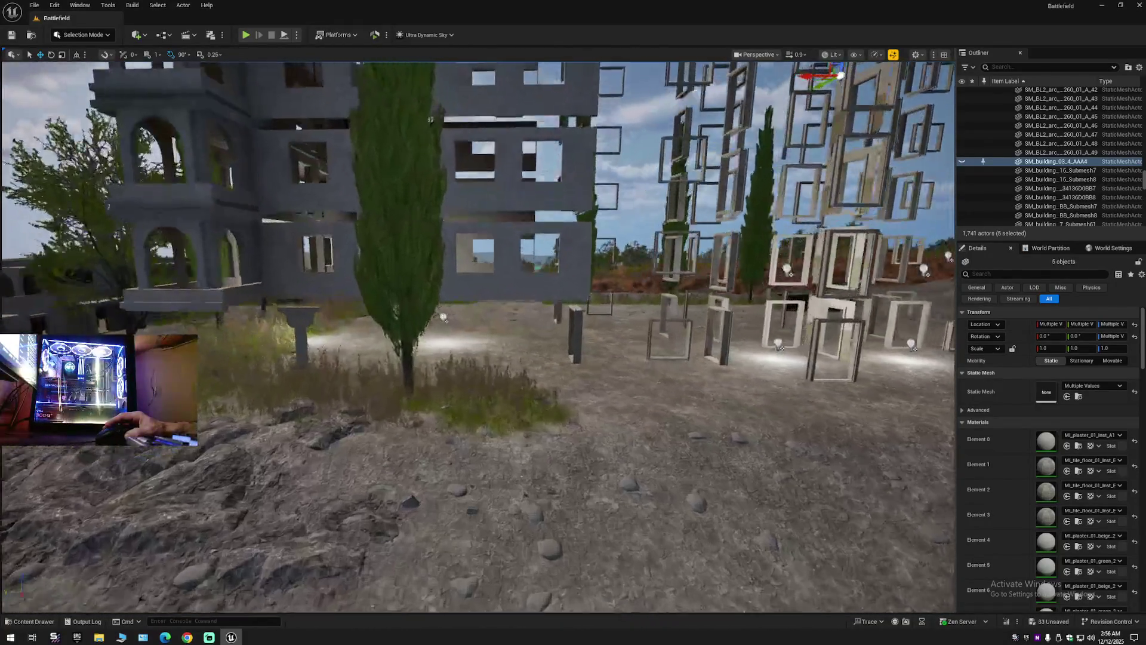
key(e)
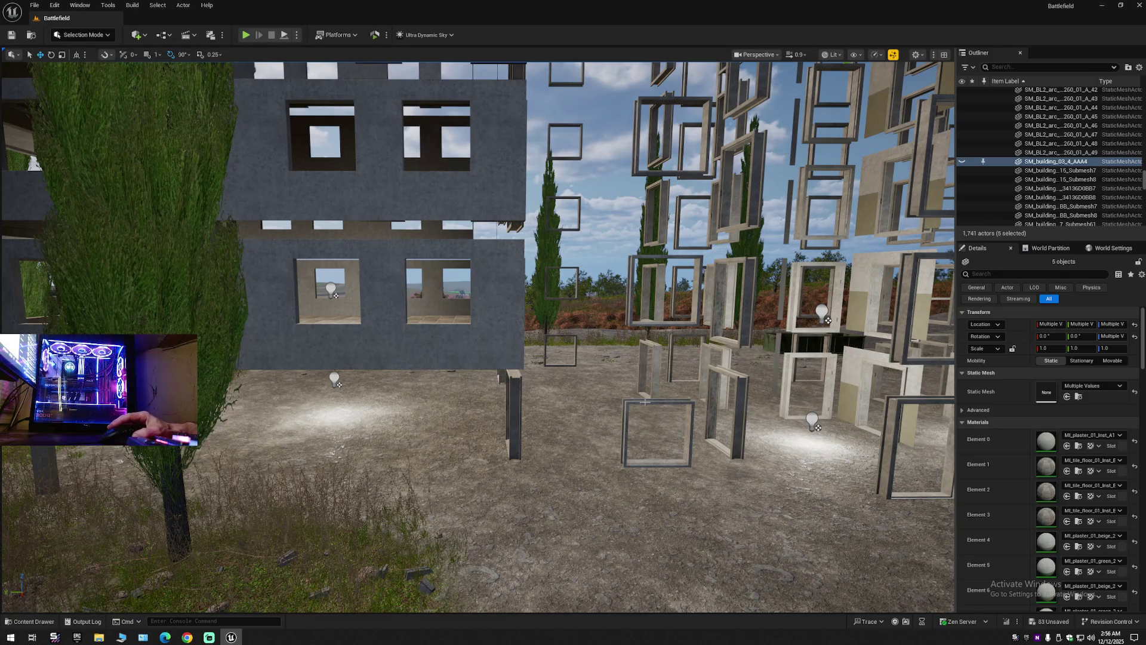
key(w)
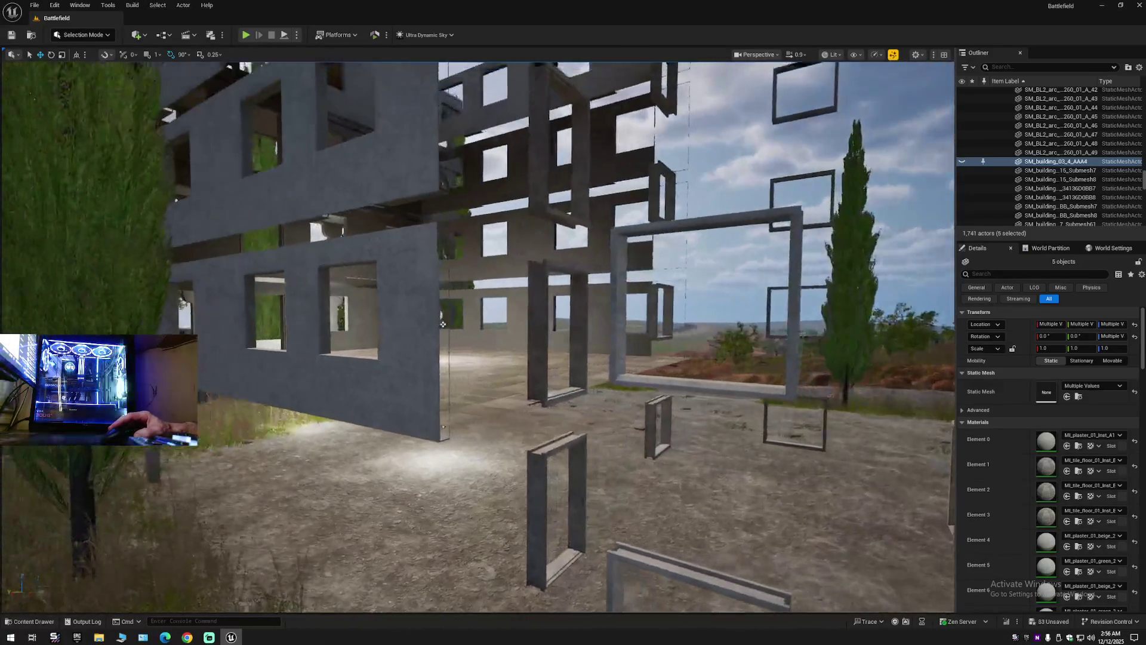
key(w)
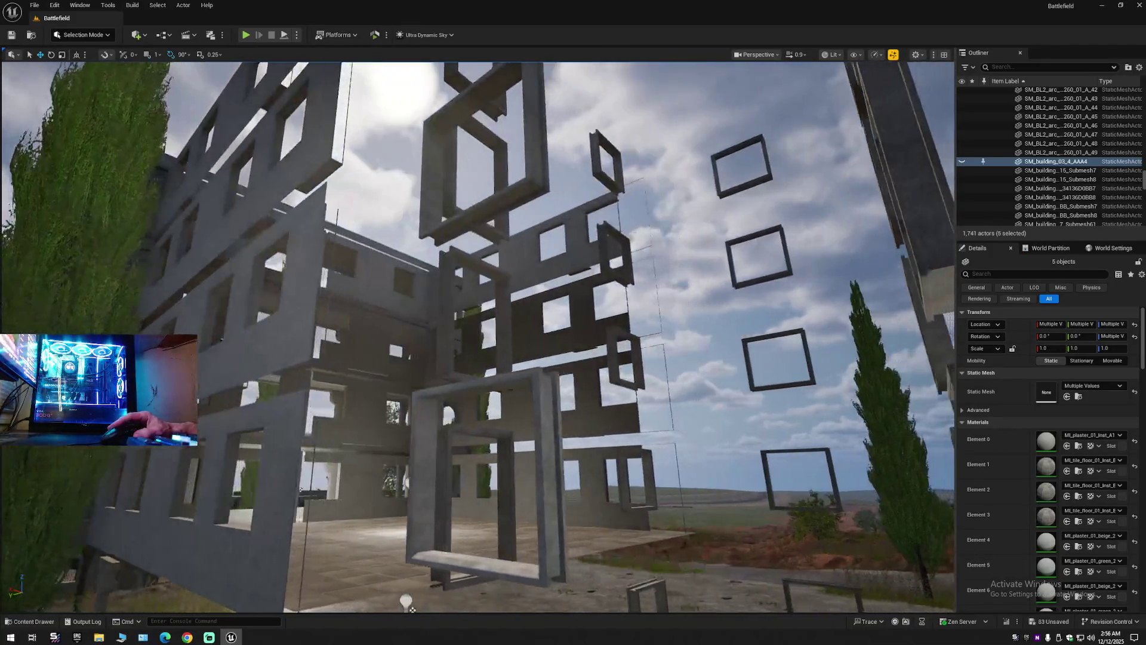
key(s)
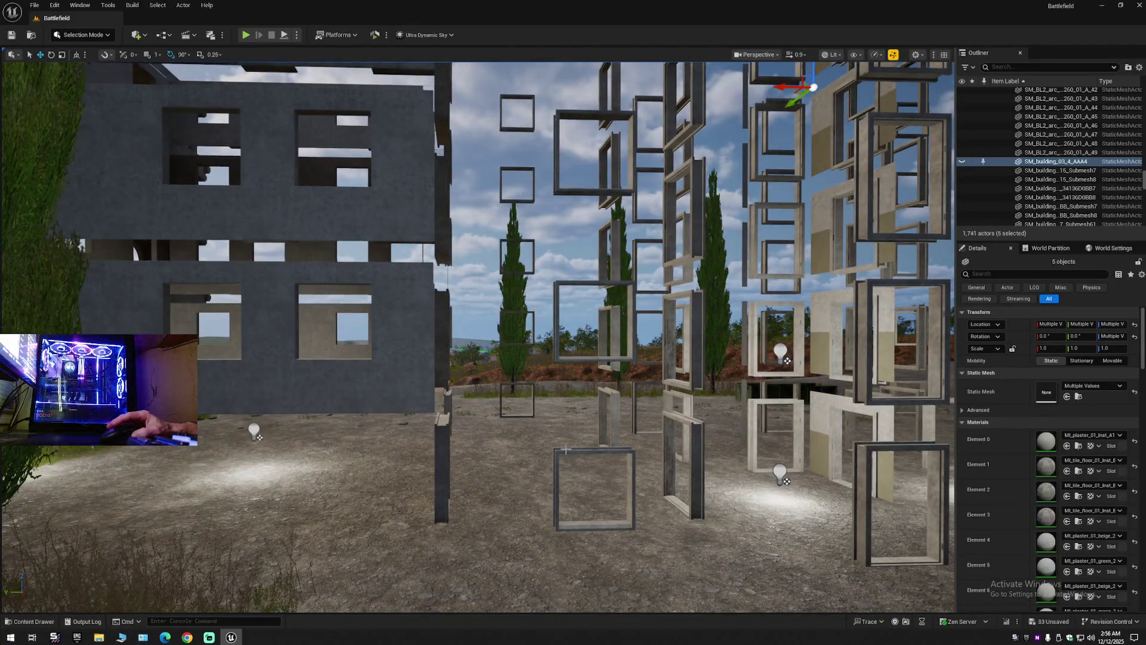
click(565, 450)
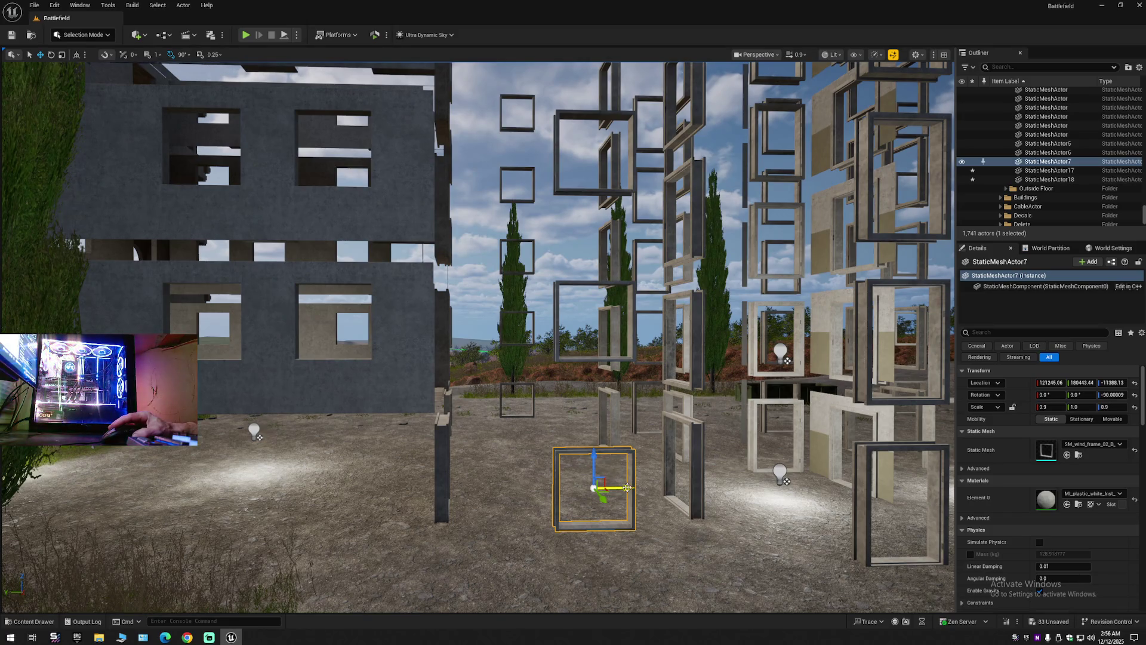
Try duplicating and shifting the window frame, then undo both changes.
alt+drag(627, 488, 375, 471)
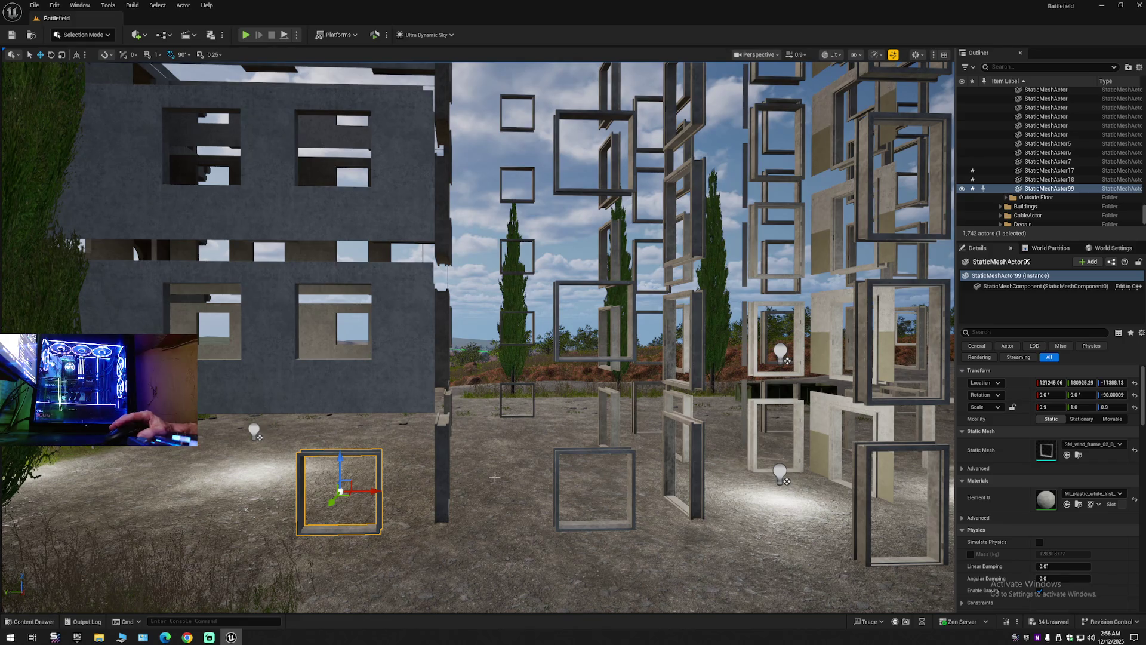
key(ctrl+z)
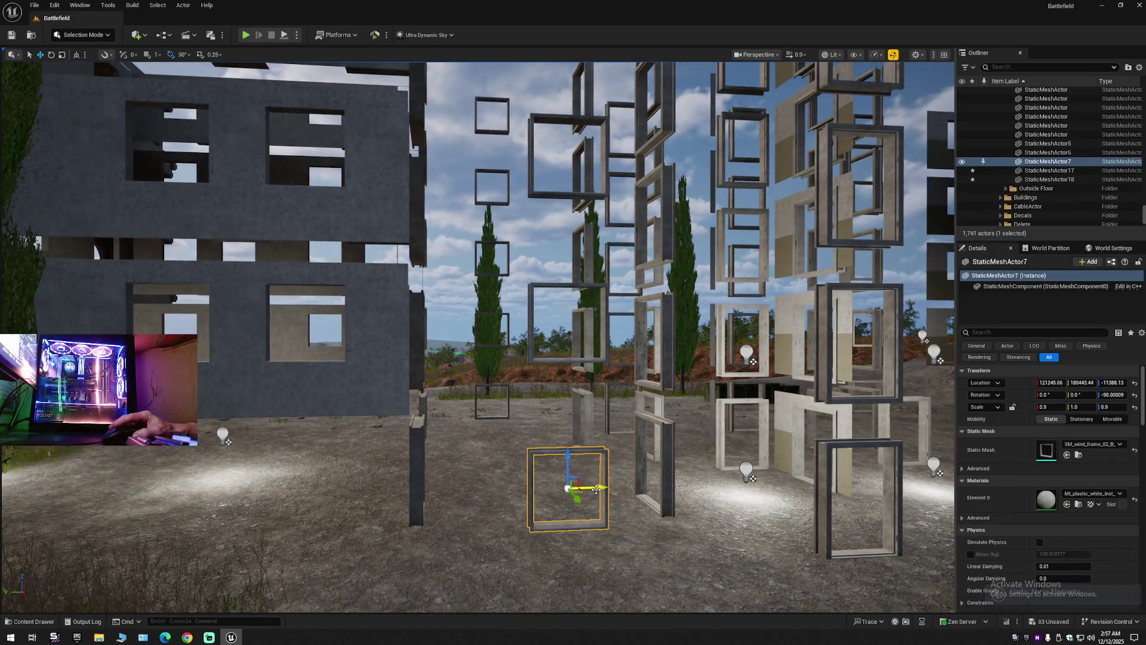
drag(596, 489, 616, 489)
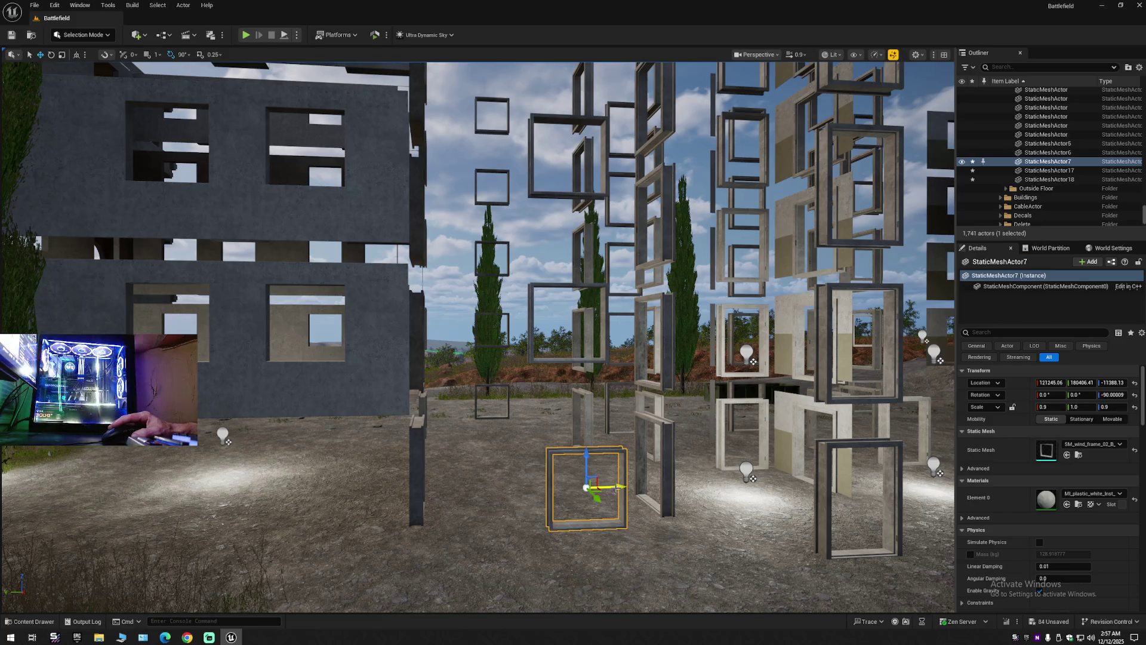
key(ctrl+z)
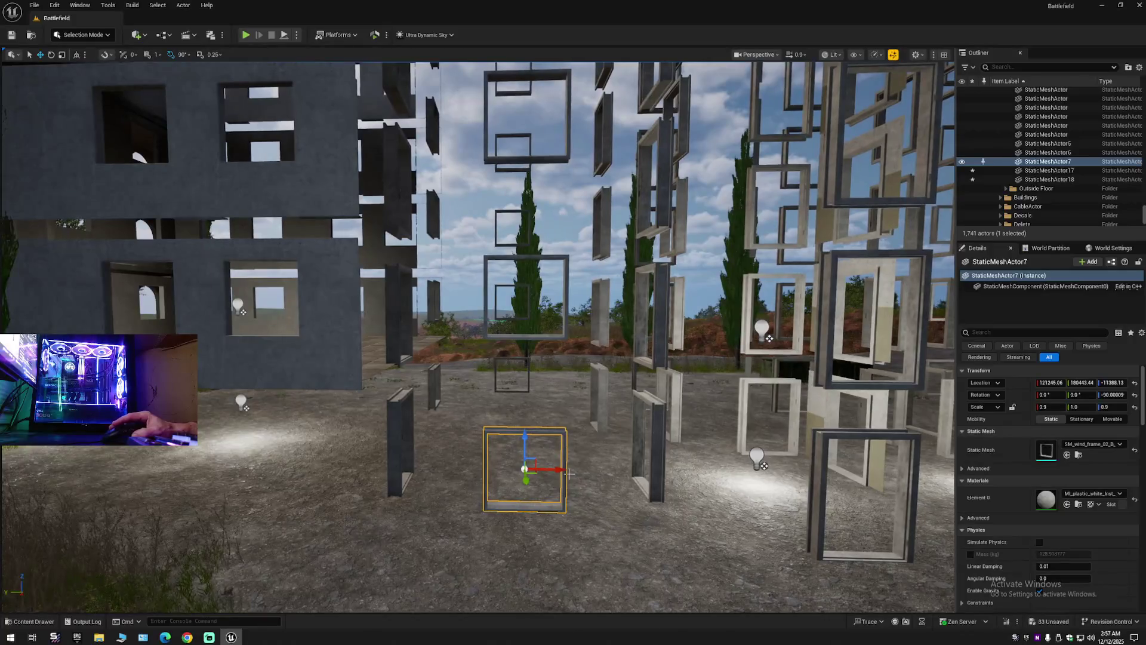
Alt-drag a copy of the frame into the grey wall's window opening and nudge it to fit.
mouse_move(556, 469)
alt+mouse_down()
mouse_move(409, 468)
mouse_move(308, 451)
mouse_move(282, 412)
mouse_move(279, 271)
alt+mouse_up()
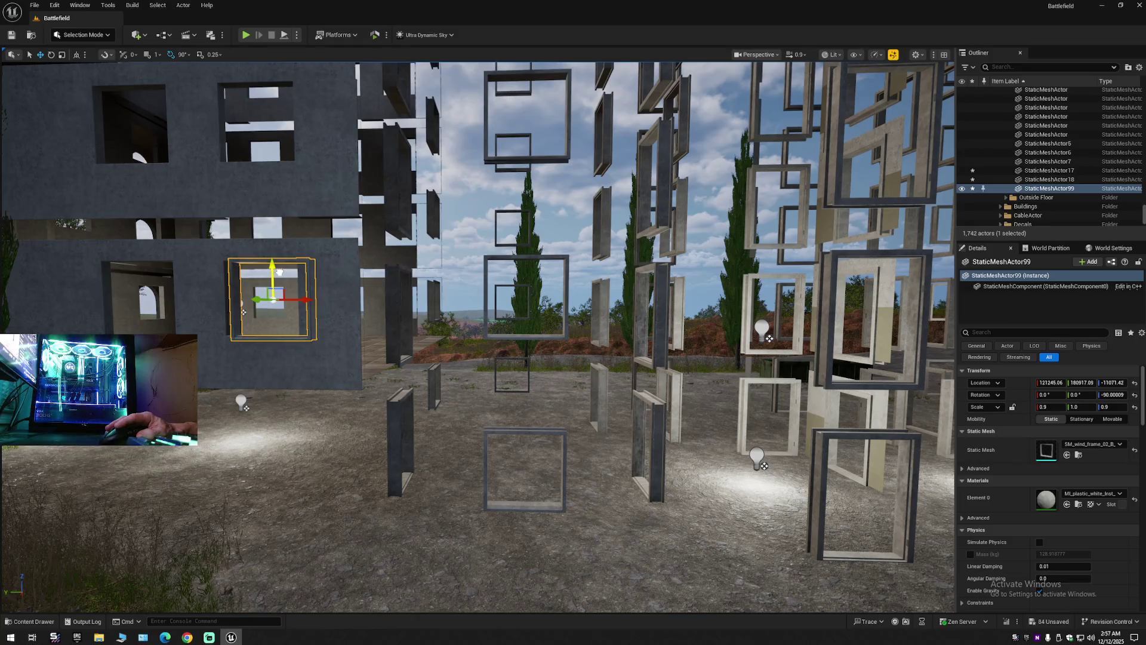
key(f)
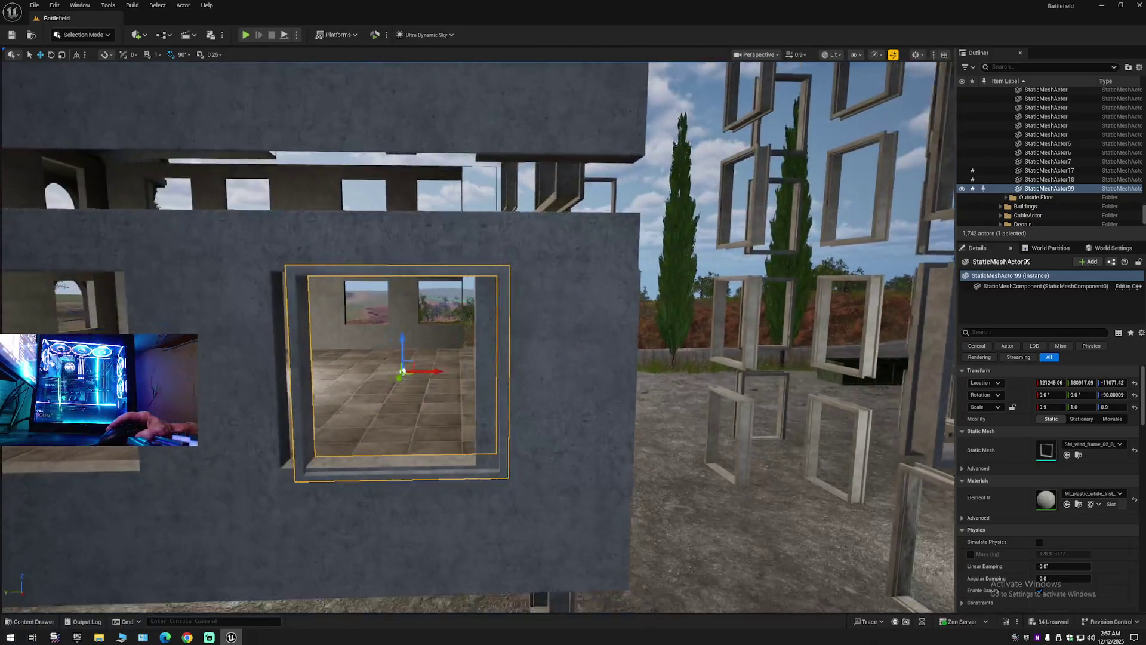
scroll(498, 347, up, 5)
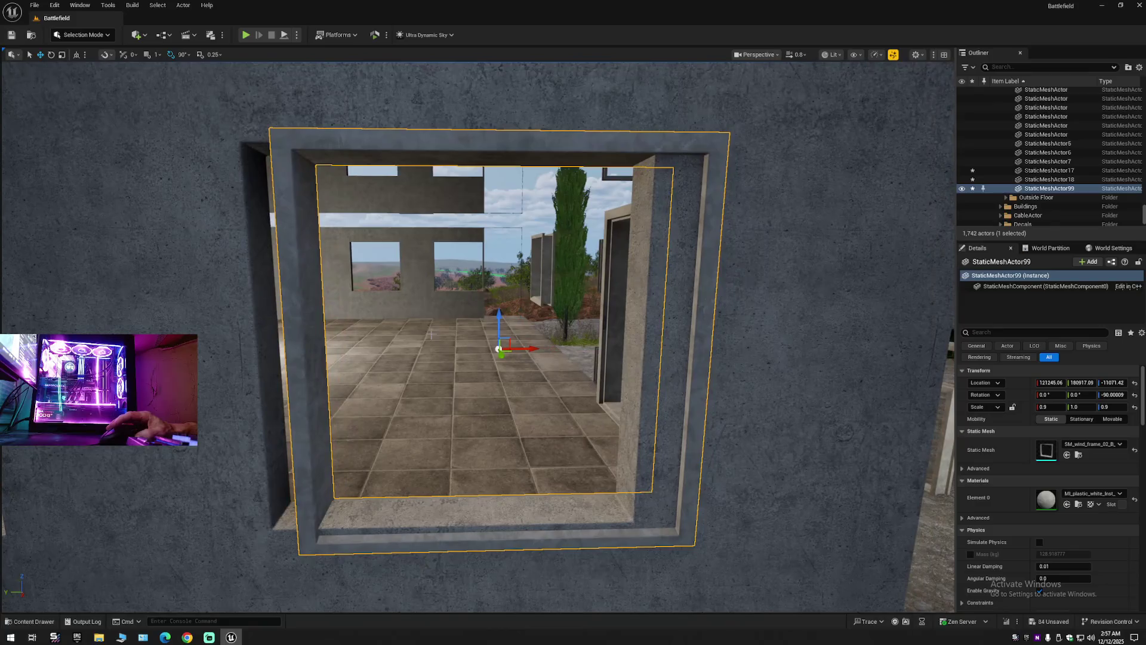
mouse_move(531, 347)
mouse_down()
mouse_move(477, 350)
mouse_move(452, 320)
mouse_up()
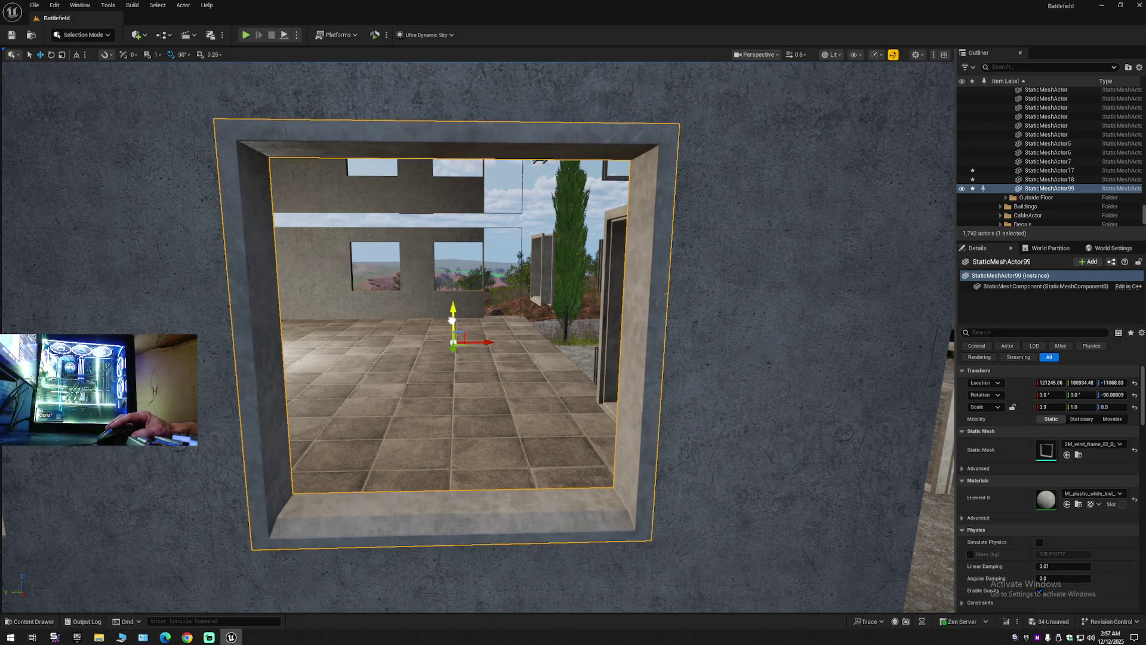
scroll(496, 406, down, 6)
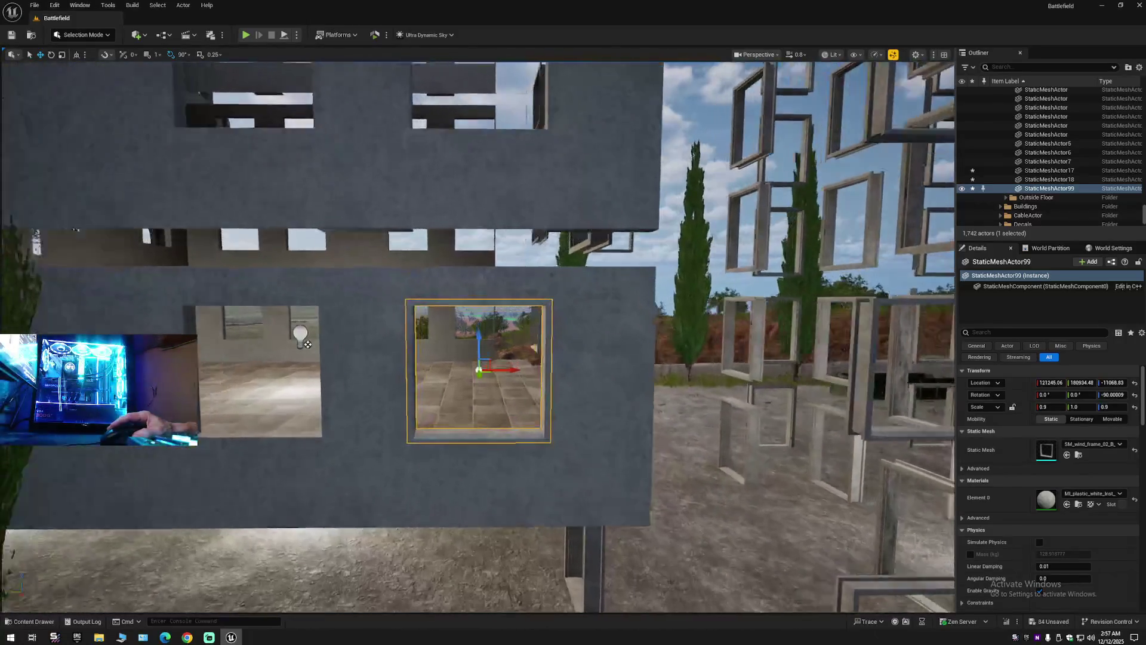
Duplicate the frame into the next wall opening and nudge it left to fit.
drag(513, 374, 292, 373)
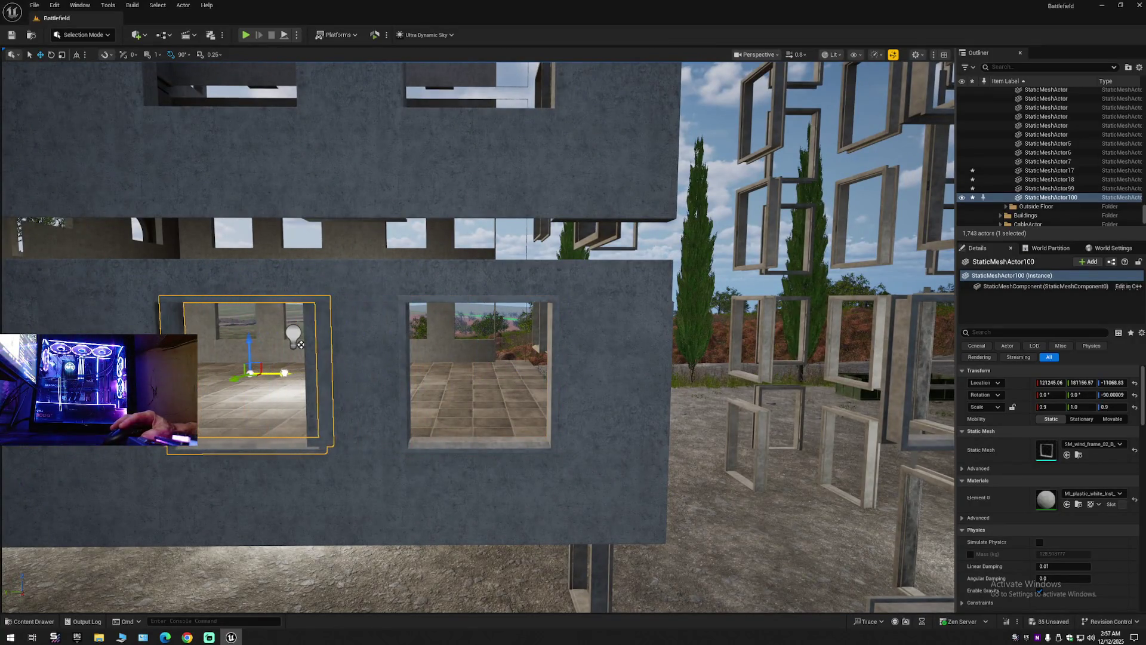
scroll(292, 374, up, 3)
scroll(494, 375, up, 4)
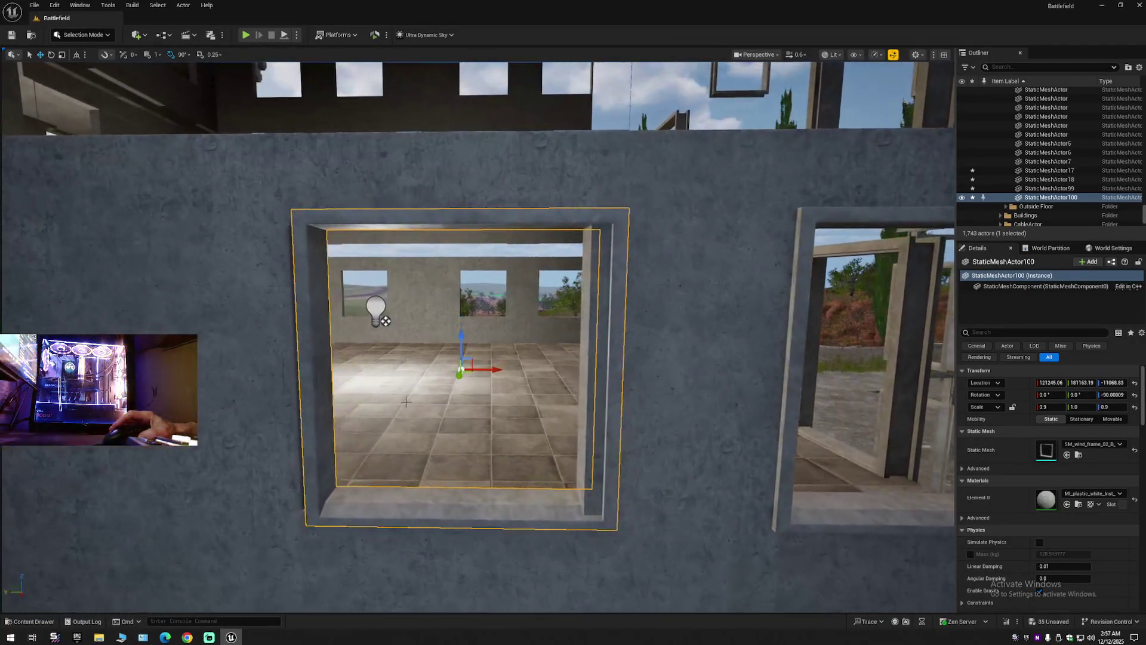
drag(495, 371, 475, 372)
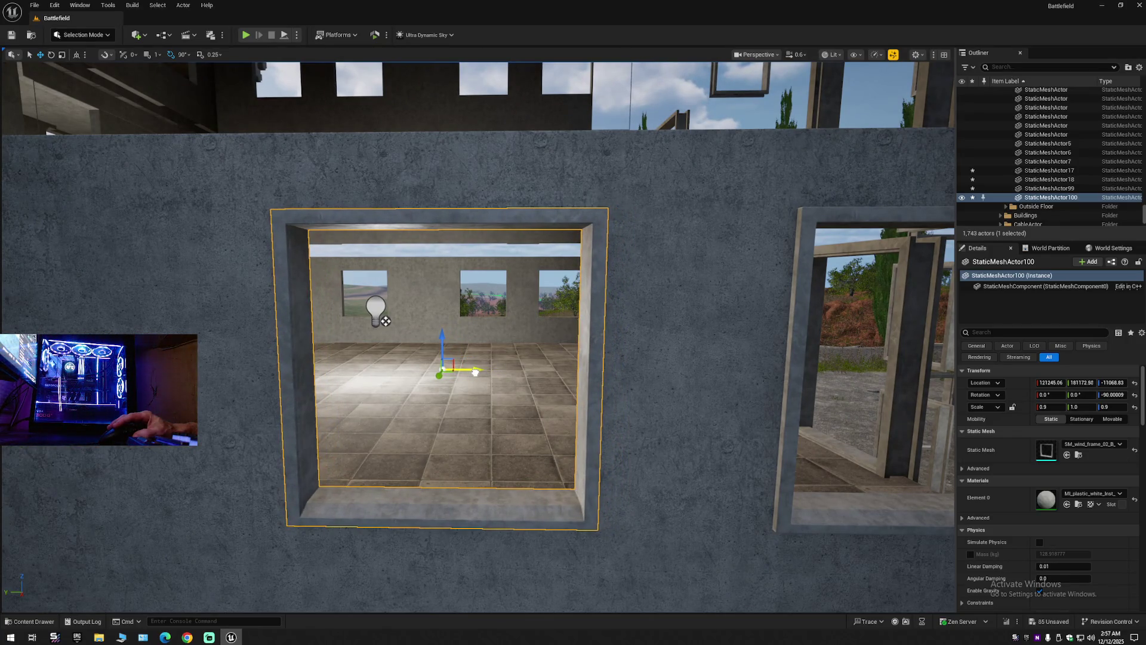
scroll(475, 371, down, 10)
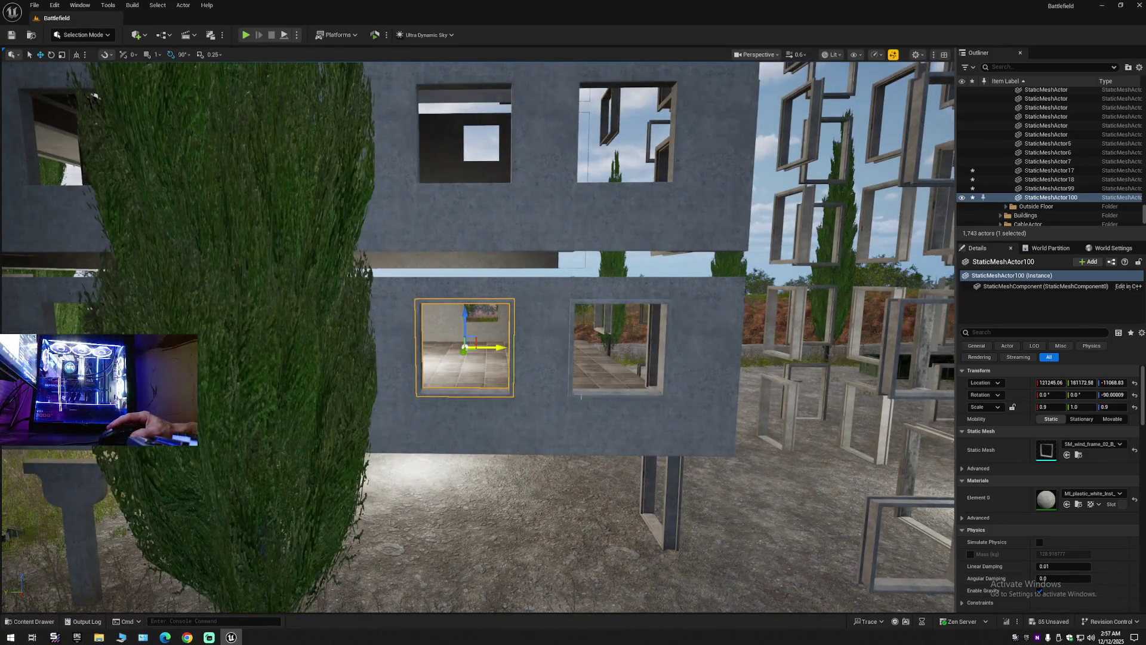
Duplicate two frames together and line the copies up in the next two wall openings.
ctrl+click(625, 379)
alt+drag(652, 349, 392, 350)
key(f)
scroll(947, 336, up, 8)
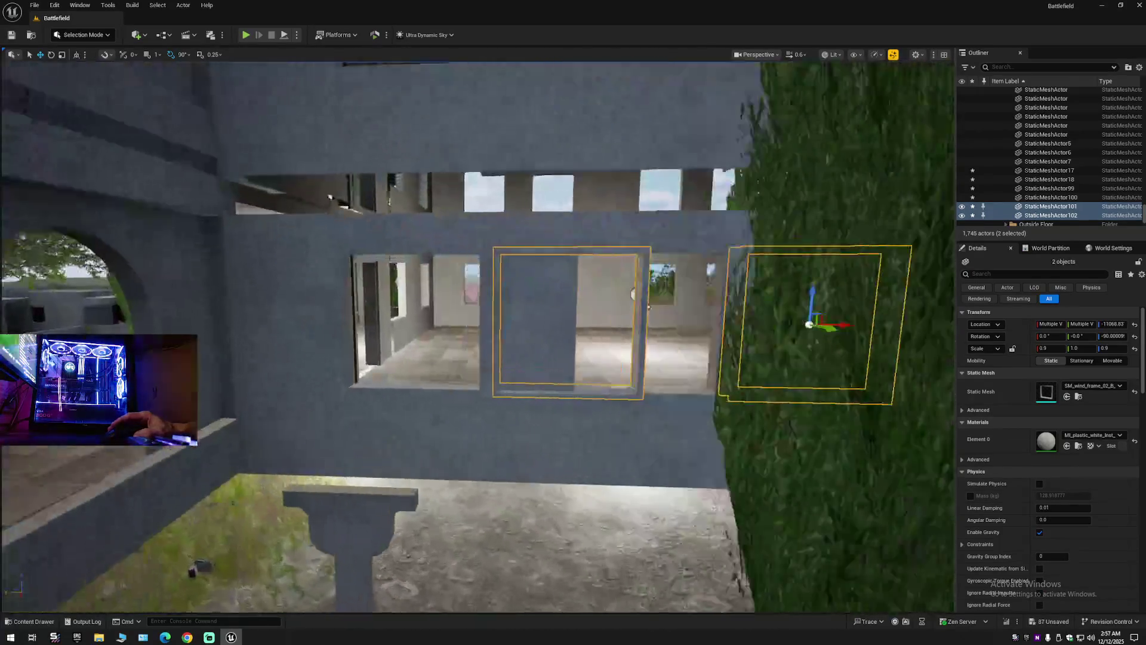
drag(926, 322, 704, 325)
scroll(704, 326, up, 5)
scroll(478, 338, up, 6)
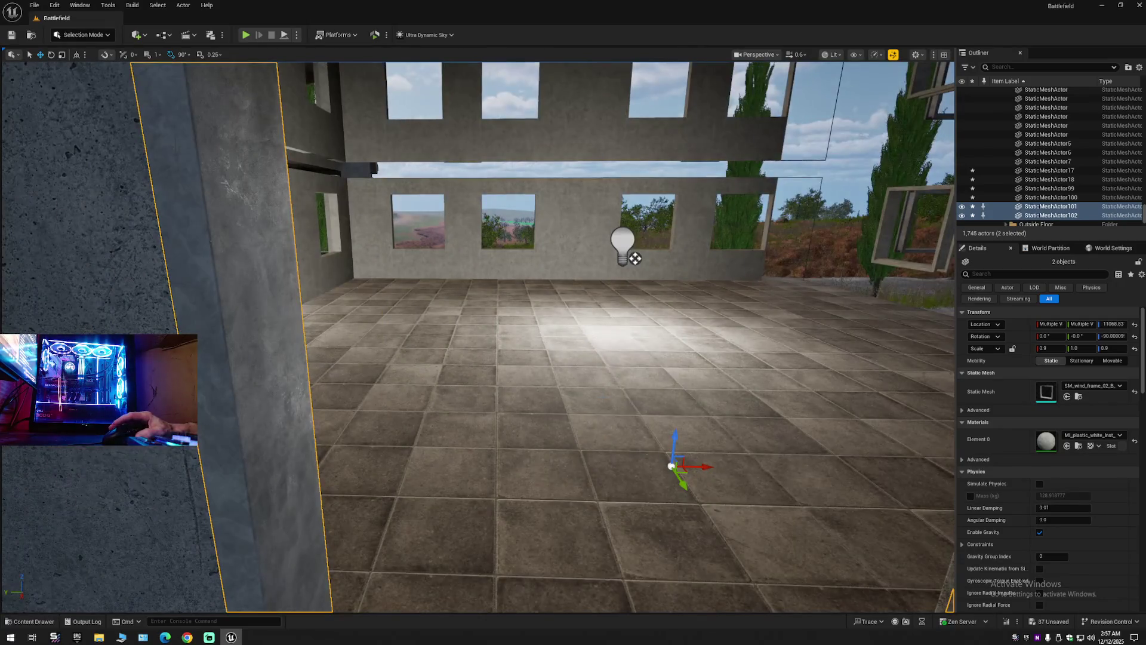
scroll(477, 338, down, 6)
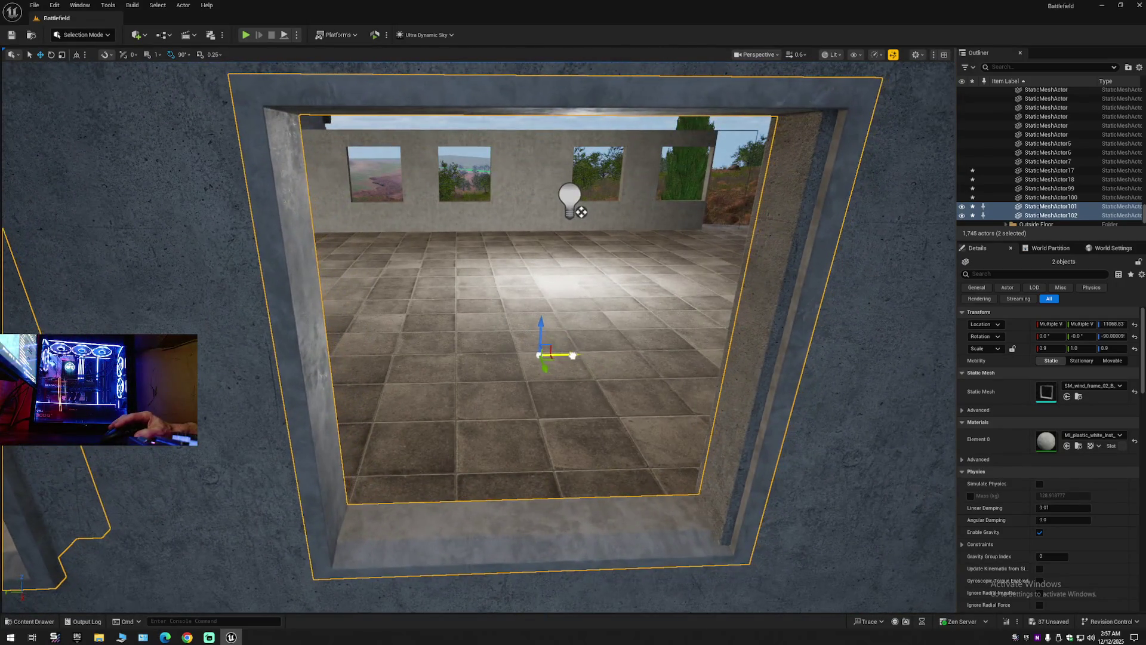
drag(573, 355, 561, 355)
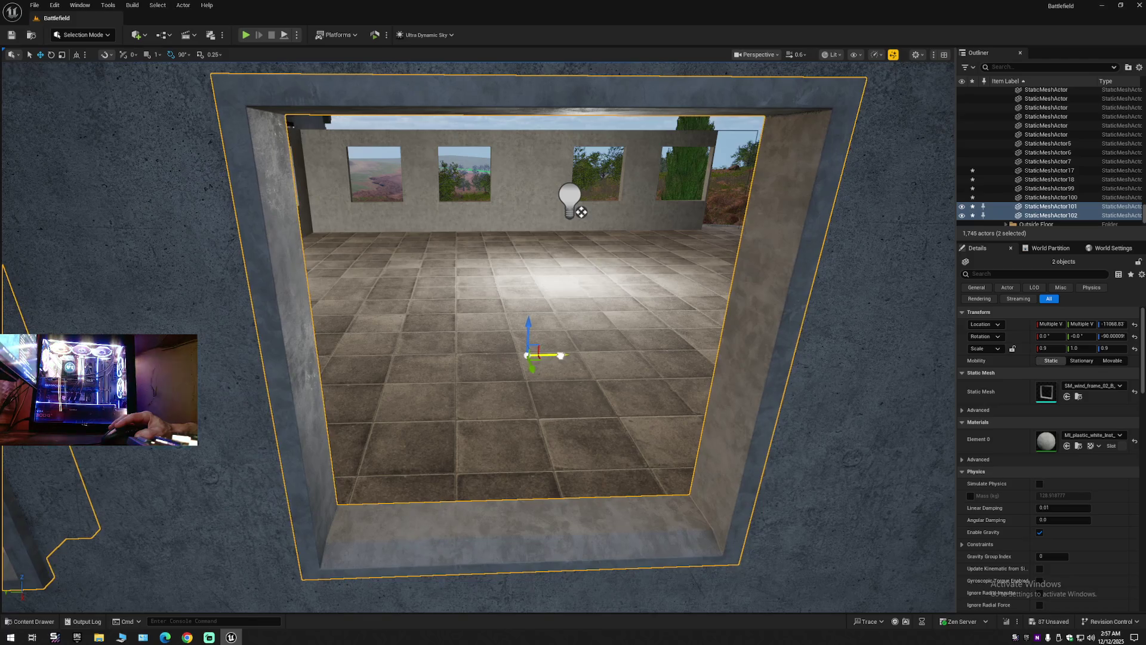
mouse_move(652, 405)
mouse_down()
mouse_move(580, 418)
mouse_move(643, 420)
mouse_up()
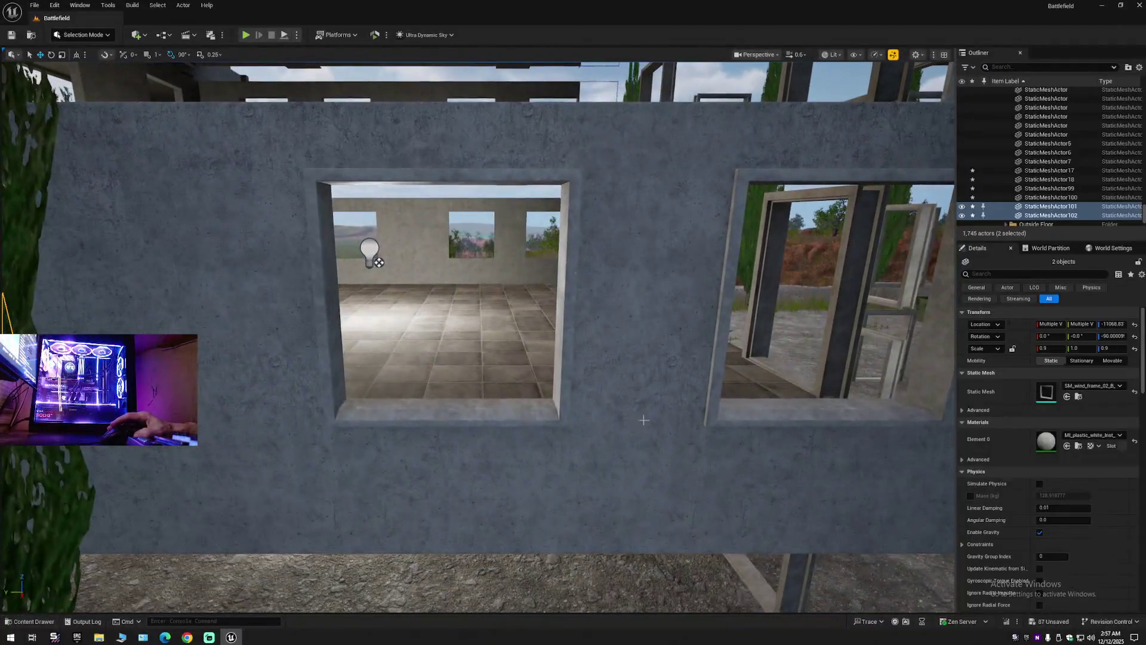
ctrl+click(515, 410)
Select all four window frames and move them into the Floor 2 folder.
ctrl+click(727, 412)
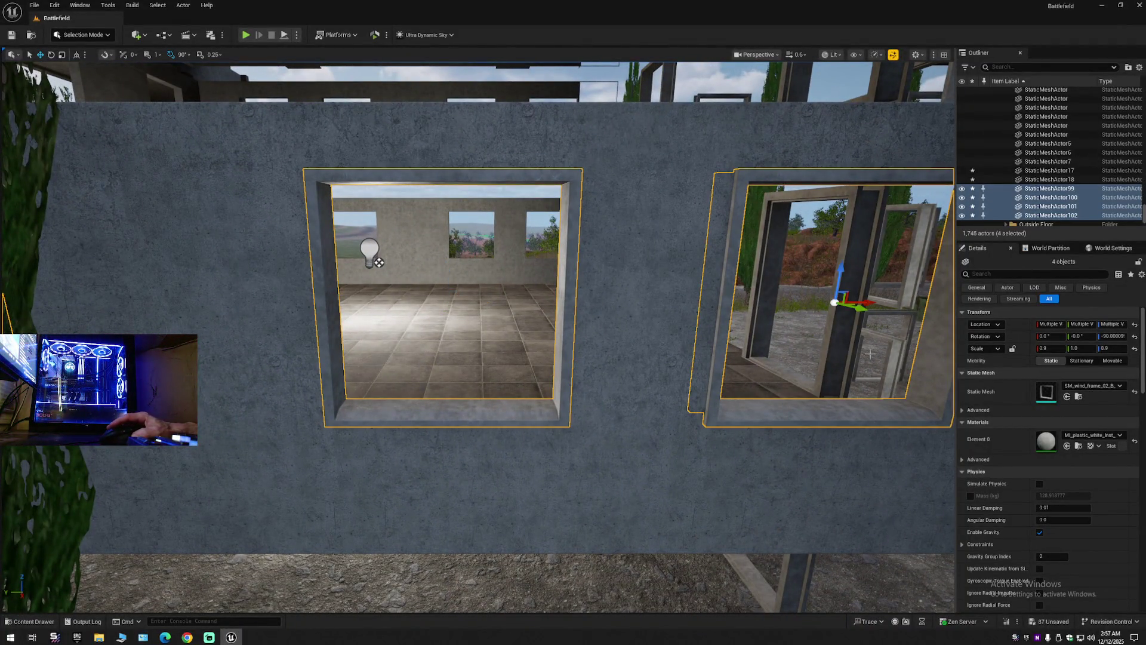
right_click(1030, 190)
mouse_move(1027, 540)
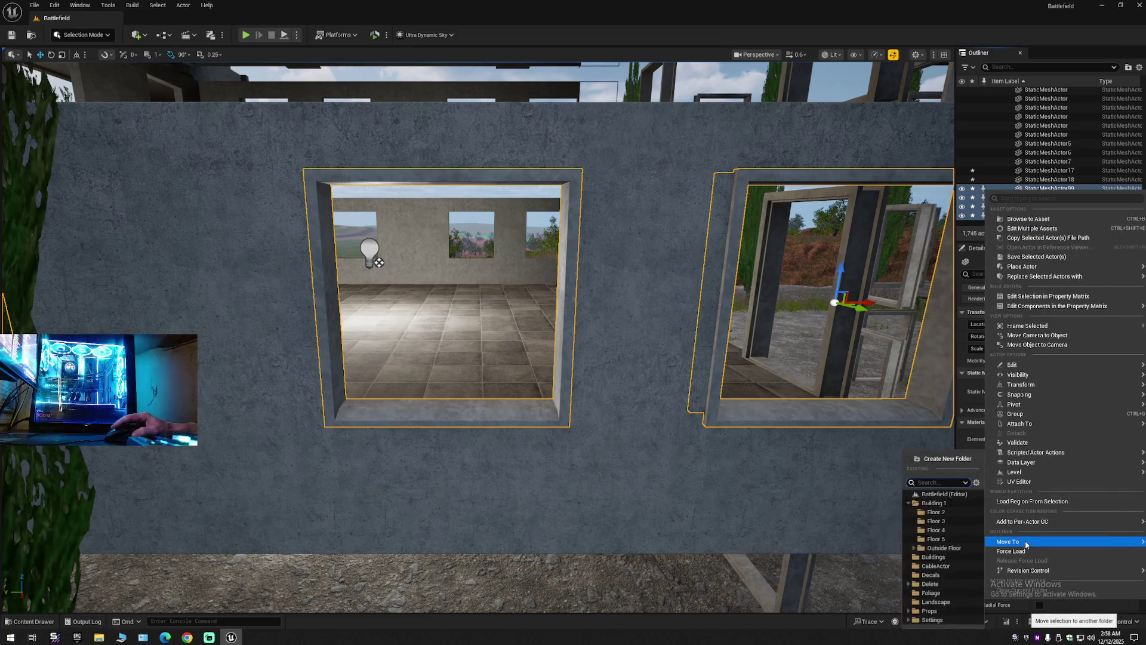
click(935, 512)
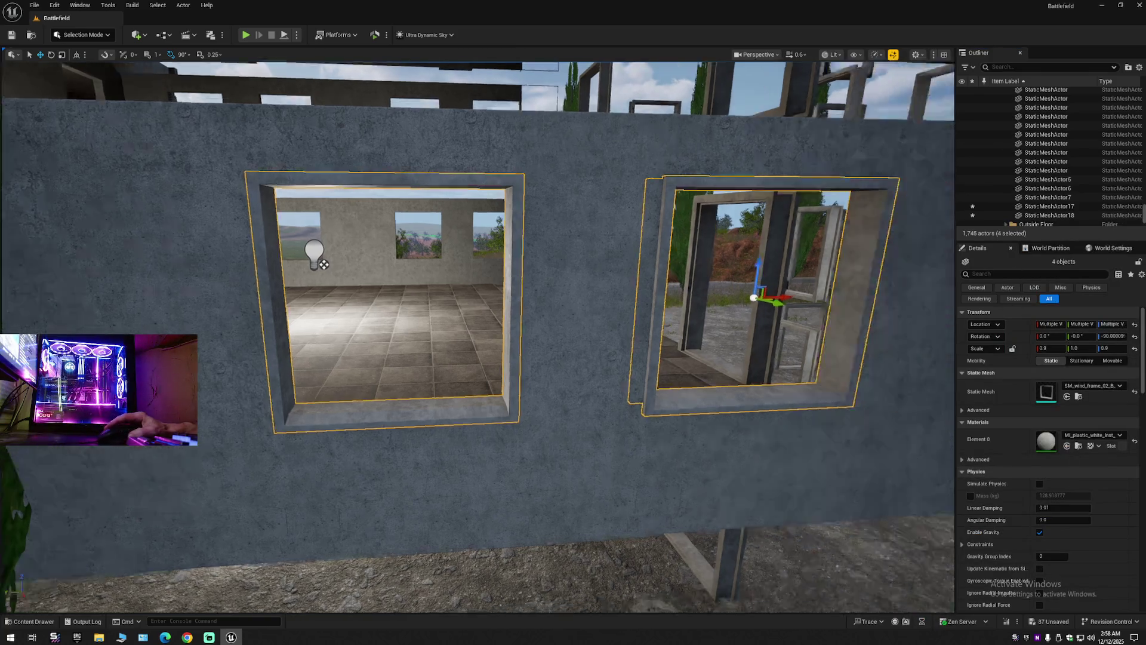
Pull the view back, collapse the Outliner tree and expand Building 1.
drag(323, 264, 743, 297)
click(1139, 67)
click(1022, 113)
click(1010, 119)
click(996, 92)
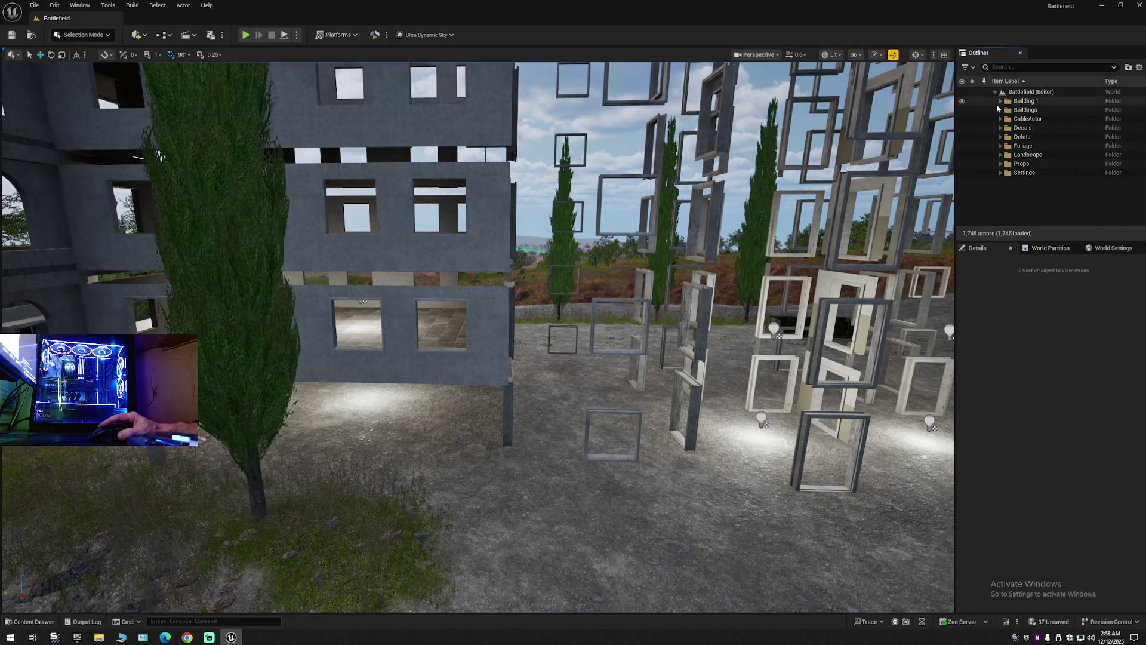
Expand Building 1 and briefly show, then re-hide, the Ground Building group.
click(1001, 100)
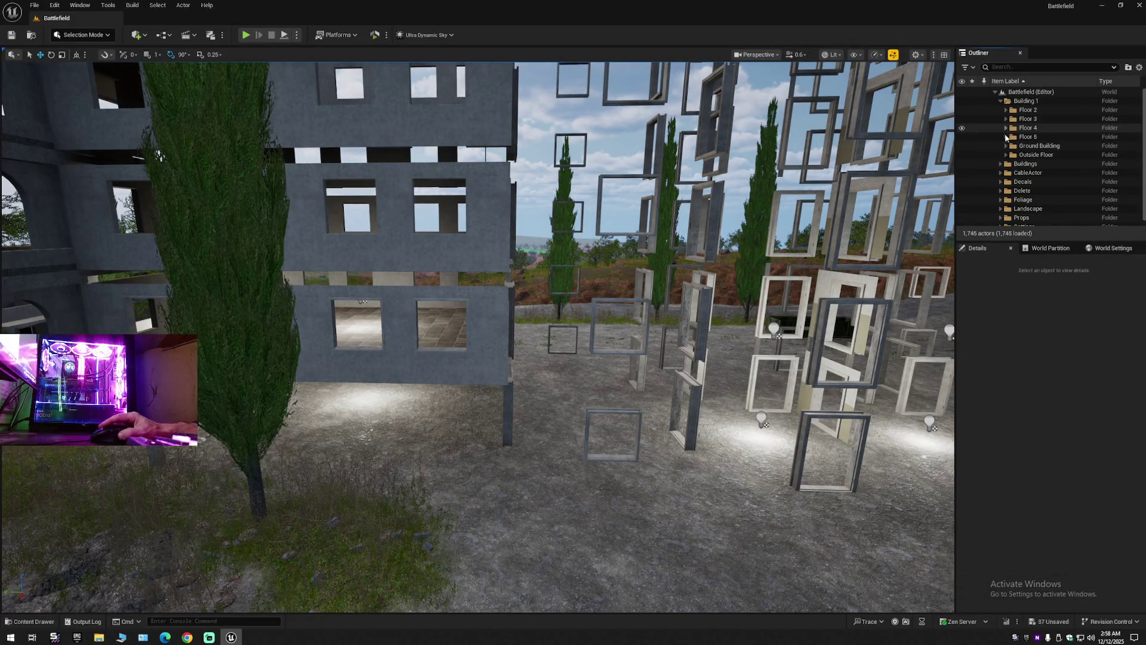
click(962, 147)
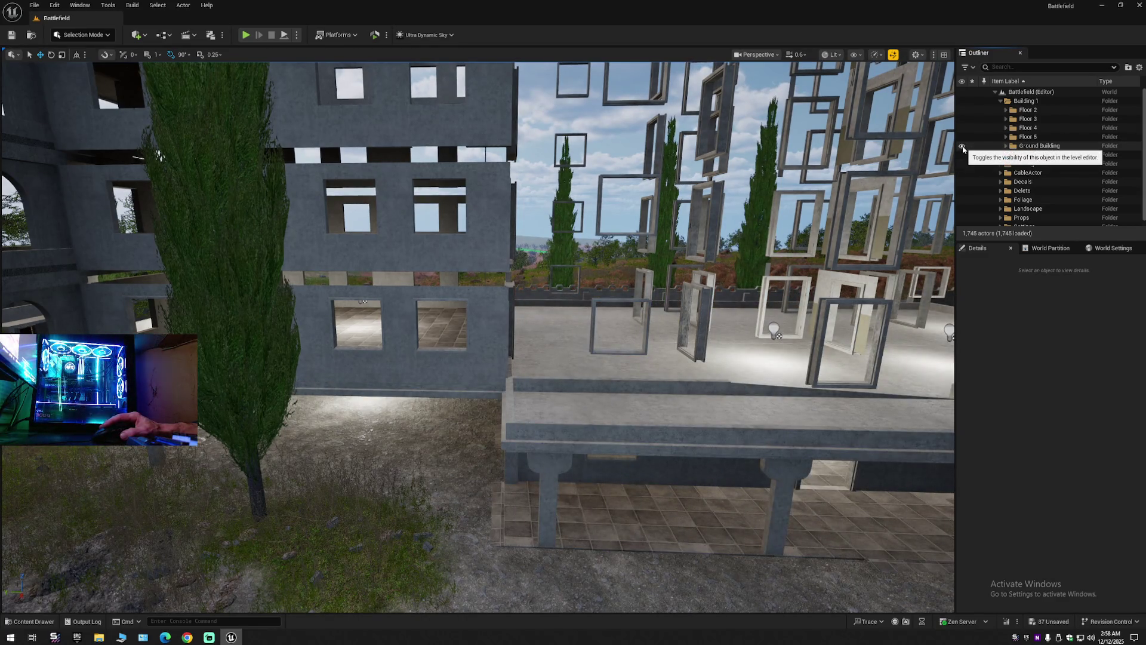
click(962, 146)
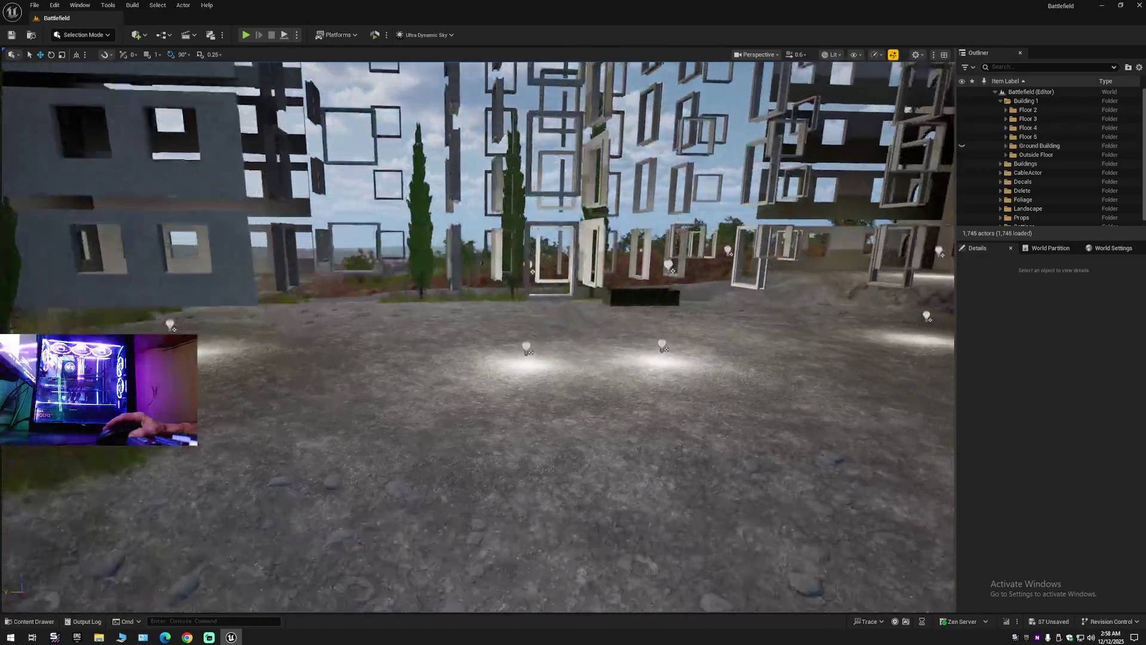
Fly around to the left building and through its interior rooms toward the doorway.
key(s)
key(w)
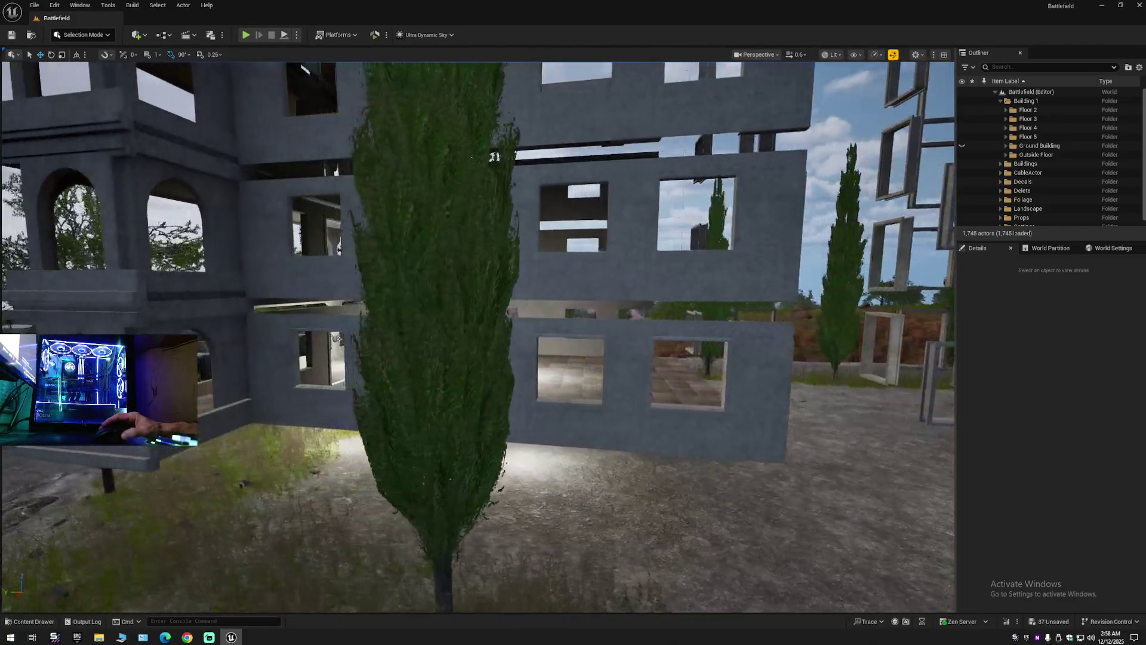
key(w)
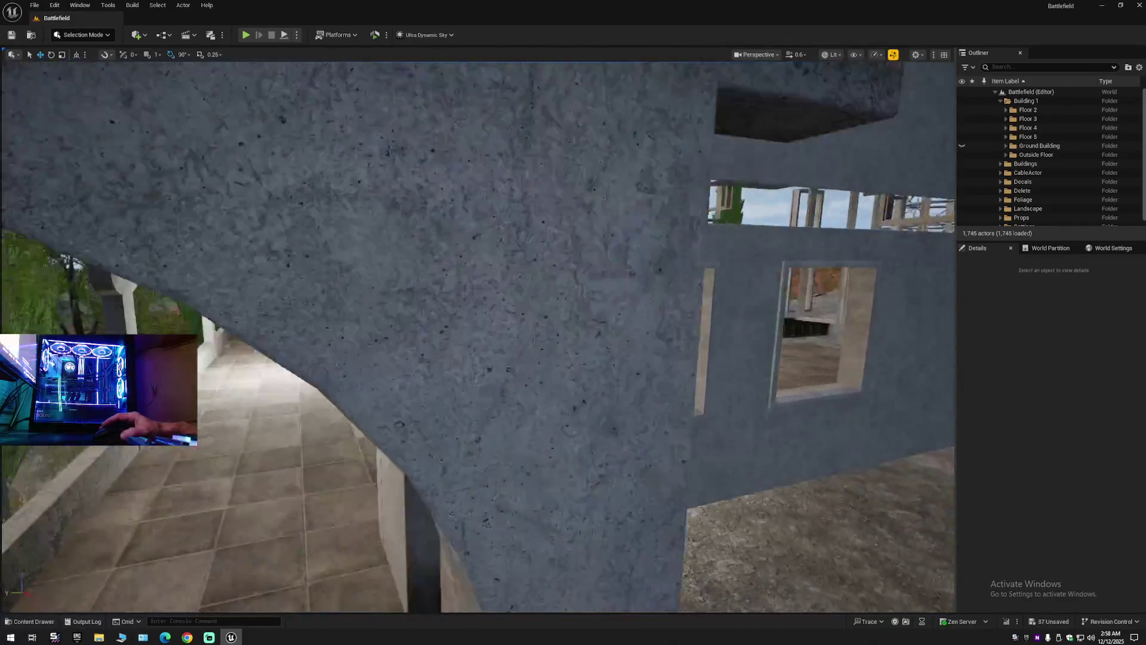
key(w)
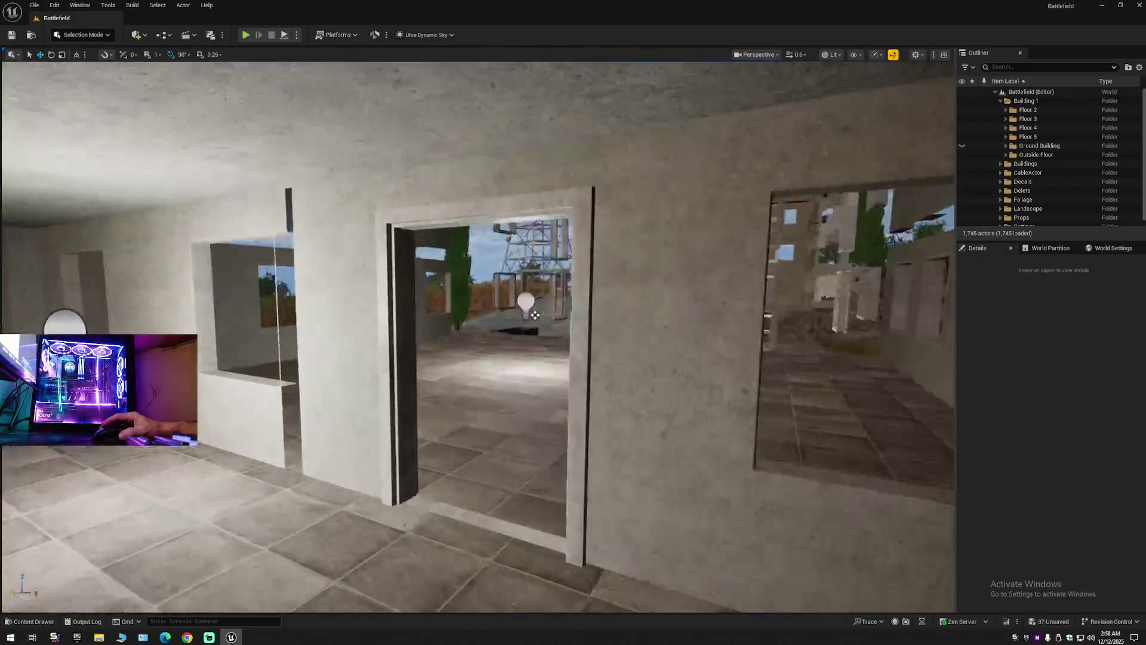
key(w)
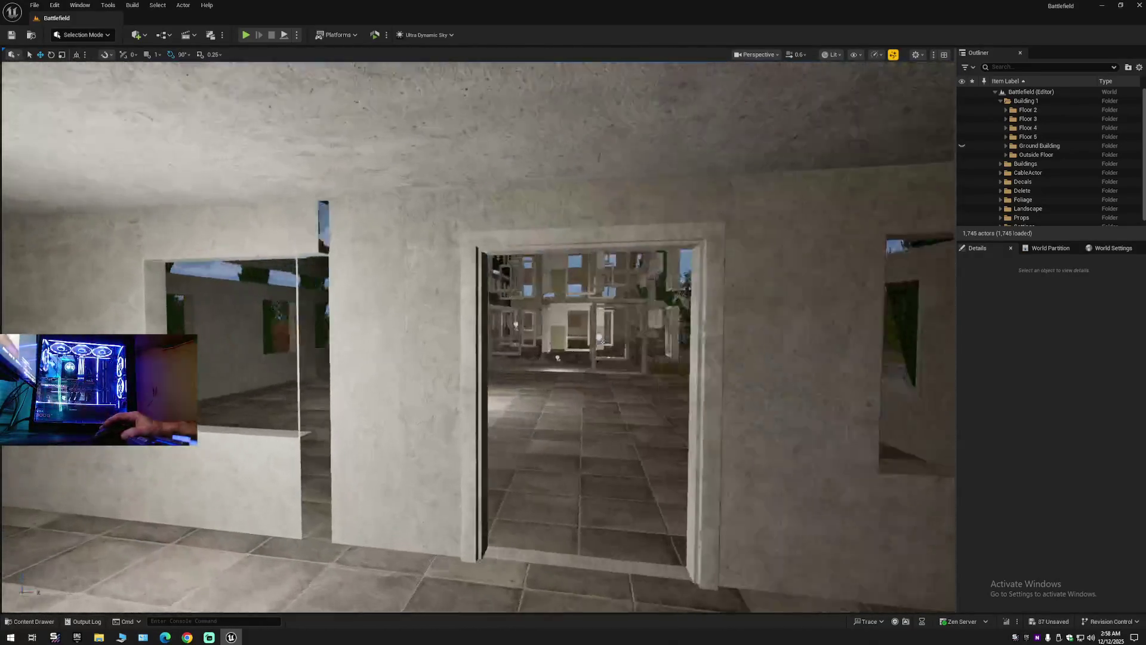
key(w)
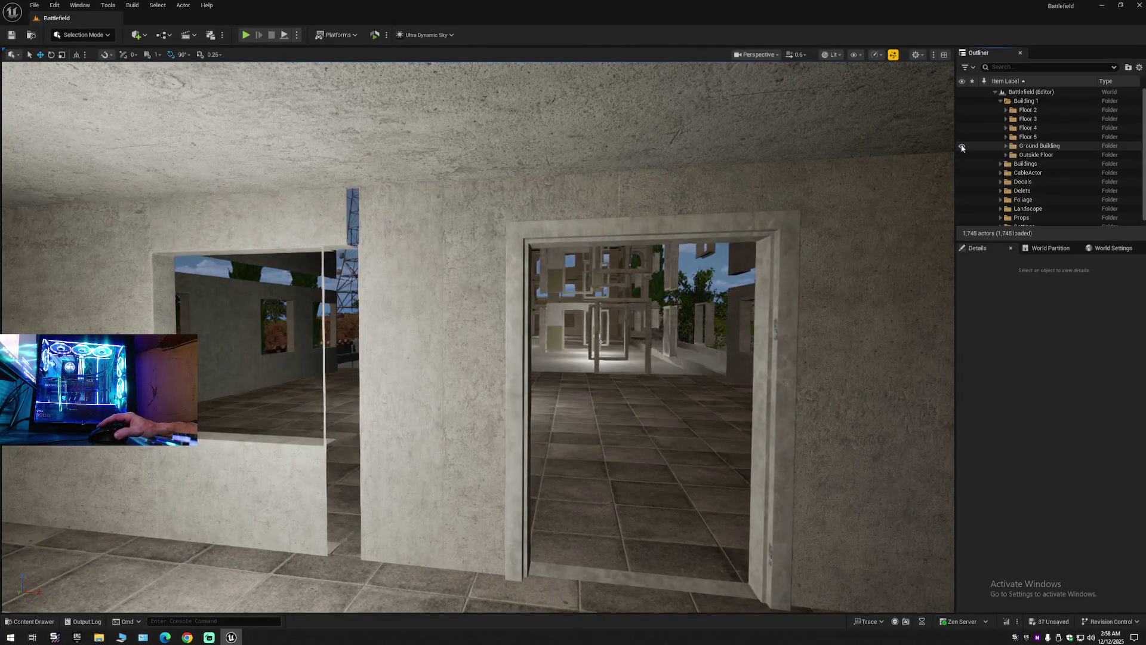
Hide Ground Building, toggle Floor 2 off and on, and select the wall mesh ahead.
click(962, 147)
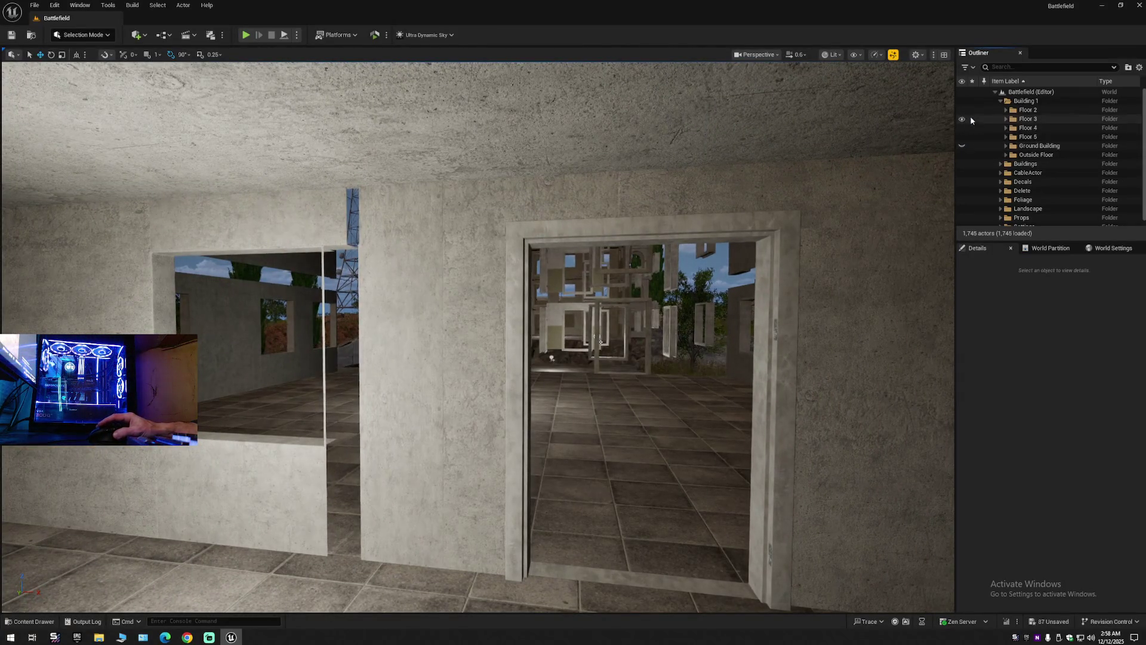
click(962, 111)
click(962, 111)
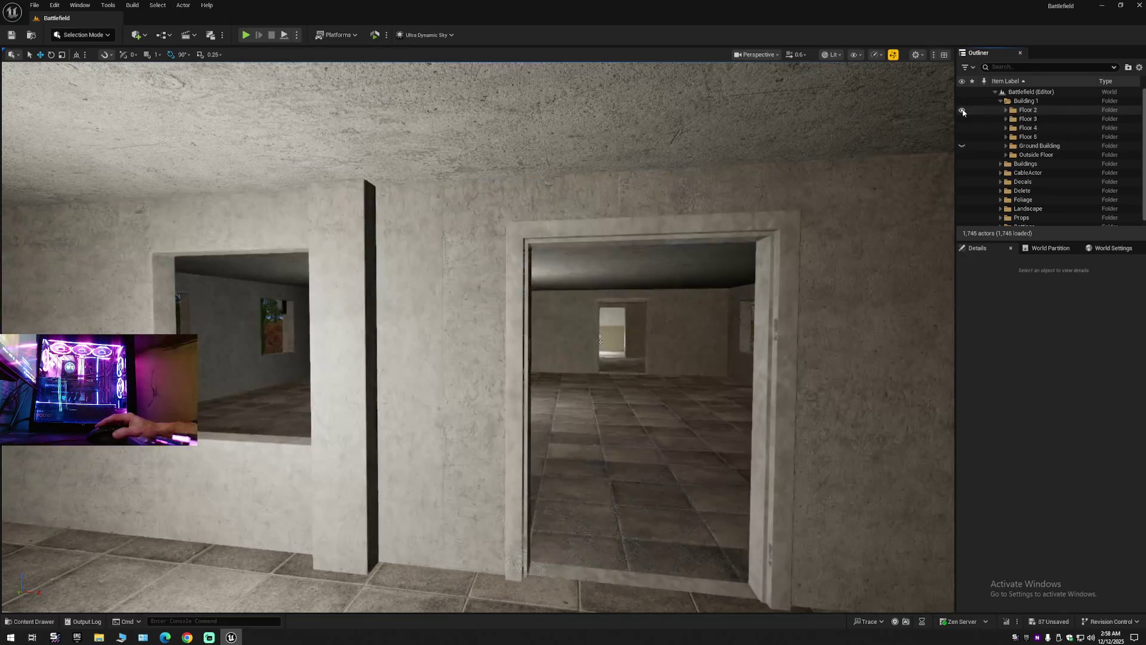
click(878, 257)
scroll(892, 242, up, 2)
Hide Floor 2's SM_building_03_4_AAA floor-and-balcony piece and fly inside to the outer wall.
key(s)
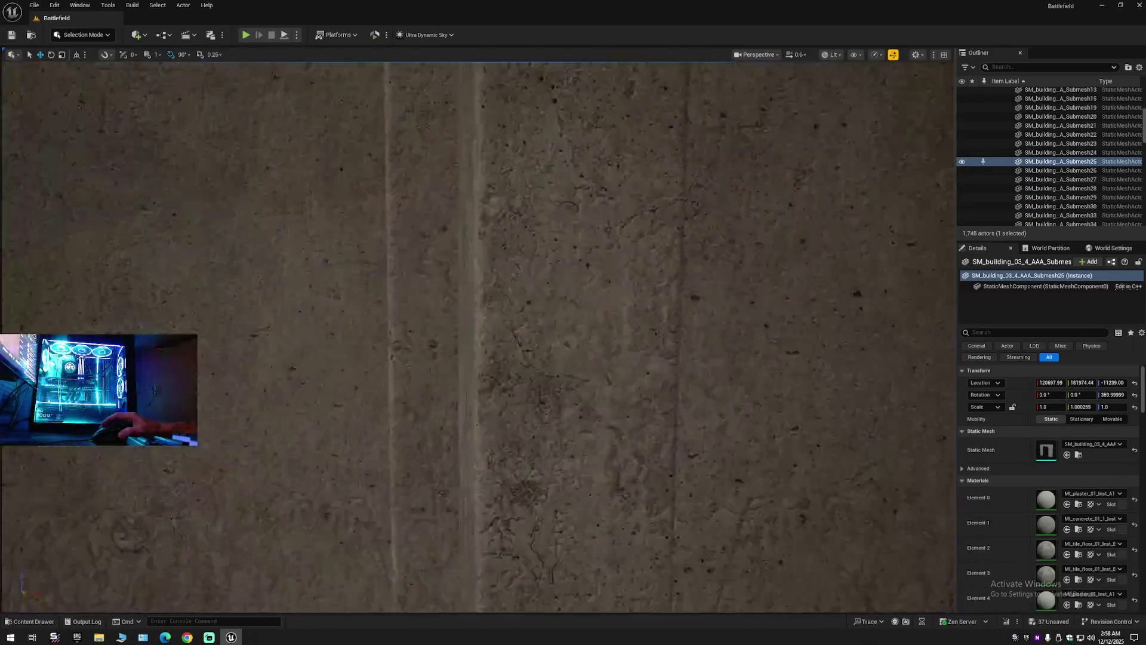
key(d)
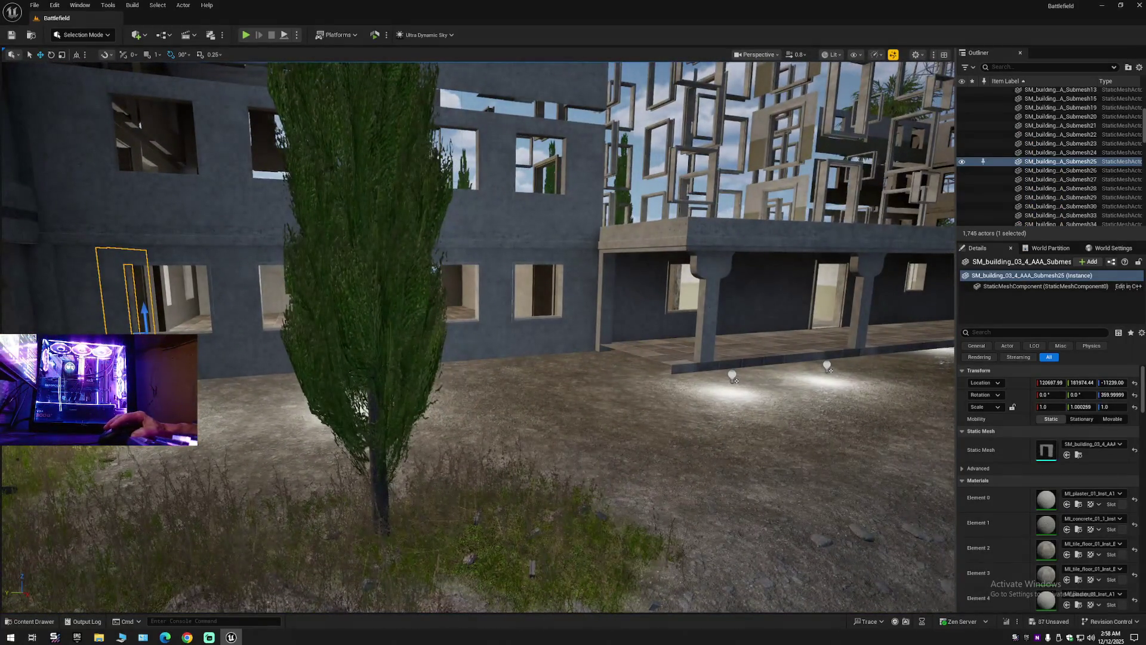
click(884, 239)
click(962, 120)
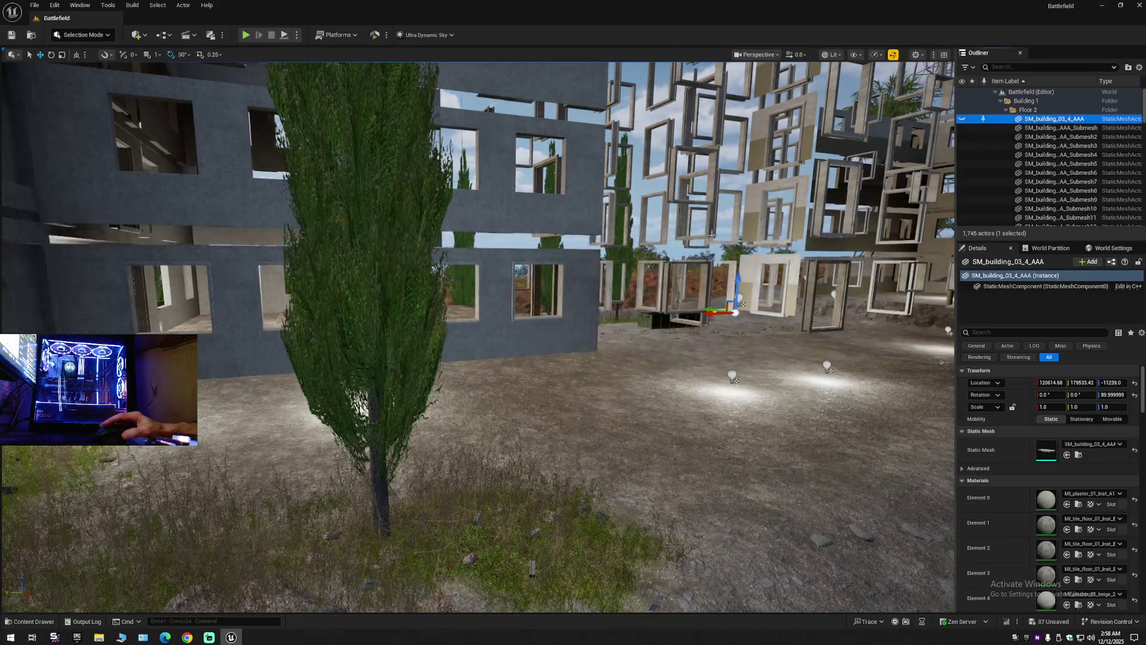
key(w)
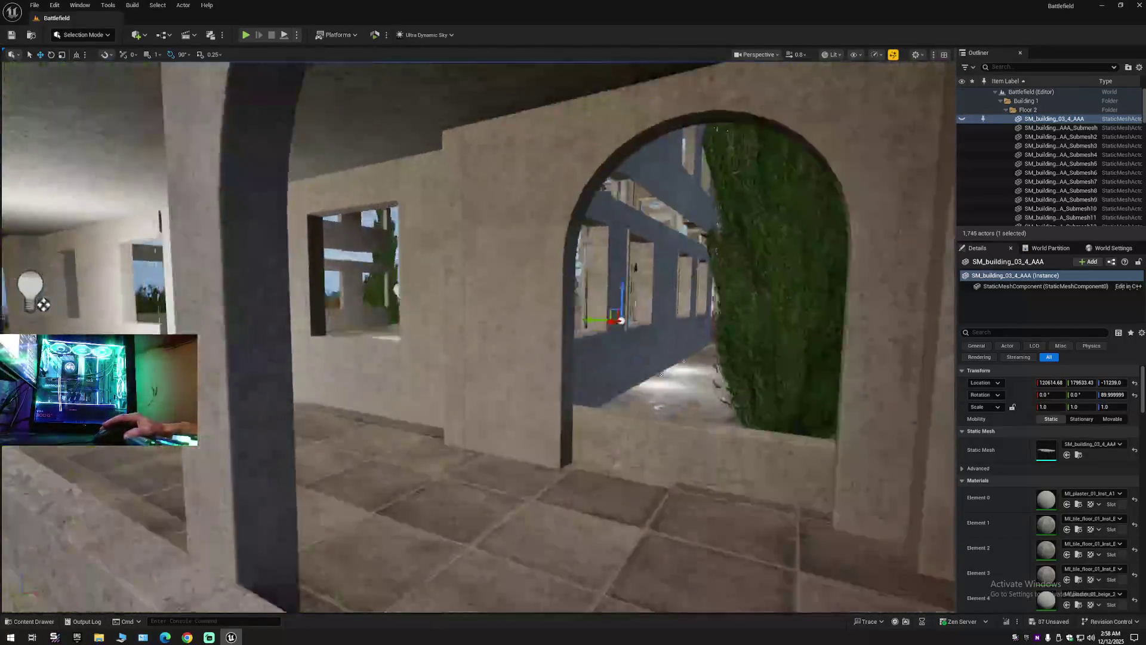
key(w)
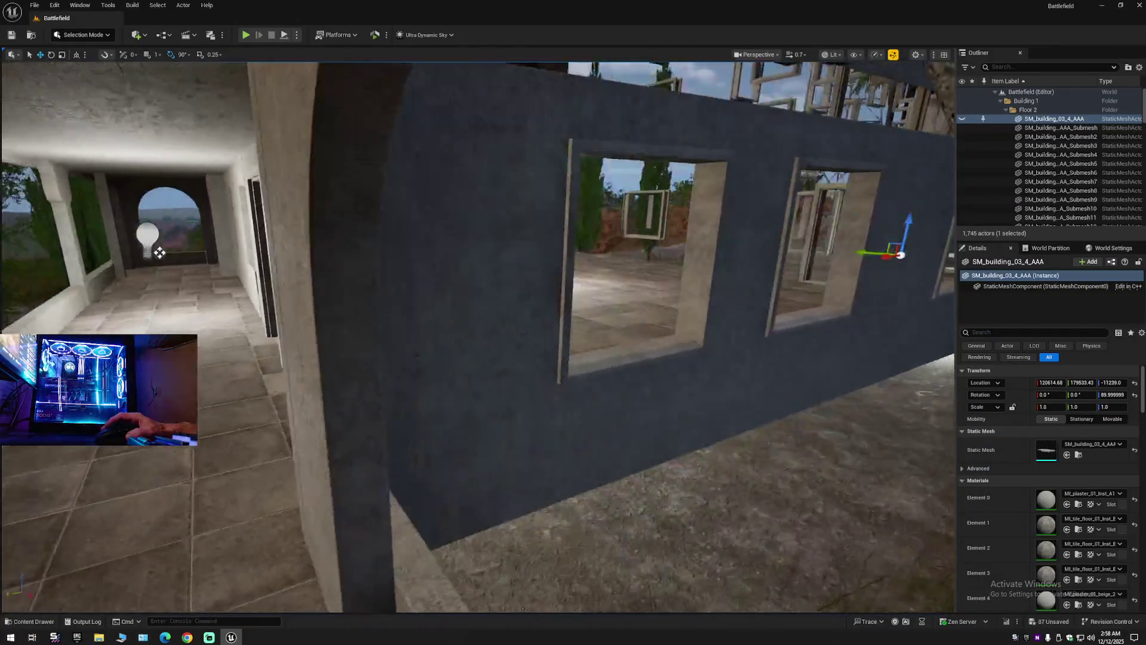
key(d)
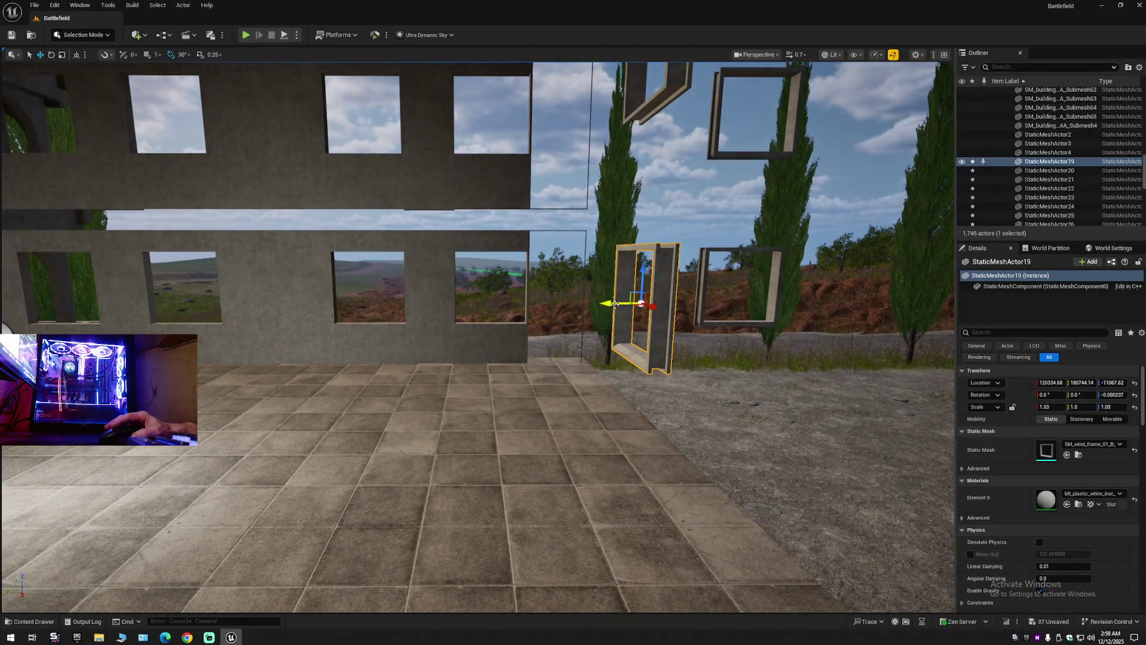
drag(615, 305, 274, 304)
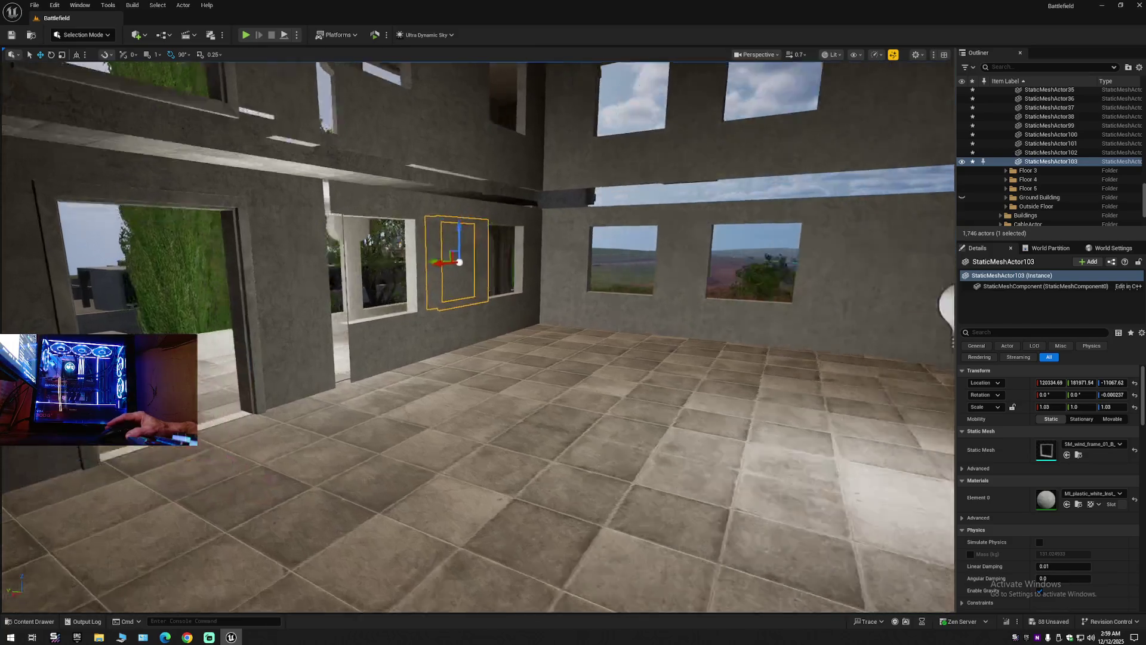
key(f)
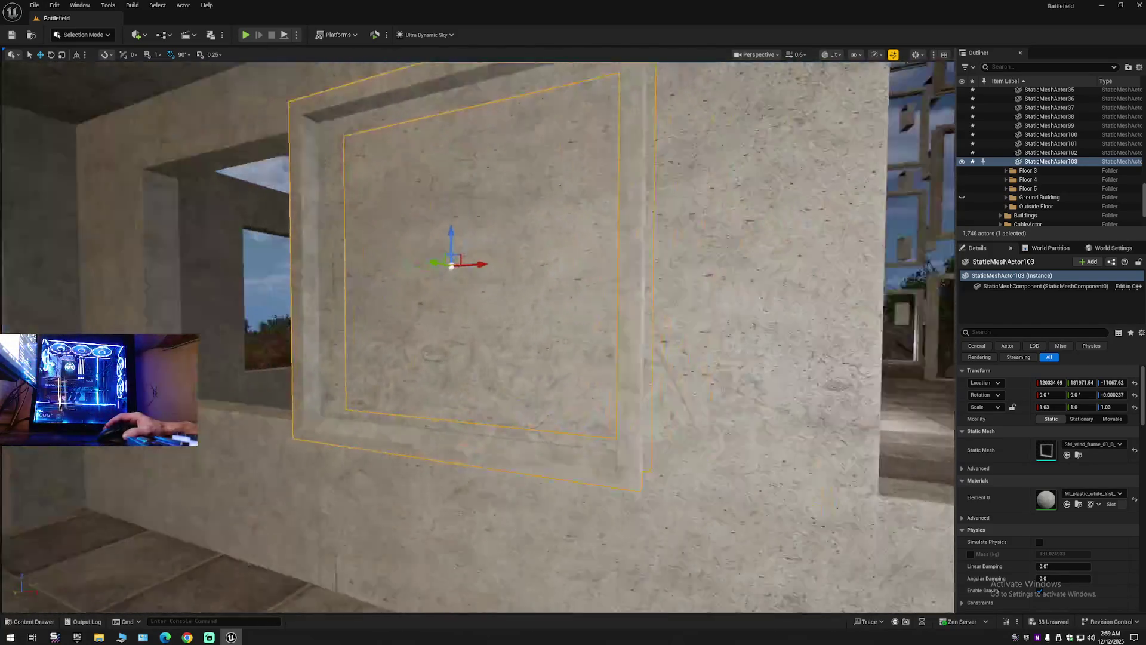
key(s)
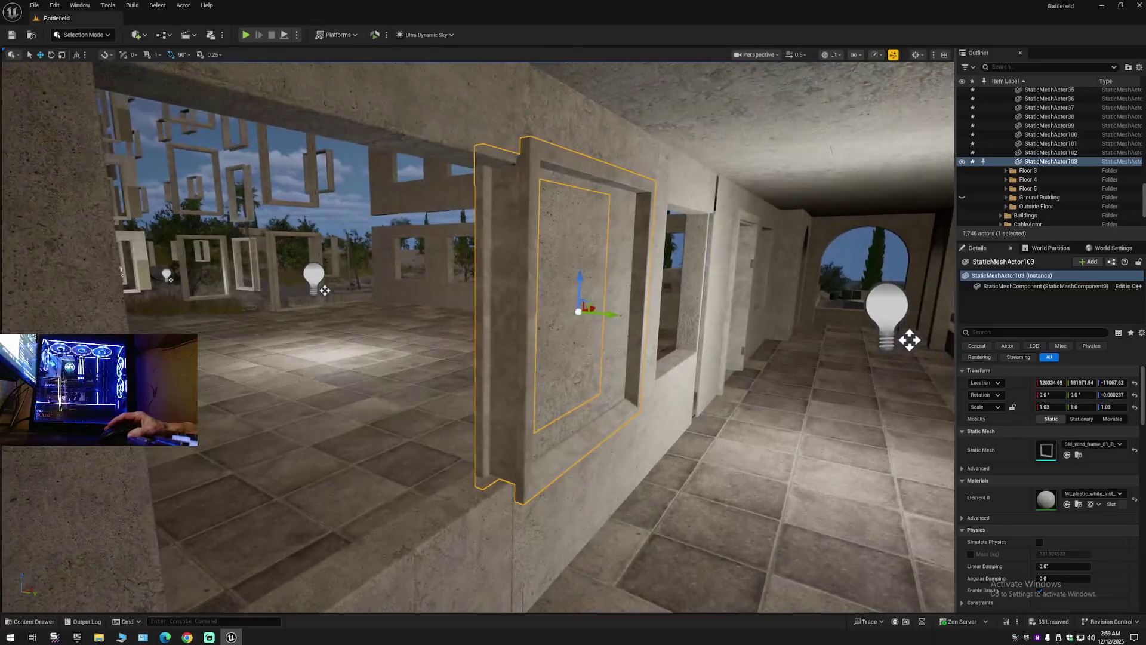
drag(598, 311, 272, 311)
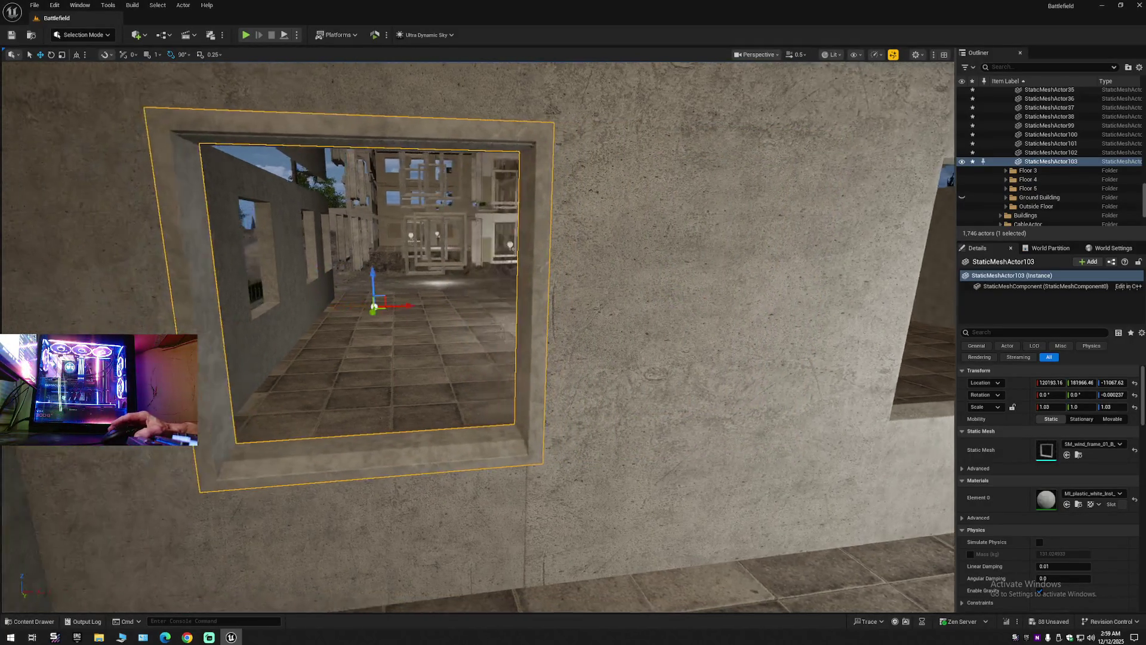
scroll(380, 302, down, 1)
mouse_move(474, 308)
mouse_down()
mouse_move(447, 282)
mouse_move(461, 305)
mouse_move(445, 297)
mouse_up()
key(Delete)
mouse_move(609, 330)
mouse_down()
mouse_move(600, 275)
mouse_move(386, 341)
mouse_up()
Duplicate window frame StaticMeshActor102 along the wall and rotate the copy 90°.
click(386, 341)
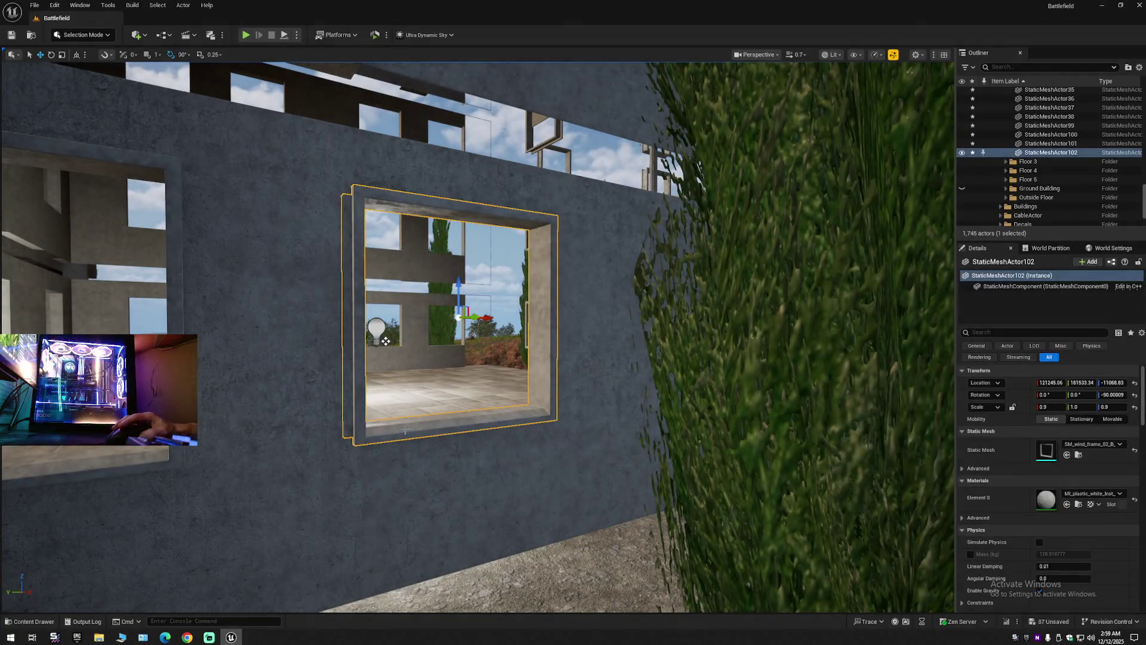
mouse_move(490, 319)
mouse_down()
mouse_move(197, 328)
mouse_move(397, 382)
mouse_up()
key(e)
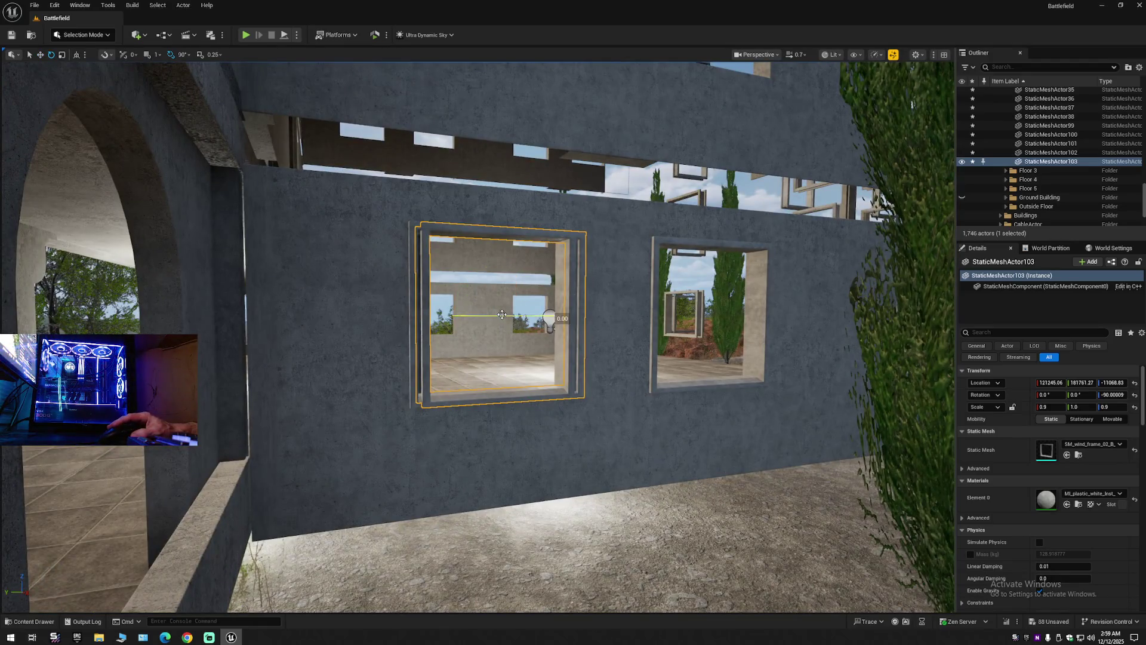
drag(537, 286, 573, 334)
key(w)
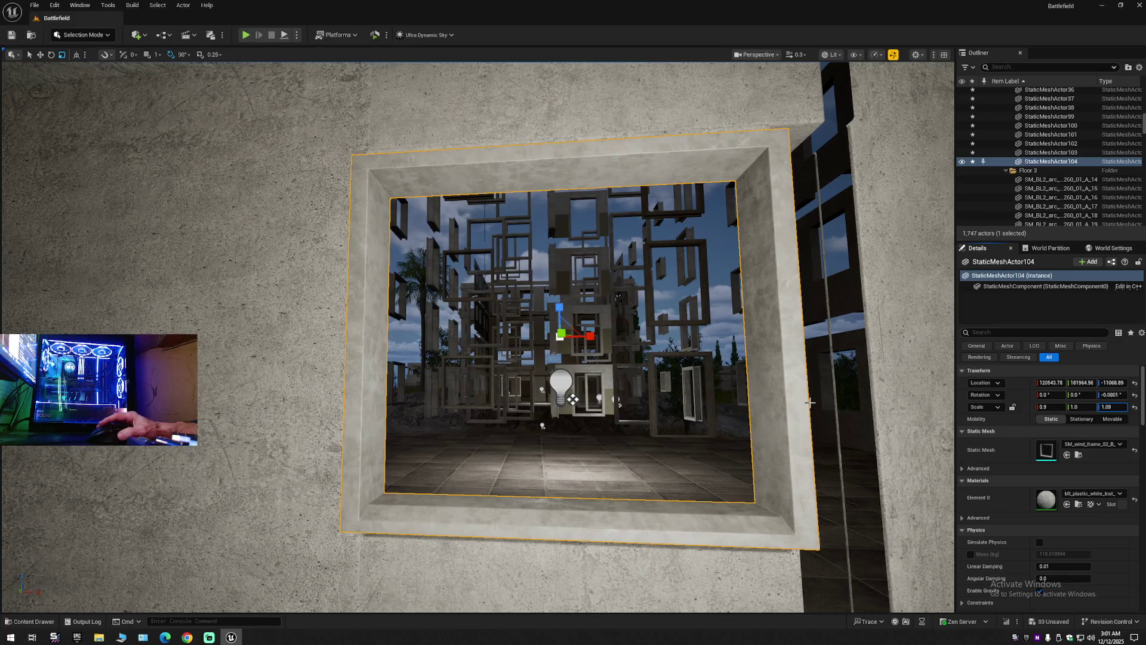
key(Return)
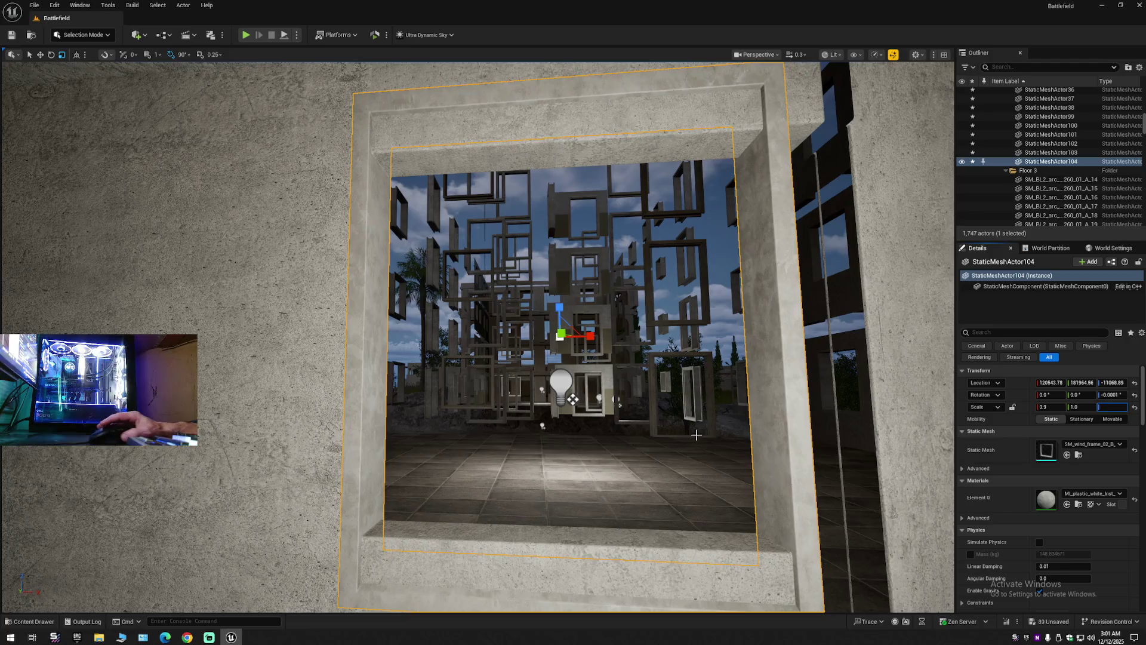
drag(697, 436, 717, 442)
key(ctrl+z)
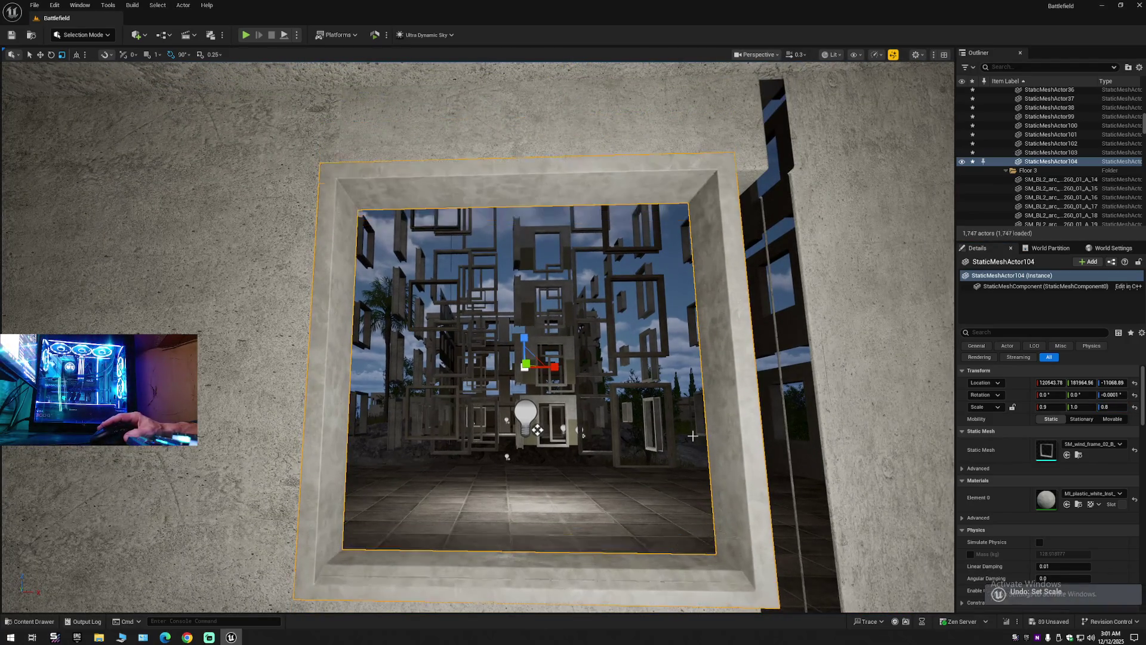
mouse_move(692, 436)
mouse_down()
mouse_move(716, 341)
mouse_move(665, 340)
mouse_up()
drag(538, 411, 514, 411)
click(514, 411)
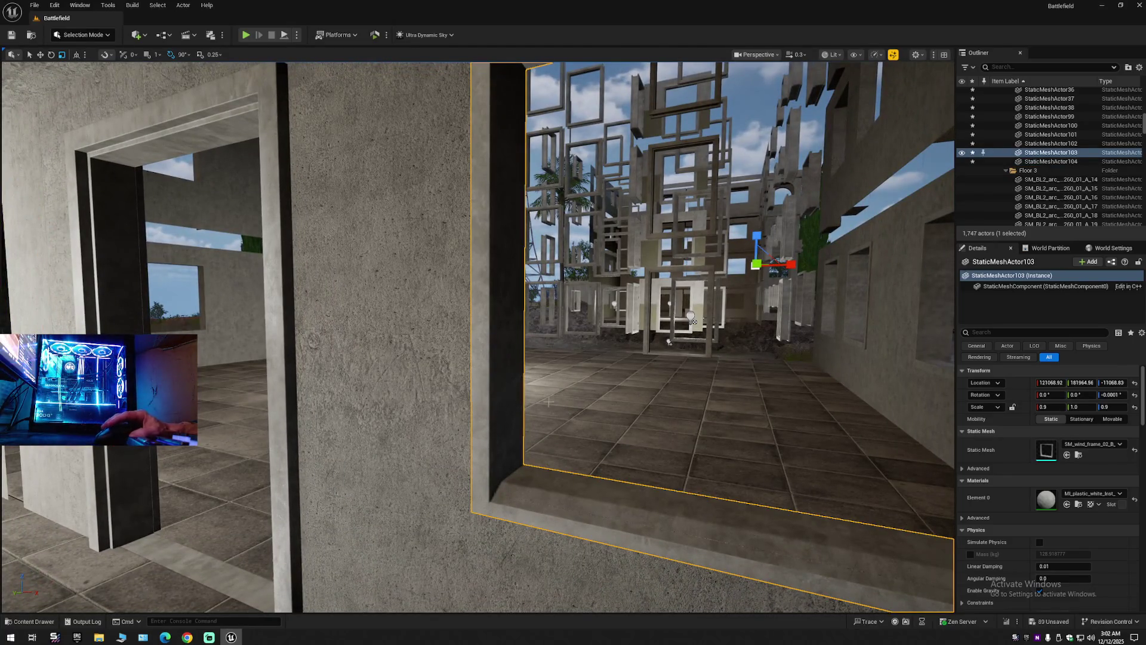
Set a pivot on the window frame and nudge it up slightly, undoing the first try.
middle_click(500, 391)
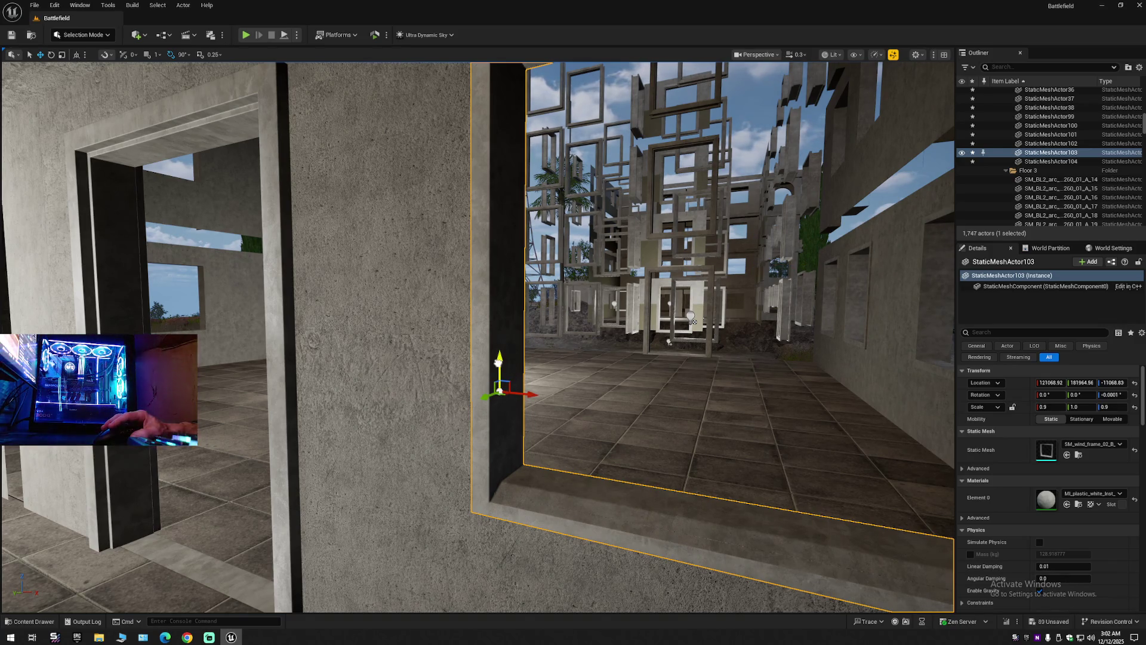
mouse_move(498, 361)
mouse_down()
mouse_move(497, 310)
mouse_move(496, 358)
mouse_up()
key(ctrl+z)
scroll(496, 358, down, 5)
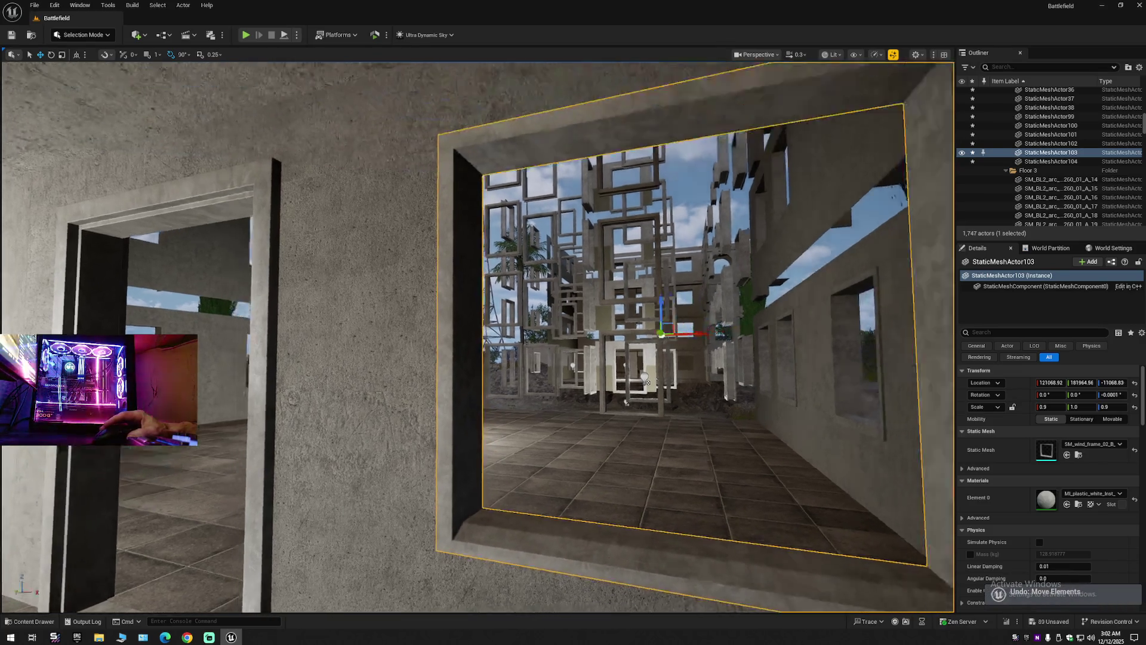
middle_click(455, 389)
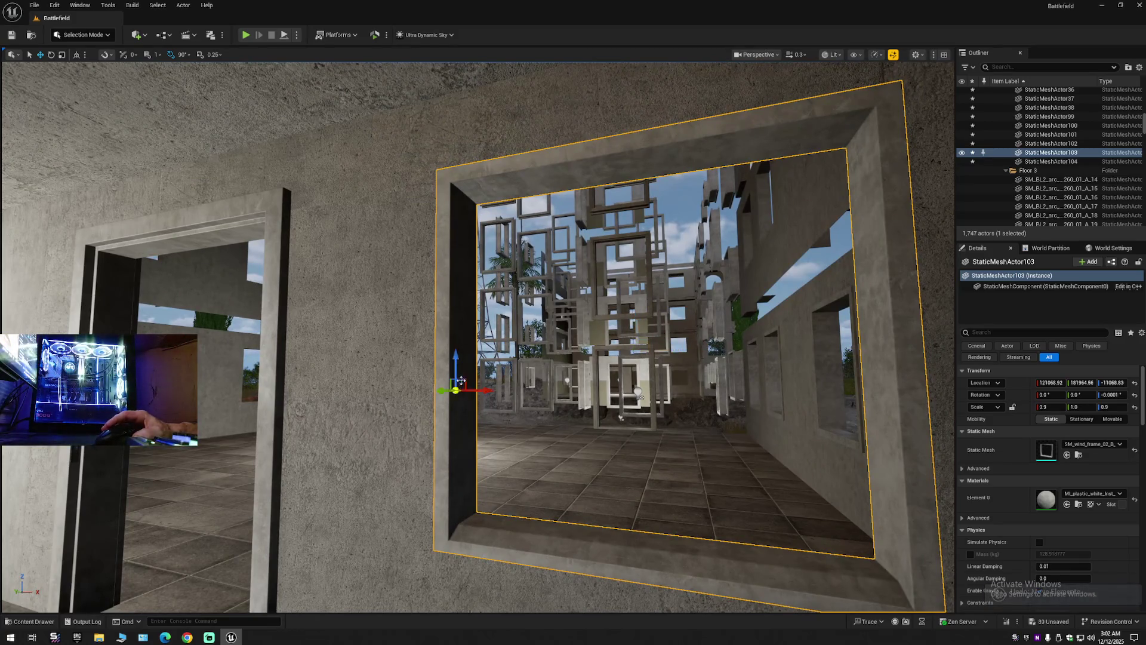
drag(455, 363, 456, 361)
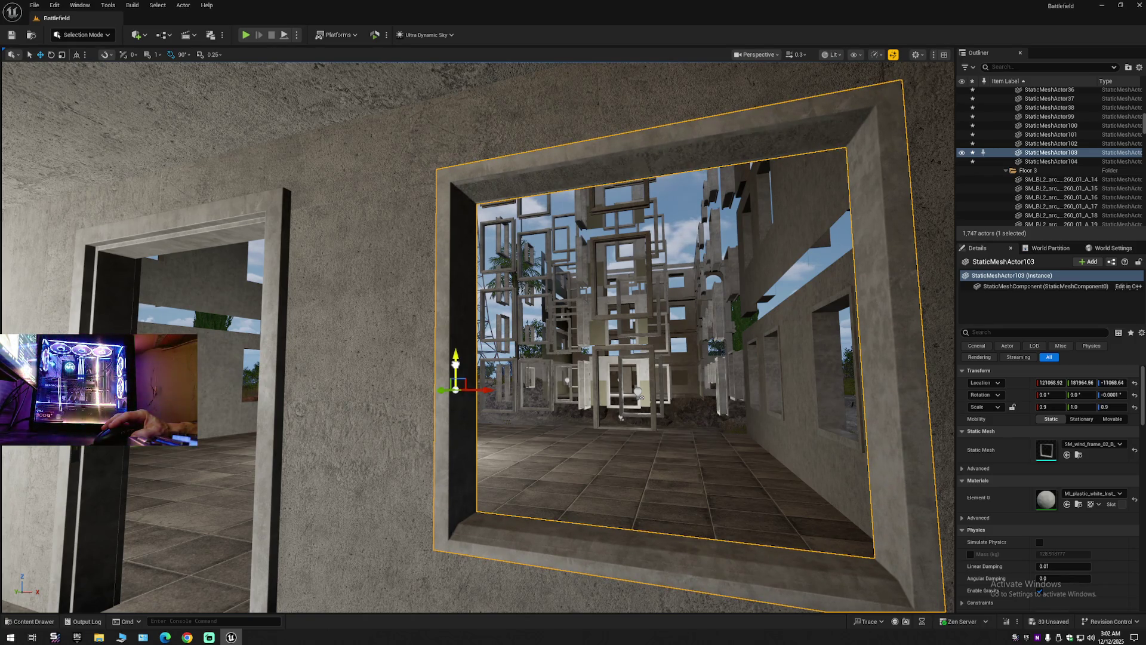
Pivot on the frame's right edge and scale its height to about 0.97.
scroll(460, 370, up, 5)
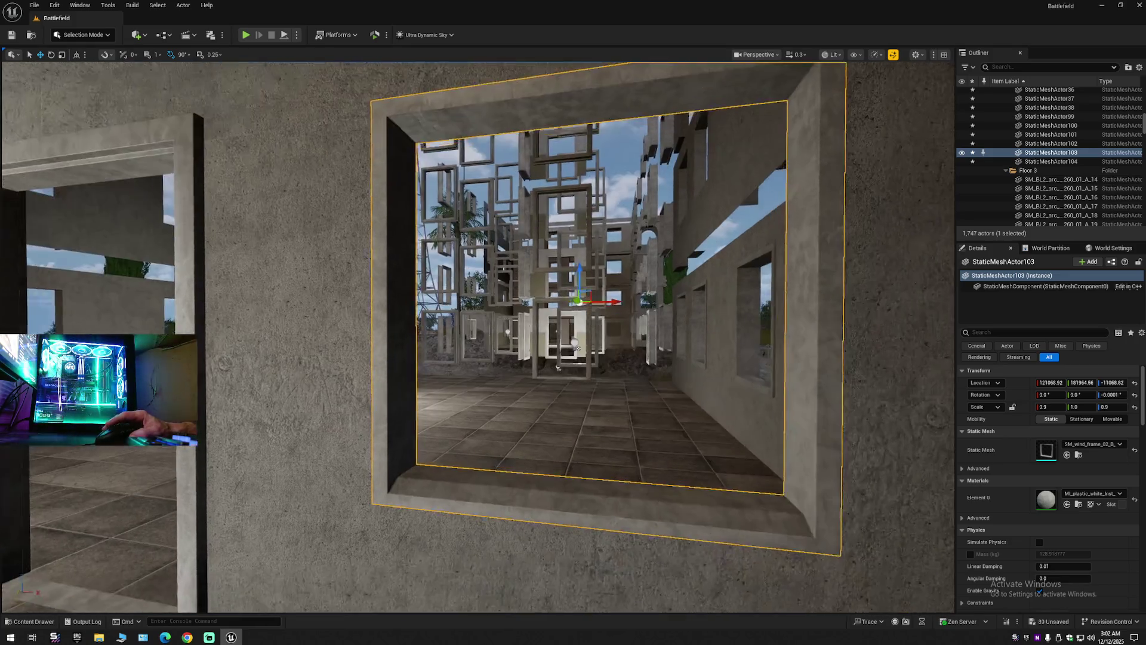
scroll(286, 233, down, 5)
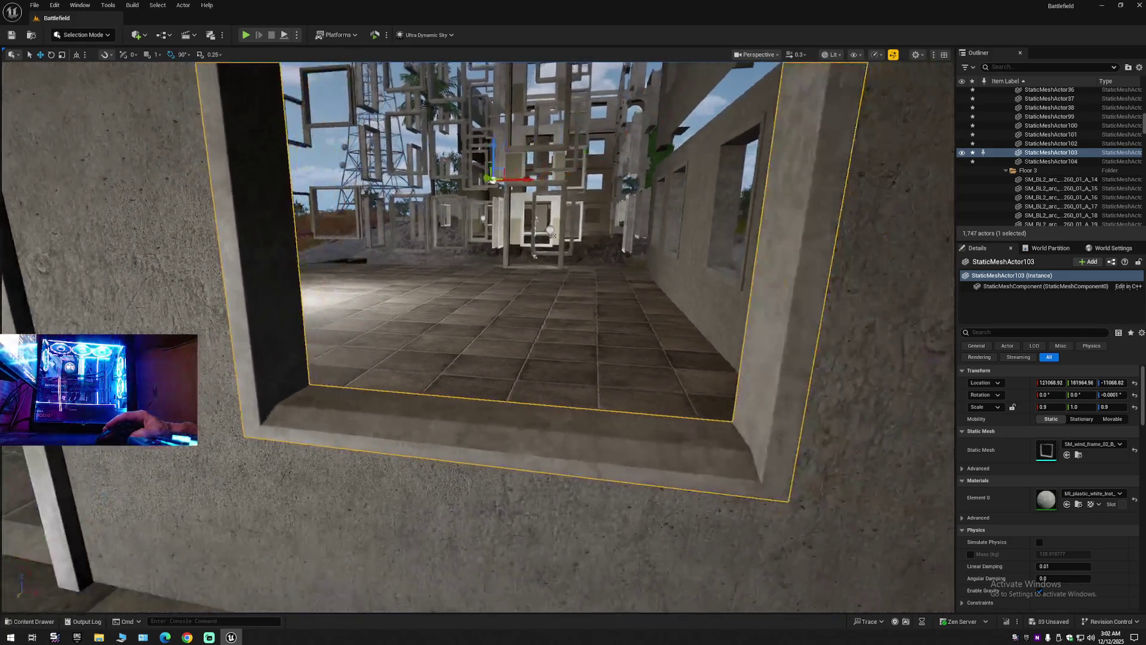
scroll(286, 233, down, 5)
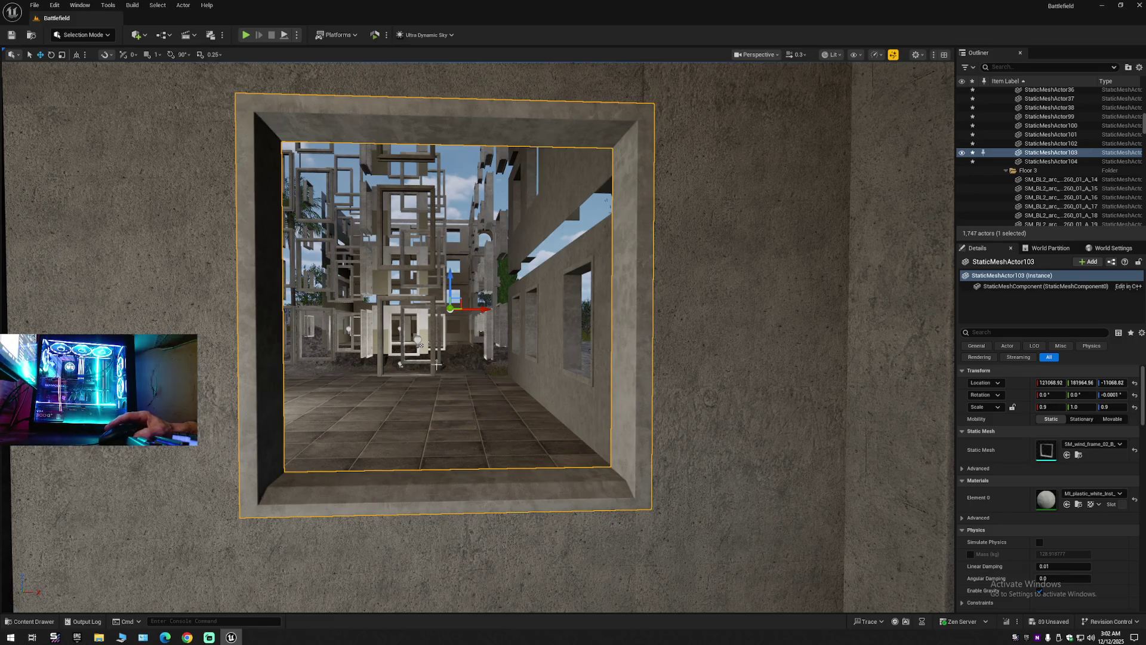
scroll(643, 371, up, 1)
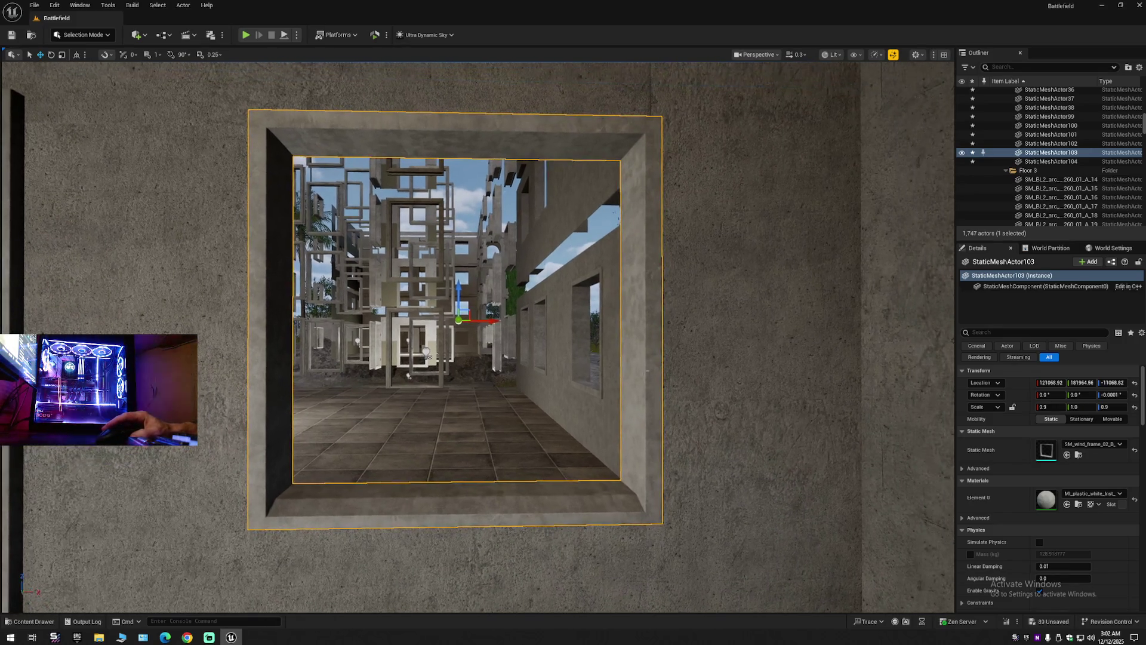
alt+middle_click(640, 379)
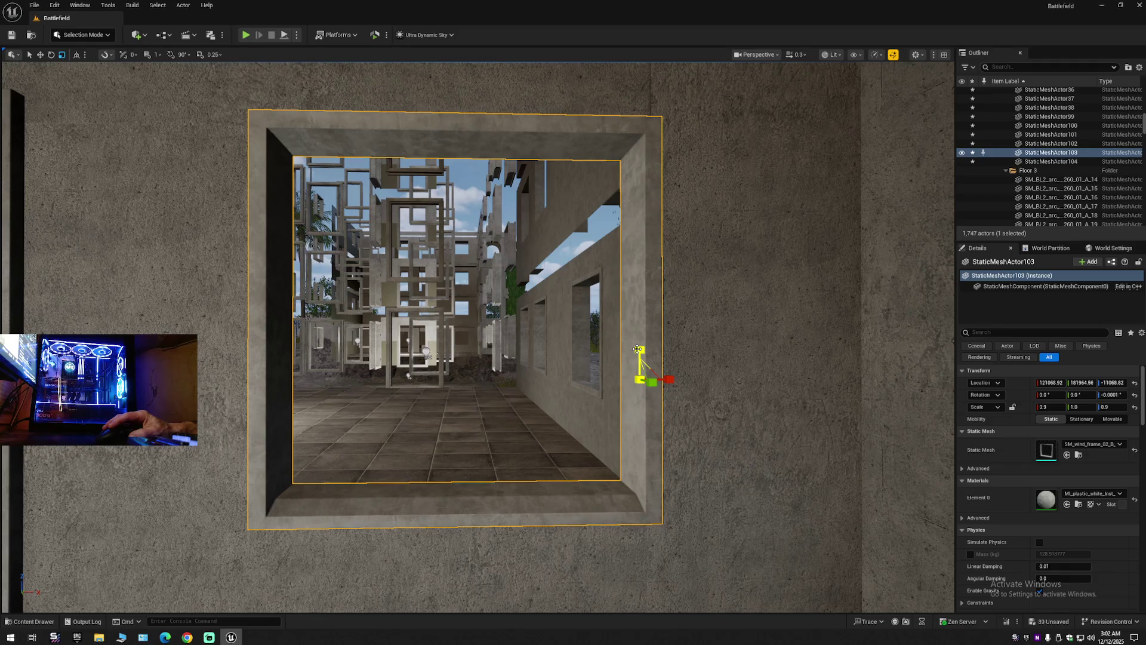
drag(638, 350, 636, 348)
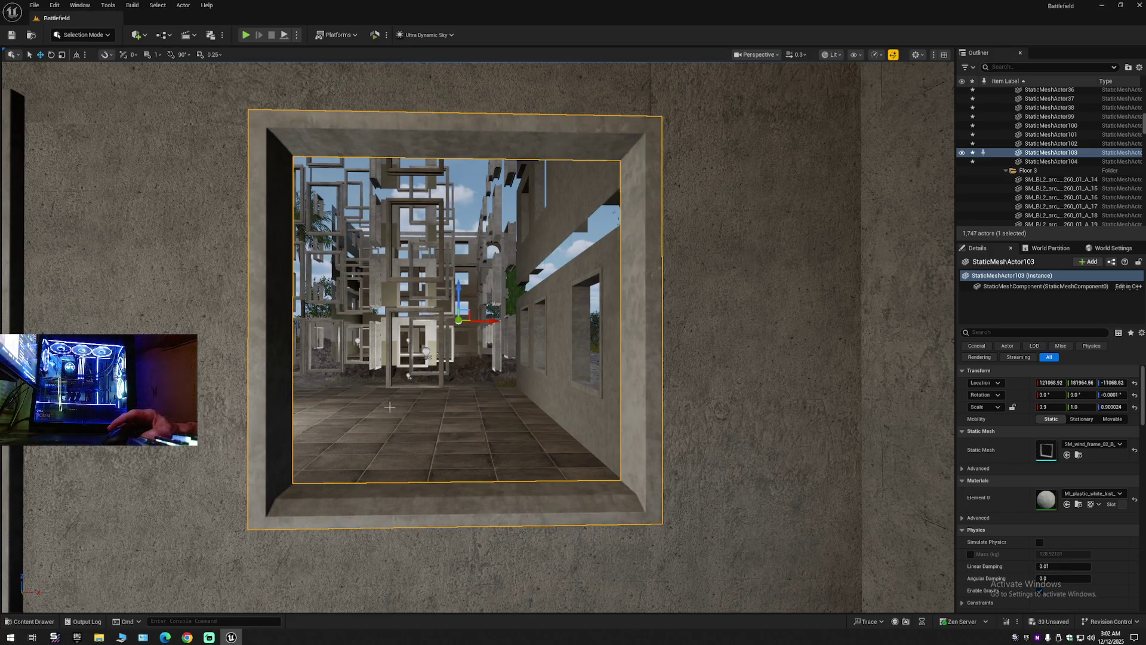
Focus on the window frame and change its Scale Z value's last digit to 1.
scroll(428, 356, down, 5)
scroll(478, 335, up, 5)
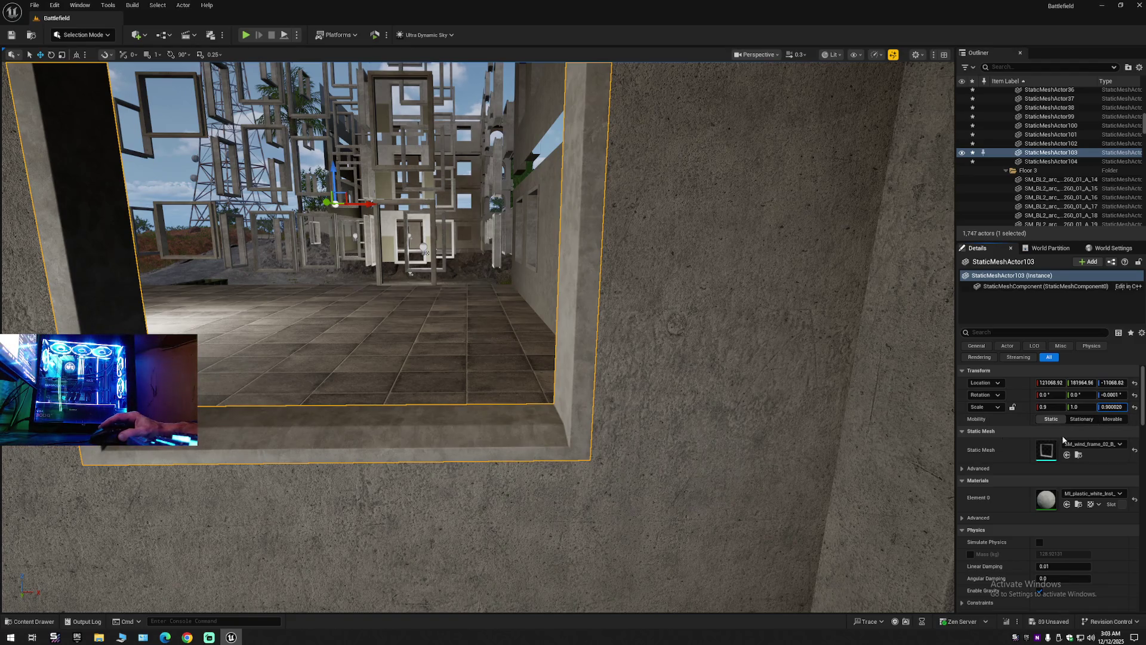
scroll(662, 409, down, 3)
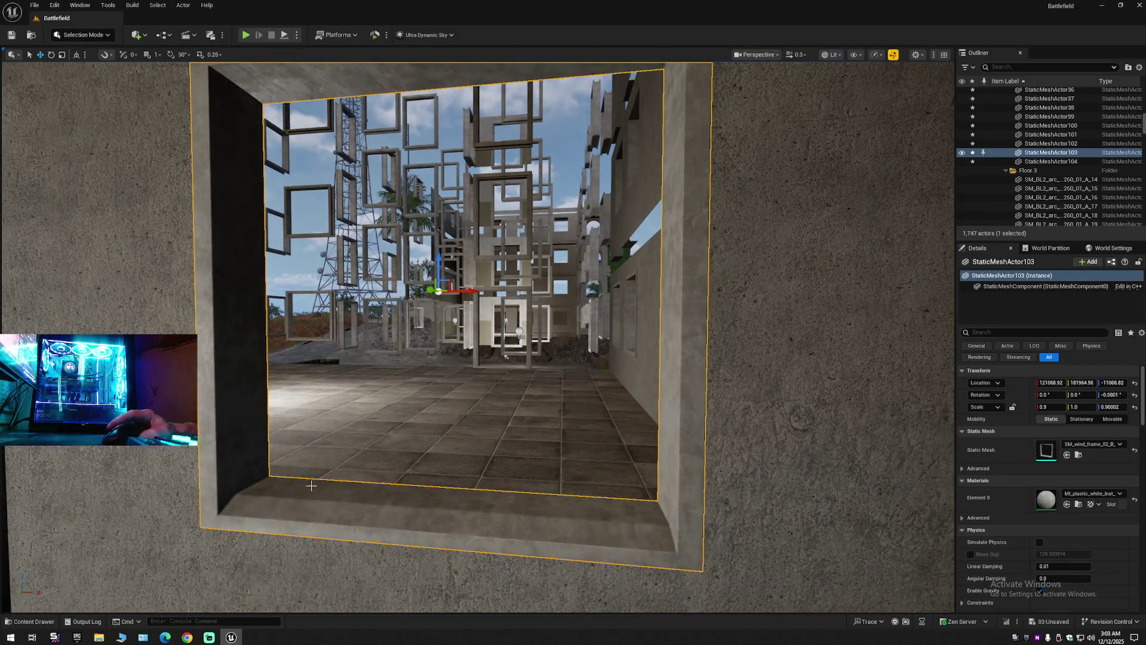
mouse_move(311, 485)
mouse_down()
mouse_move(382, 448)
mouse_move(356, 375)
mouse_up()
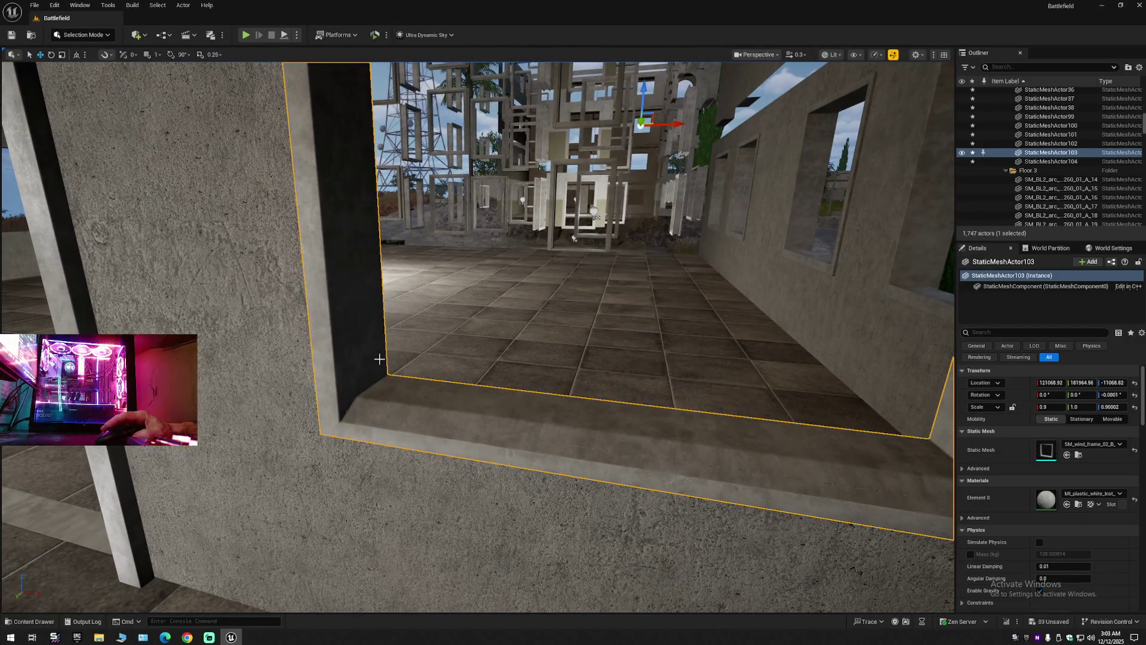
key(f)
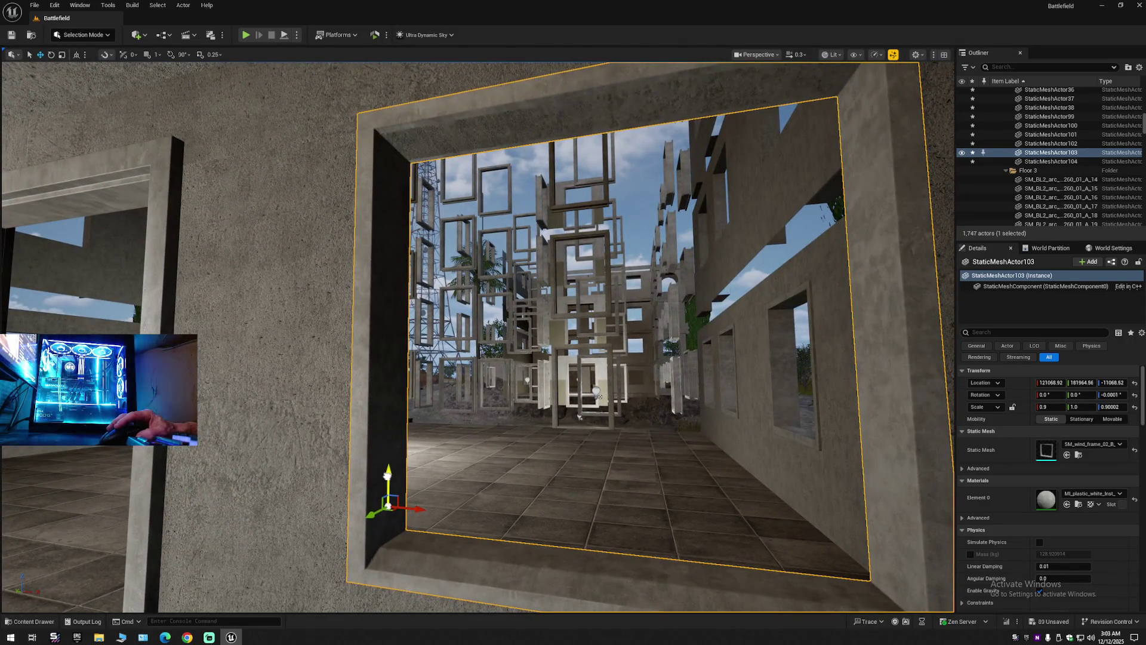
scroll(394, 478, up, 5)
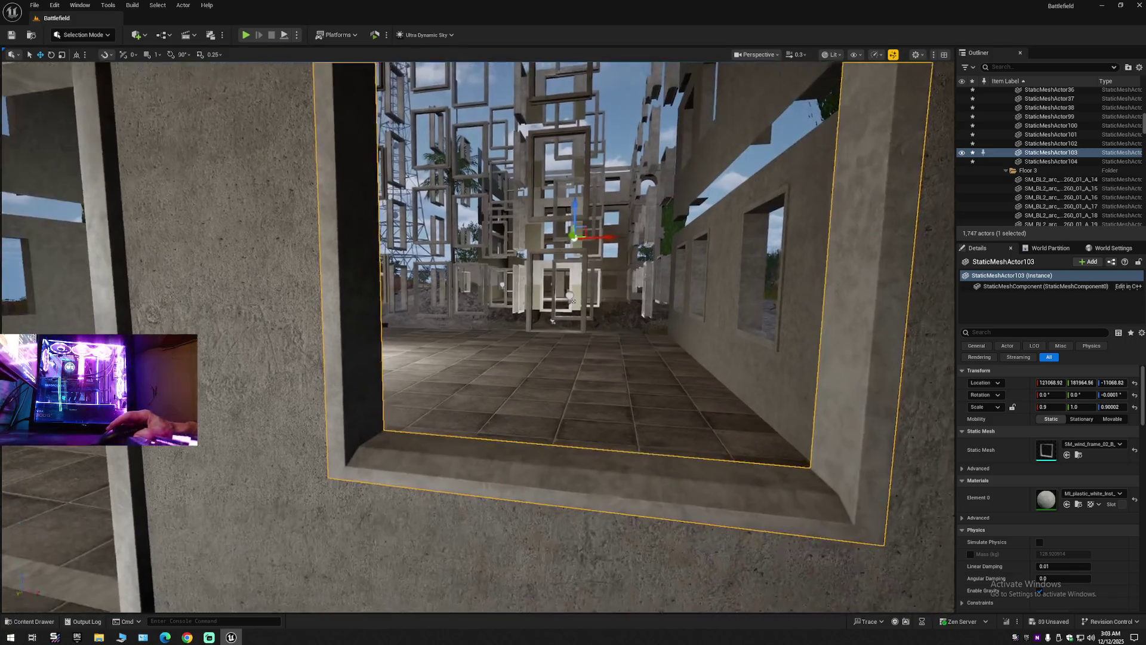
scroll(480, 505, down, 5)
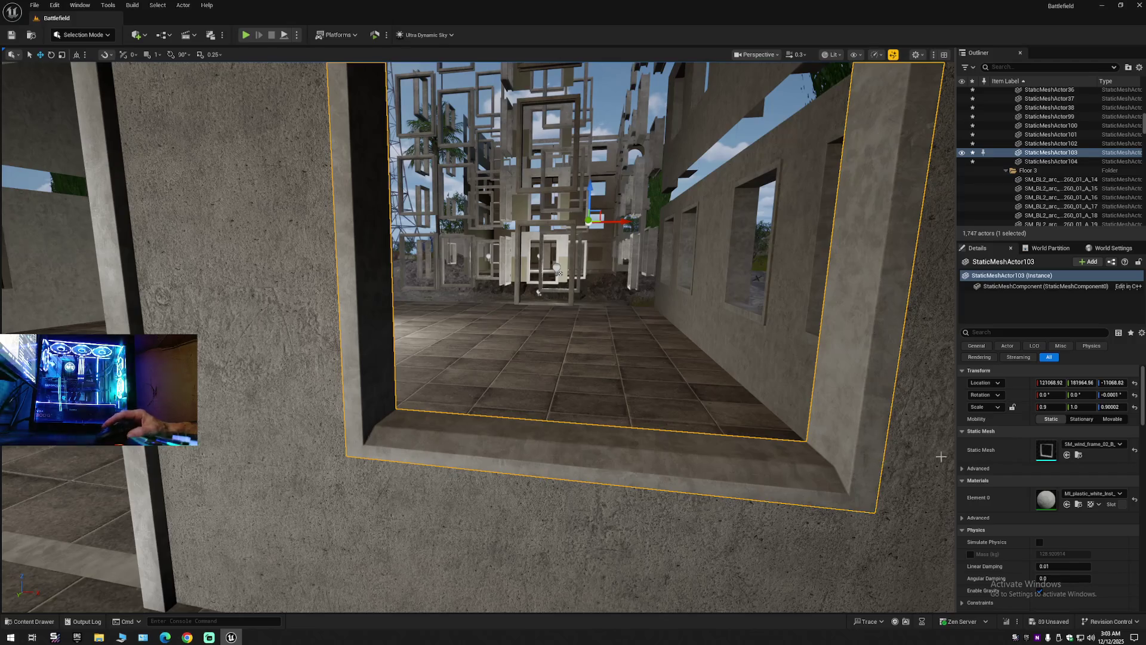
click(1121, 406)
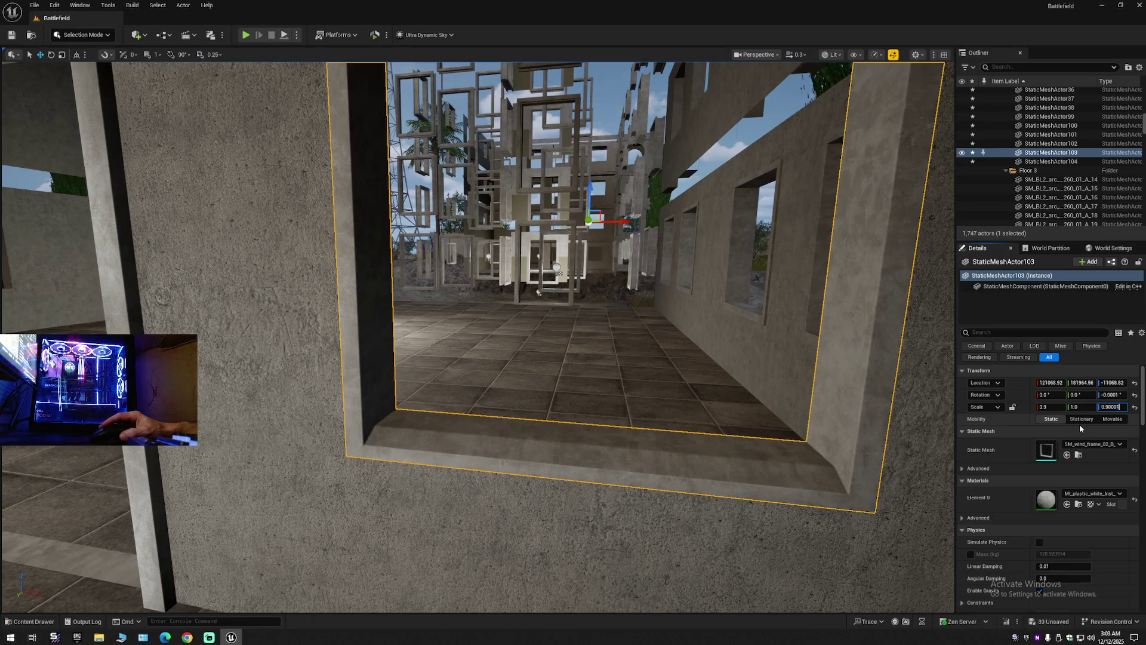
key(BackSpace)
text(1)
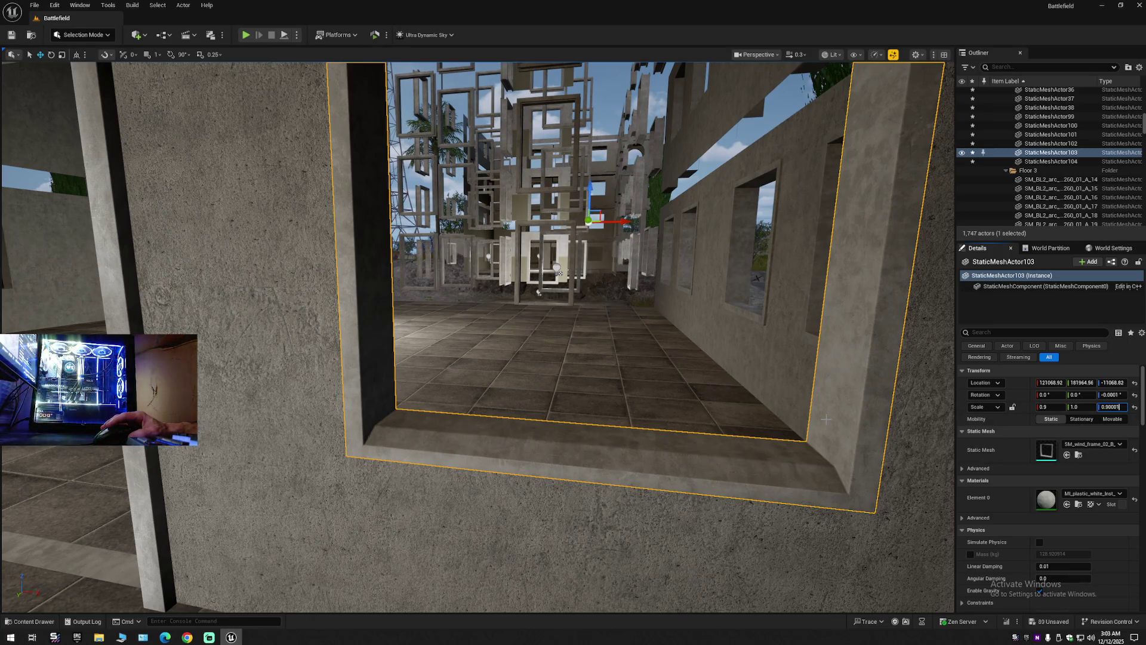
key(Return)
Pivot on the frame's left edge, raise the window frame slightly, and view it head-on.
drag(654, 425, 653, 400)
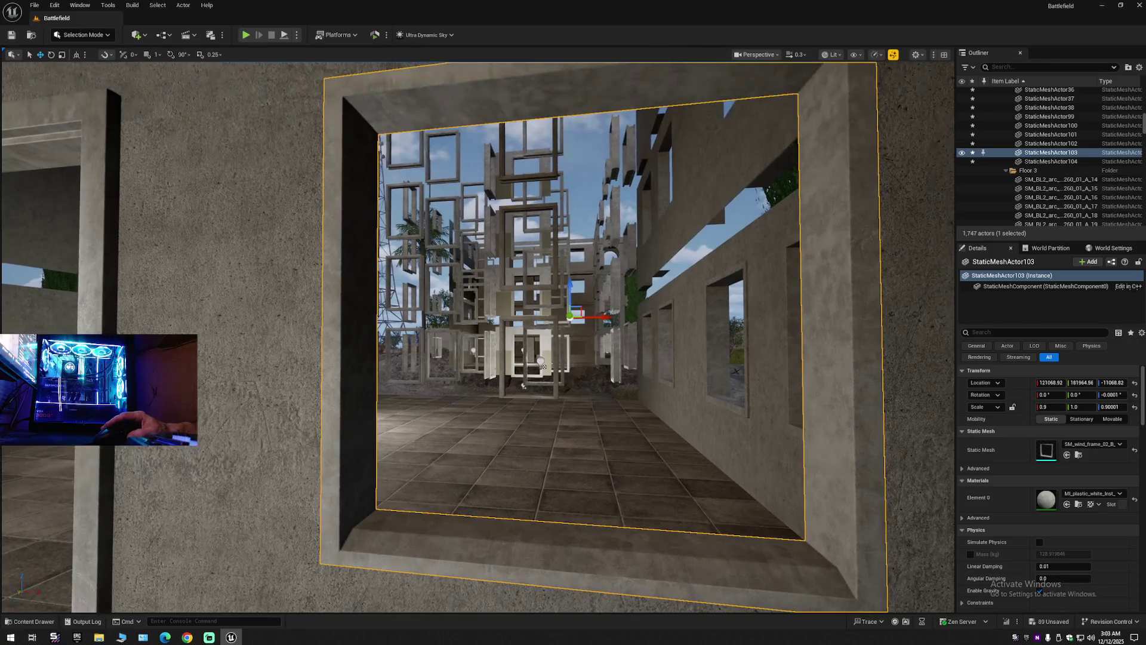
middle_click(353, 357)
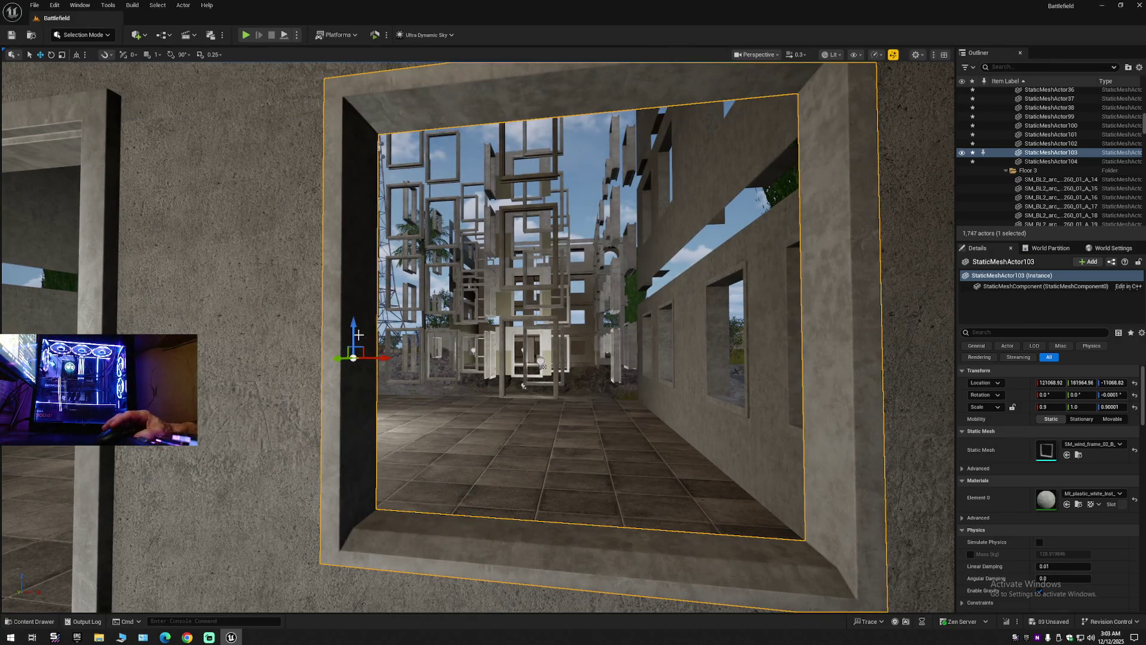
drag(352, 331, 347, 346)
key(e)
alt+middle_click(344, 349)
key(w)
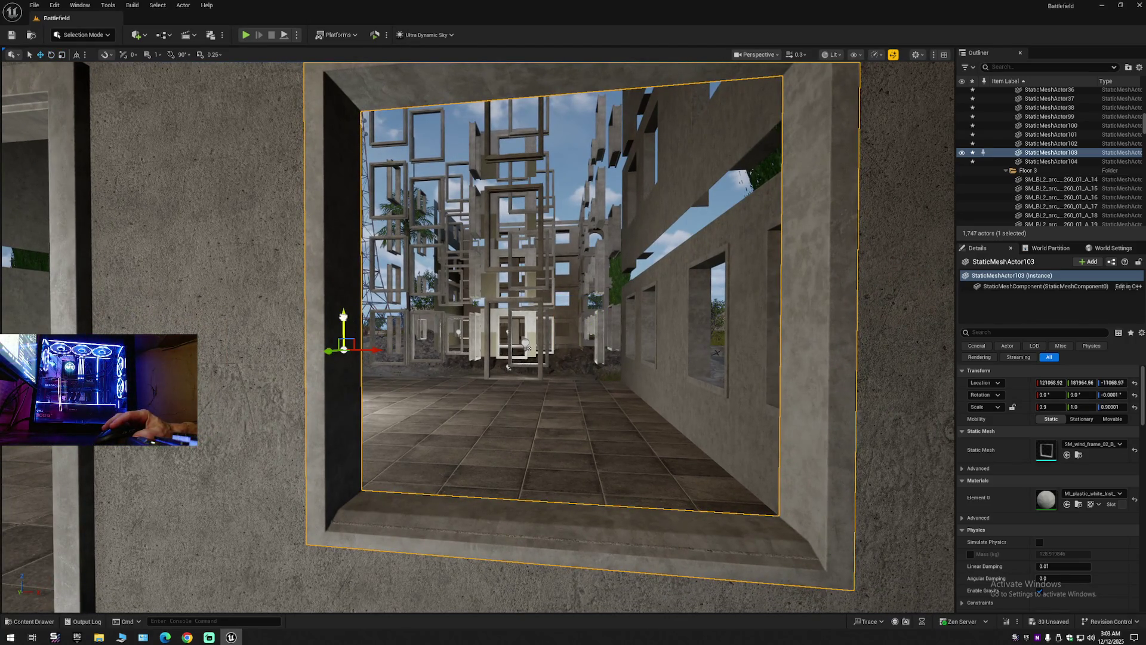
click(358, 347)
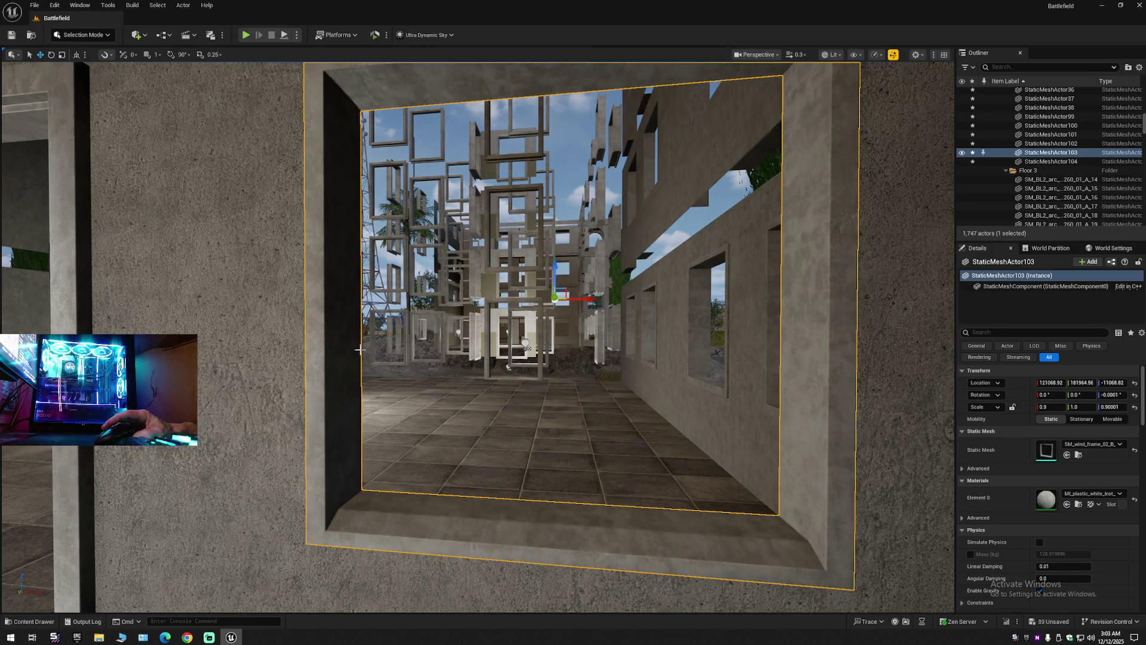
drag(357, 346, 357, 251)
drag(551, 382, 551, 411)
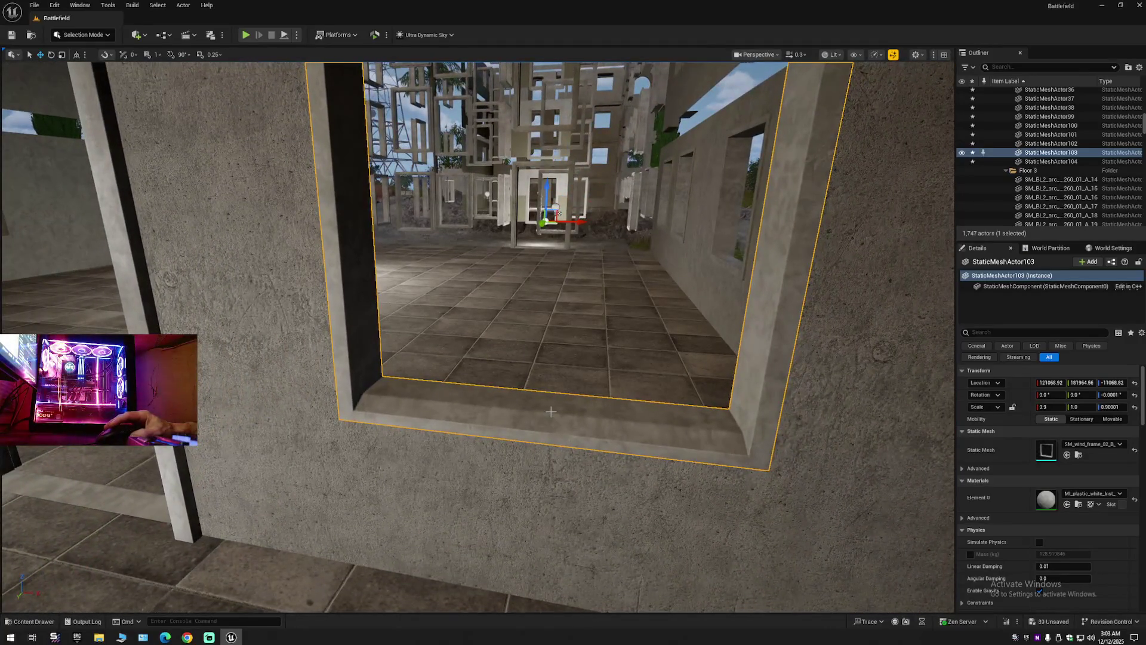
mouse_move(849, 444)
mouse_down()
mouse_move(849, 489)
mouse_move(849, 439)
mouse_up()
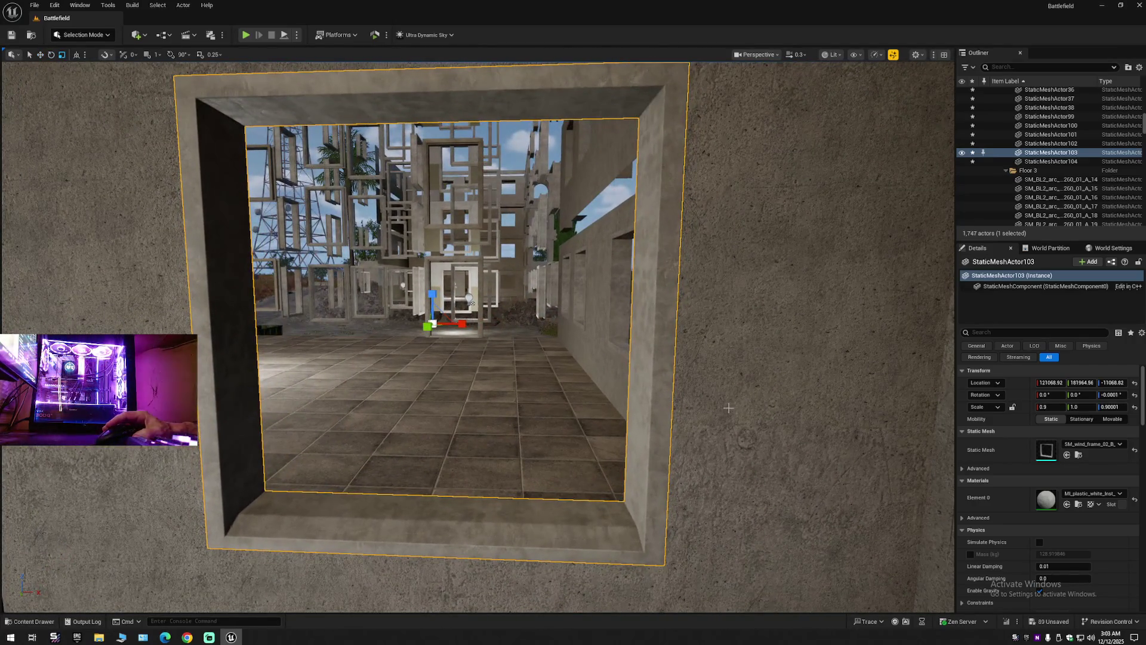
Edit the Scale Z value again, changing its last digit to 9.
click(1111, 407)
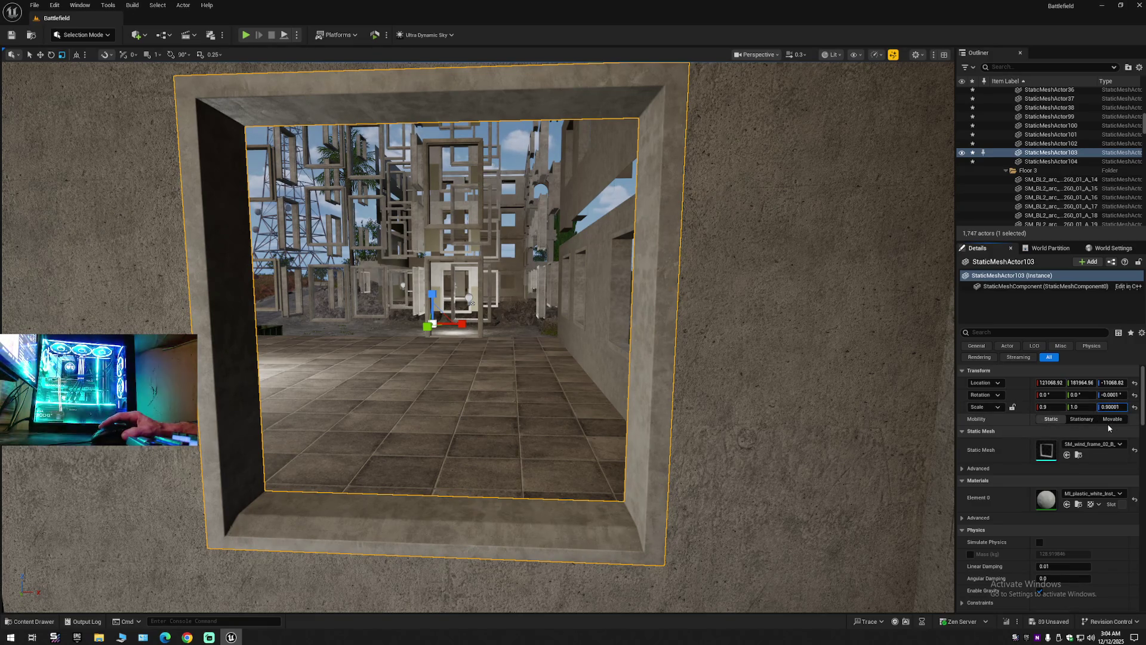
text(0)
key(ctrl+a)
click(1122, 408)
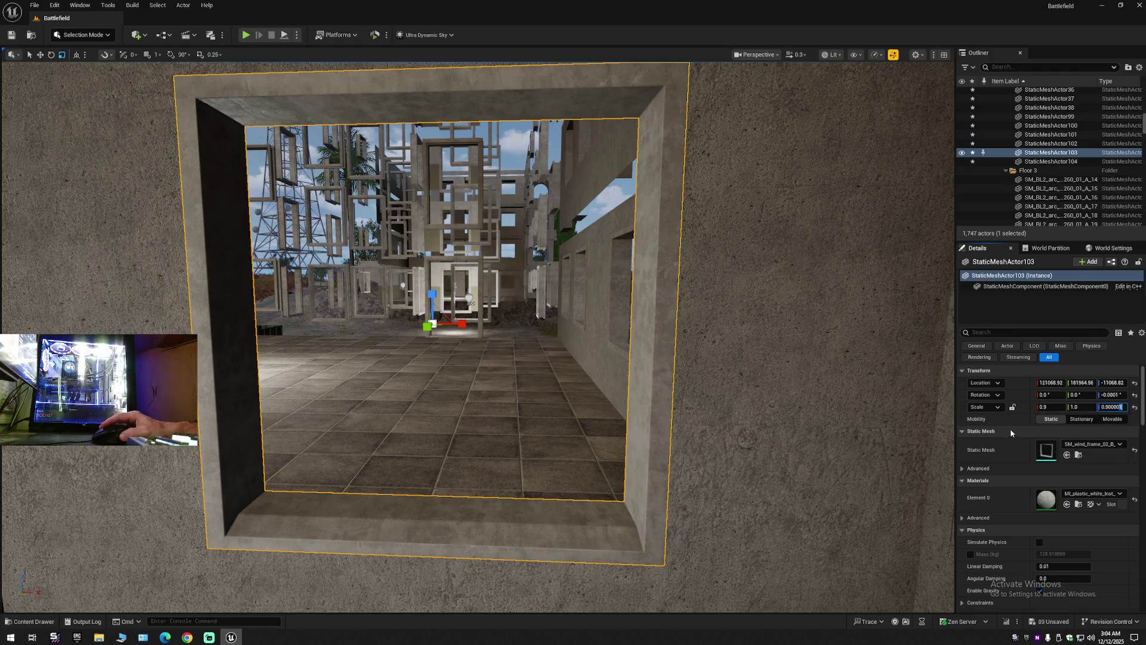
key(BackSpace)
text(9)
key(ctrl+a)
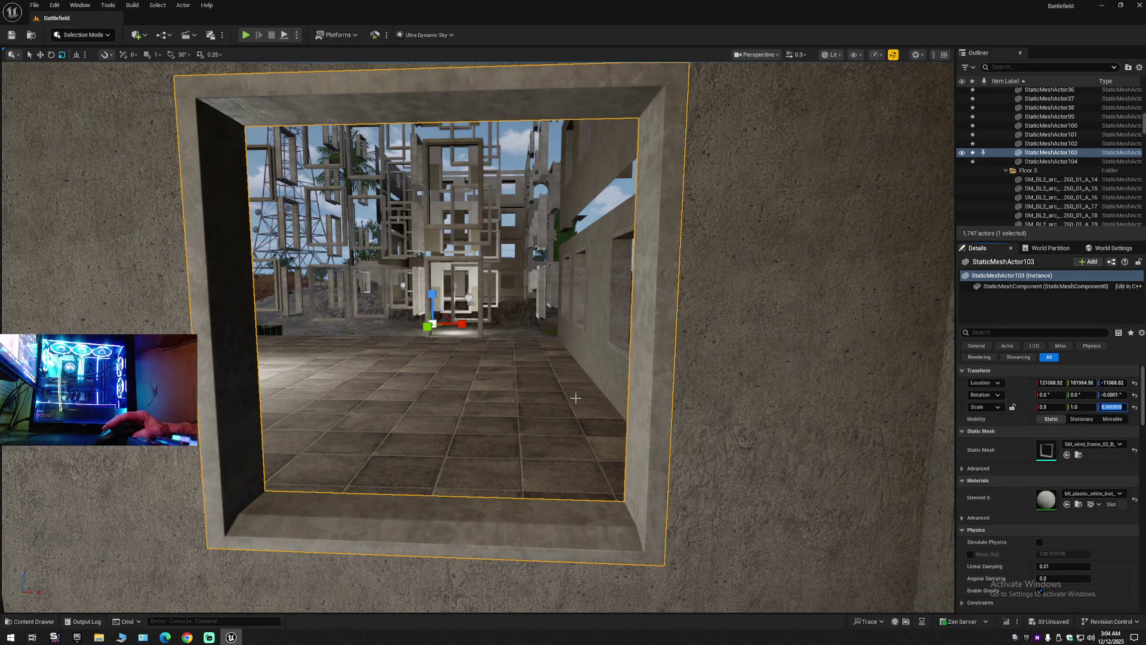
Set the pivot on the wall and lower the window frame slightly.
alt+middle_click(244, 412)
key(f)
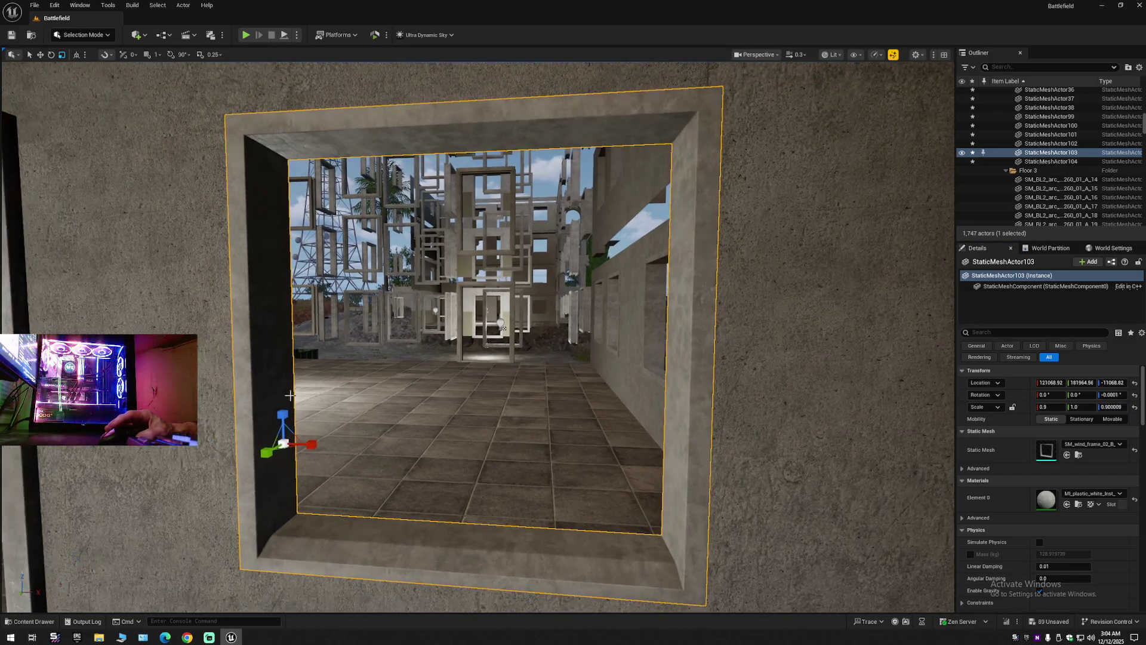
key(w)
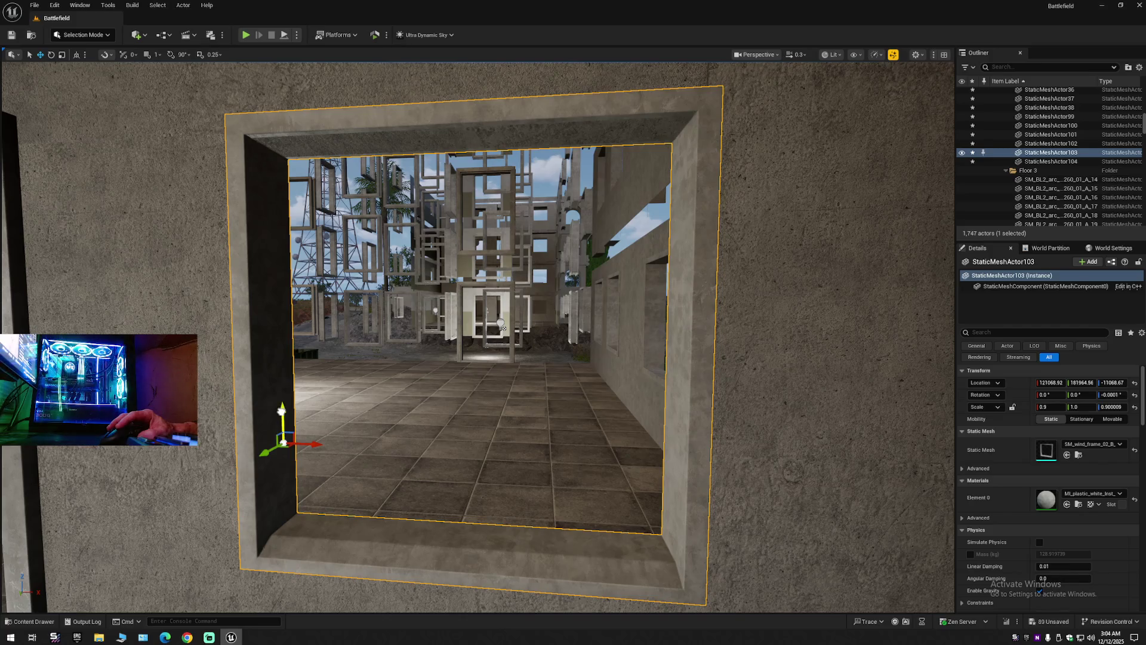
drag(282, 411, 282, 412)
mouse_move(503, 328)
mouse_down()
mouse_move(679, 248)
mouse_move(630, 268)
mouse_up()
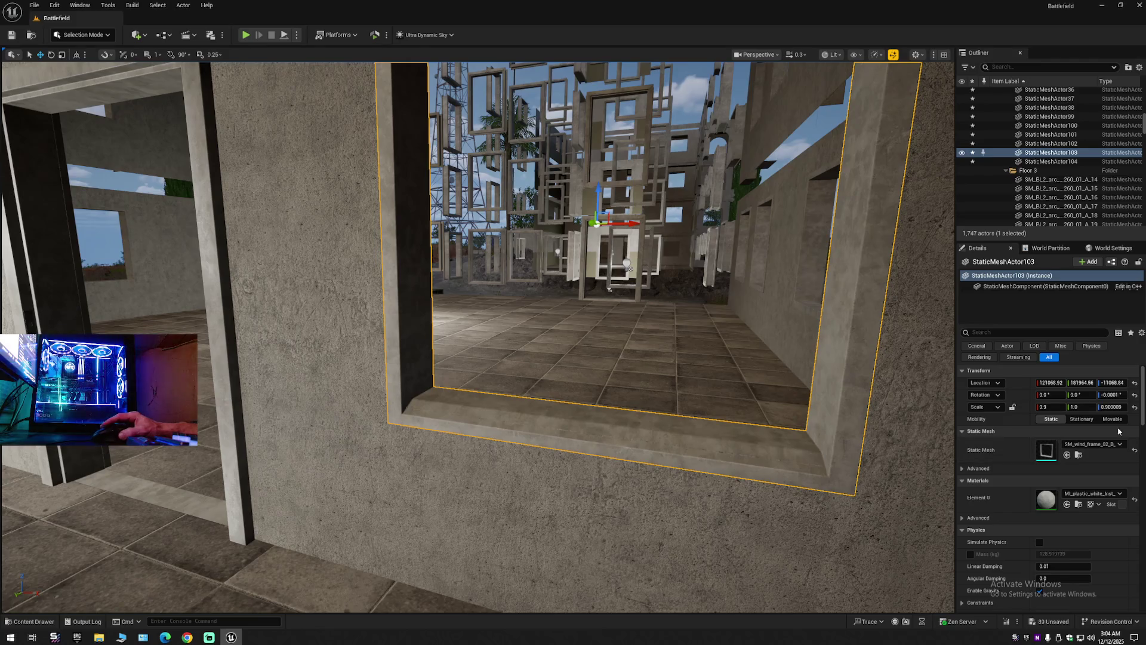
Enter 0.9009 in Scale Z, then correct and commit it as 0.901.
click(1115, 407)
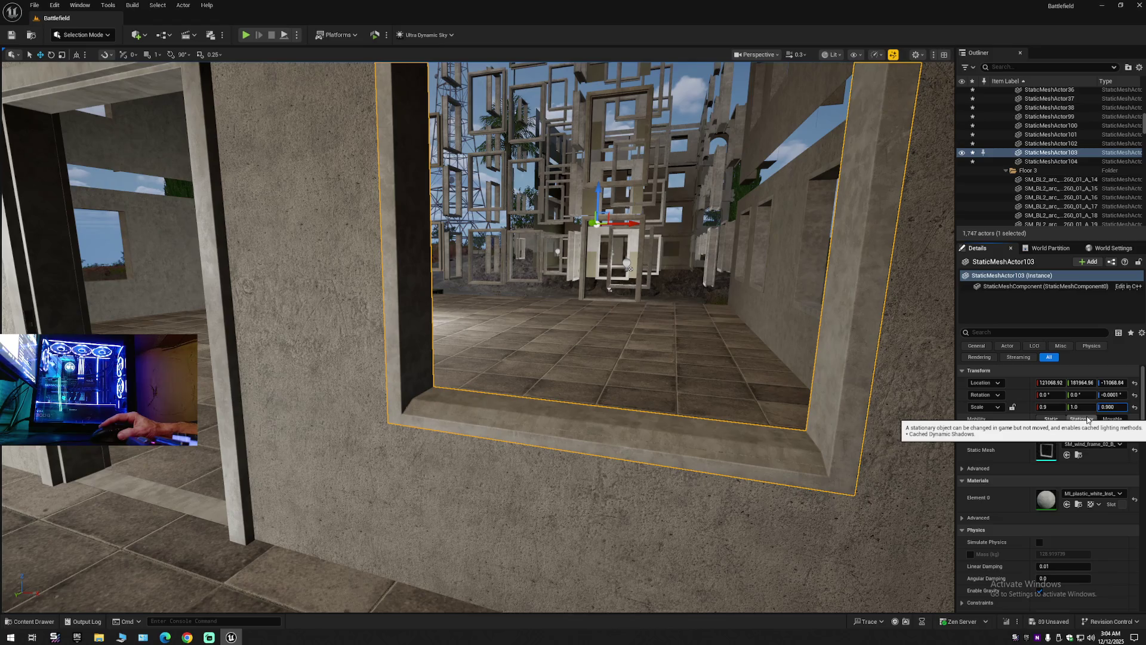
text(0.9009)
key(Return)
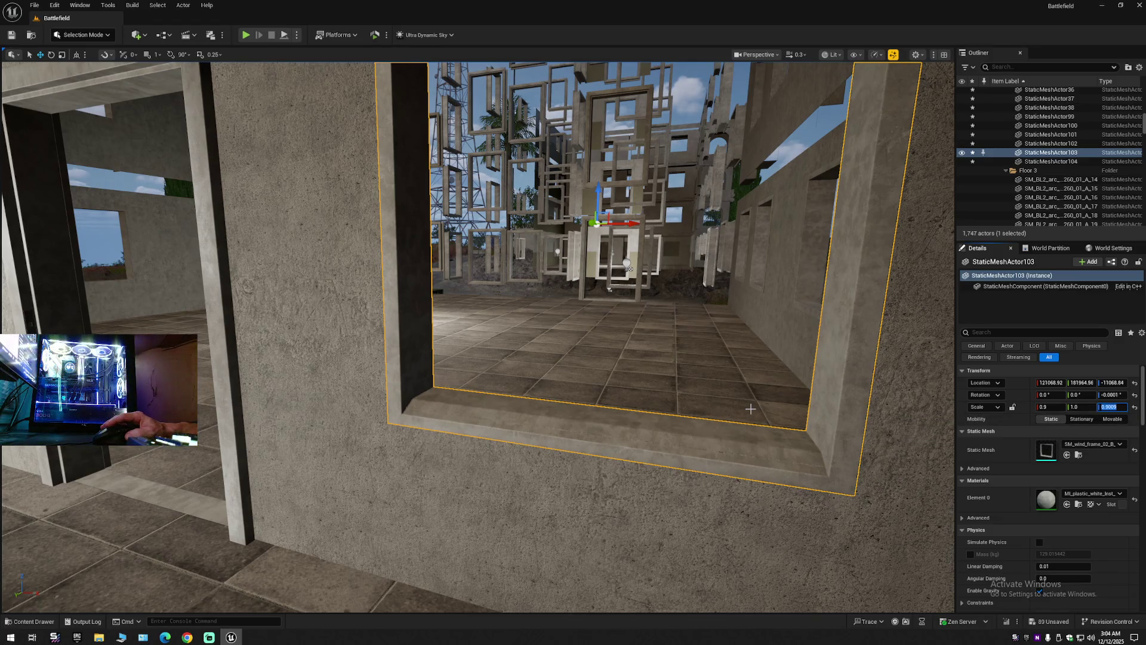
key(BackSpace)
key(Return)
key(Return)
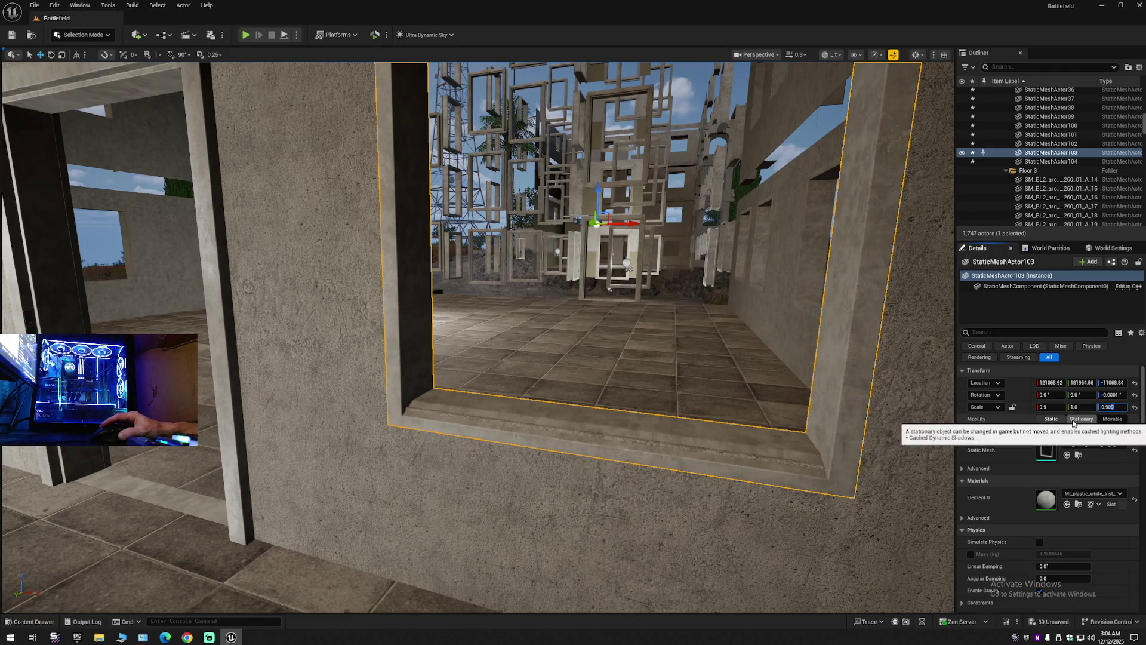
key(Return)
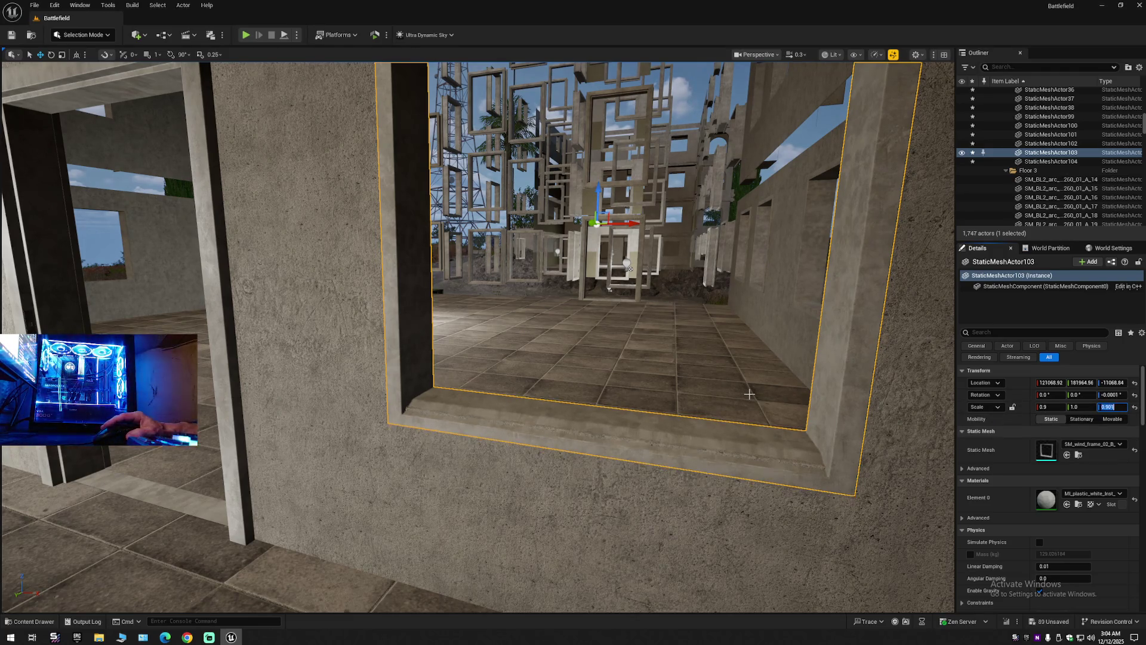
Tilt the view up to the frame's top and try an upward nudge, then undo it.
drag(478, 359, 475, 331)
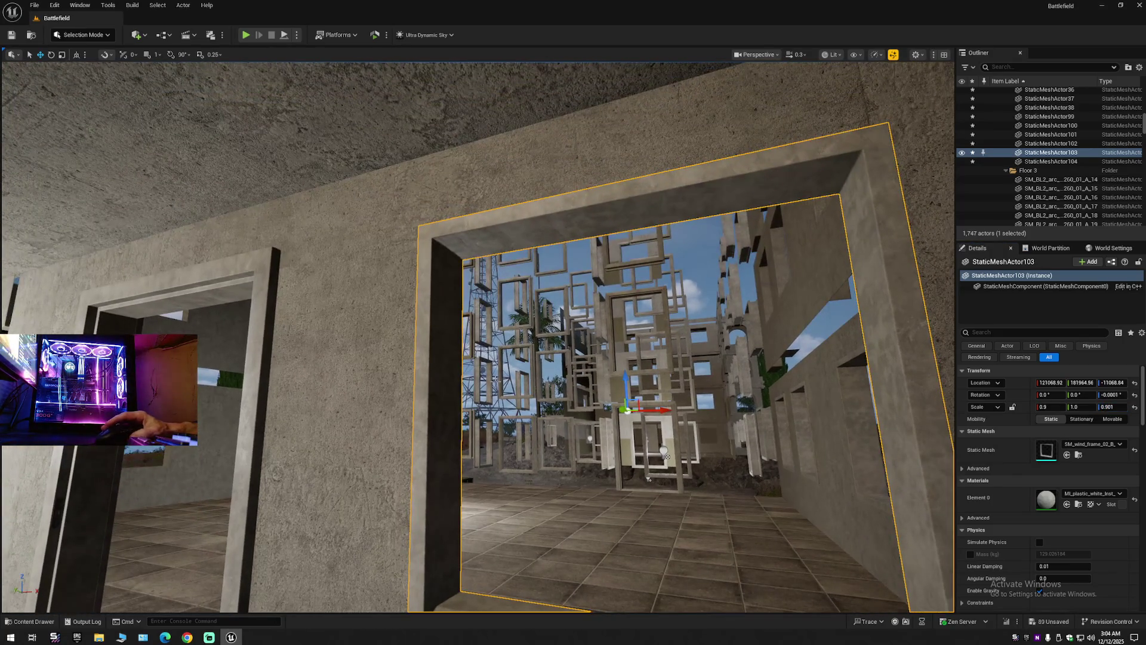
middle_click(450, 421)
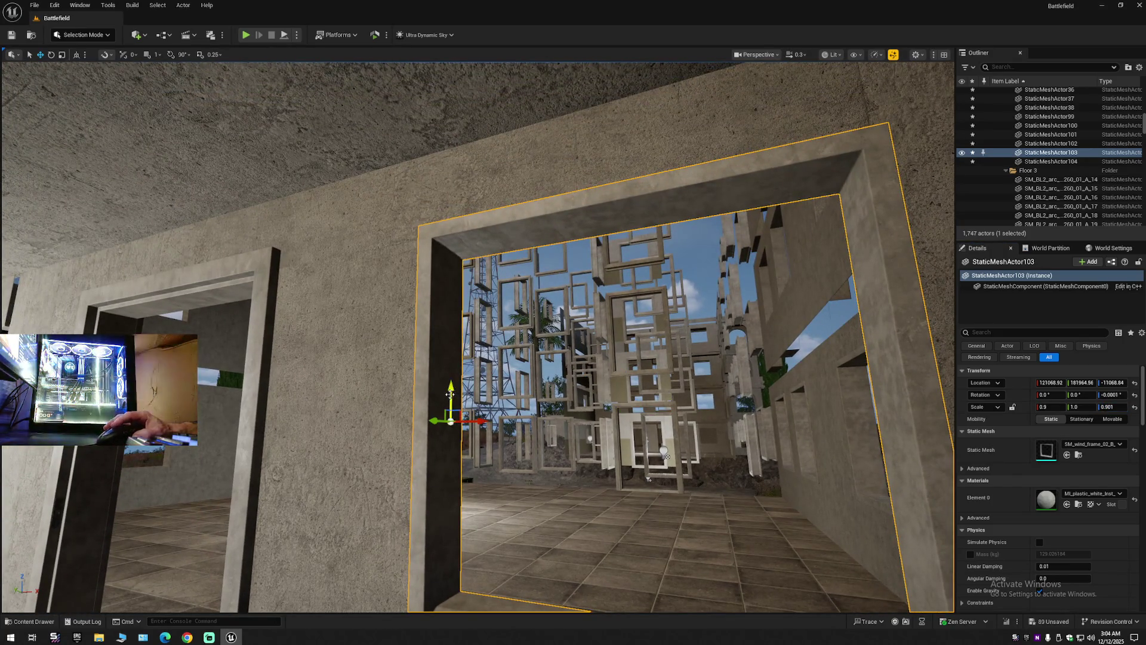
drag(451, 391, 451, 352)
key(ctrl+z)
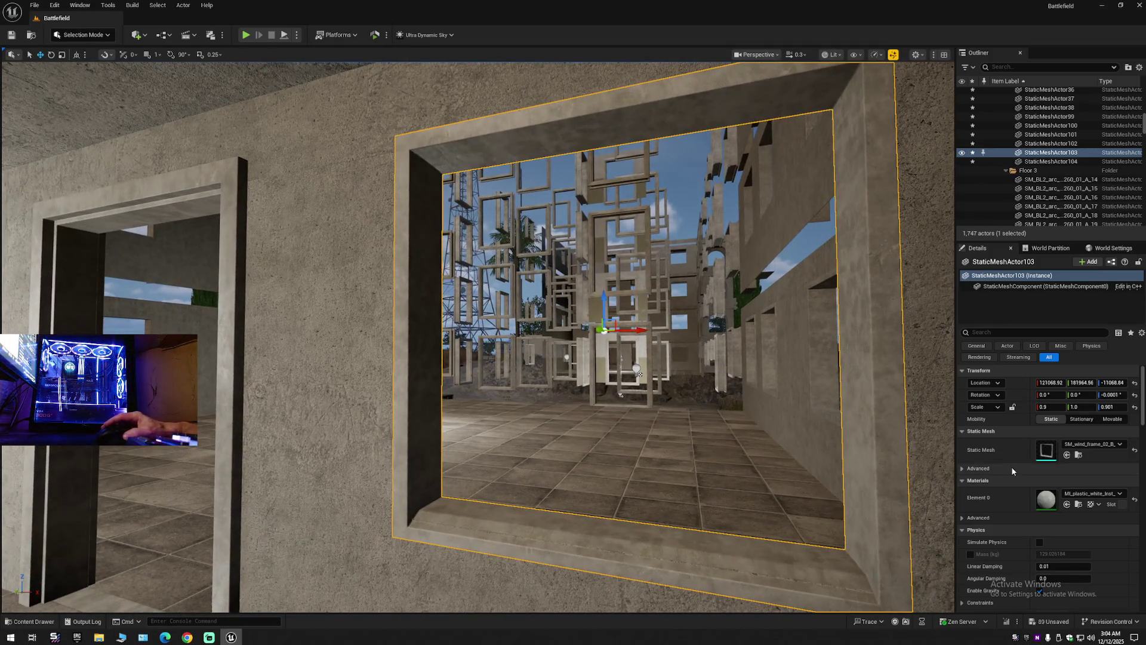
Set the window frame's Scale Z to 0.9 in the Details panel.
click(1112, 407)
text(0.90)
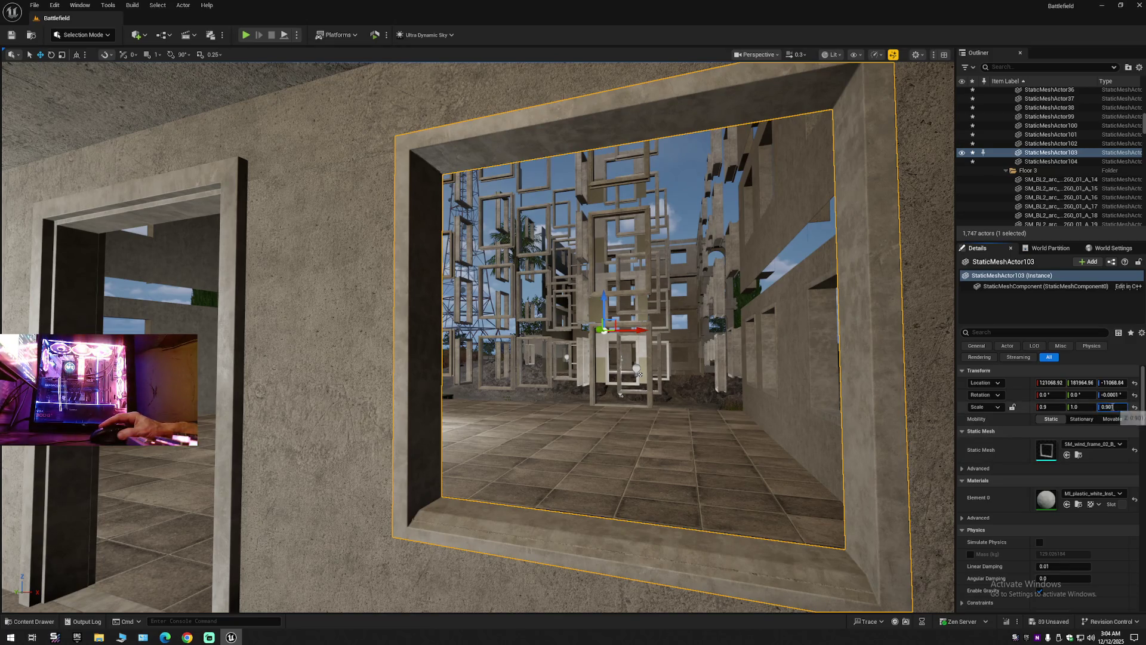
text(1)
key(Return)
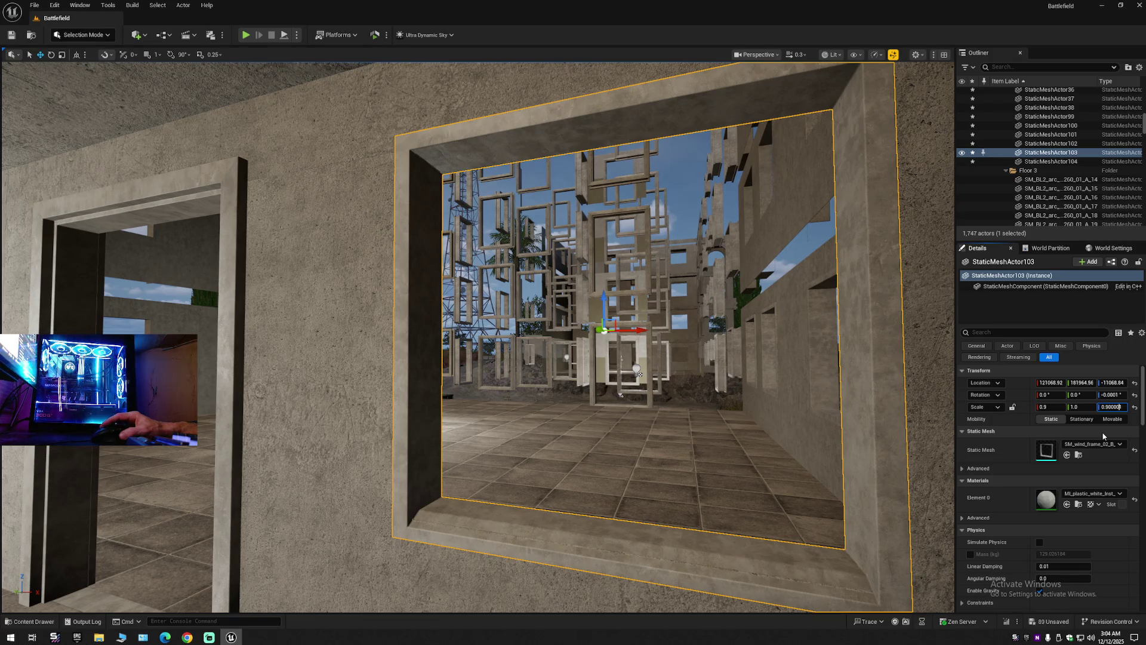
key(Return)
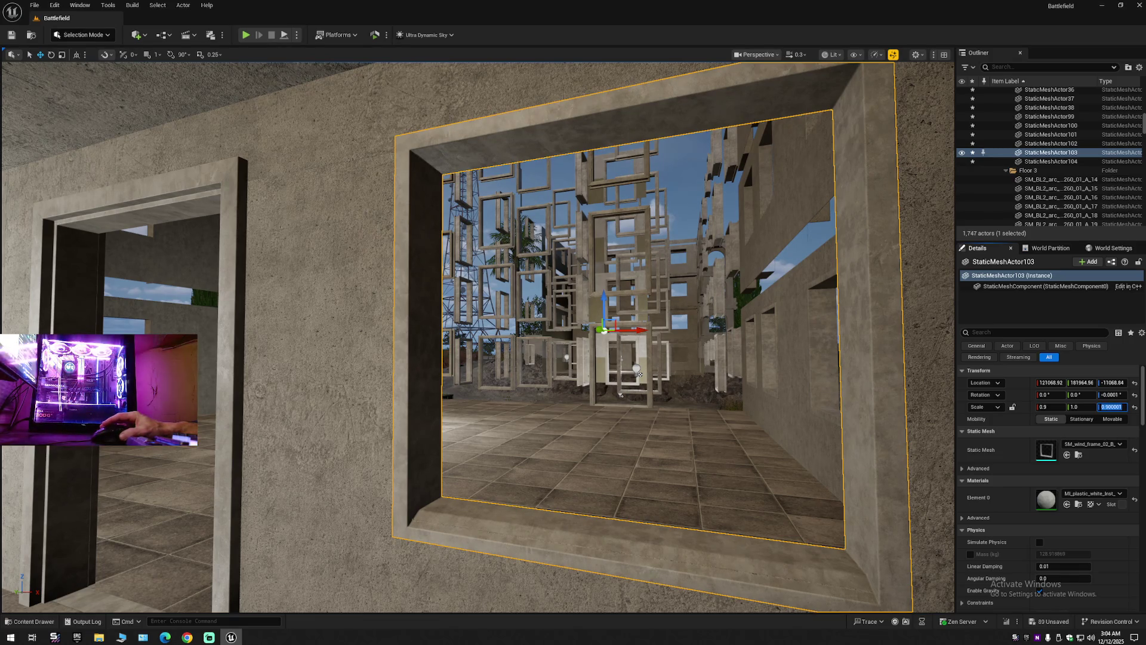
click(1119, 408)
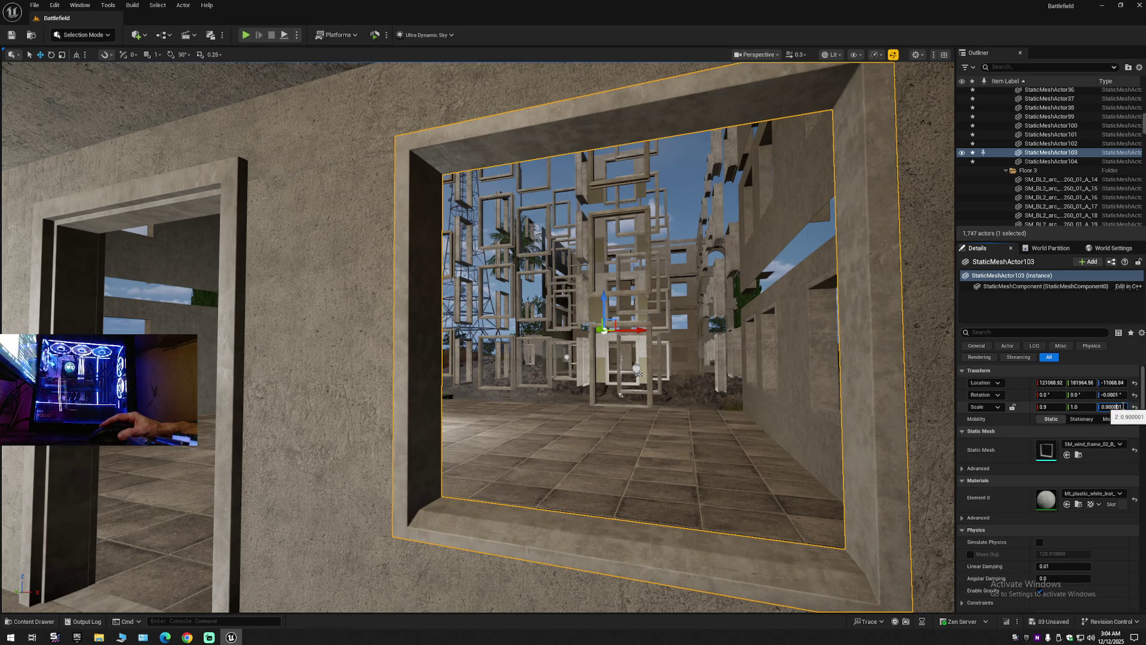
key(ctrl+a)
text(0.9)
key(Return)
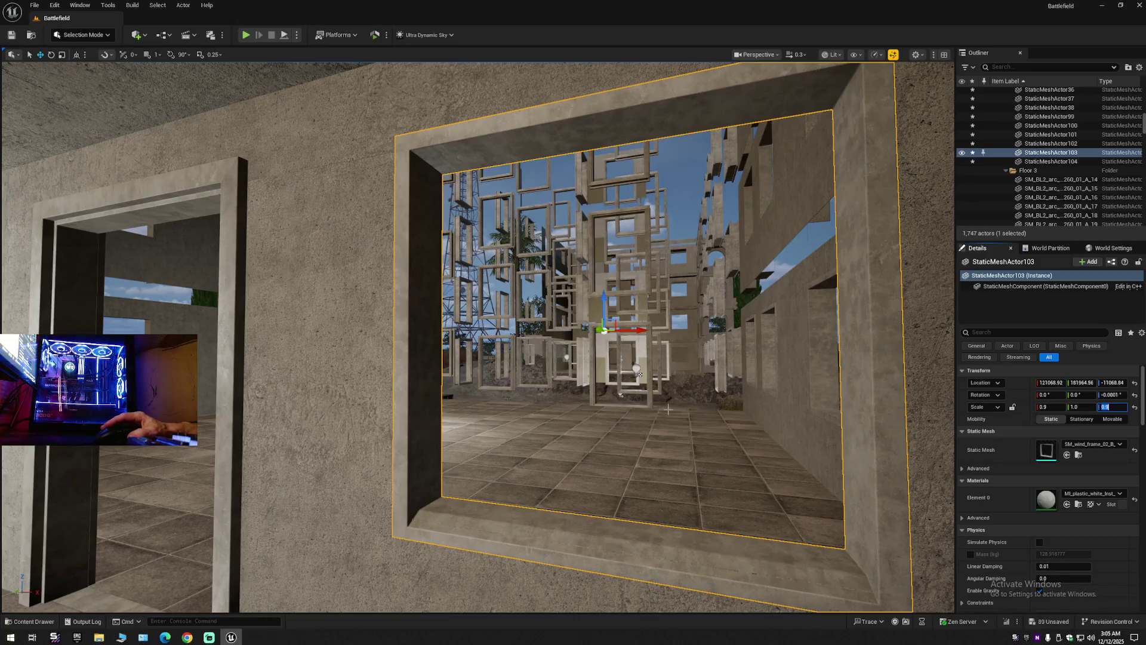
Raise the frame slightly in the opening and reopen the Z scale field.
middle_click(432, 375)
drag(432, 349, 433, 350)
alt+middle_click(604, 329)
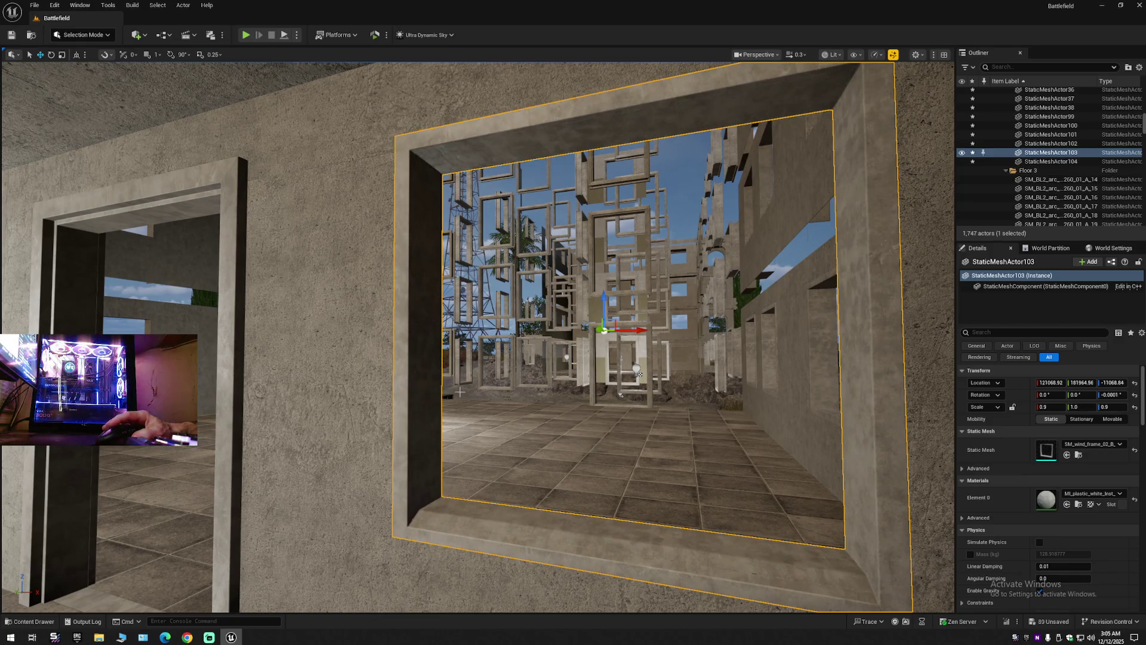
click(1114, 407)
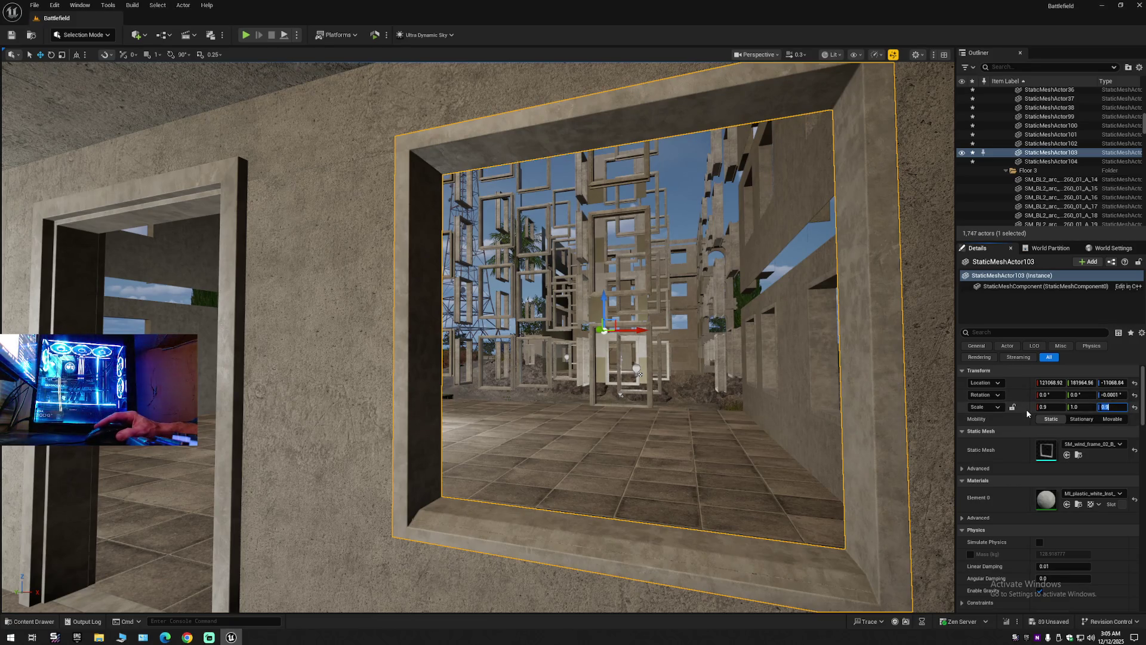
drag(521, 394, 488, 397)
Shrink the frame's height to about 0.89 scale and raise it within the opening.
key(e)
key(r)
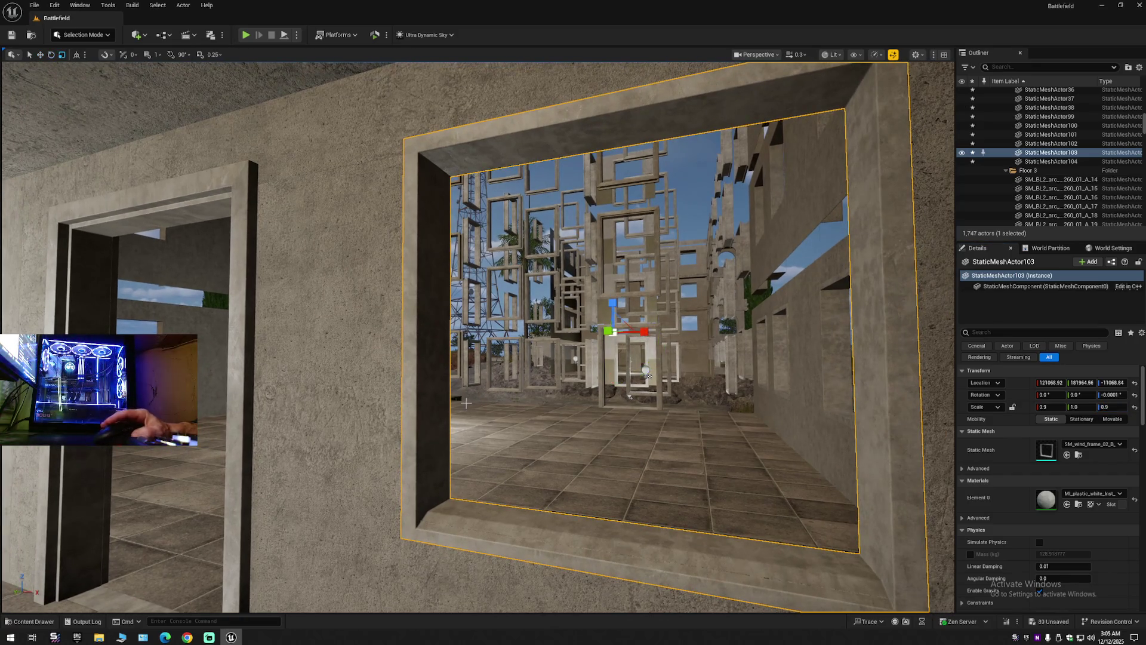
alt+middle_click(437, 412)
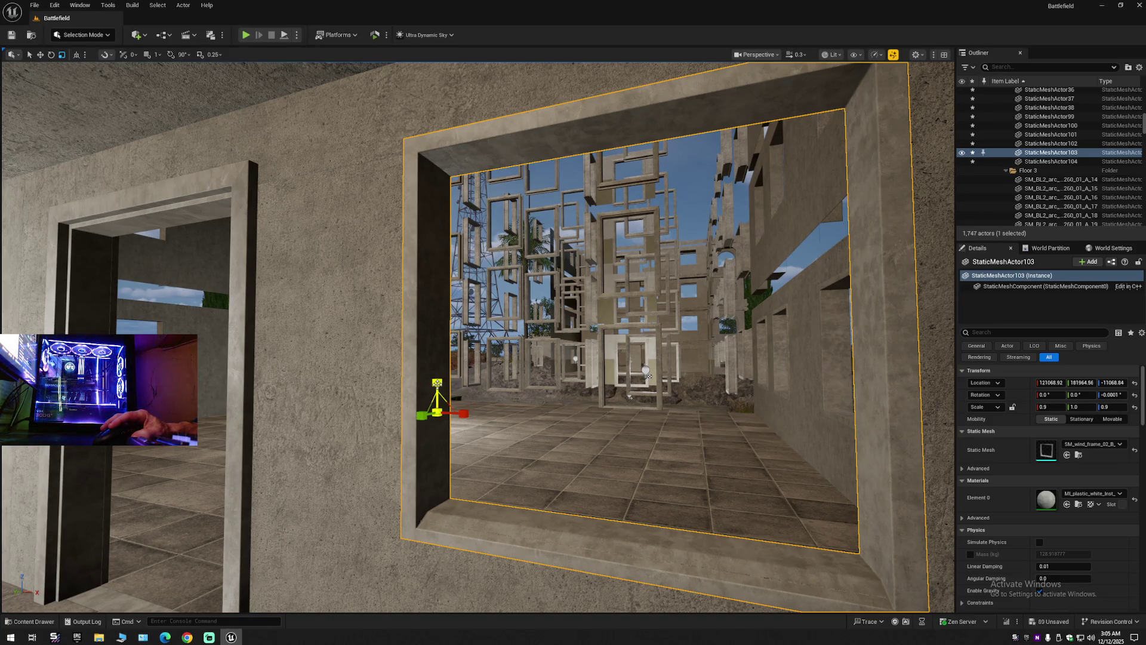
drag(437, 383, 437, 385)
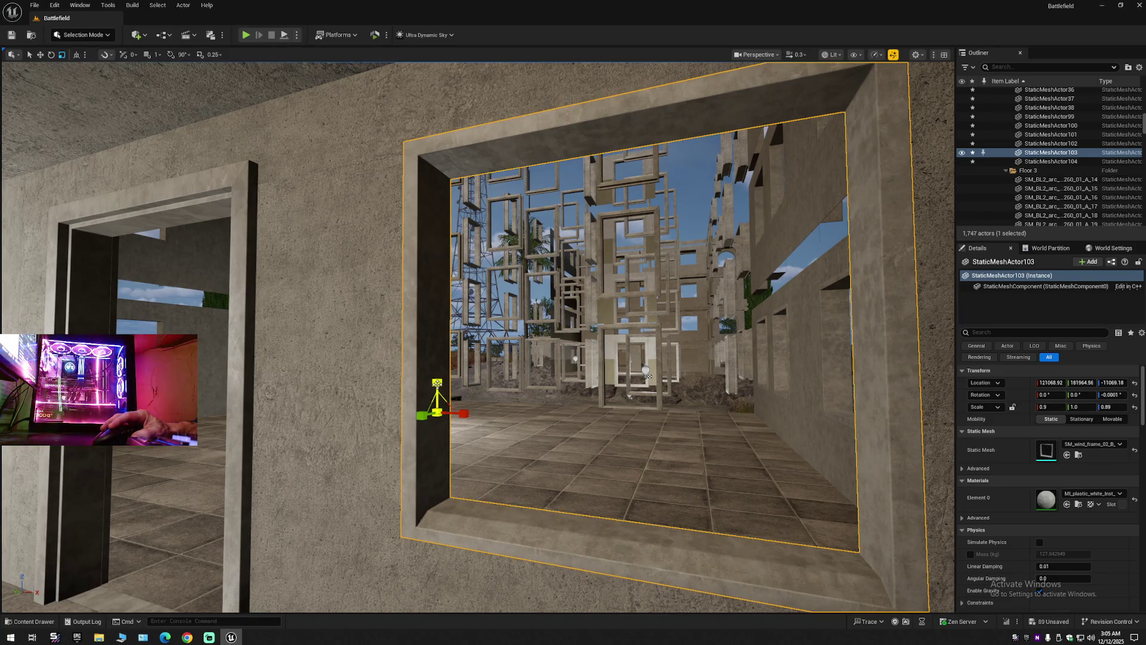
click(432, 384)
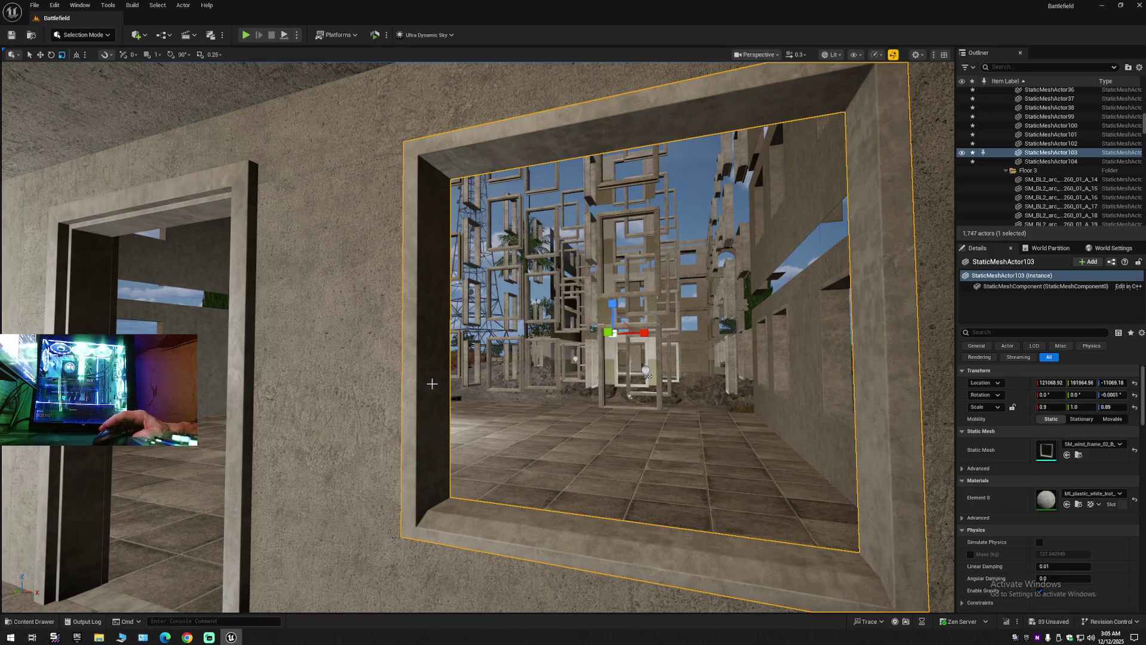
alt+middle_click(432, 384)
key(w)
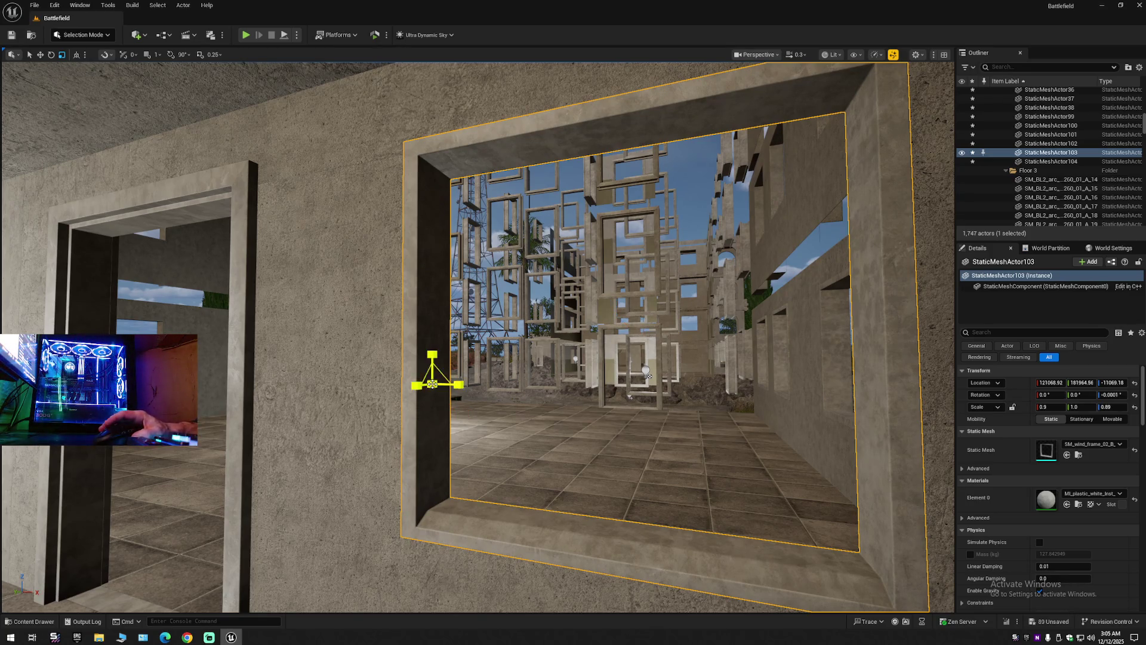
drag(432, 359, 432, 357)
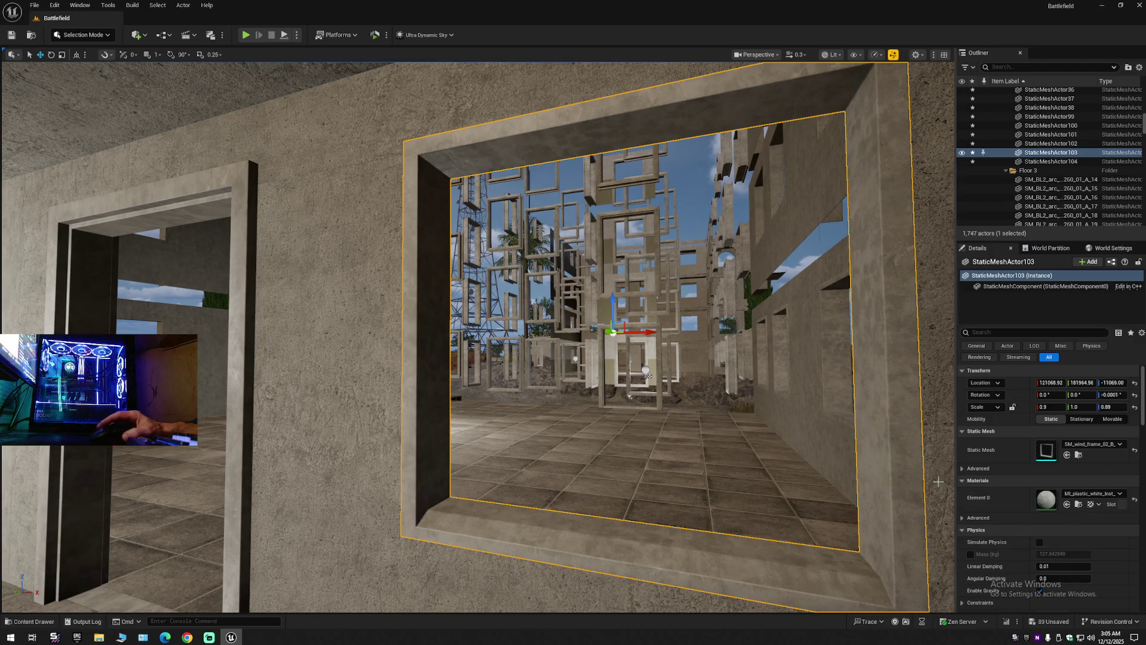
Set the frame's Scale Z to 0.8999 and raise it slightly.
click(1106, 406)
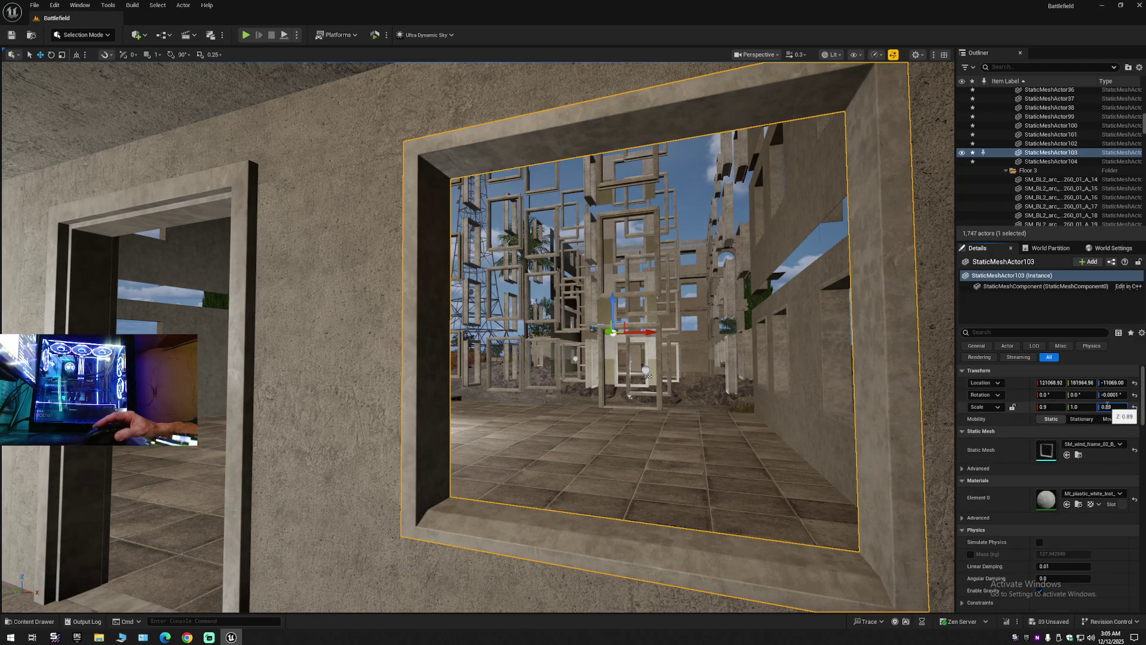
click(1108, 406)
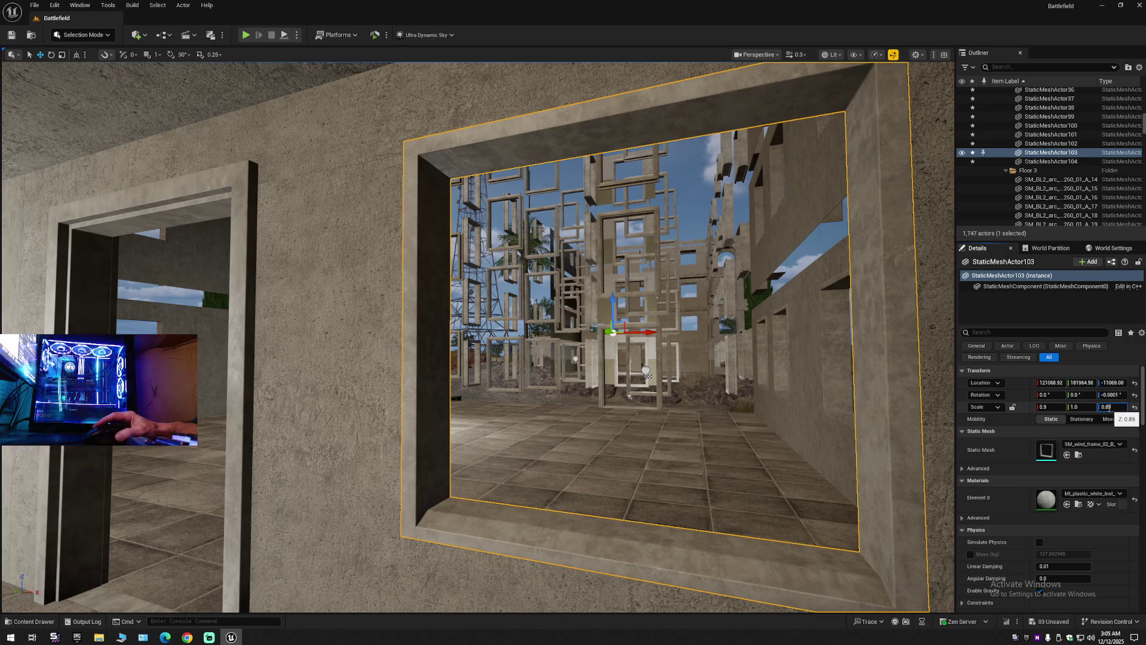
text(99)
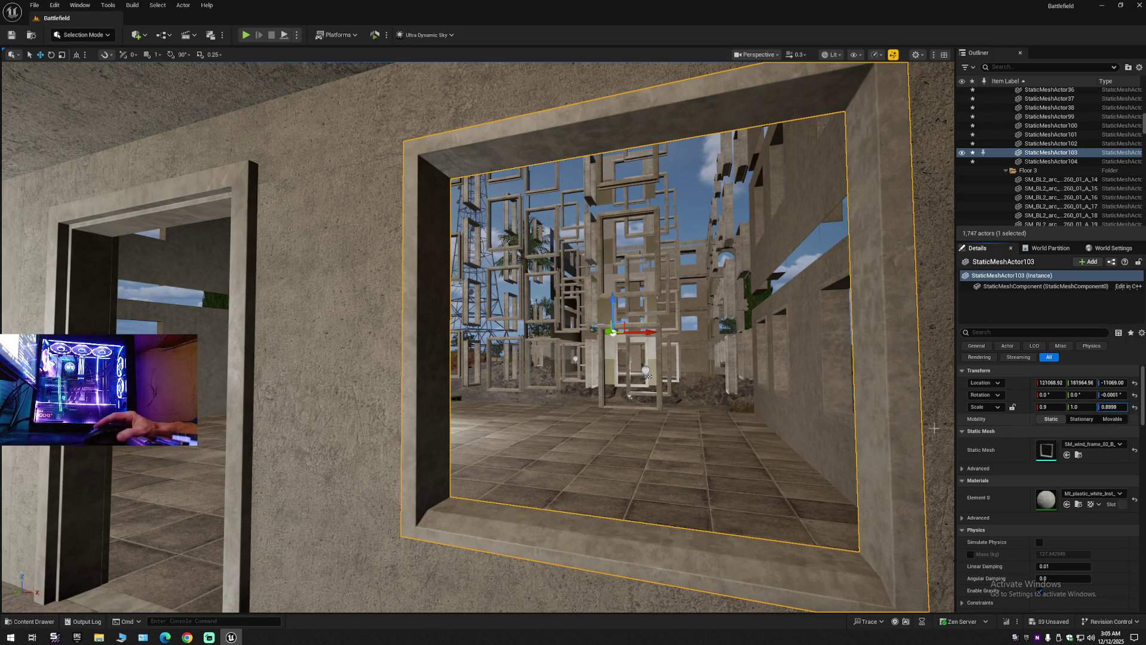
key(Return)
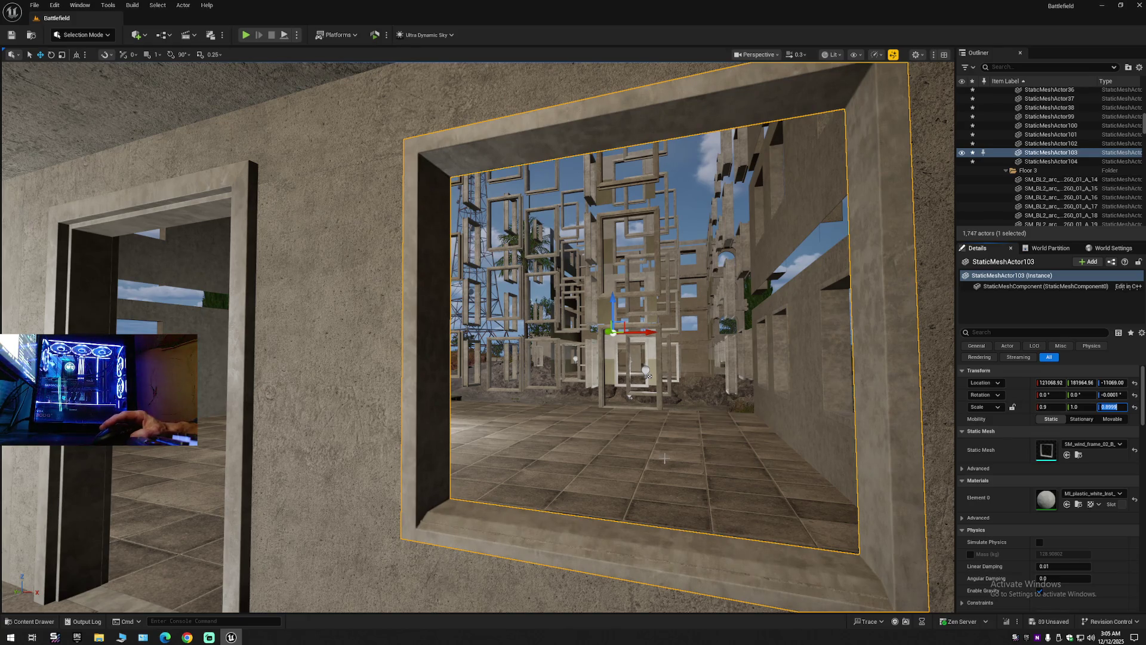
middle_click(433, 418)
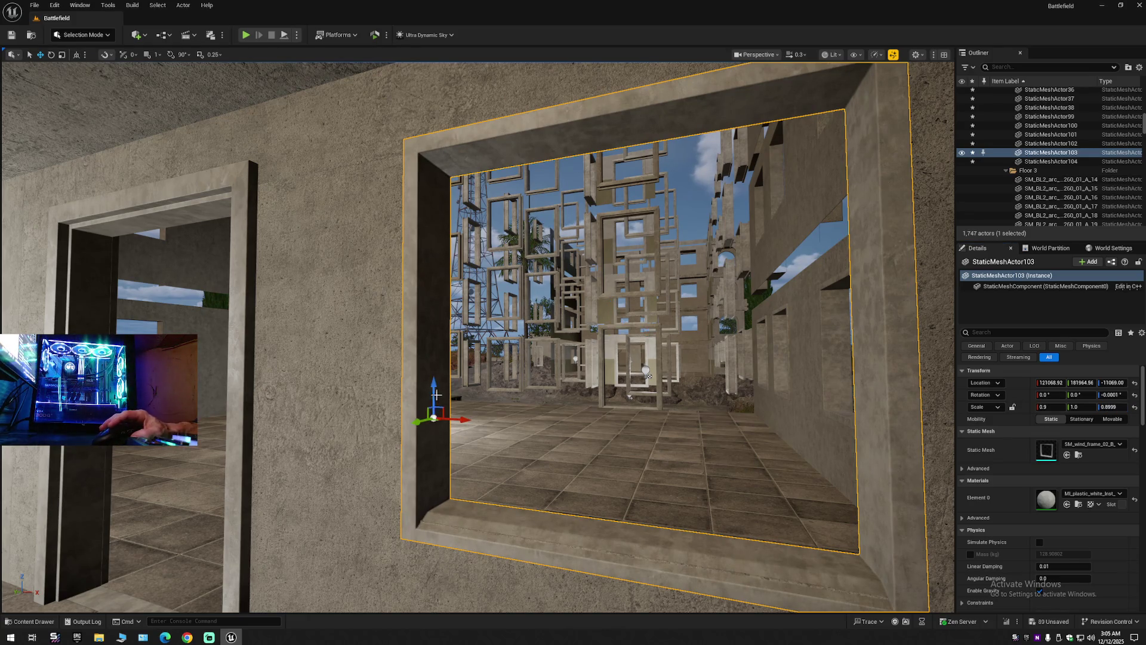
drag(434, 391, 434, 391)
middle_click(613, 331)
Change Scale Z to 0.8994 and nudge the frame up again.
click(1111, 407)
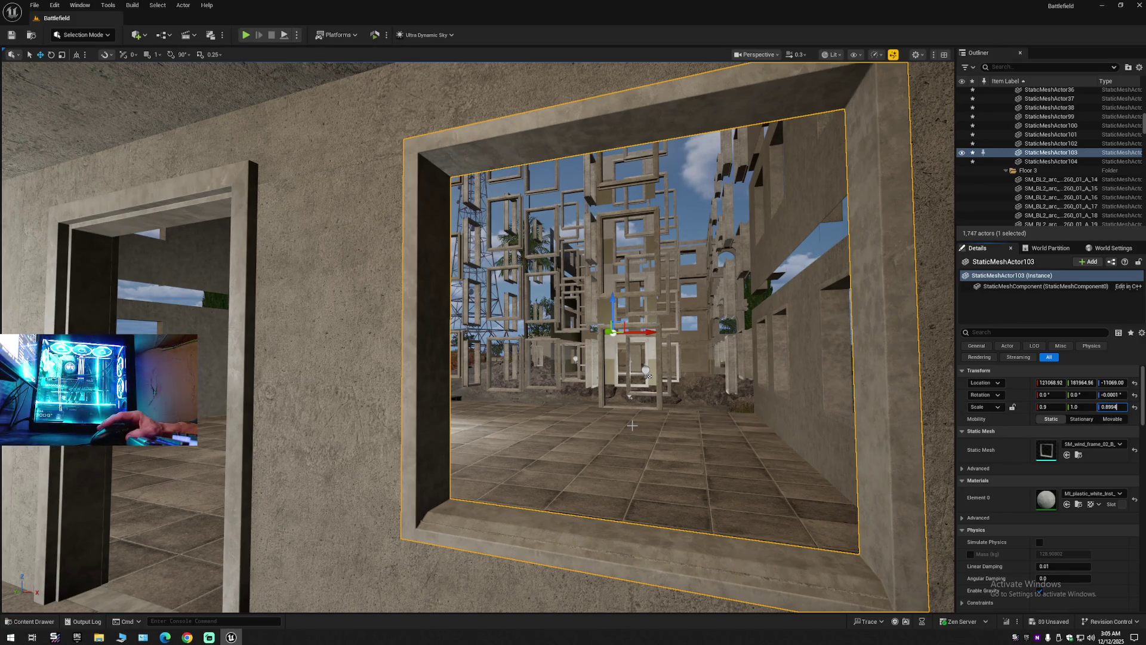
key(Return)
middle_click(429, 449)
drag(429, 415, 429, 415)
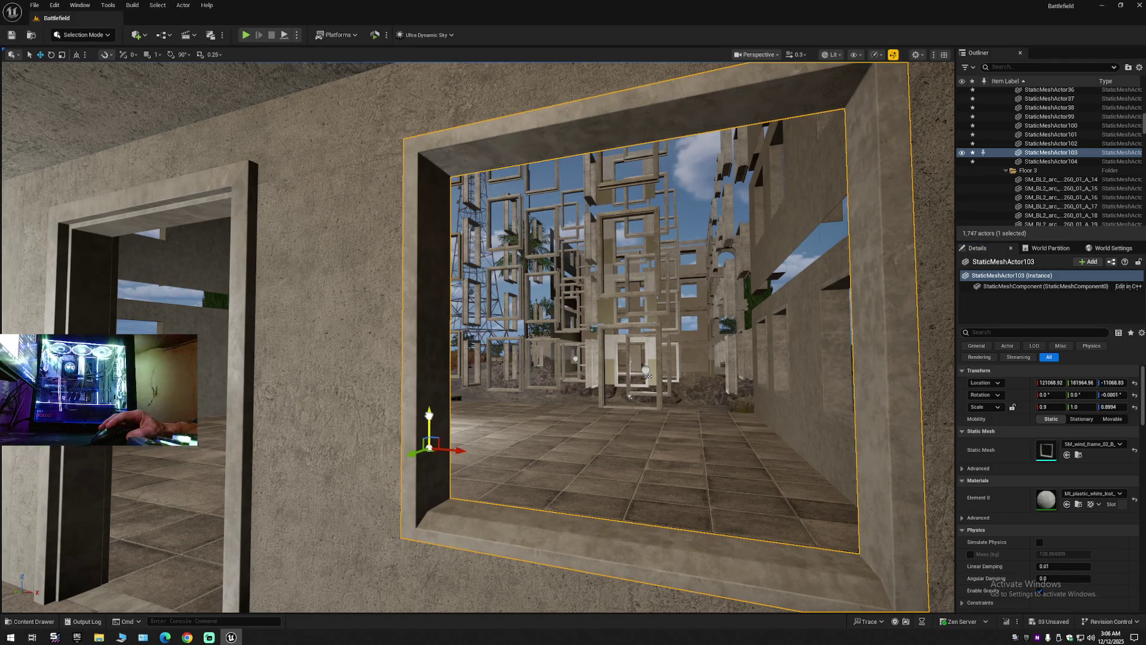
click(428, 415)
mouse_move(511, 508)
mouse_down()
mouse_move(512, 388)
mouse_move(511, 507)
mouse_move(512, 418)
mouse_up()
Raise the frame a touch and trim its Scale Z to 0.8991.
click(1117, 407)
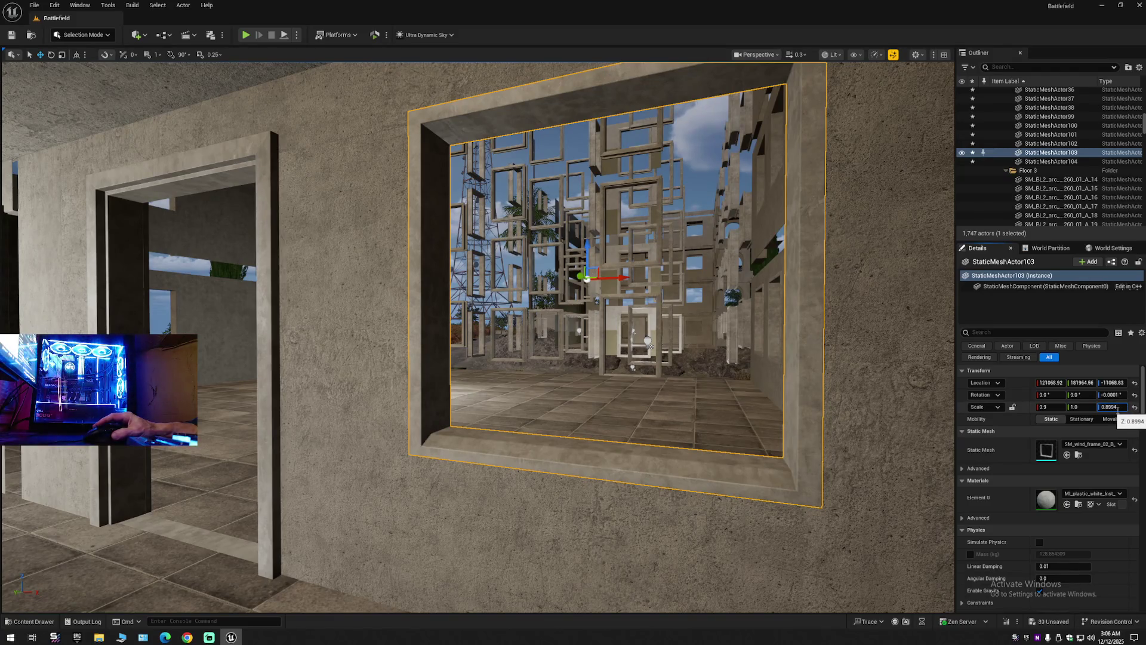
key(BackSpace)
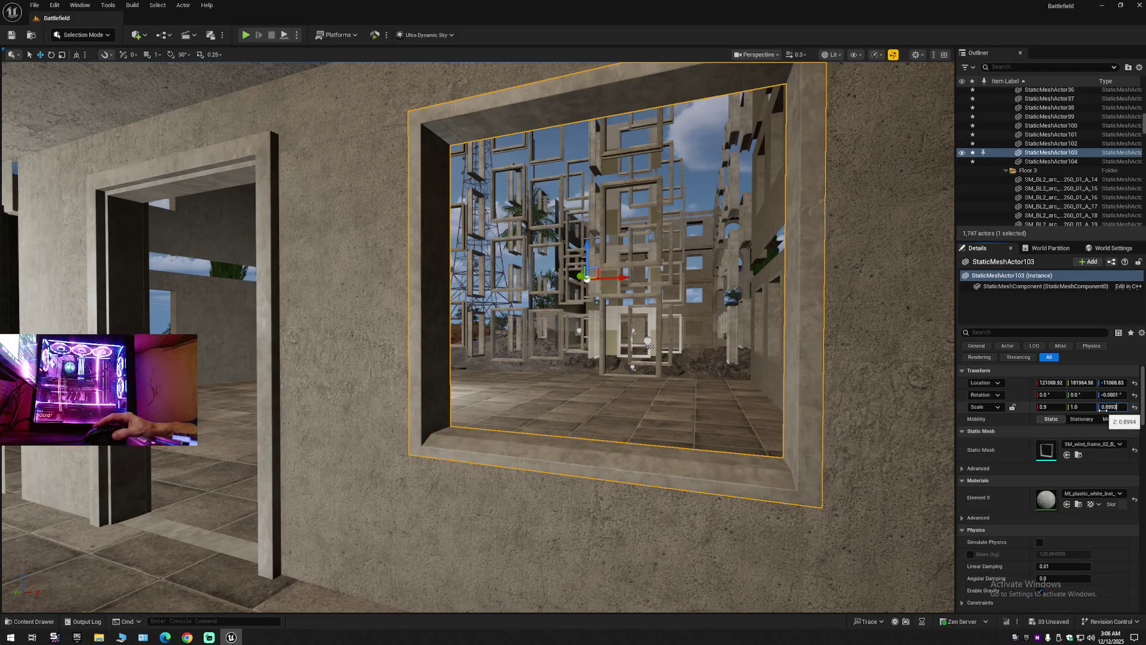
mouse_move(597, 358)
mouse_down()
mouse_move(546, 250)
mouse_move(505, 209)
mouse_move(505, 263)
mouse_up()
middle_click(399, 371)
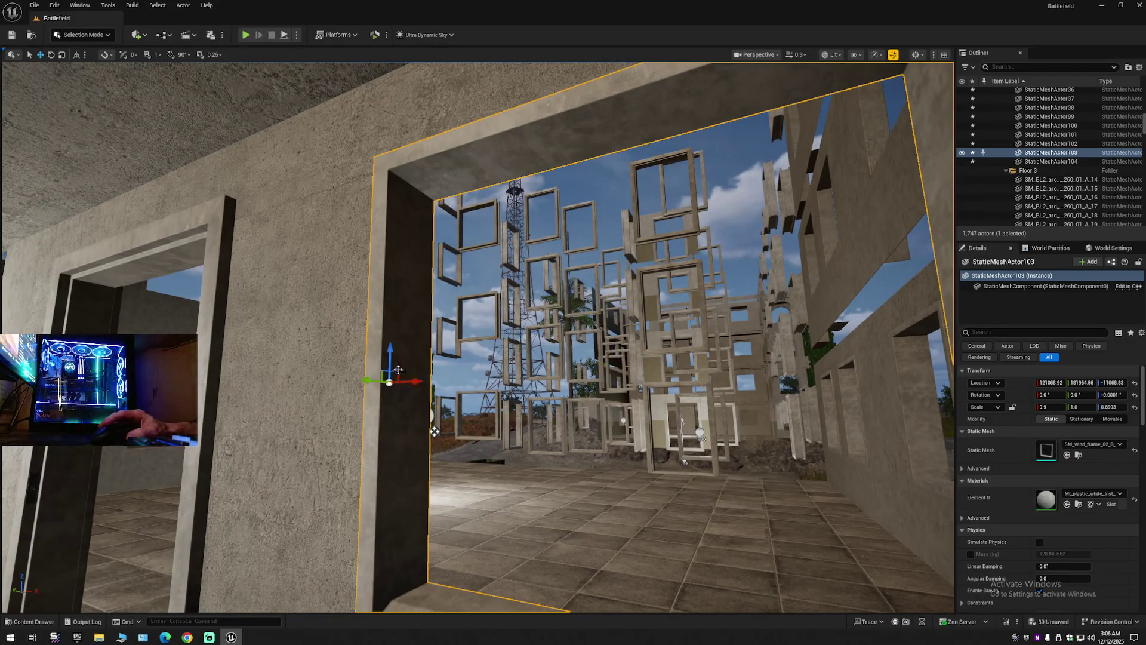
drag(435, 431, 434, 492)
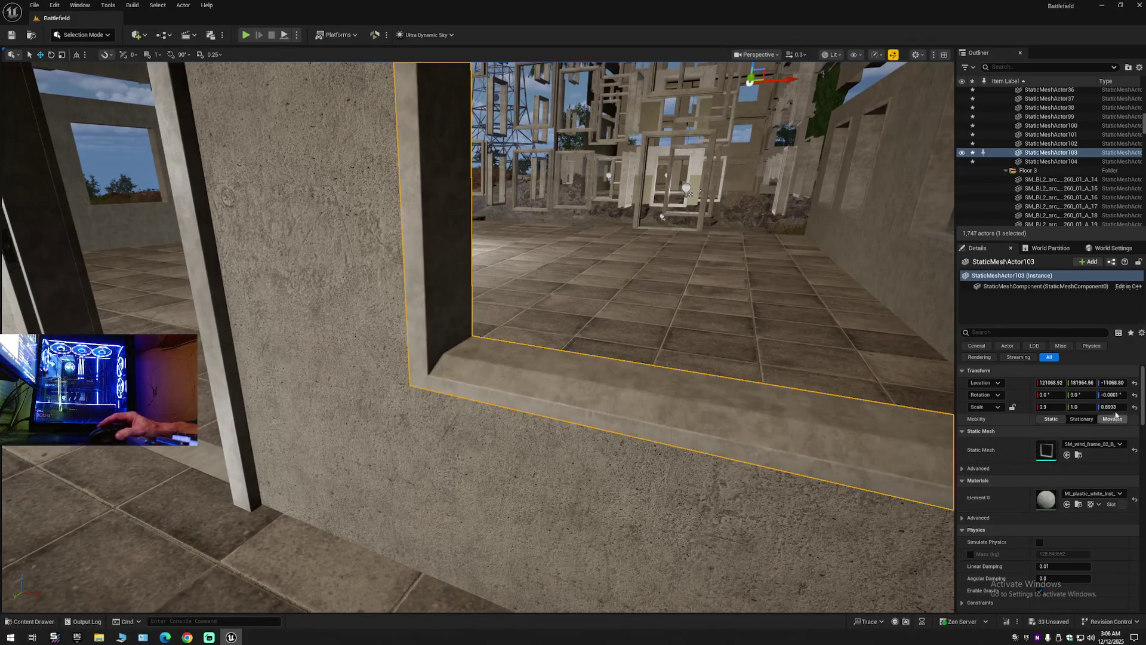
click(1109, 406)
key(BackSpace)
text(1)
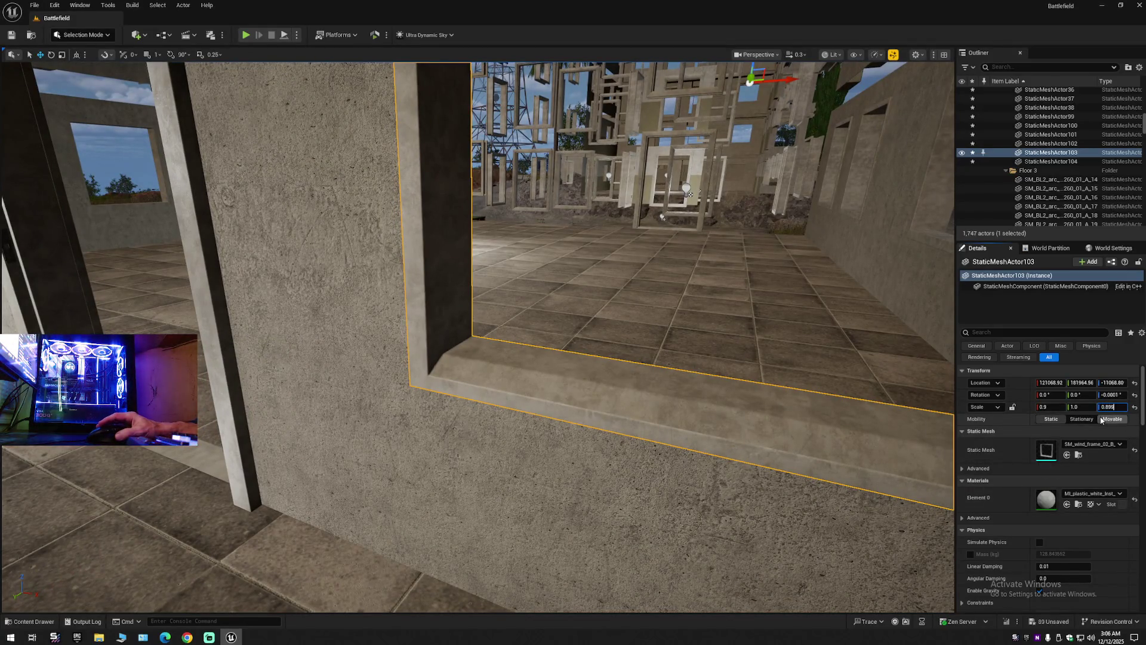
key(Return)
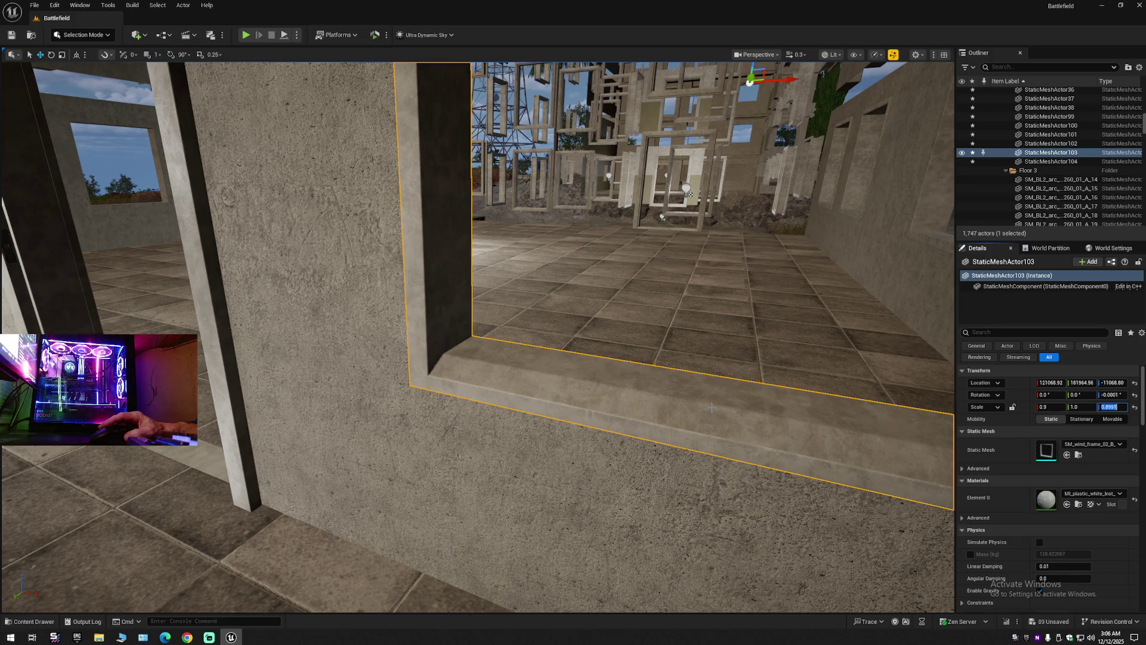
Copy the frame's Z scale value from the field's context menu.
mouse_move(487, 361)
mouse_down()
mouse_move(489, 322)
mouse_move(462, 331)
mouse_up()
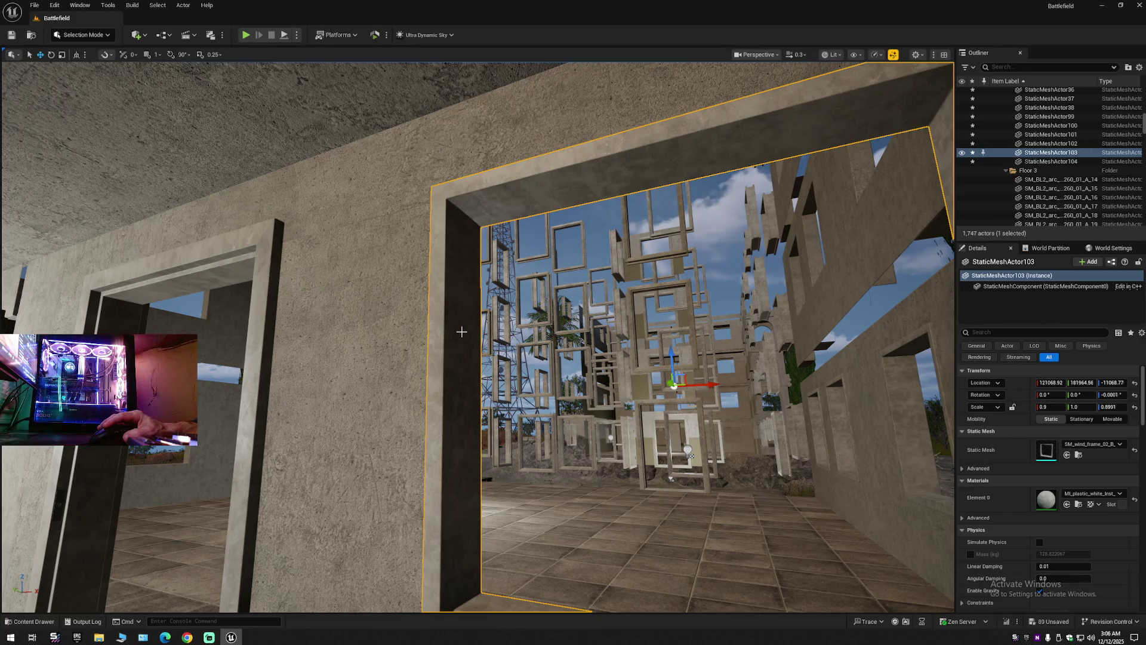
scroll(463, 330, up, 3)
drag(674, 317, 197, 218)
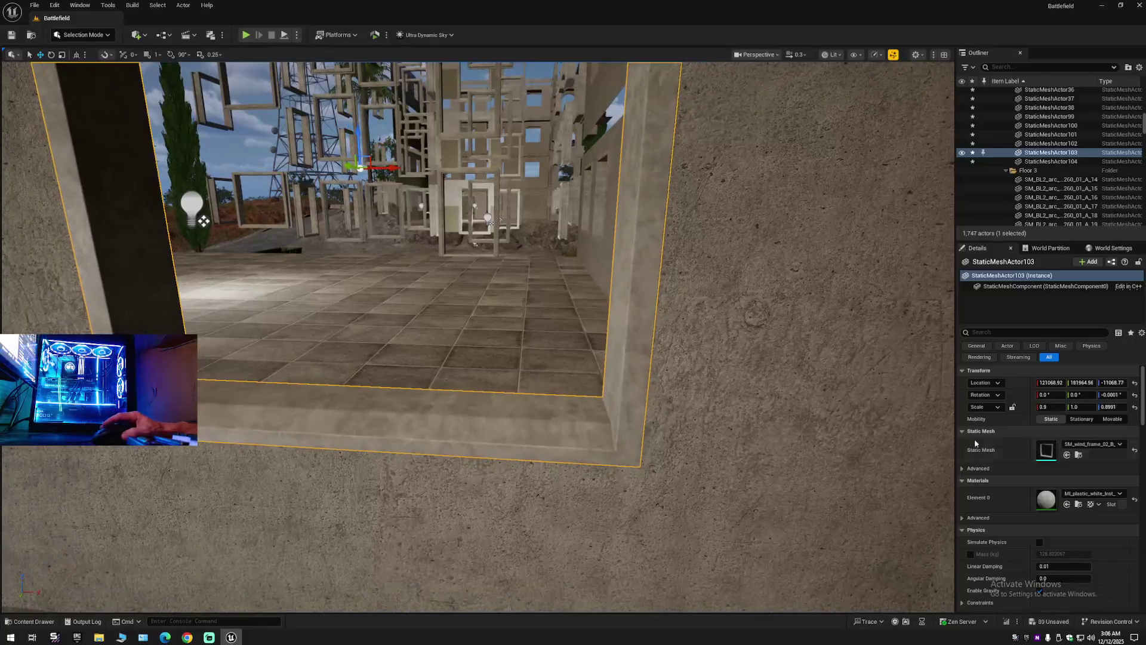
right_click(1115, 408)
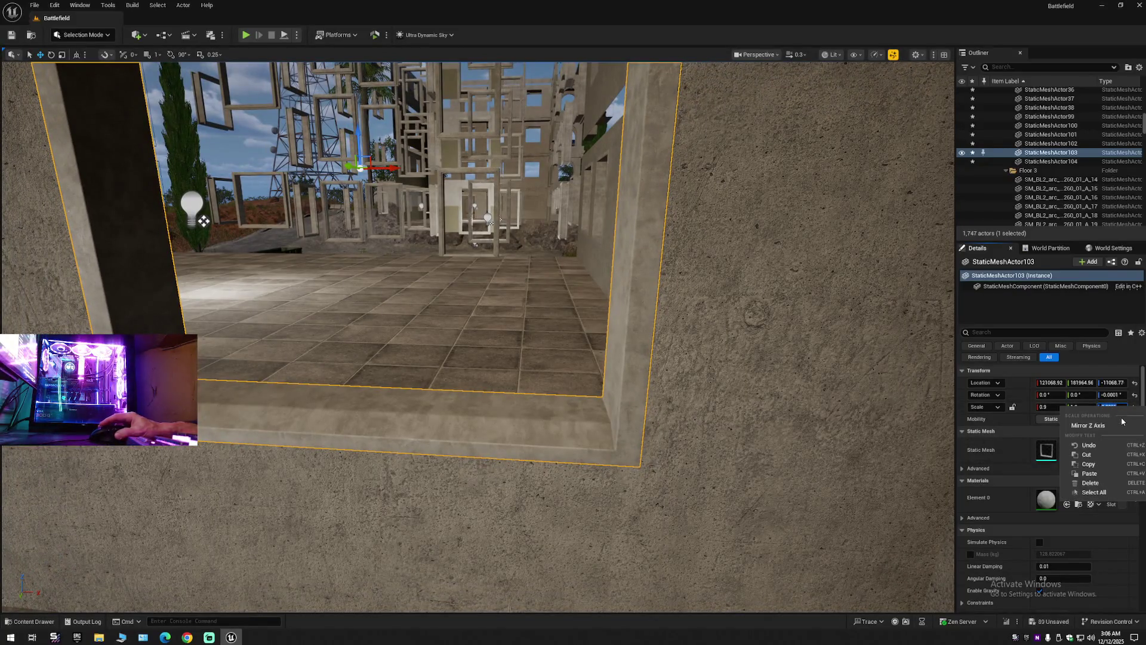
click(1091, 465)
drag(203, 221, 149, 227)
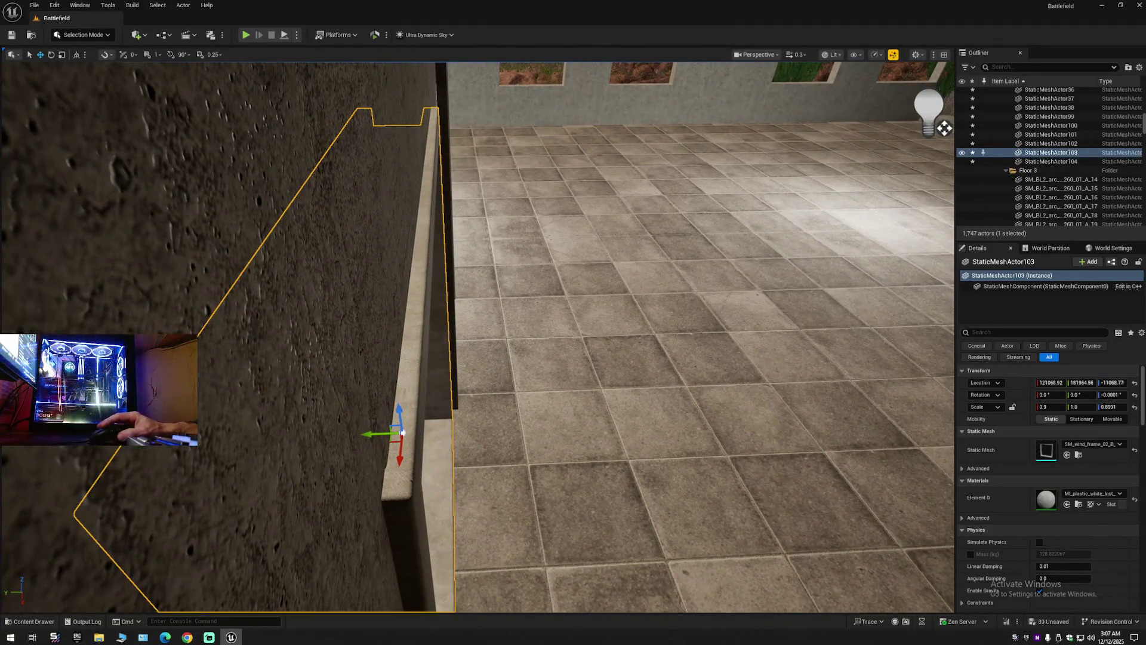
click(717, 299)
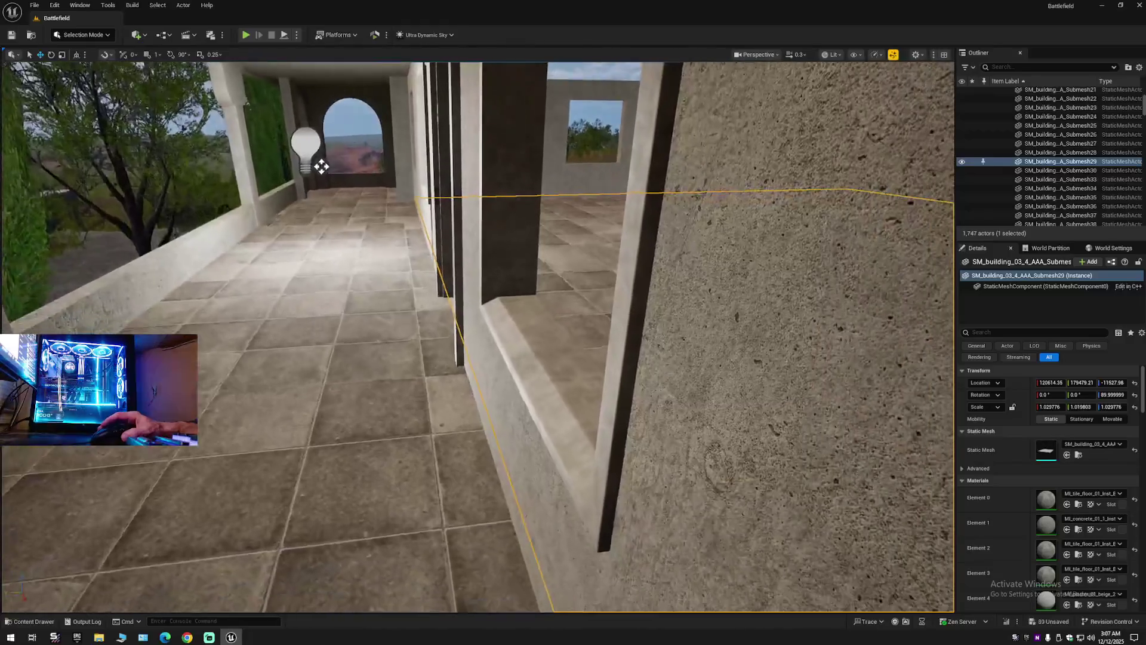
click(617, 371)
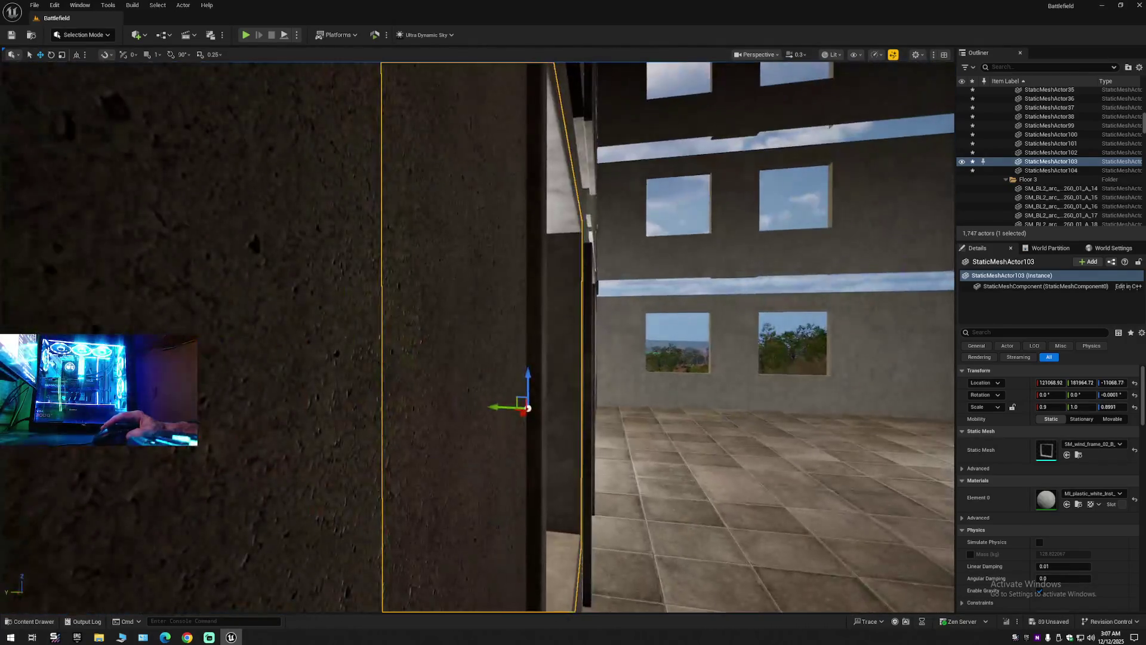
mouse_move(378, 263)
mouse_down()
mouse_move(397, 231)
mouse_move(377, 261)
mouse_up()
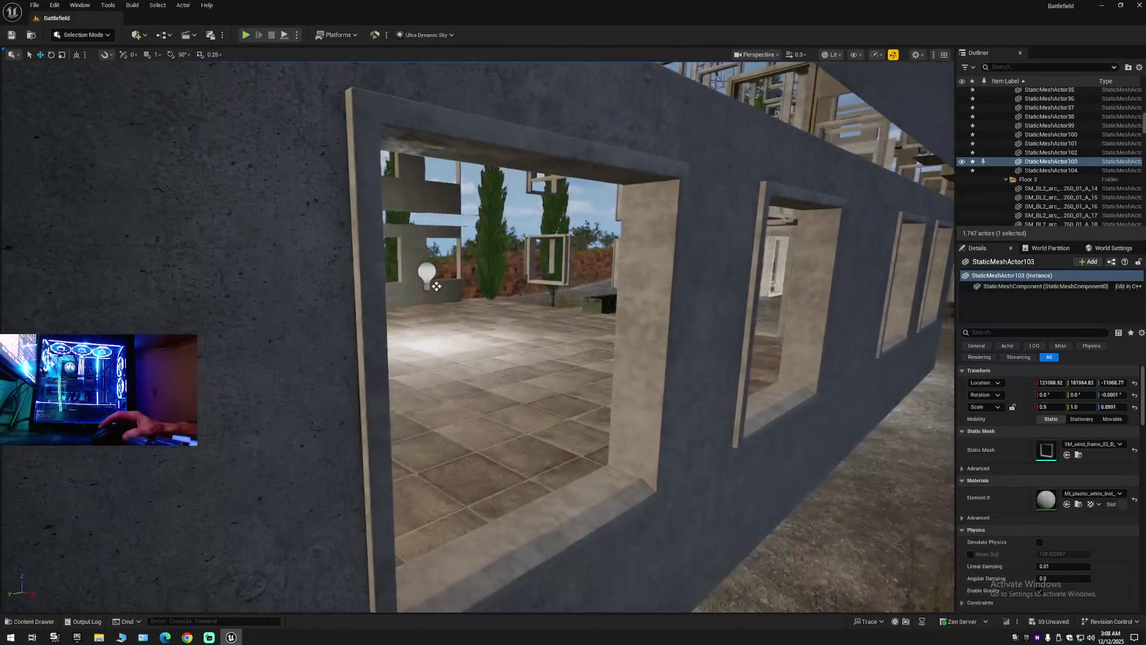
click(636, 403)
key(w)
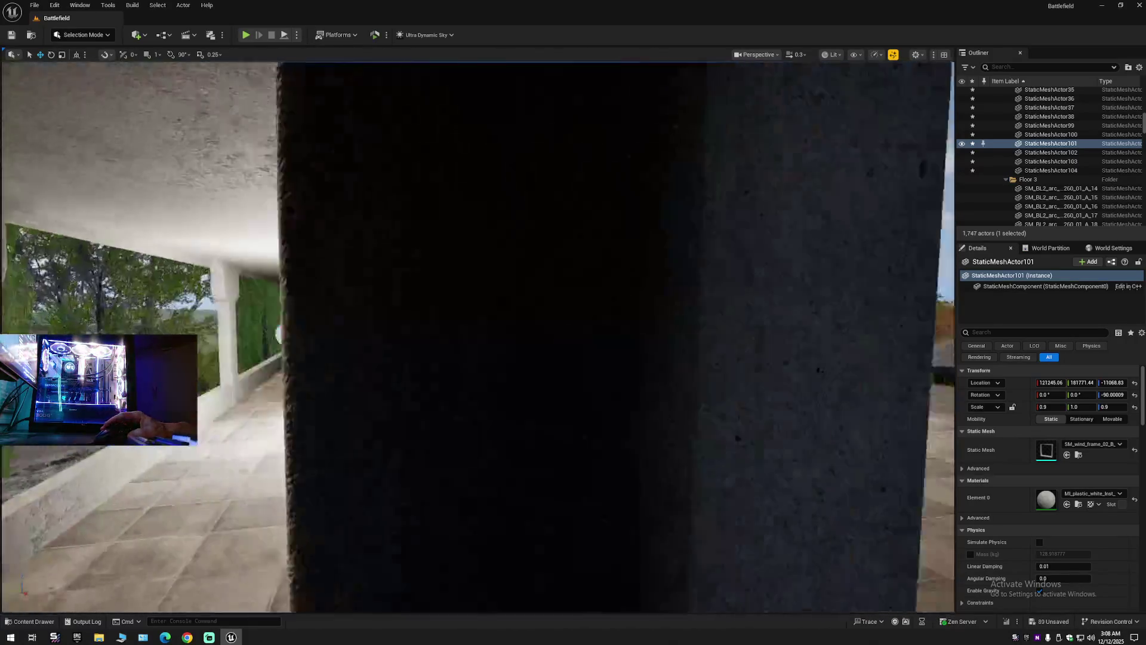
key(s)
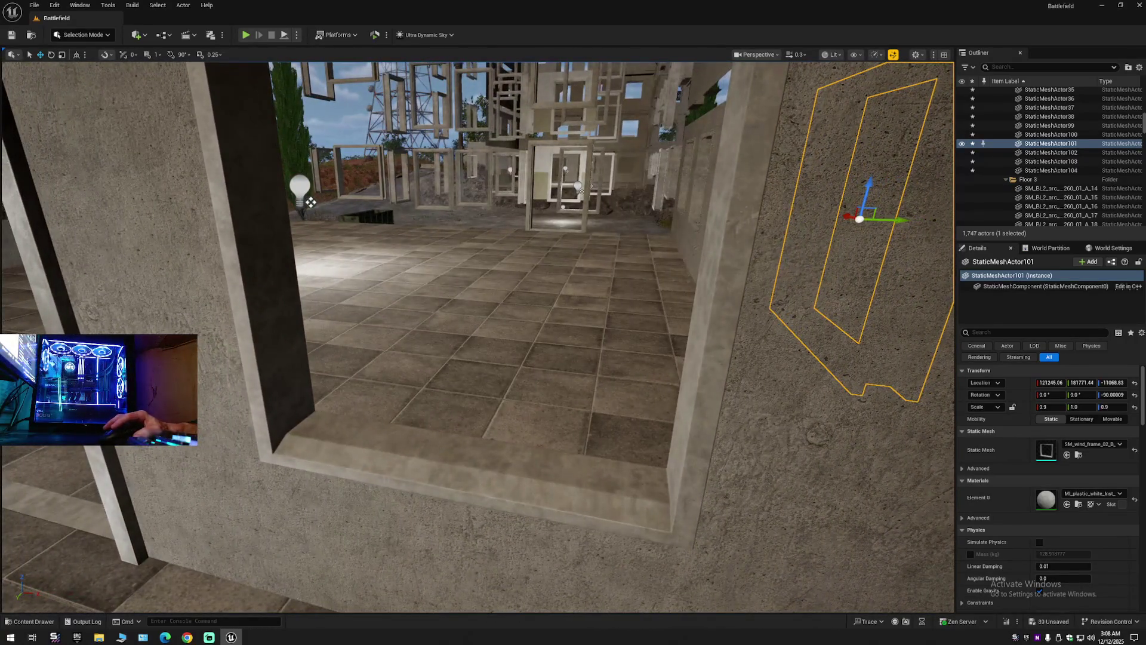
Select window frame StaticMeshActor103 and set its Scale Z to 0.9.
click(447, 449)
click(1112, 407)
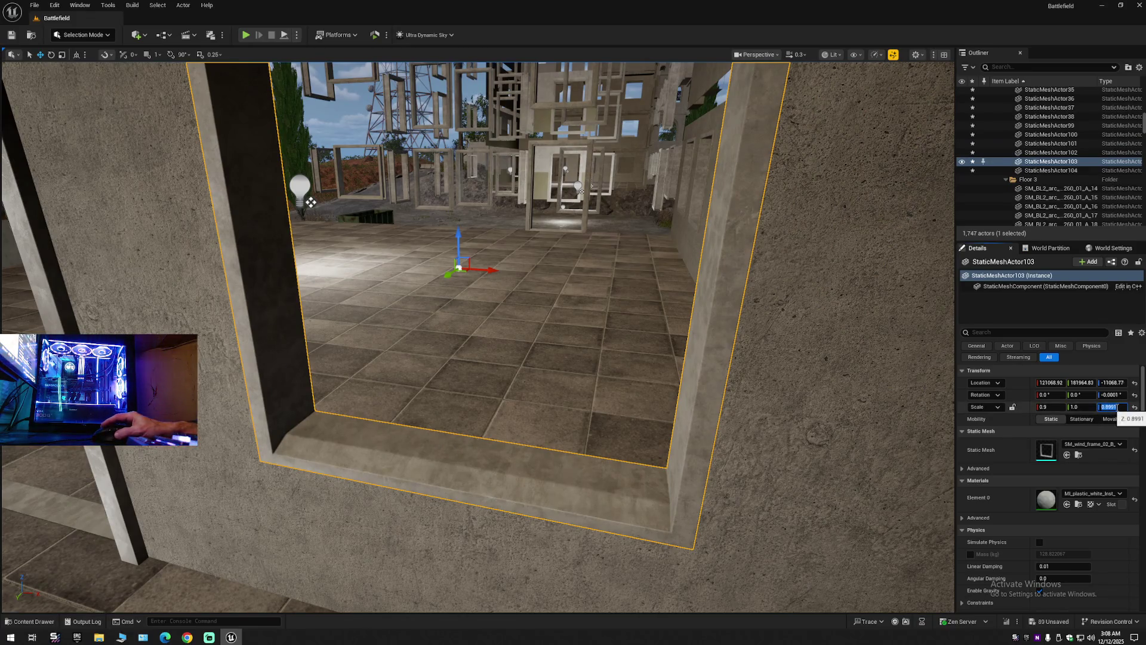
text(0.)
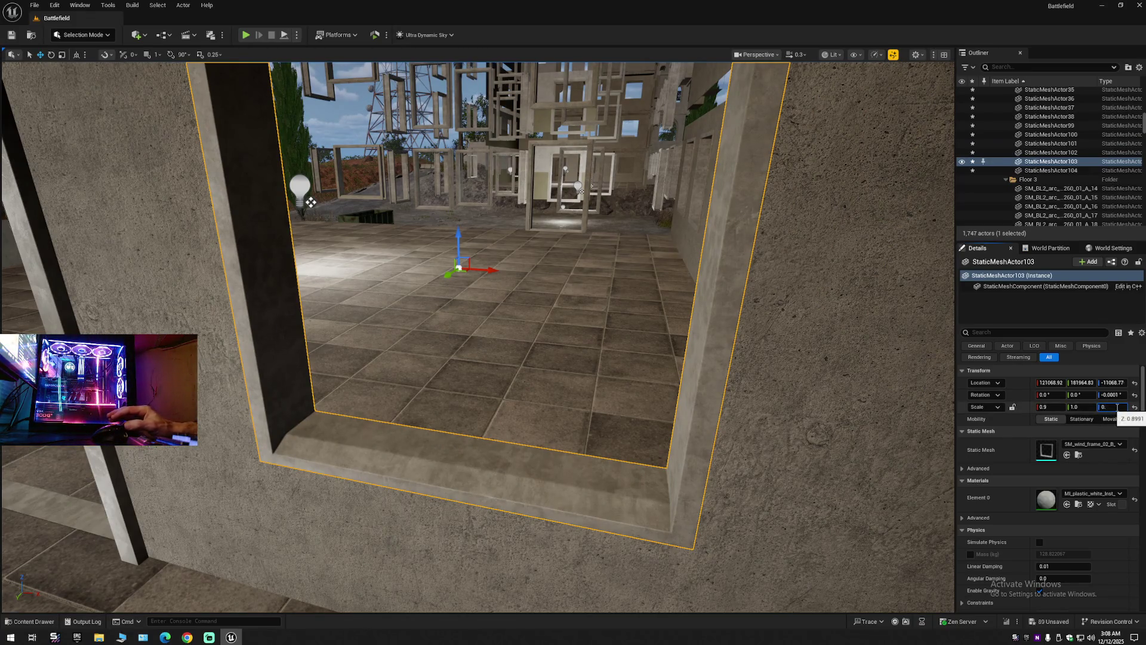
key(Return)
key(s)
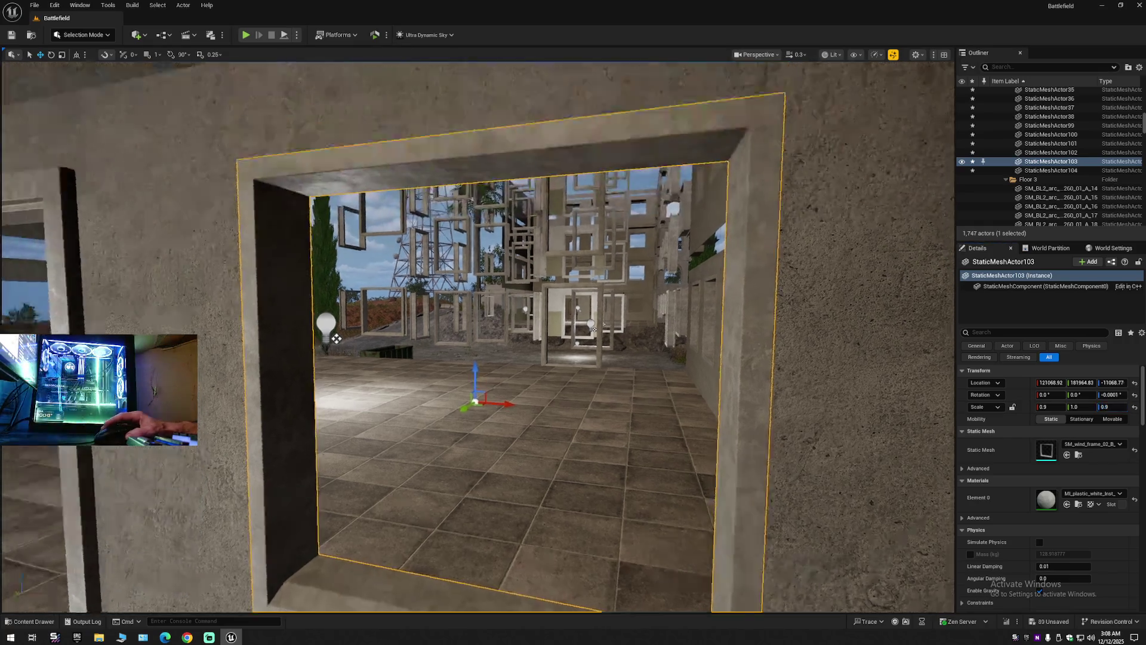
key(w)
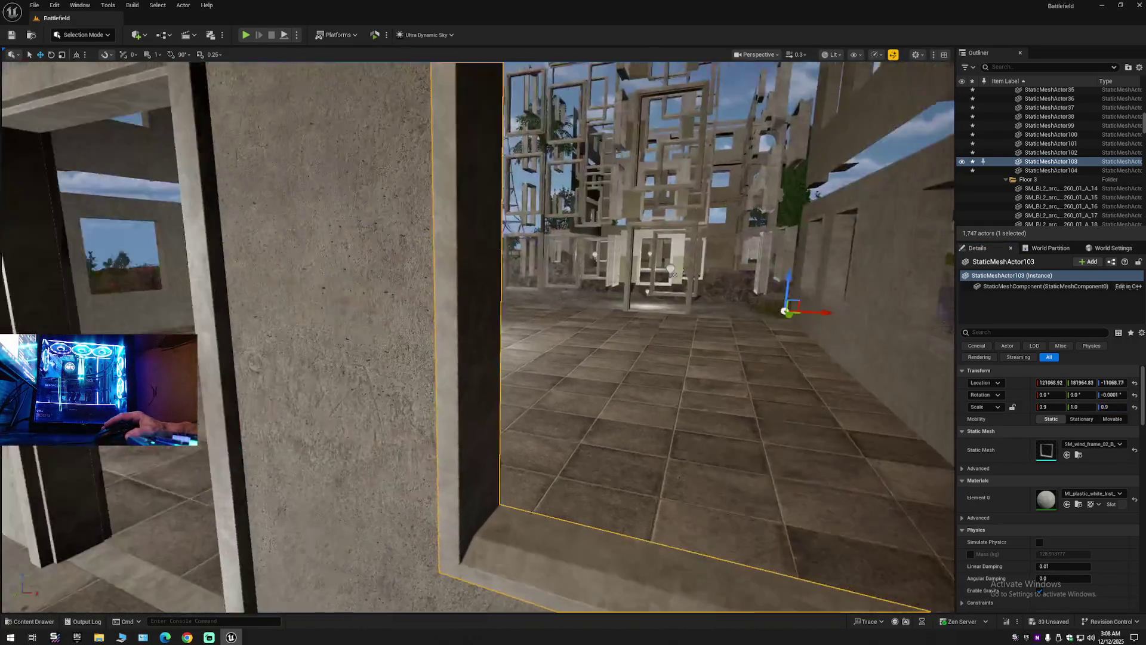
key(a)
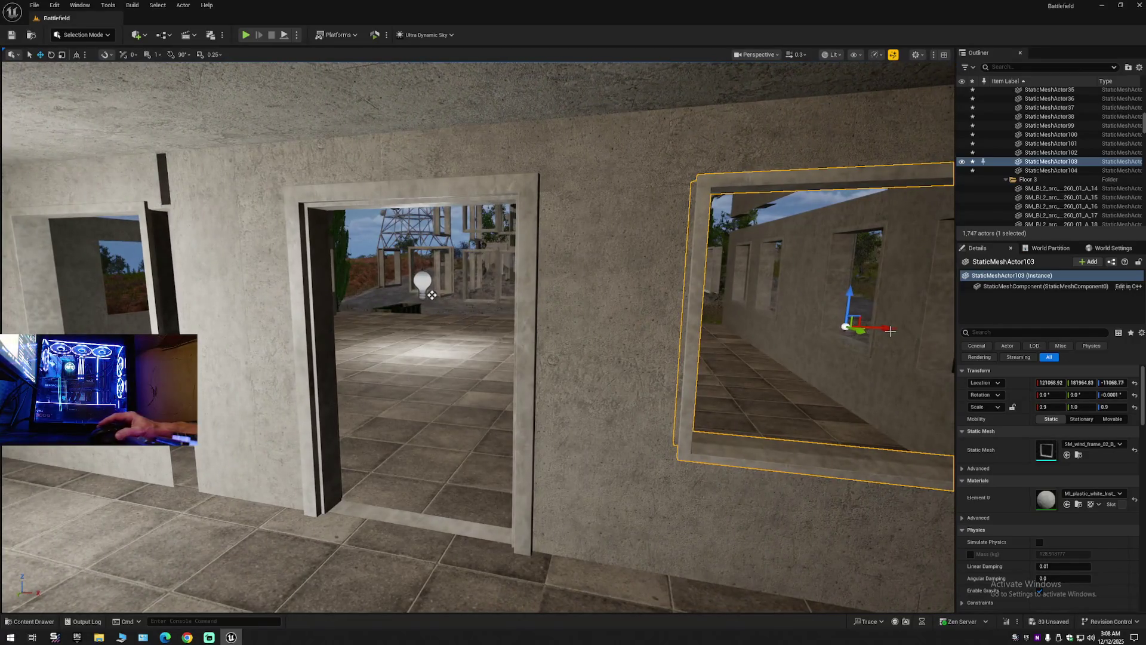
Duplicate the frame sideways along the wall and delete the stray StaticMeshActor104.
alt+drag(888, 329, 344, 314)
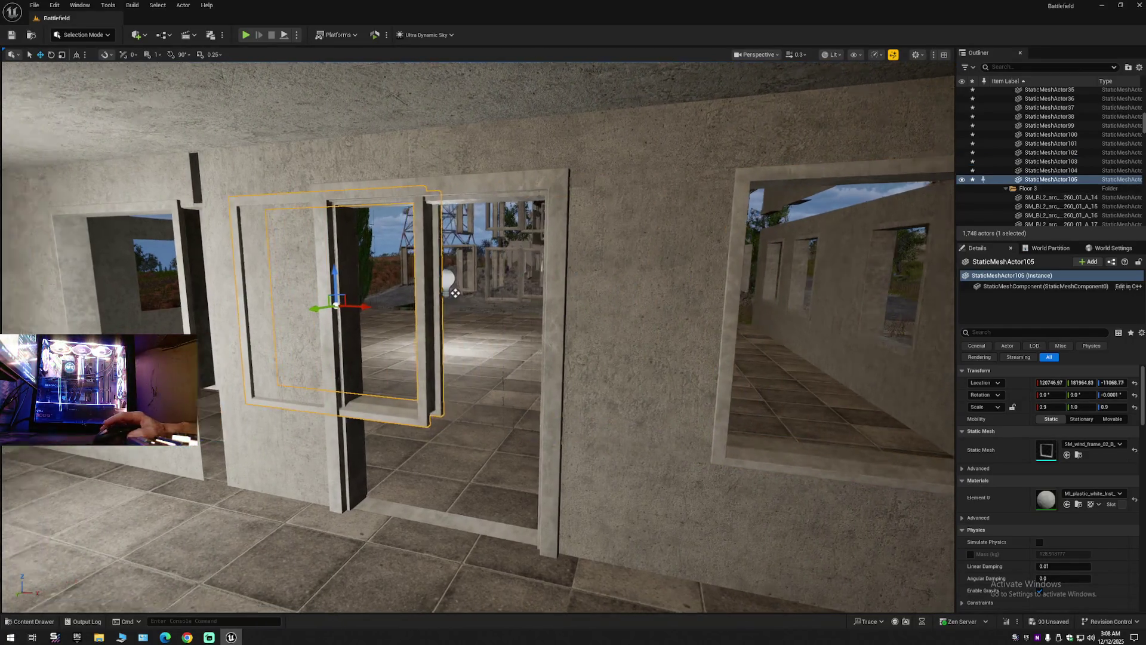
key(w)
key(w)
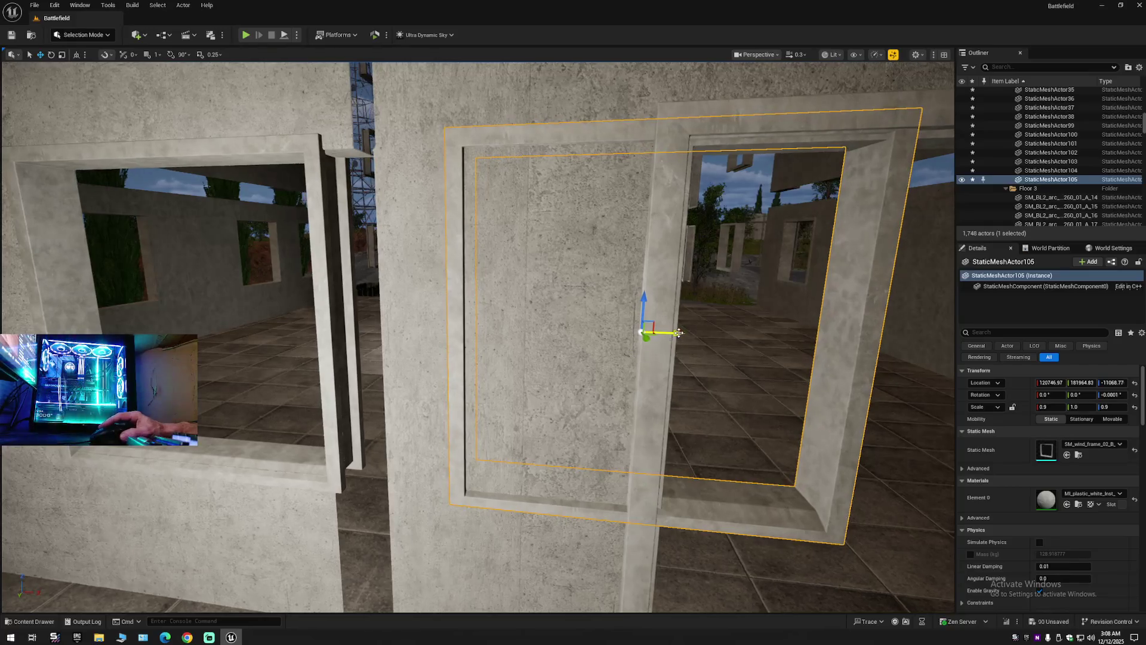
drag(671, 333, 458, 325)
click(325, 315)
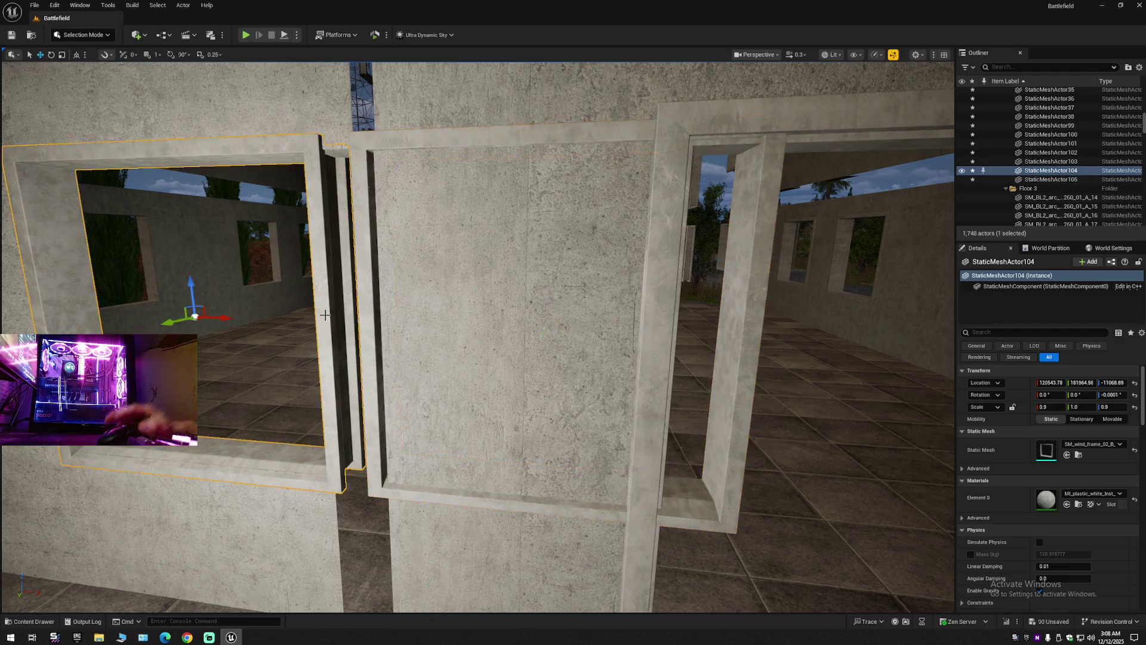
key(Delete)
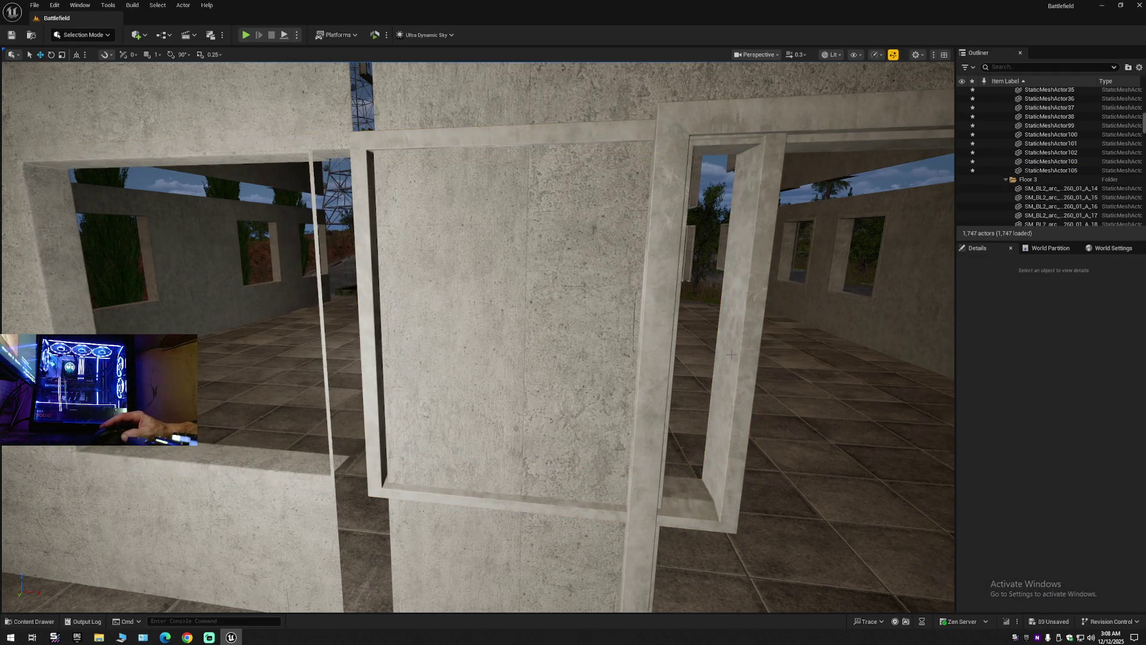
Move frame StaticMeshActor105 into the left wall opening and fit it there.
click(731, 355)
drag(576, 325, 224, 315)
scroll(509, 292, down, 1)
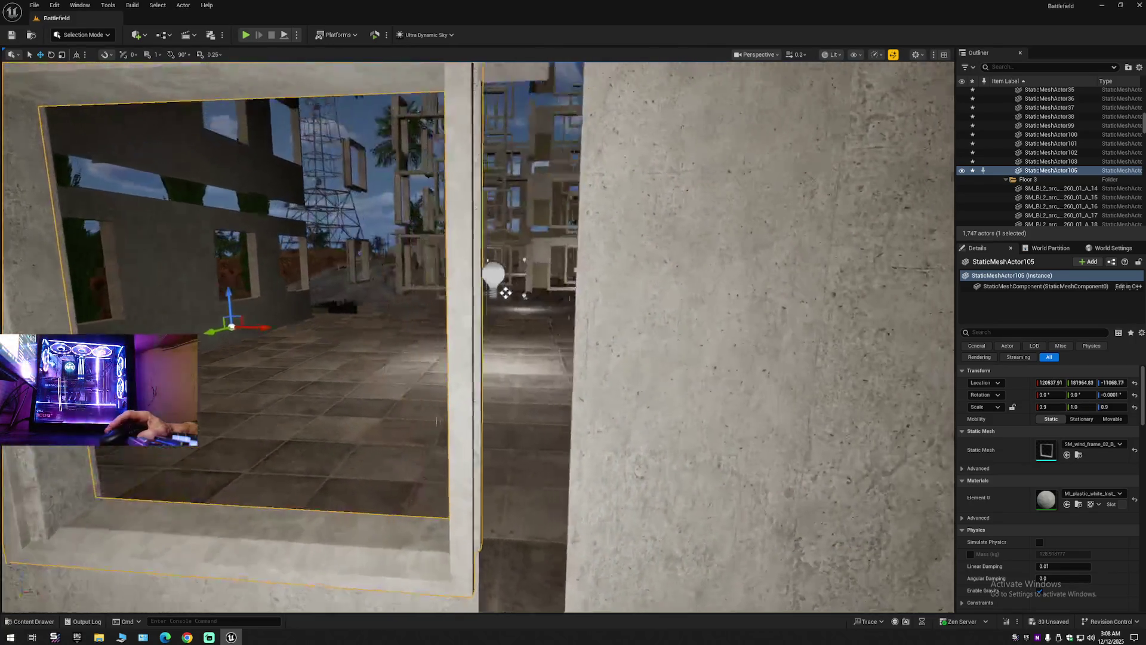
scroll(509, 291, down, 5)
drag(414, 369, 437, 372)
key(s)
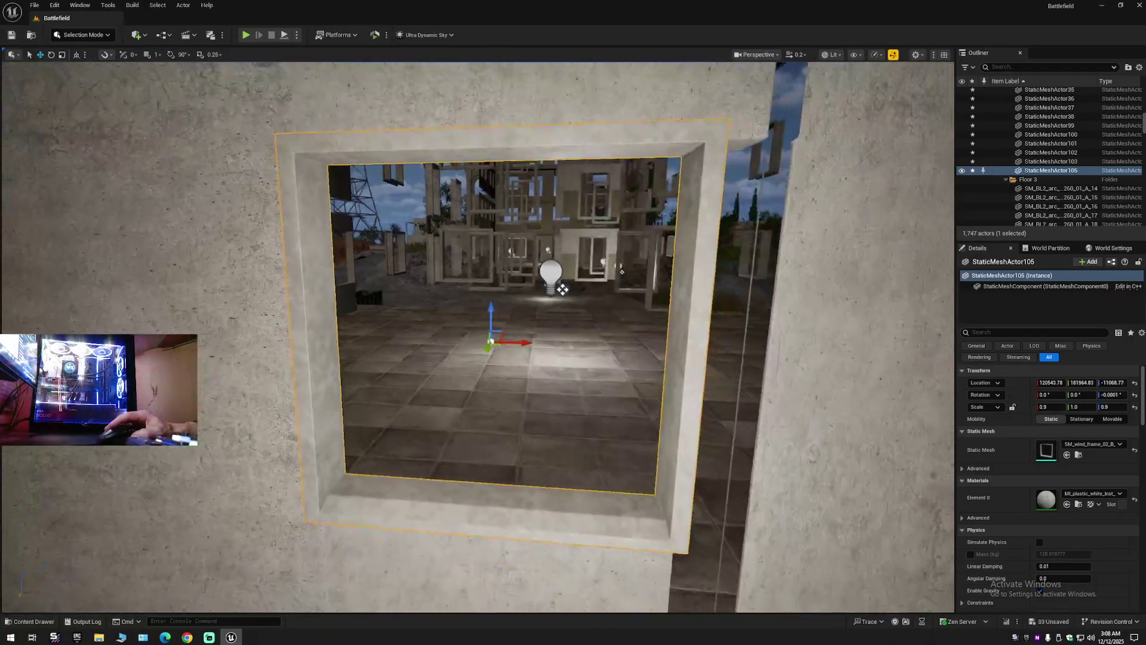
Duplicate the frame as StaticMeshActor106 into another opening, then select the leftmost small frame.
alt+drag(571, 346, 571, 345)
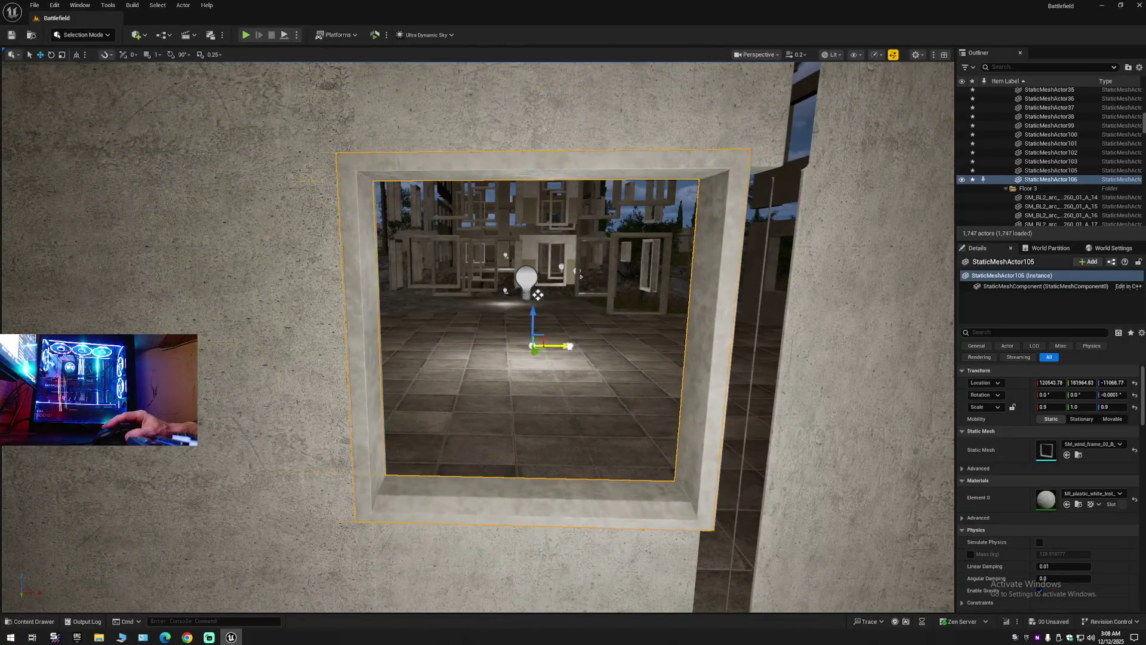
mouse_move(538, 294)
mouse_down()
mouse_move(822, 320)
mouse_move(794, 292)
mouse_move(844, 280)
mouse_move(400, 274)
mouse_move(809, 244)
mouse_move(770, 269)
mouse_move(519, 293)
mouse_up()
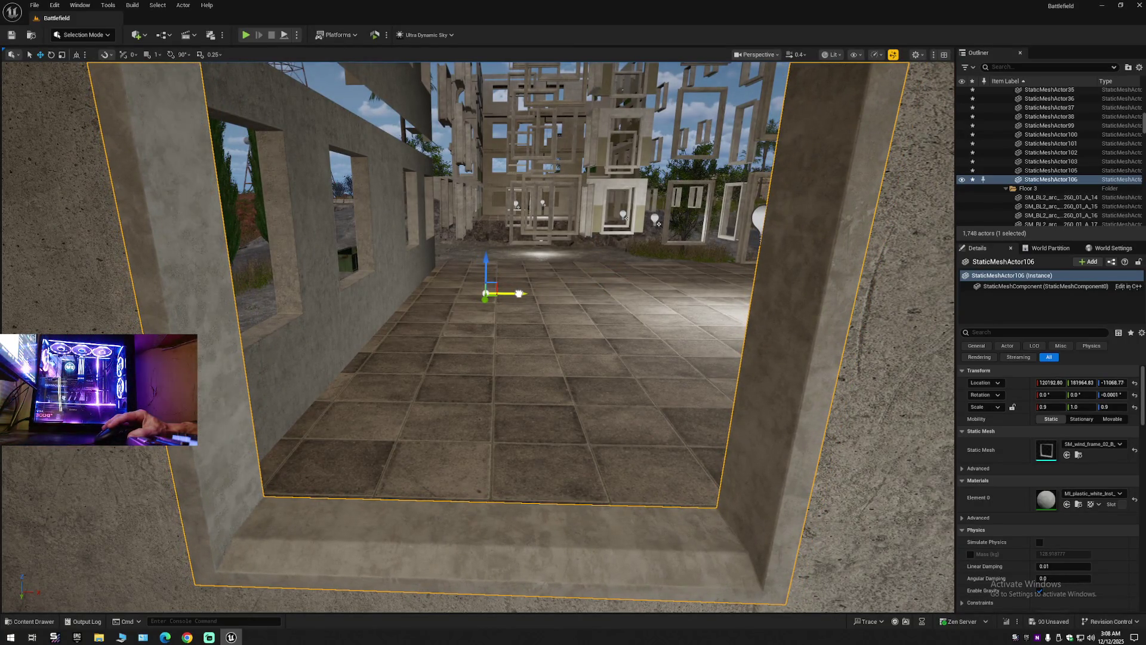
scroll(519, 293, down, 10)
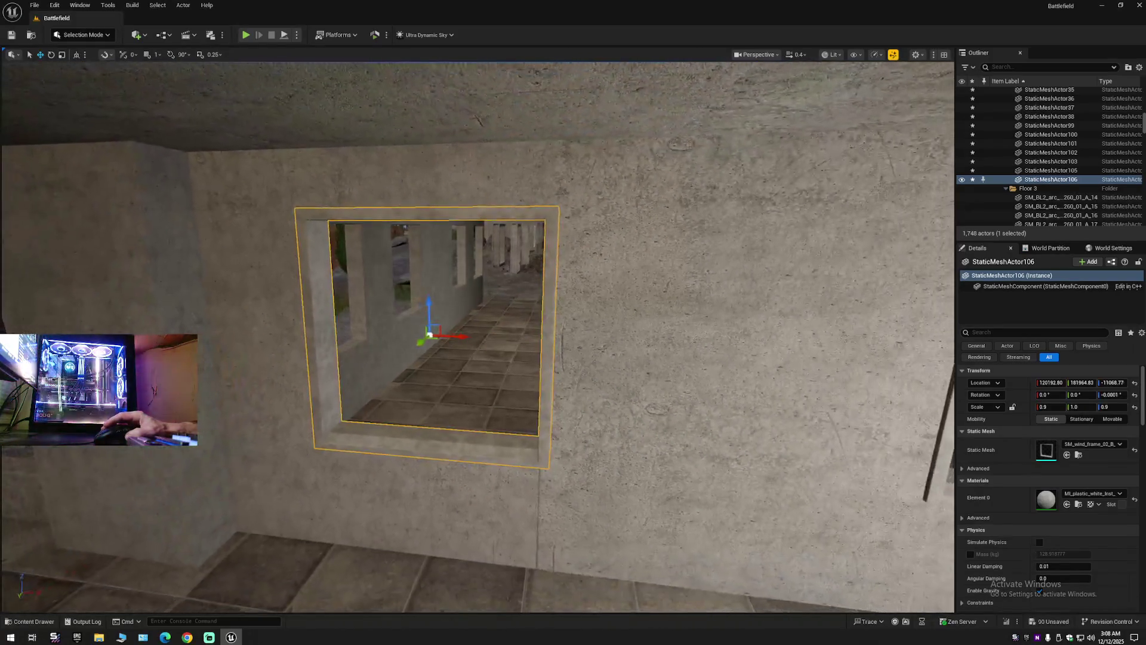
scroll(478, 337, up, 10)
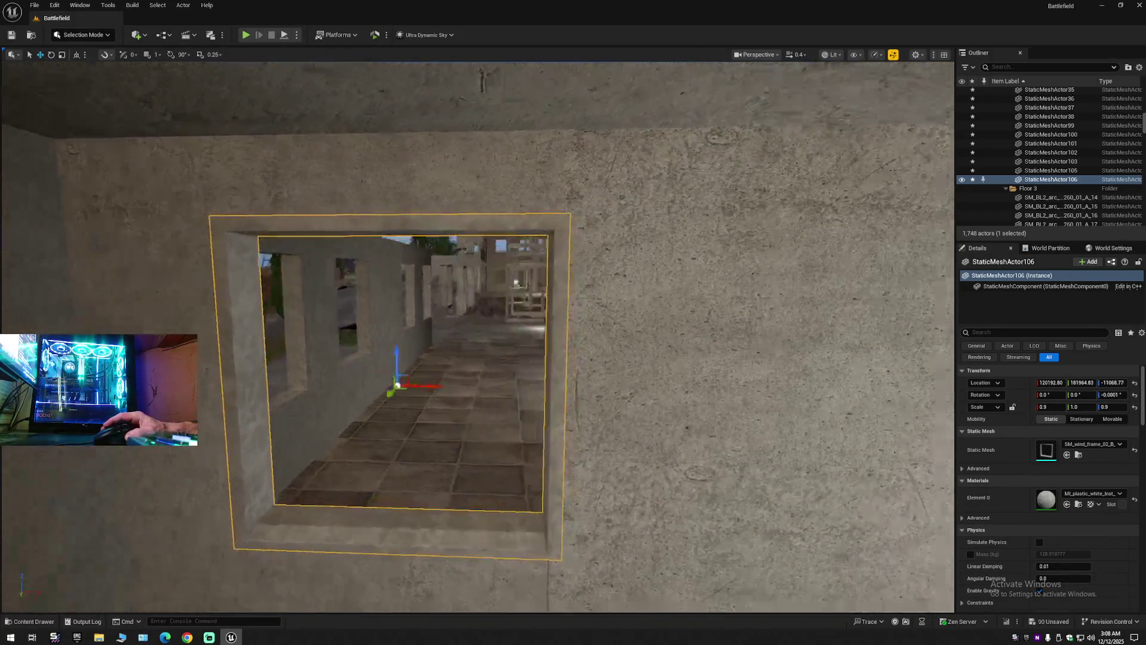
scroll(478, 337, up, 10)
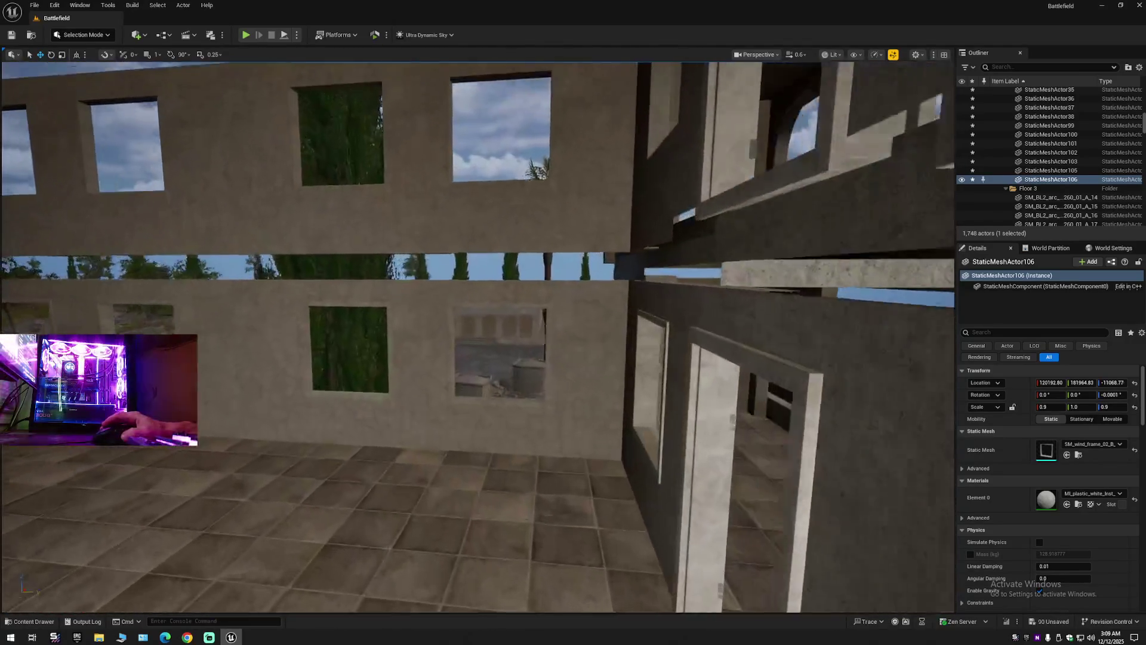
mouse_move(348, 351)
mouse_down()
mouse_move(334, 352)
mouse_move(348, 350)
mouse_up()
click(348, 350)
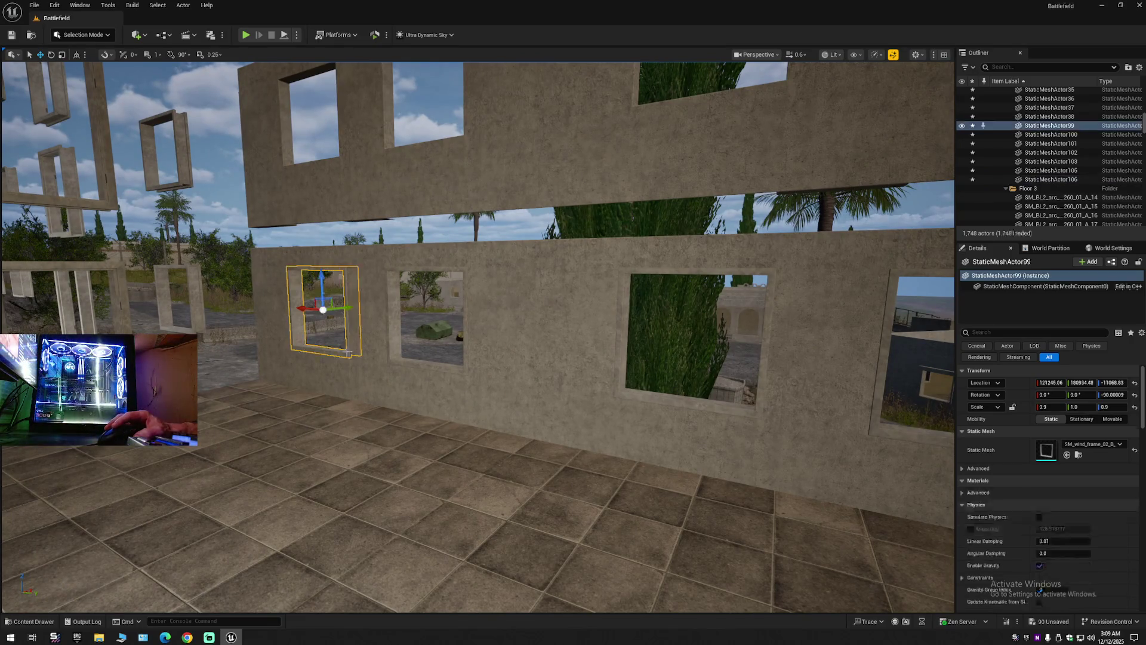
Select four window frames and duplicate them sideways.
ctrl+click(394, 357)
ctrl+click(613, 388)
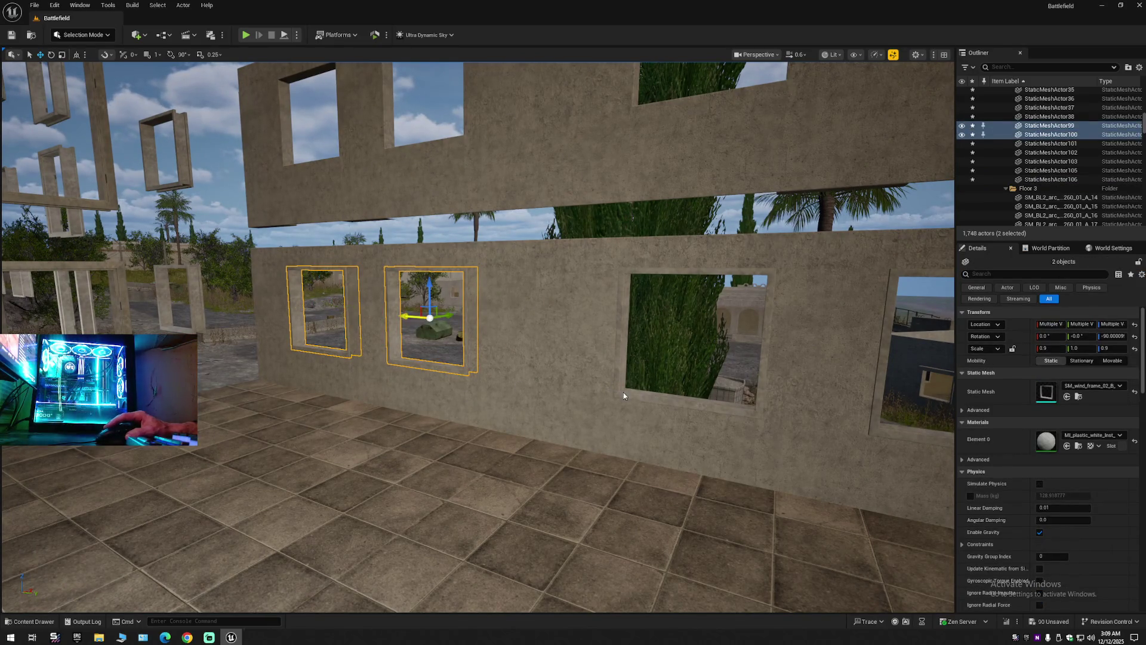
scroll(624, 376, up, 5)
ctrl+click(638, 360)
mouse_move(639, 360)
mouse_down()
mouse_move(591, 370)
mouse_move(663, 356)
mouse_up()
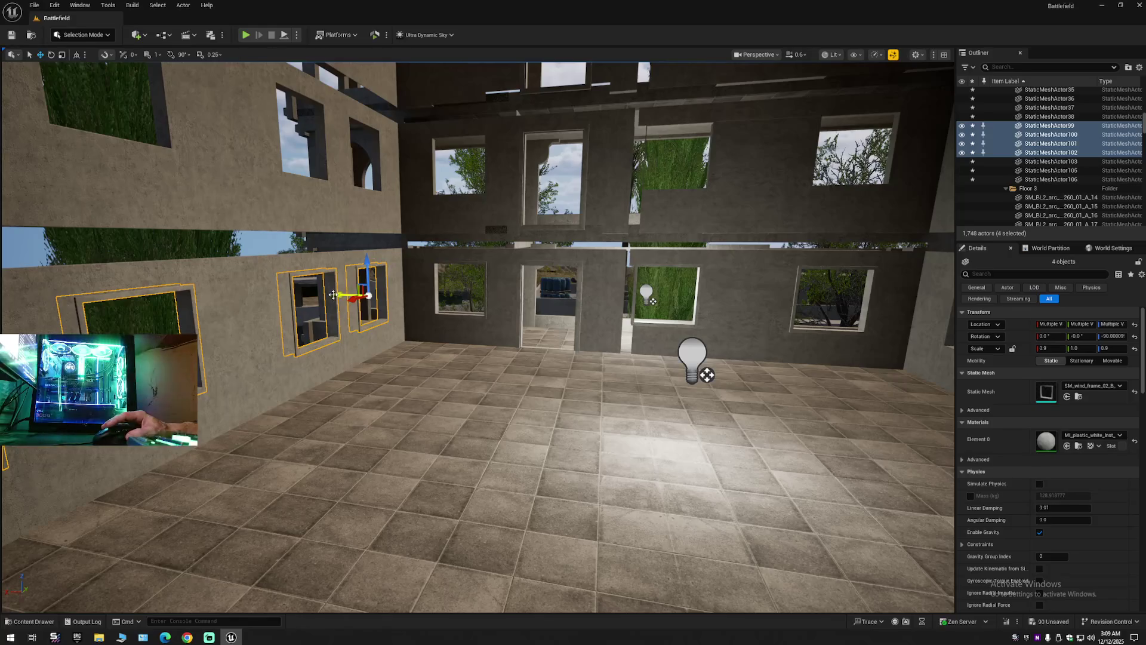
alt+drag(337, 294, 752, 319)
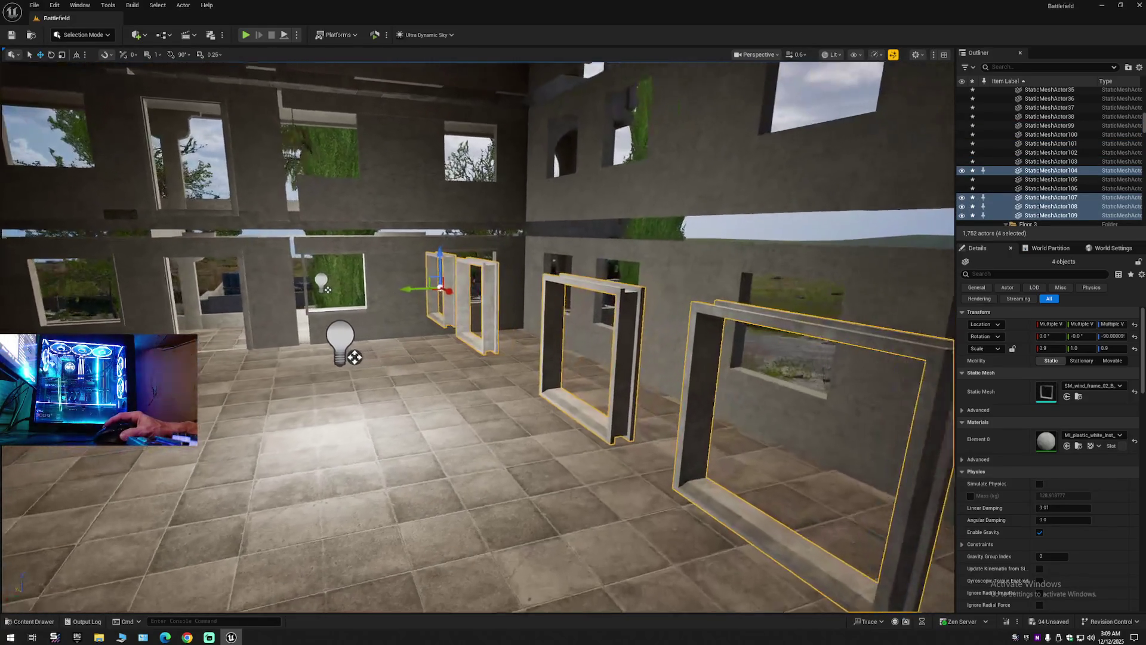
Rotate the four copied frames 180° to face the other way.
key(e)
drag(437, 293, 412, 294)
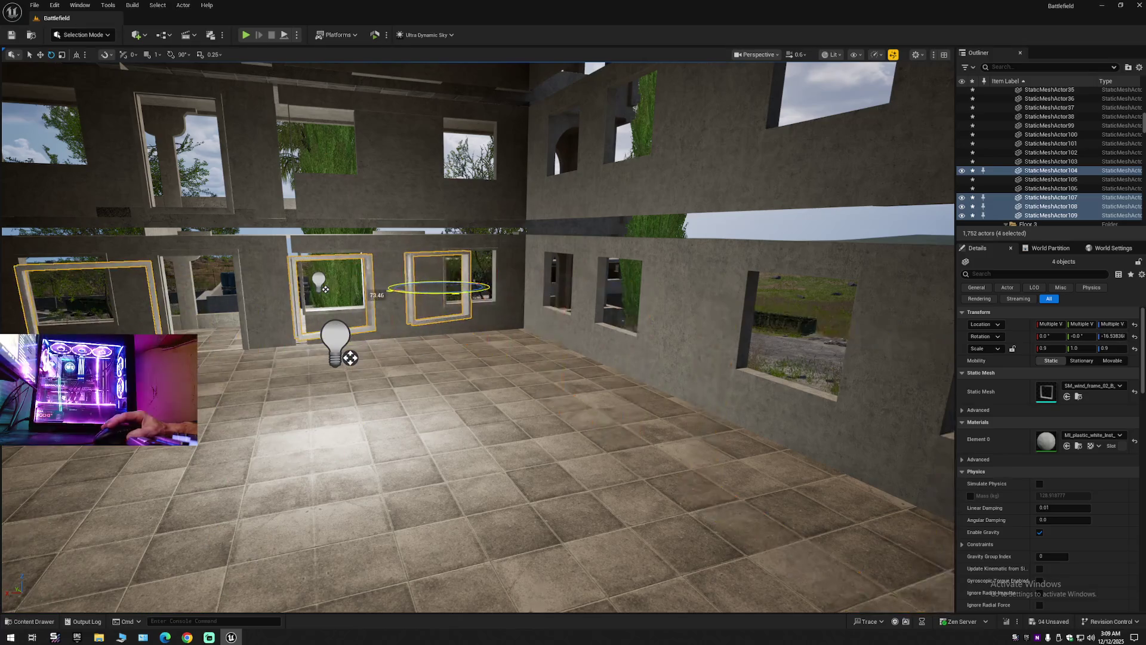
key(ctrl+z)
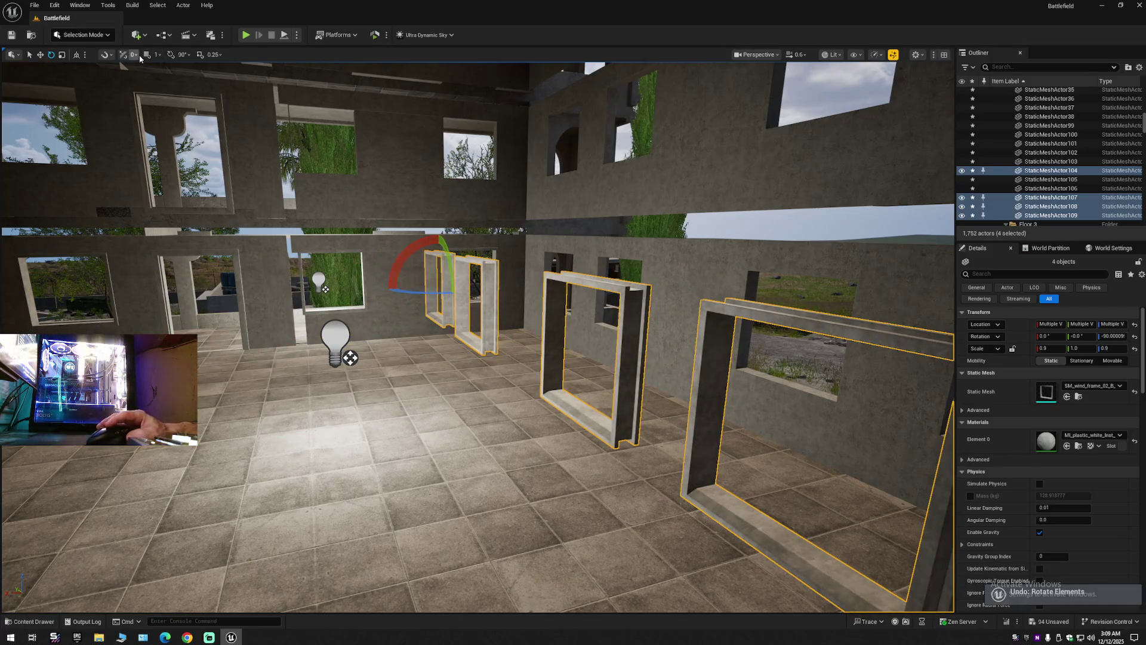
mouse_move(414, 285)
mouse_down()
mouse_move(364, 288)
mouse_move(831, 456)
mouse_up()
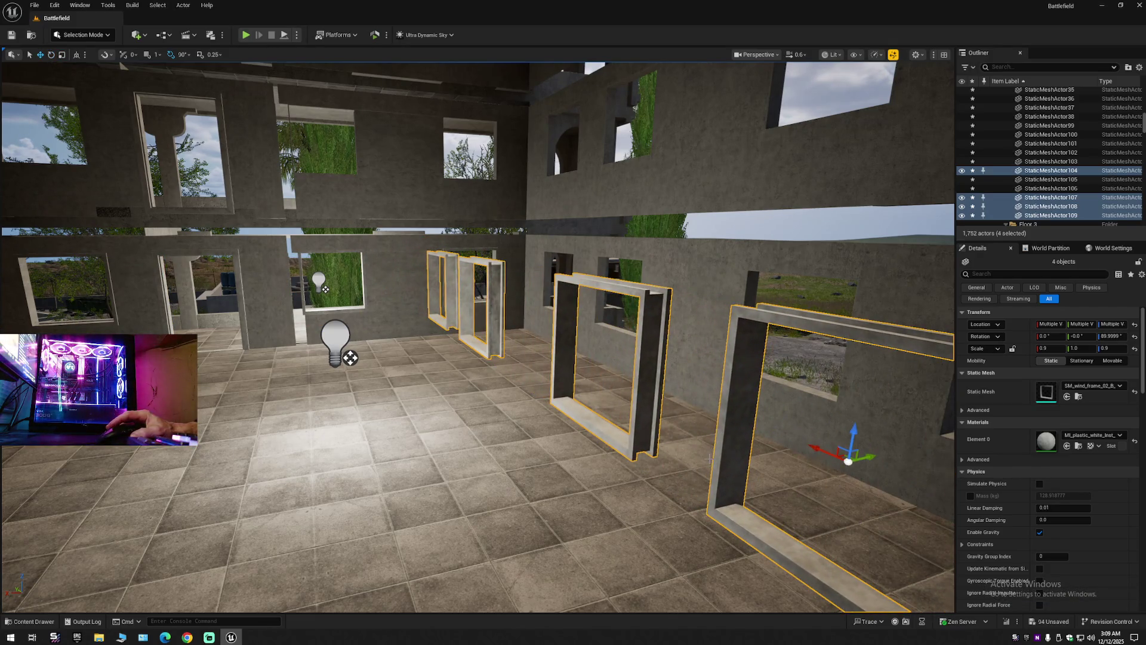
Slide the four frames onto the right wall and into its window openings.
scroll(606, 442, down, 5)
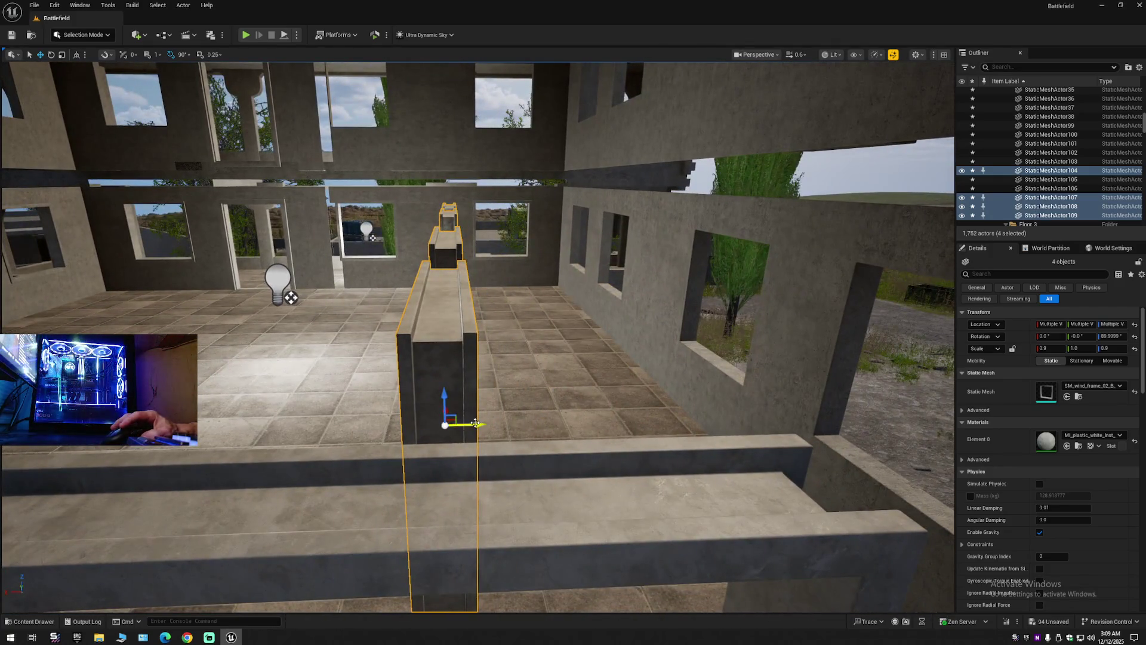
mouse_move(701, 436)
mouse_down()
mouse_move(872, 430)
mouse_move(941, 447)
mouse_up()
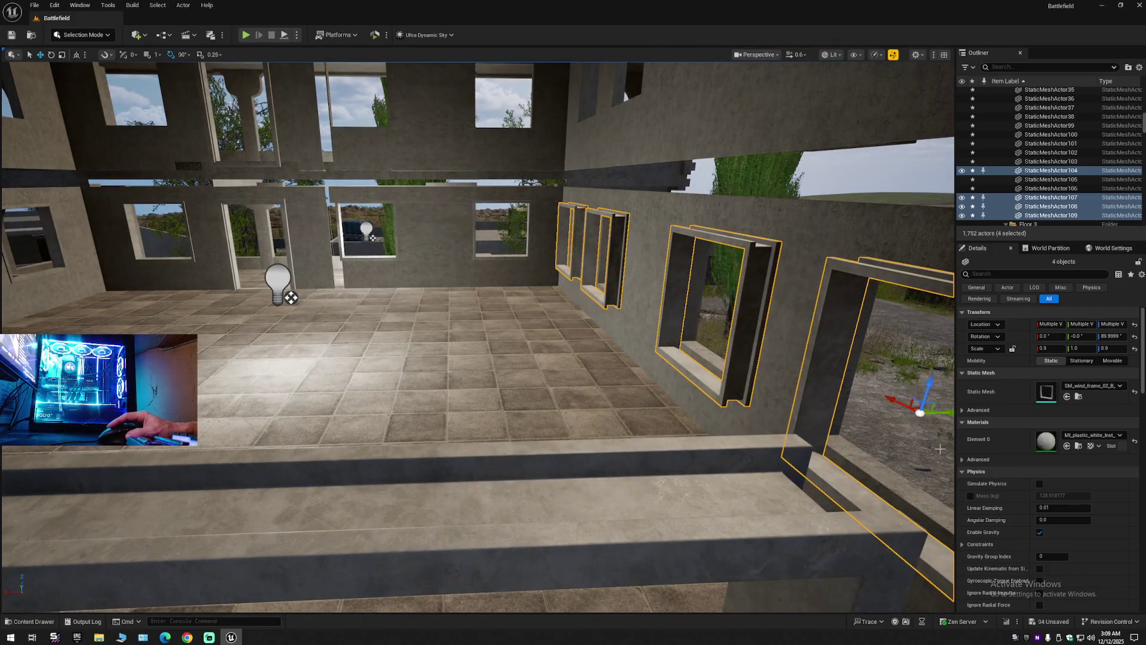
drag(729, 447, 627, 439)
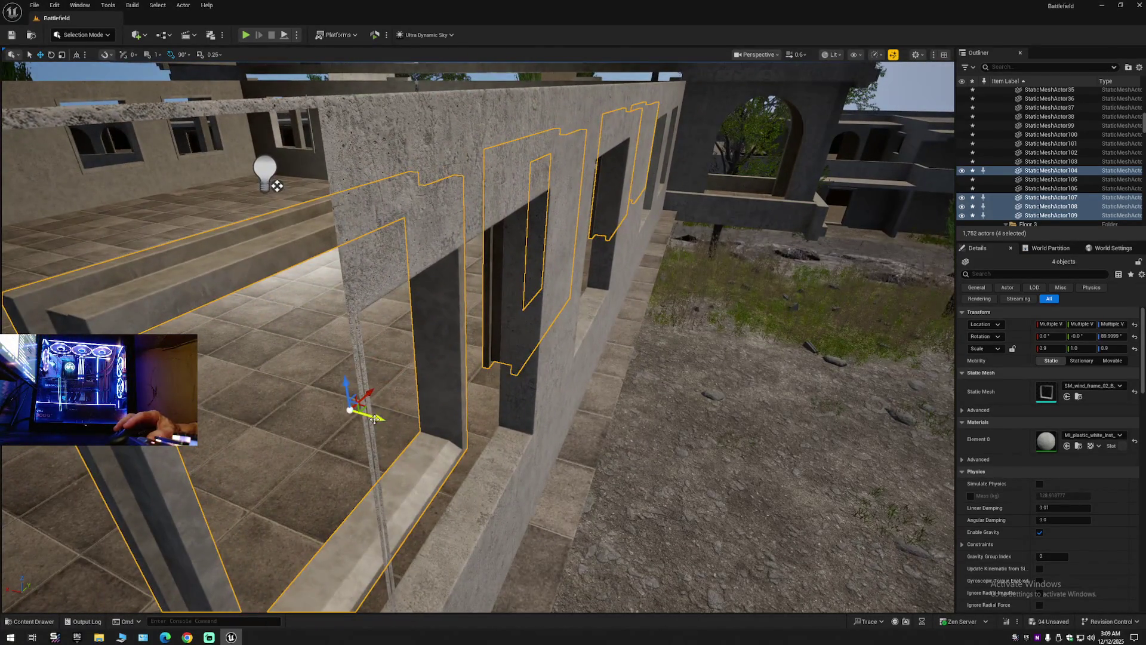
scroll(477, 334, up, 2)
drag(464, 442, 511, 433)
mouse_move(339, 376)
mouse_down()
mouse_move(405, 368)
mouse_move(462, 394)
mouse_move(454, 367)
mouse_move(469, 349)
mouse_up()
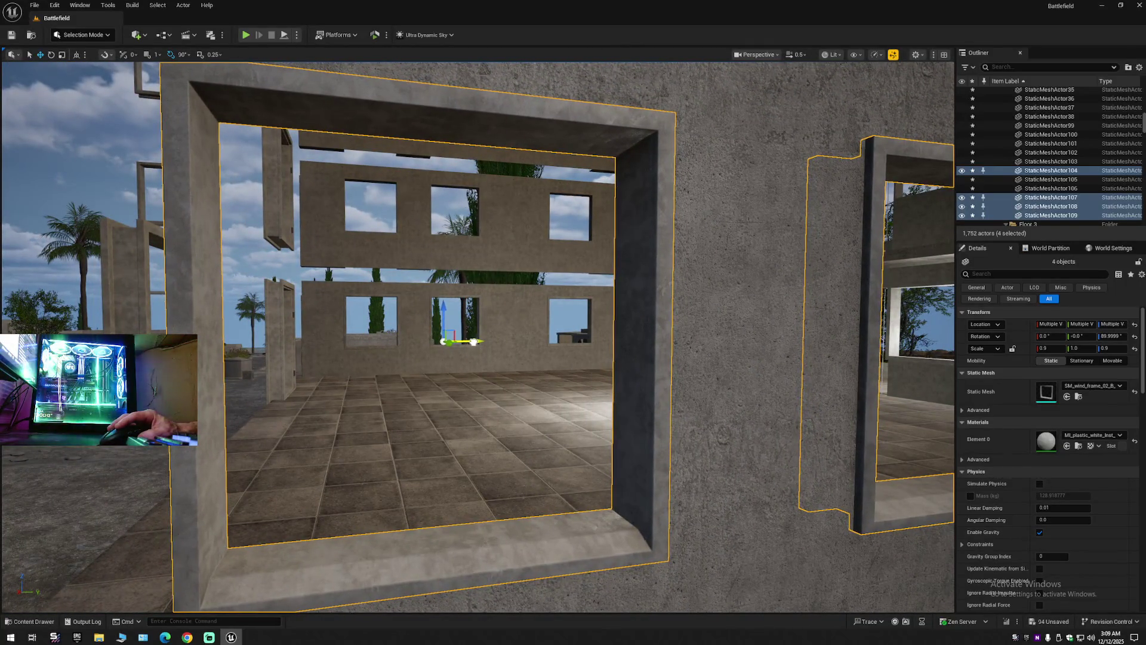
click(472, 343)
mouse_move(472, 343)
mouse_down()
mouse_move(567, 322)
mouse_move(751, 174)
mouse_move(787, 168)
mouse_up()
key(ctrl+z)
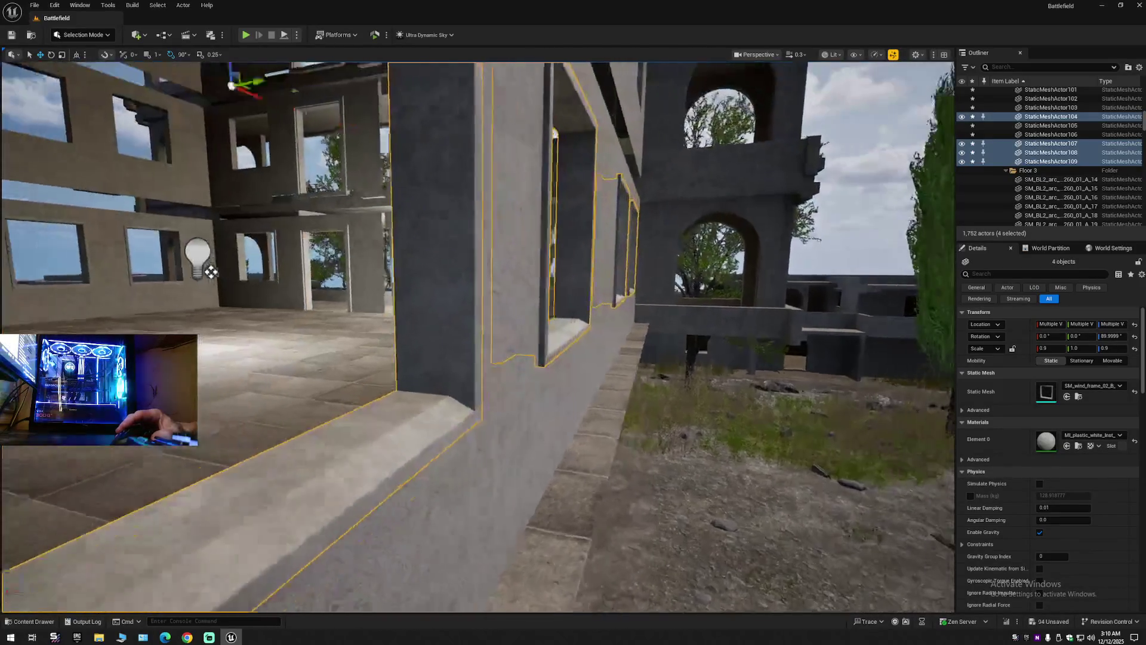
key(a)
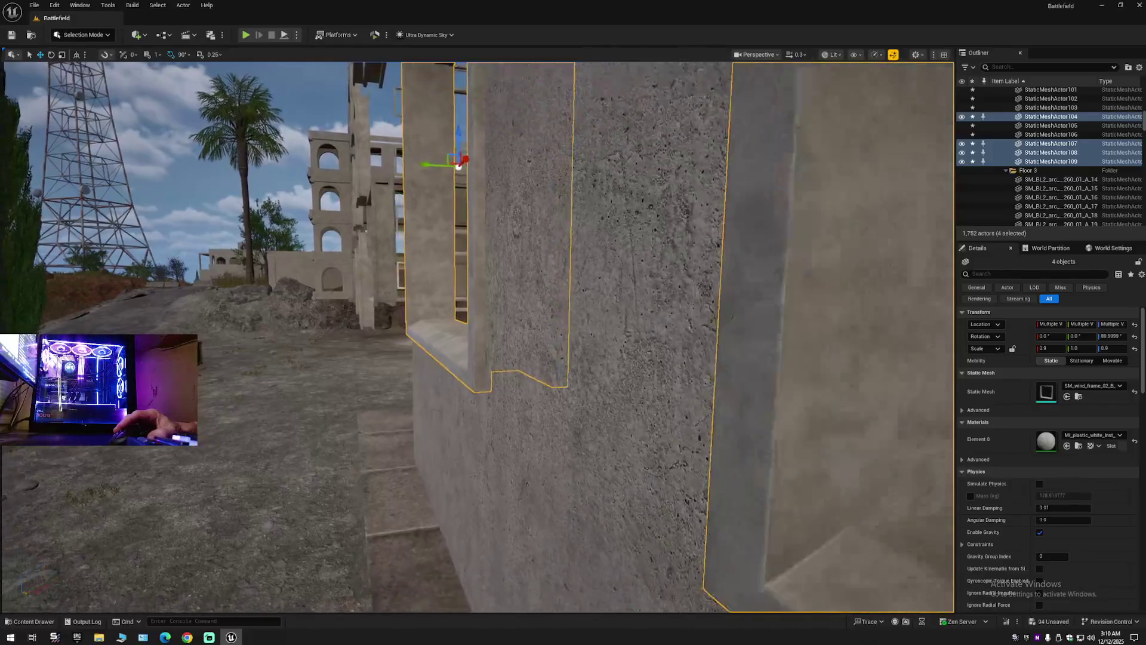
key(d)
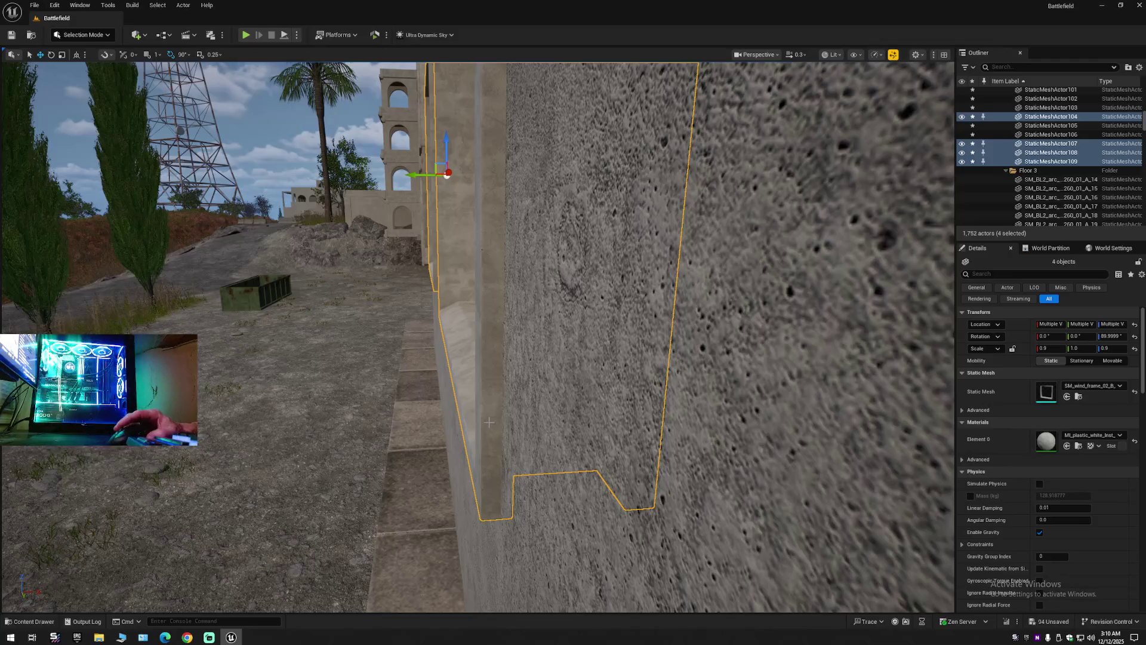
key(d)
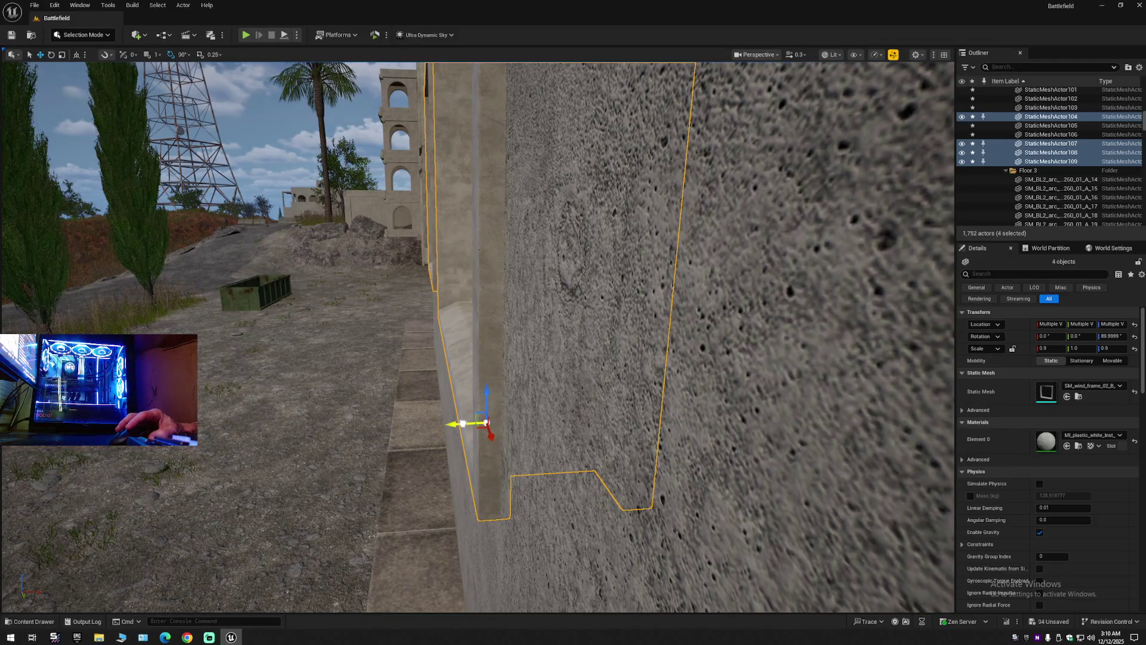
key(d)
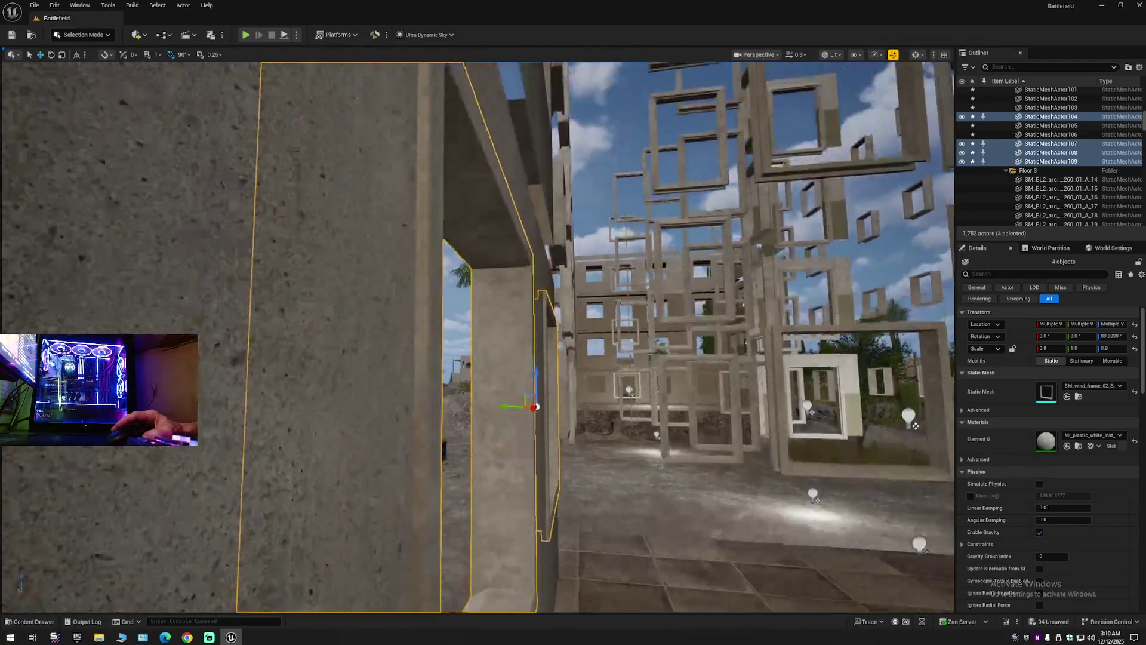
key(a)
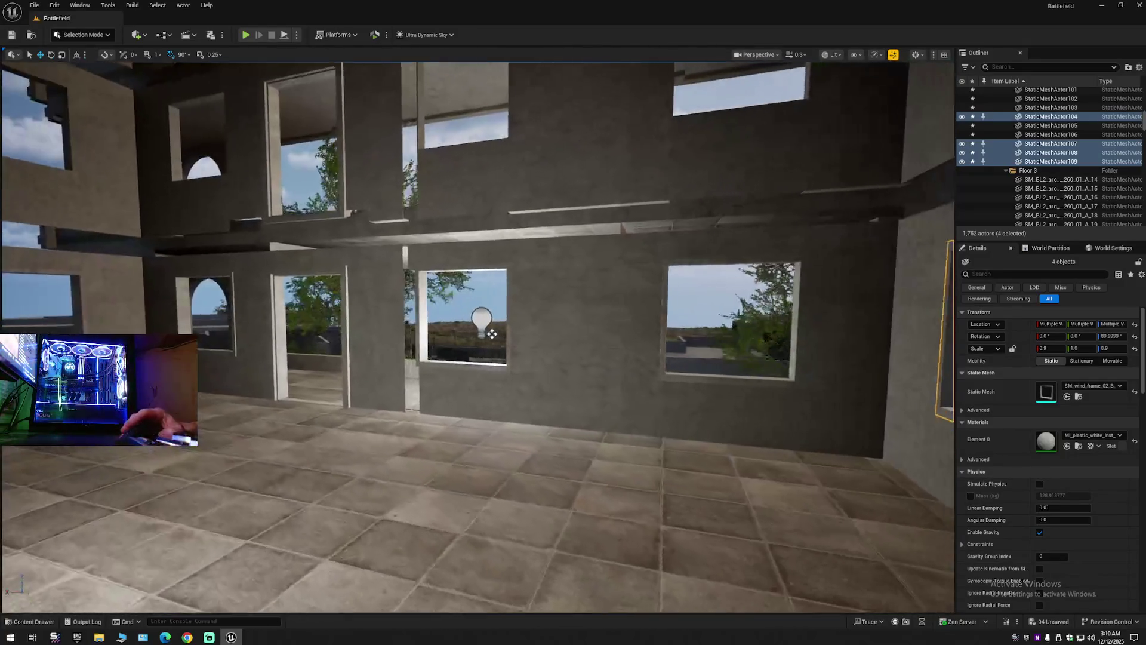
key(a)
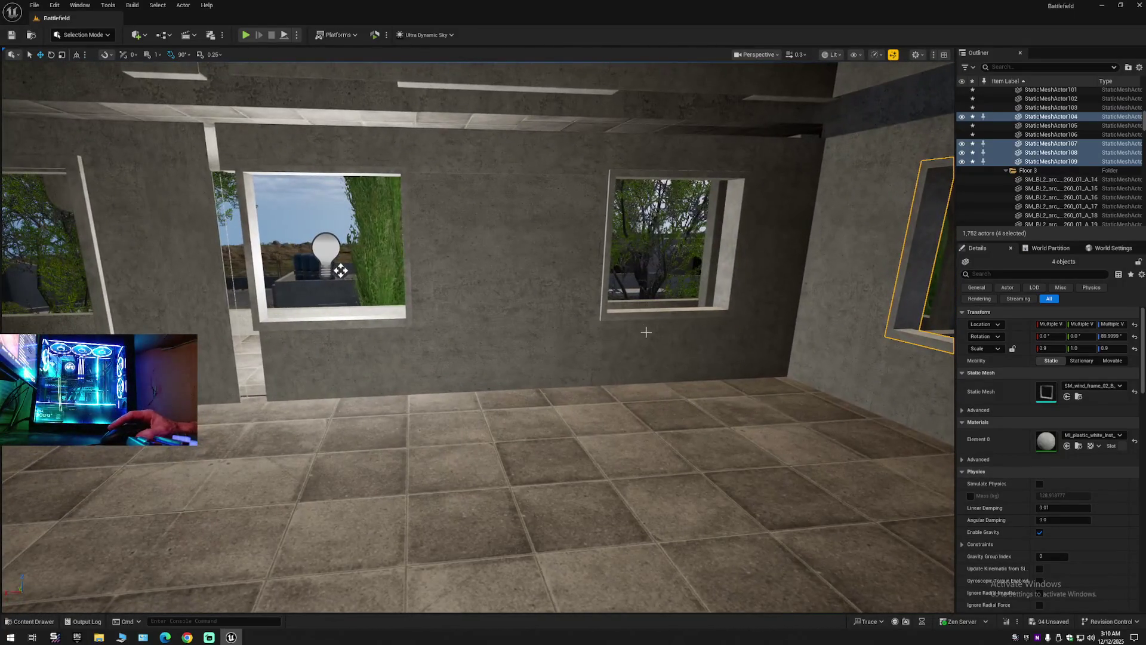
Ctrl-click seven more window frames, including the arched one, to add them to the selection.
ctrl+click(626, 319)
ctrl+click(340, 270)
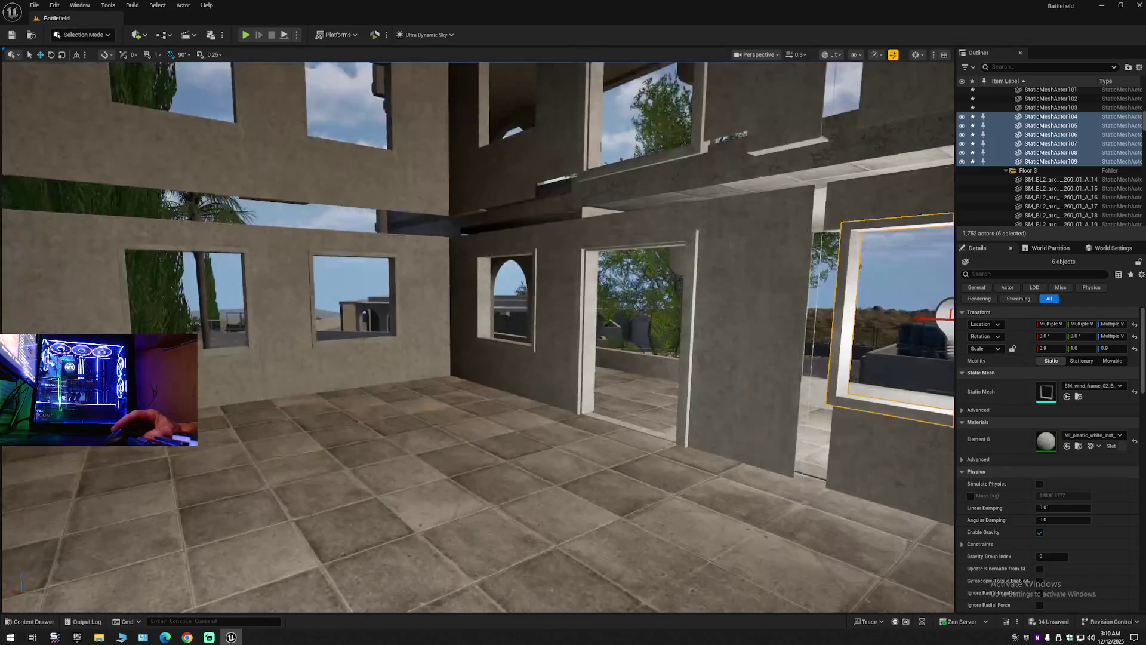
ctrl+click(503, 343)
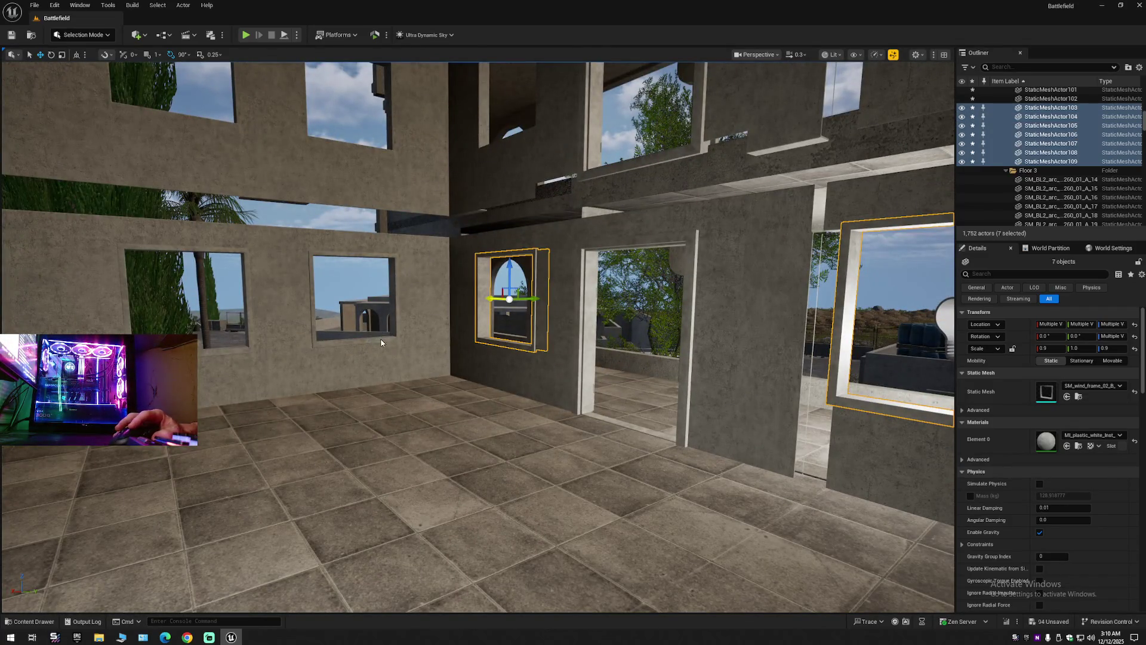
ctrl+click(380, 338)
ctrl+click(245, 350)
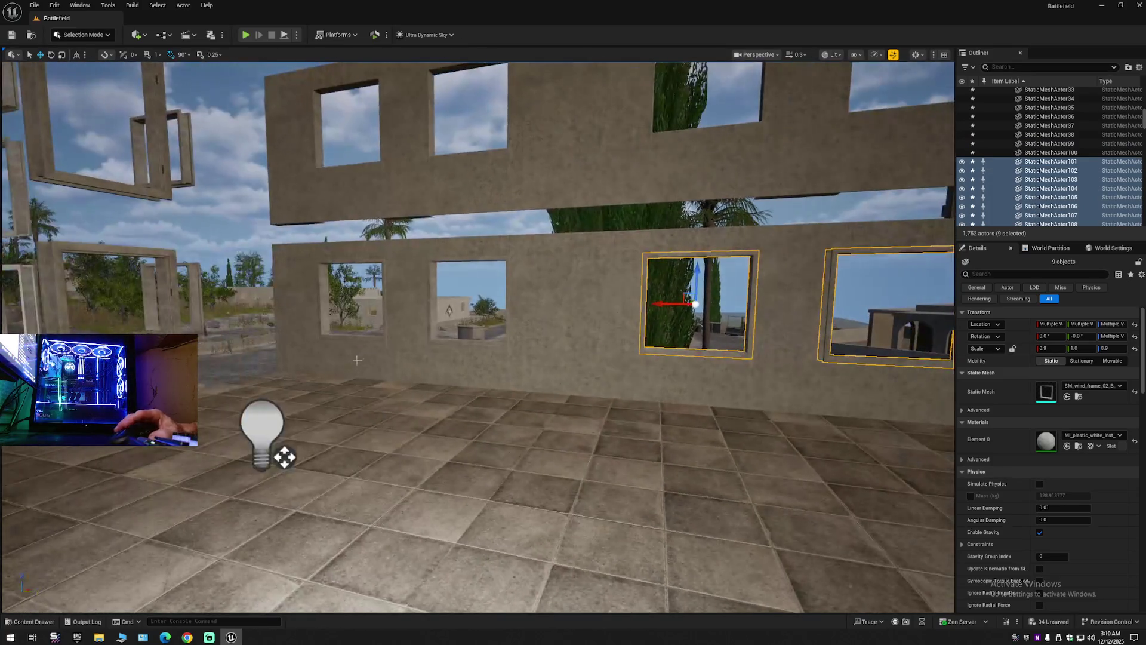
ctrl+click(366, 337)
ctrl+click(444, 341)
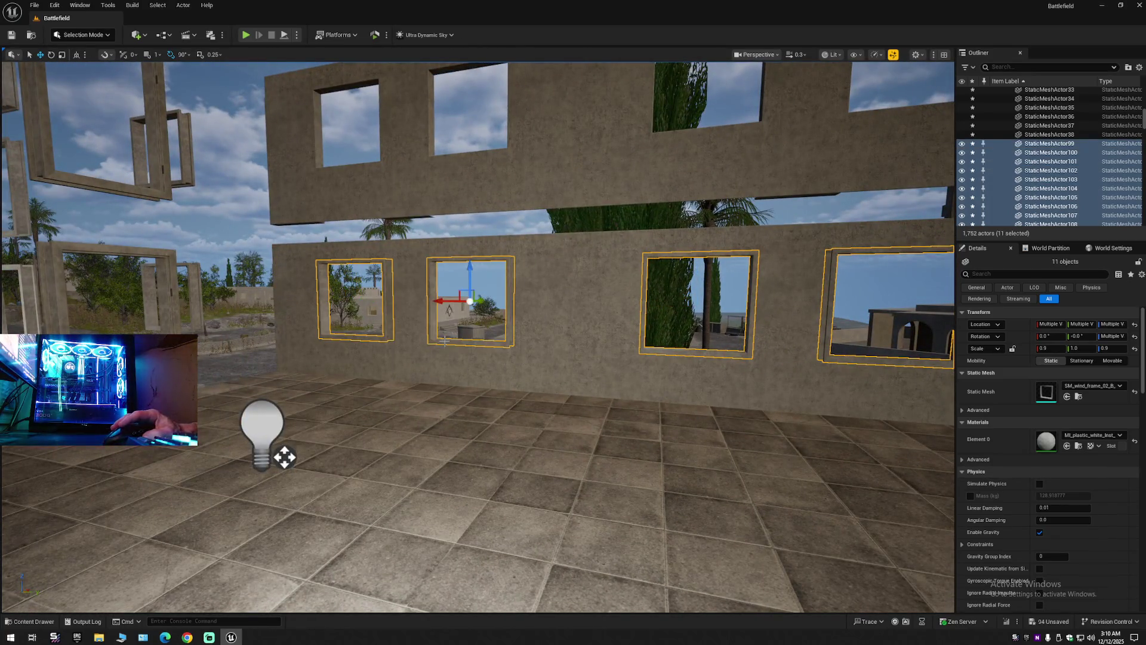
Open the Outliner context menu for the selected frames, then dismiss it without choosing anything.
right_click(1051, 177)
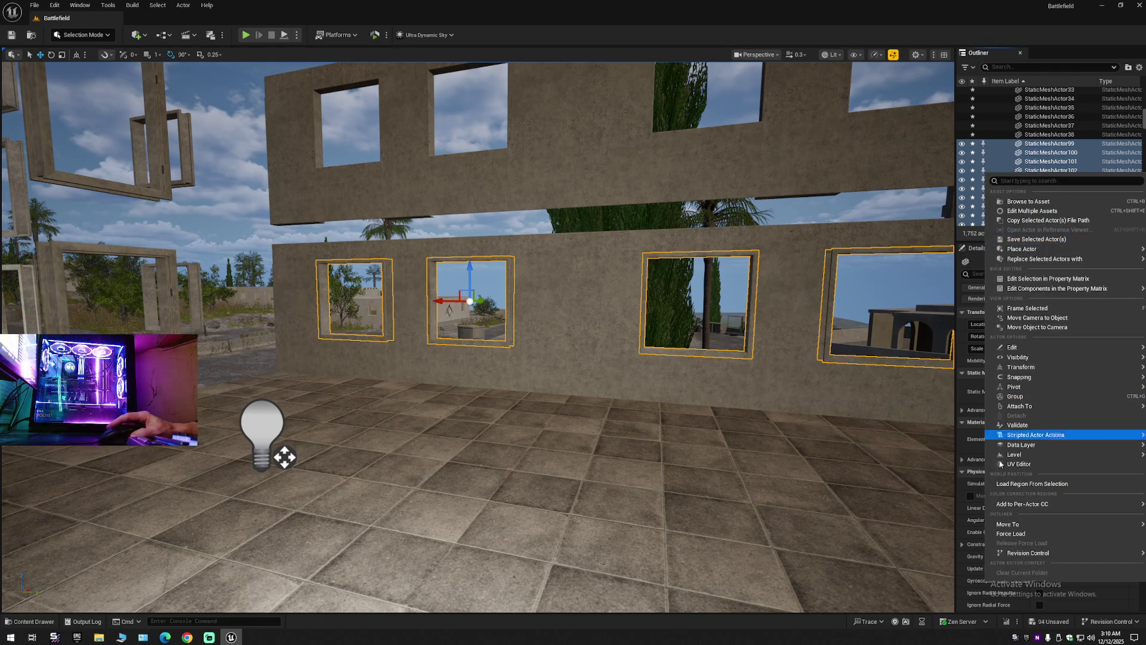
mouse_move(1011, 530)
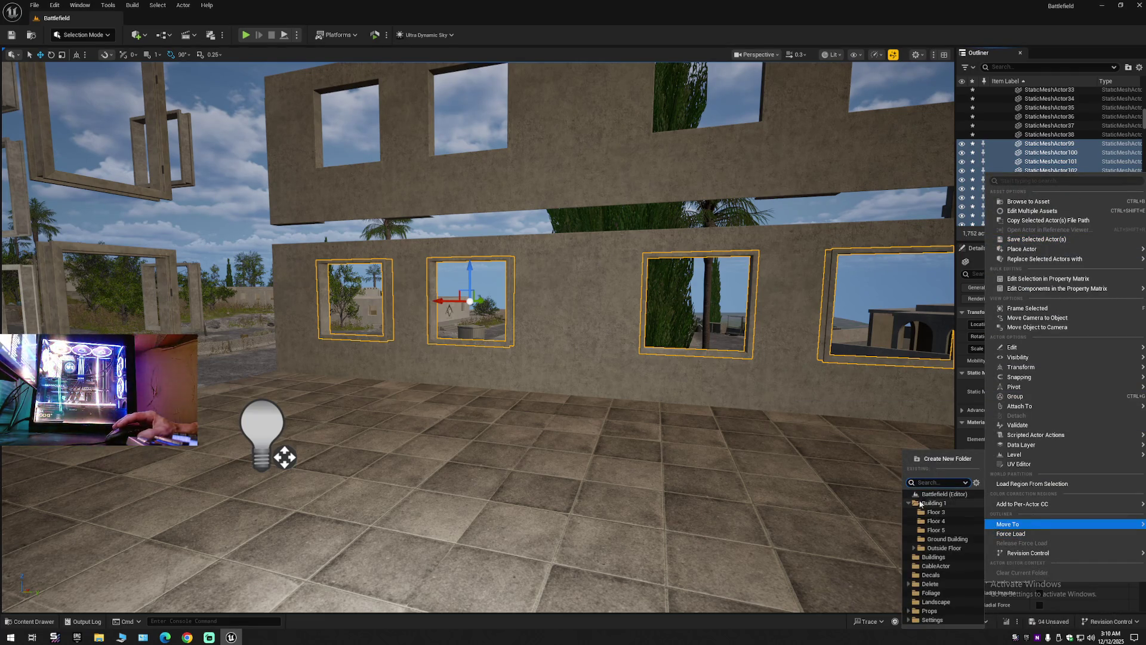
right_click(808, 358)
scroll(808, 359, up, 2)
Alt-drag the eleven frames up the Z axis into the next storey's window openings.
key(w)
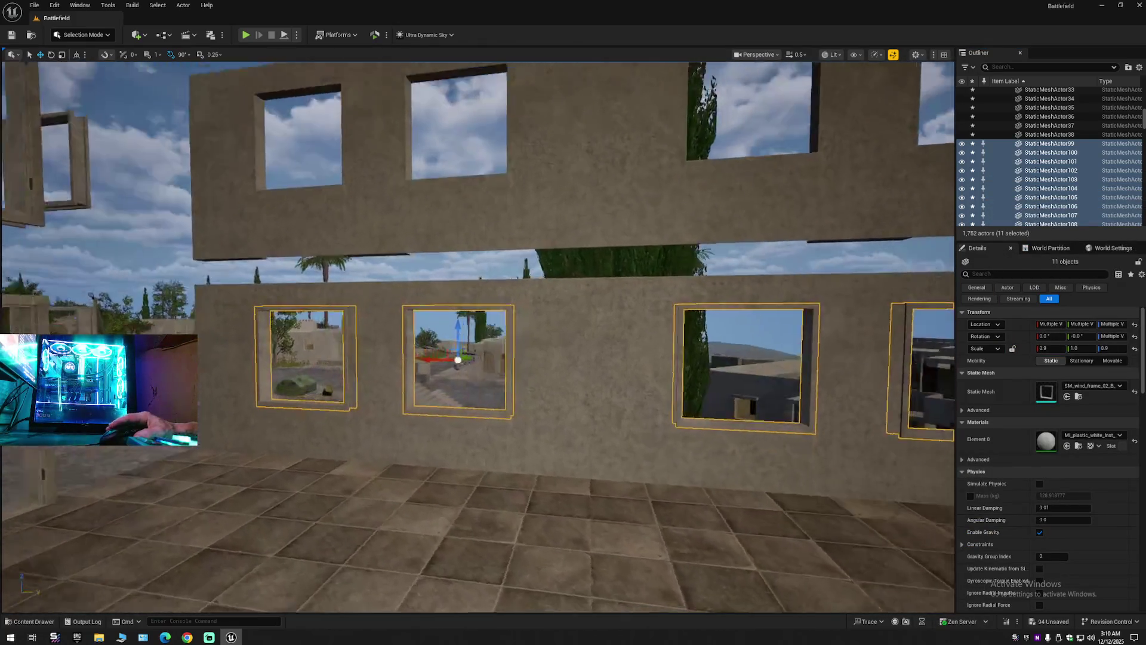
key(a)
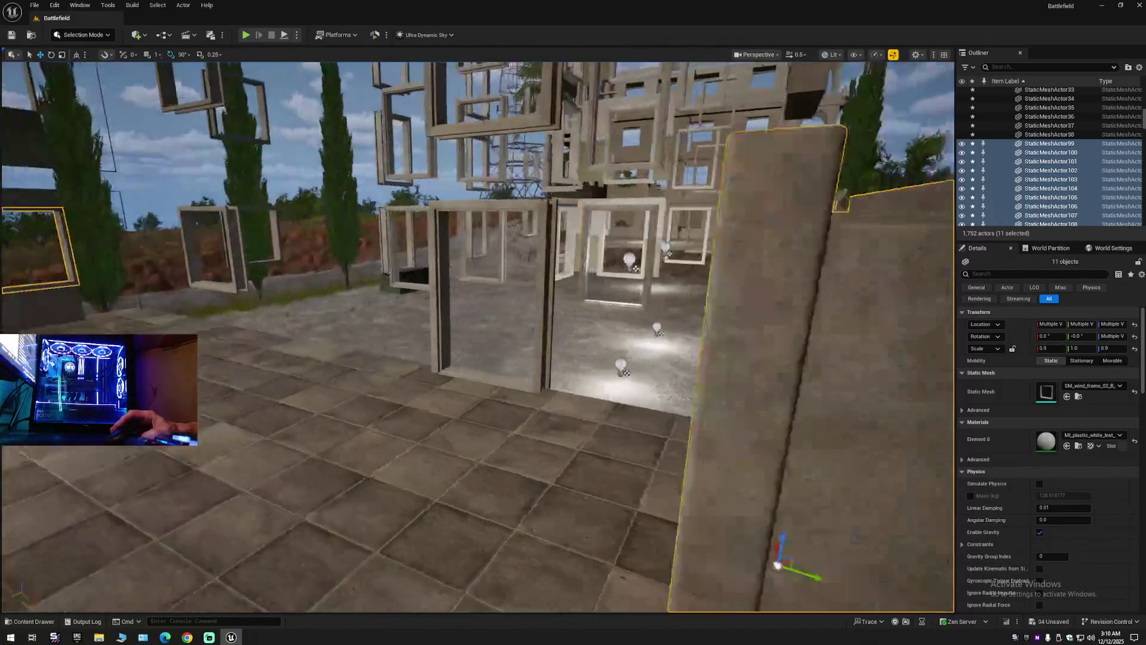
key(s)
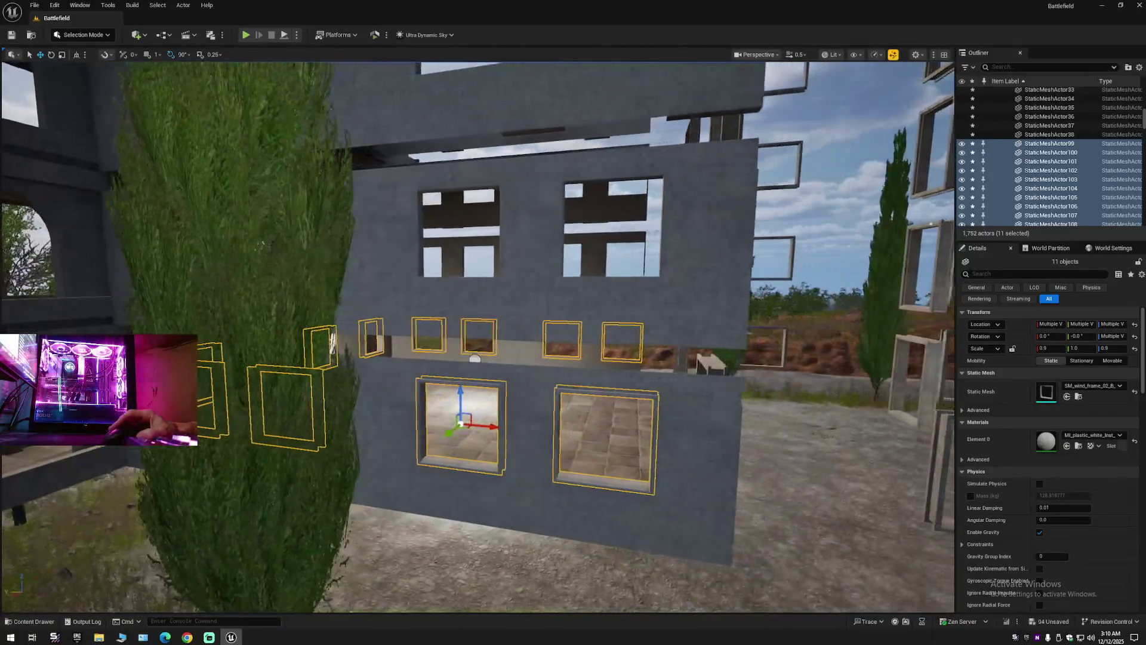
mouse_move(454, 396)
mouse_down()
mouse_move(455, 239)
mouse_move(477, 208)
mouse_up()
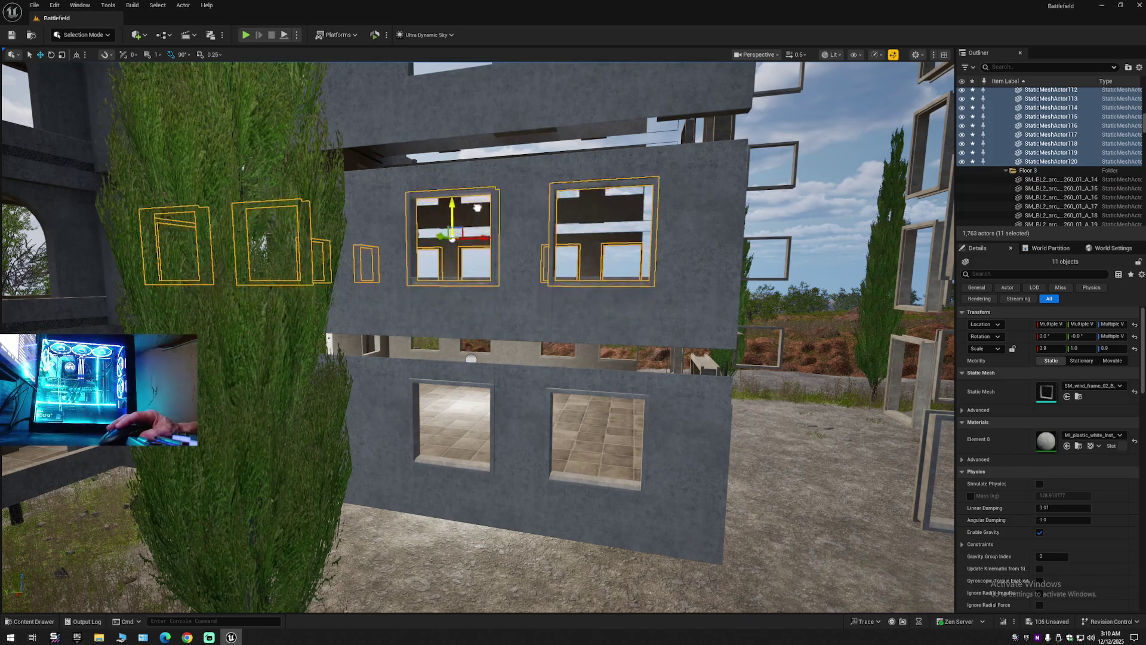
key(w)
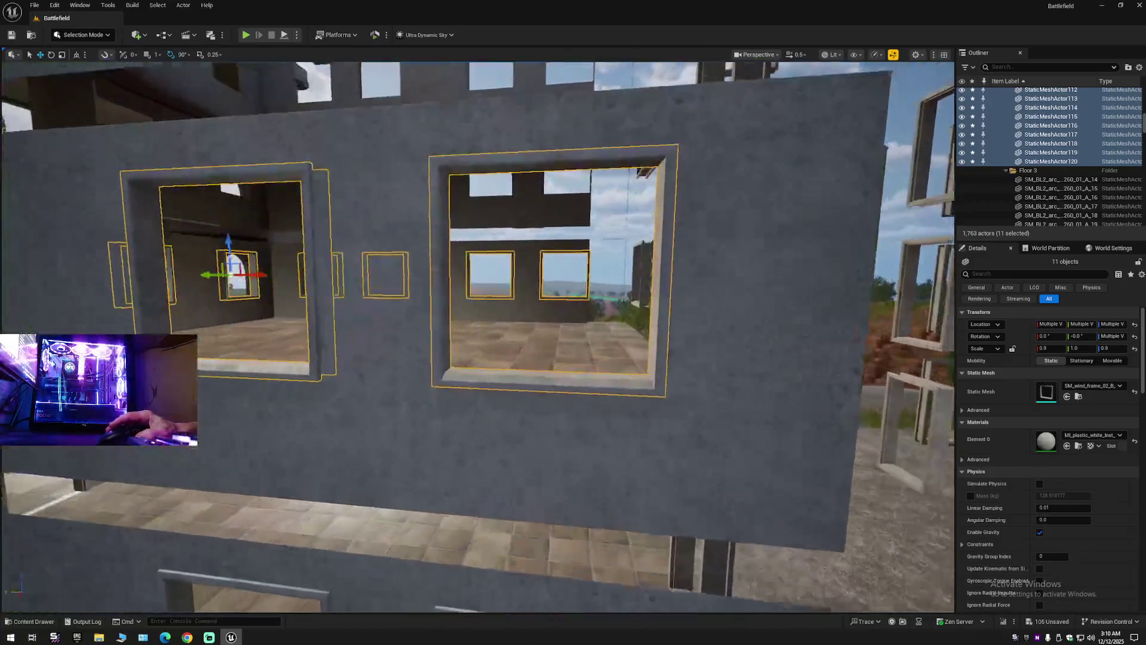
key(w)
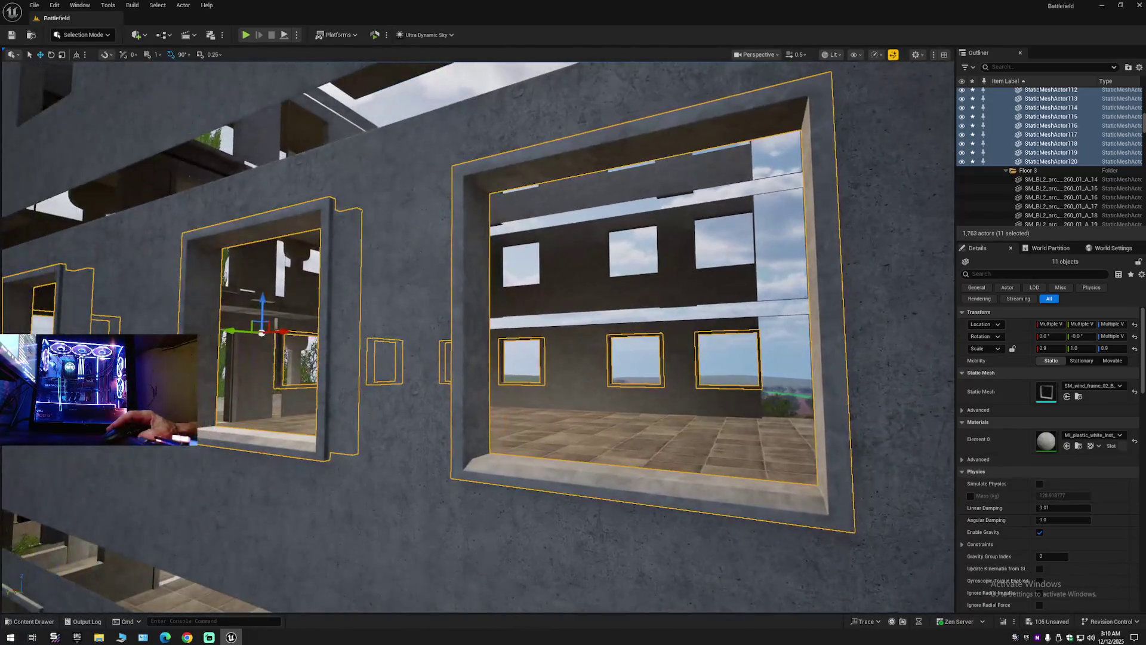
middle_click(480, 345)
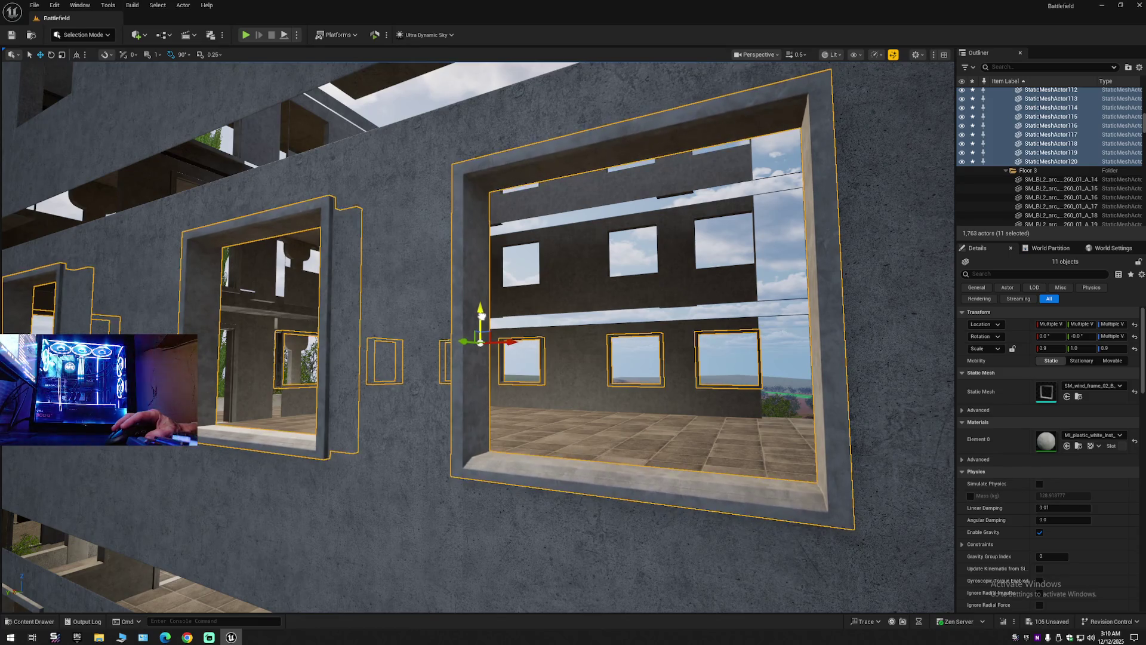
Move the eleven copied frames into Building 1's floor folder using Move To.
key(w)
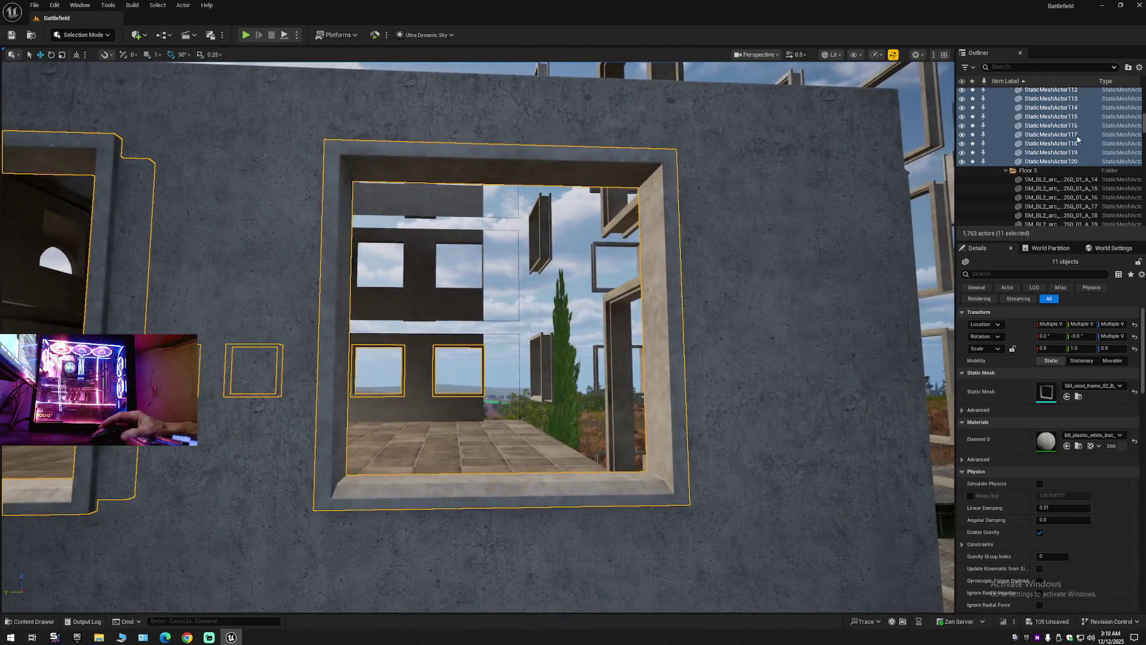
right_click(1087, 146)
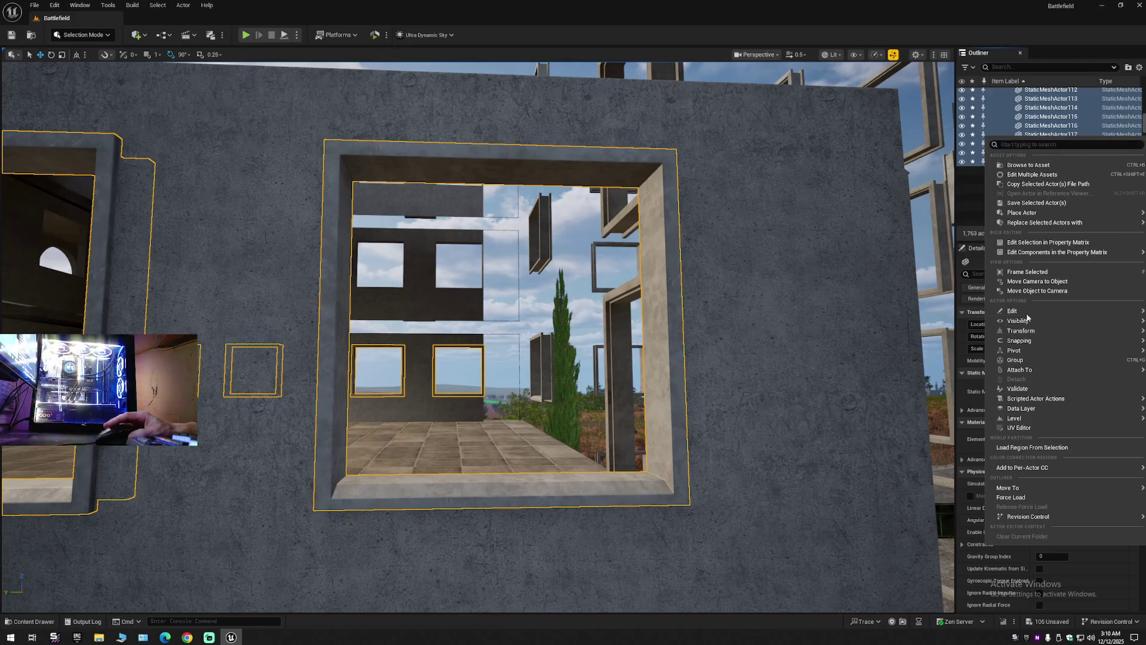
mouse_move(1015, 488)
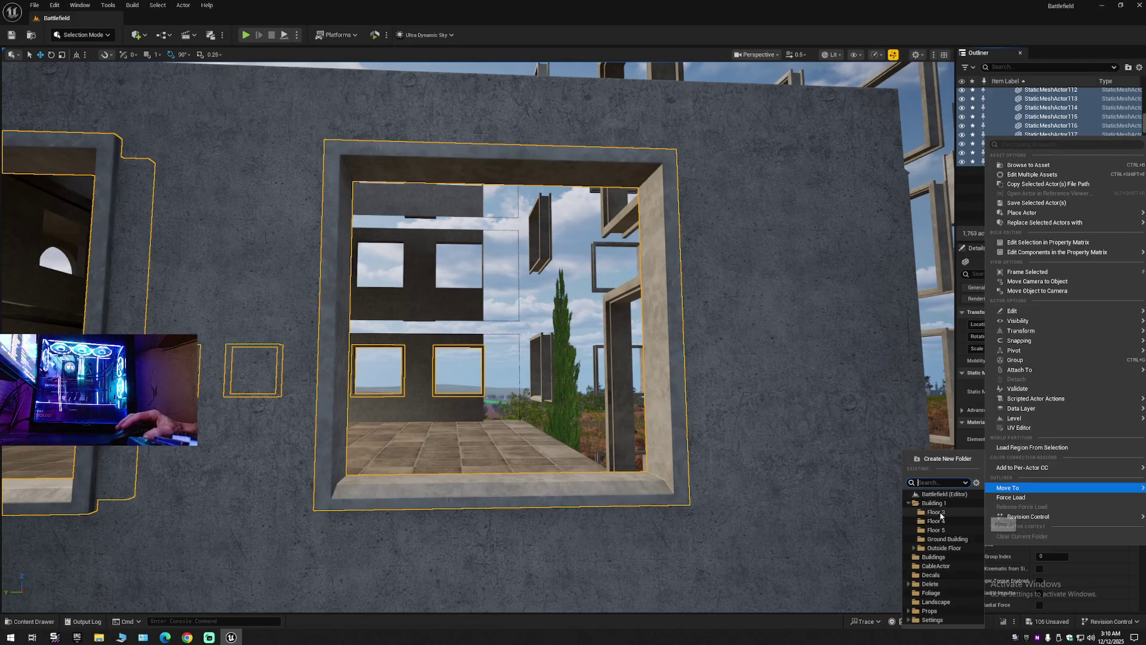
click(937, 512)
mouse_move(442, 490)
mouse_down()
mouse_move(463, 525)
mouse_move(486, 525)
mouse_up()
Collapse the Outliner actor list into its top-level folders.
key(f)
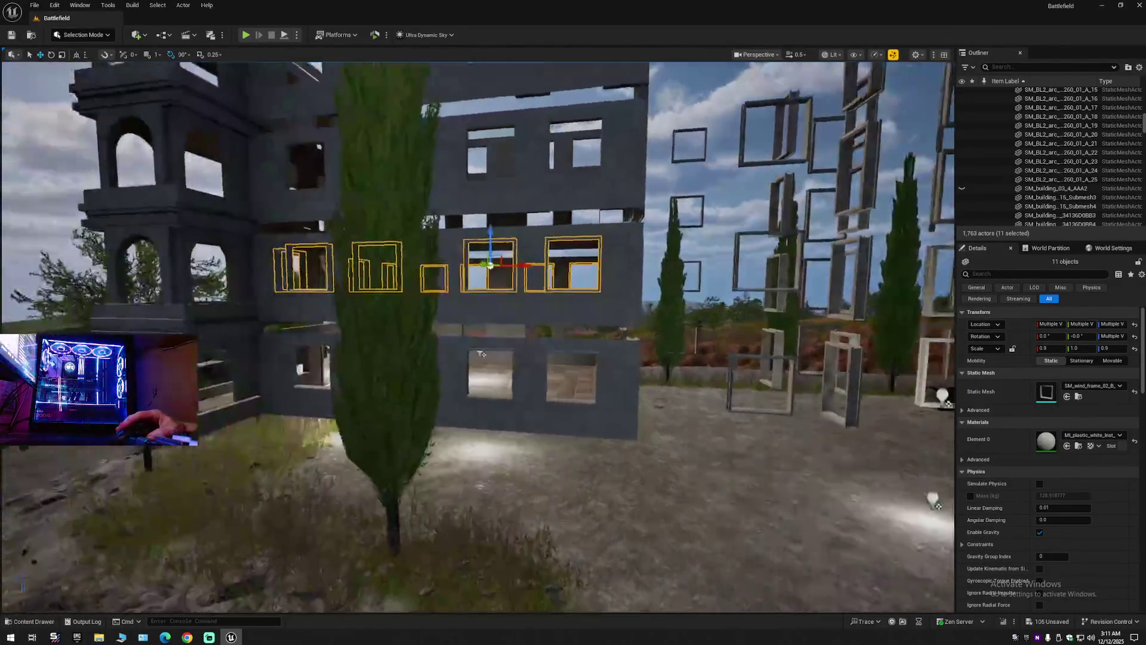
mouse_move(481, 356)
mouse_down()
mouse_move(482, 327)
mouse_move(412, 320)
mouse_up()
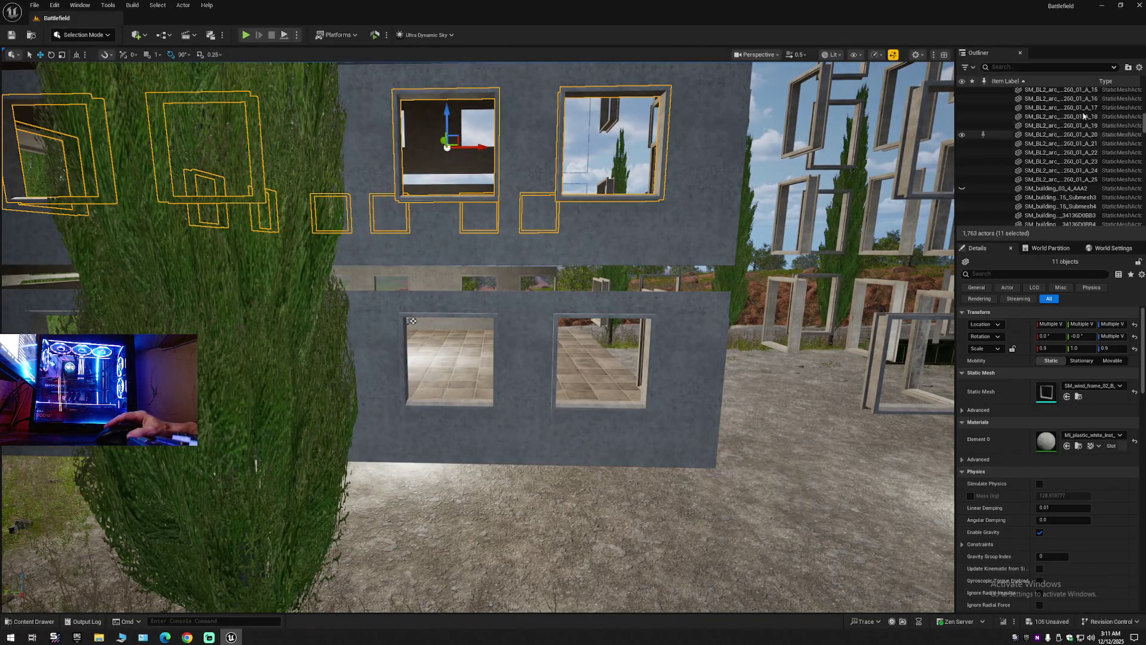
click(1141, 68)
click(968, 117)
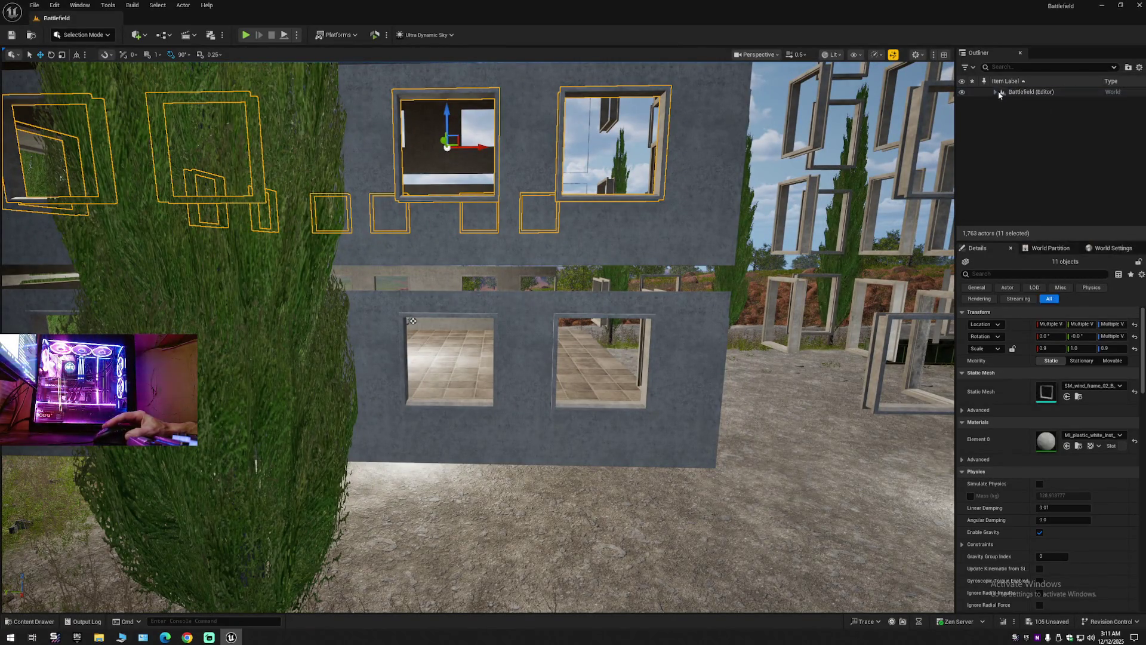
Select the four window frames in the ground-floor wall, then pull back to view the building.
mouse_move(632, 280)
mouse_down()
mouse_move(648, 278)
mouse_move(535, 356)
mouse_up()
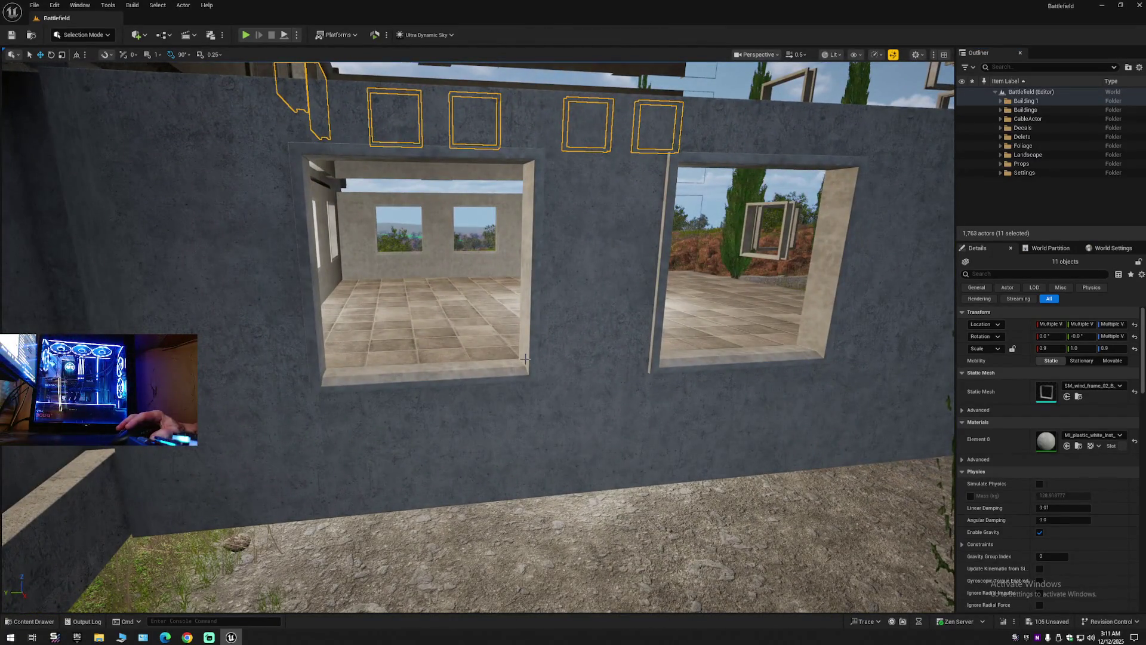
click(525, 359)
ctrl+click(690, 355)
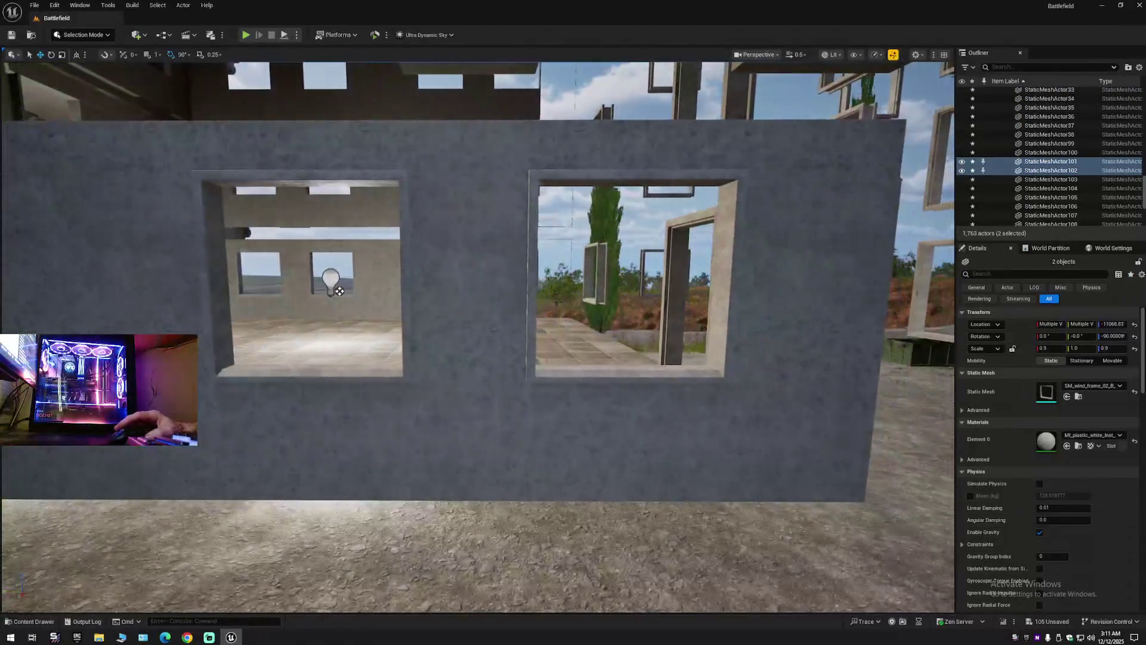
ctrl+click(339, 291)
ctrl+click(576, 379)
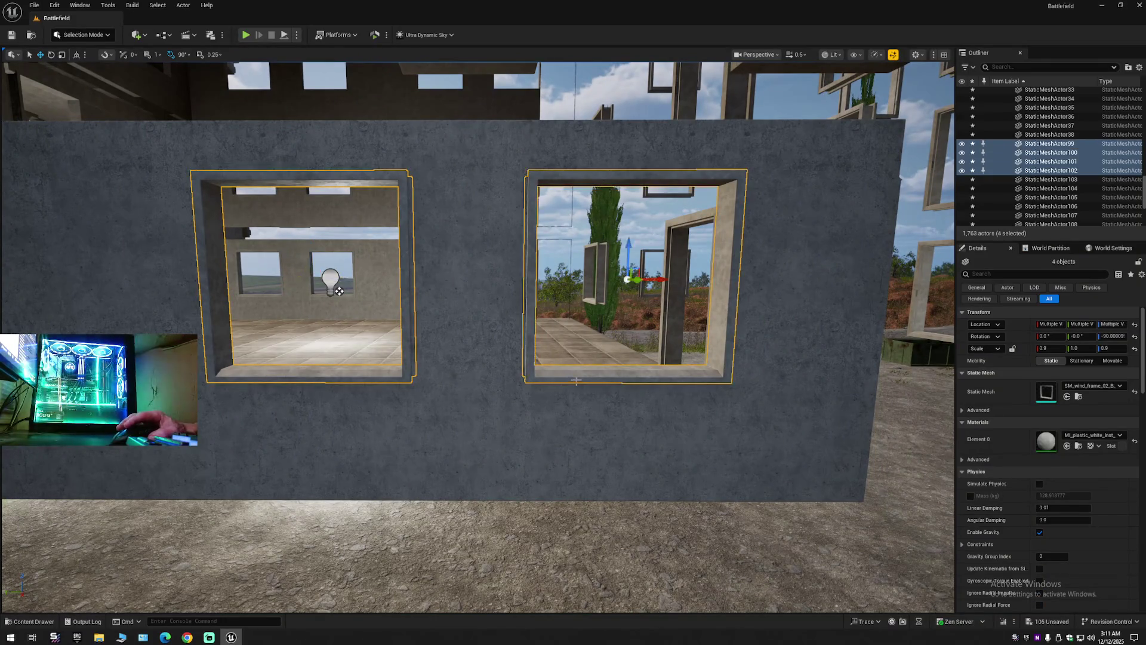
scroll(573, 403, up, 2)
key(s)
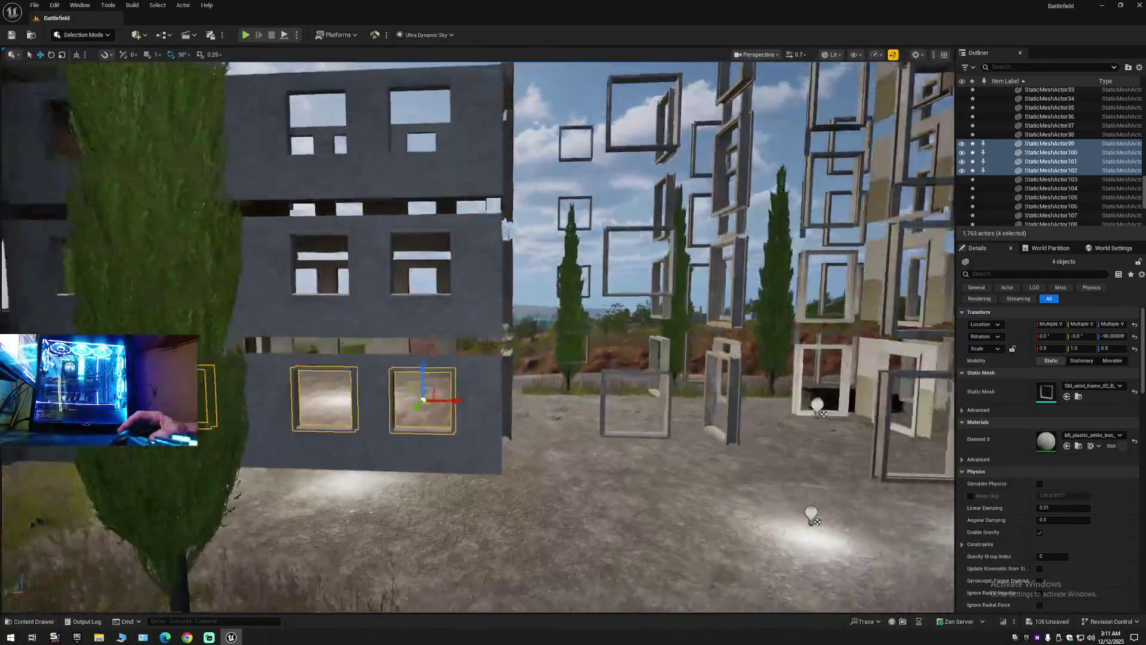
key(s)
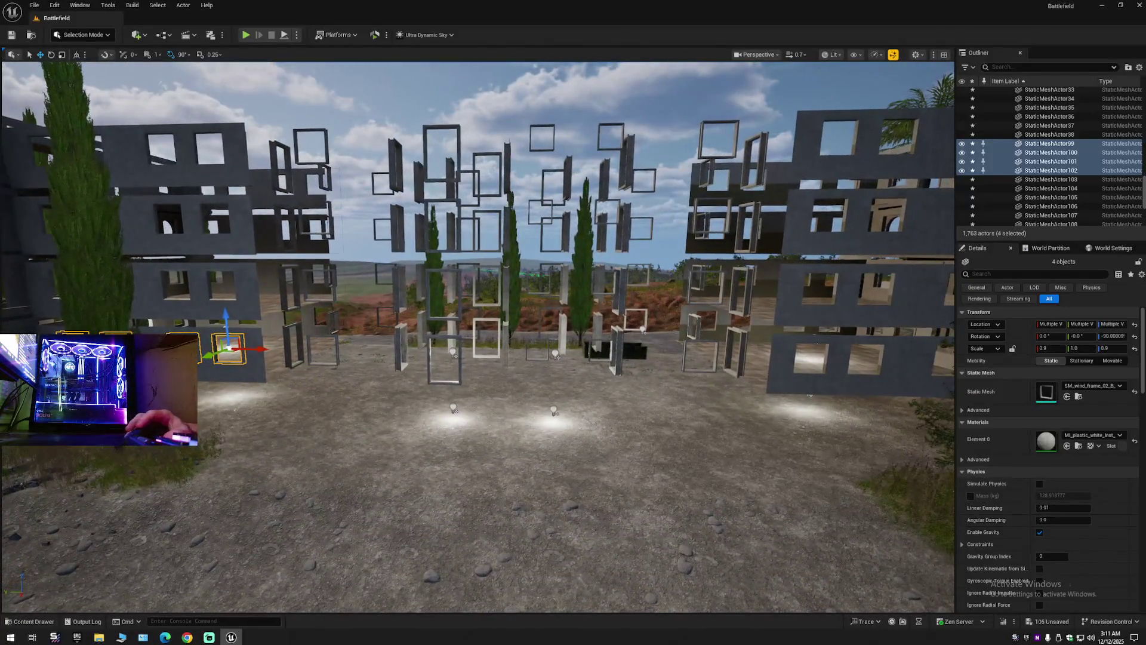
Alt-drag a copy of the four window frames into the next ground-floor wall's openings.
drag(259, 350, 445, 362)
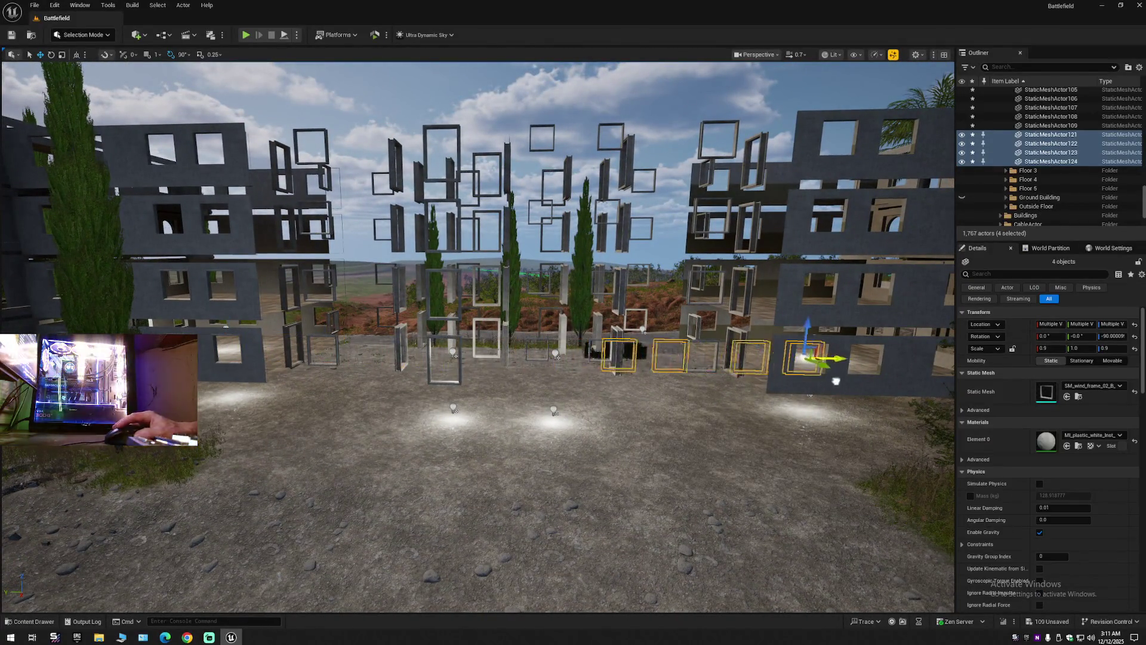
scroll(573, 335, up, 1)
key(w)
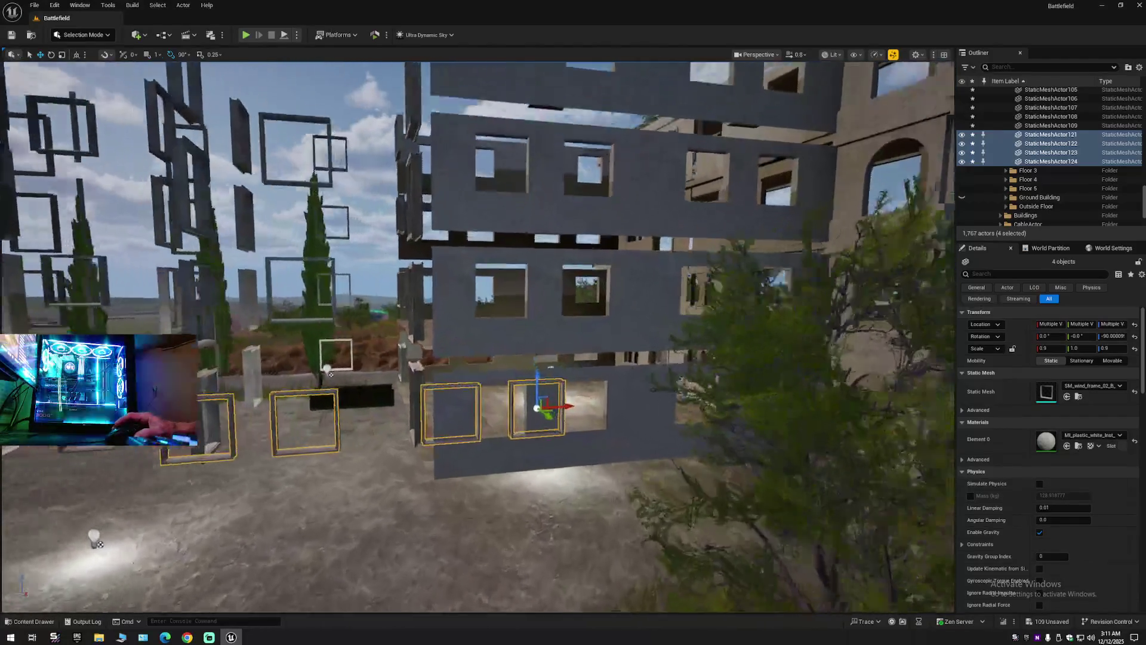
key(w)
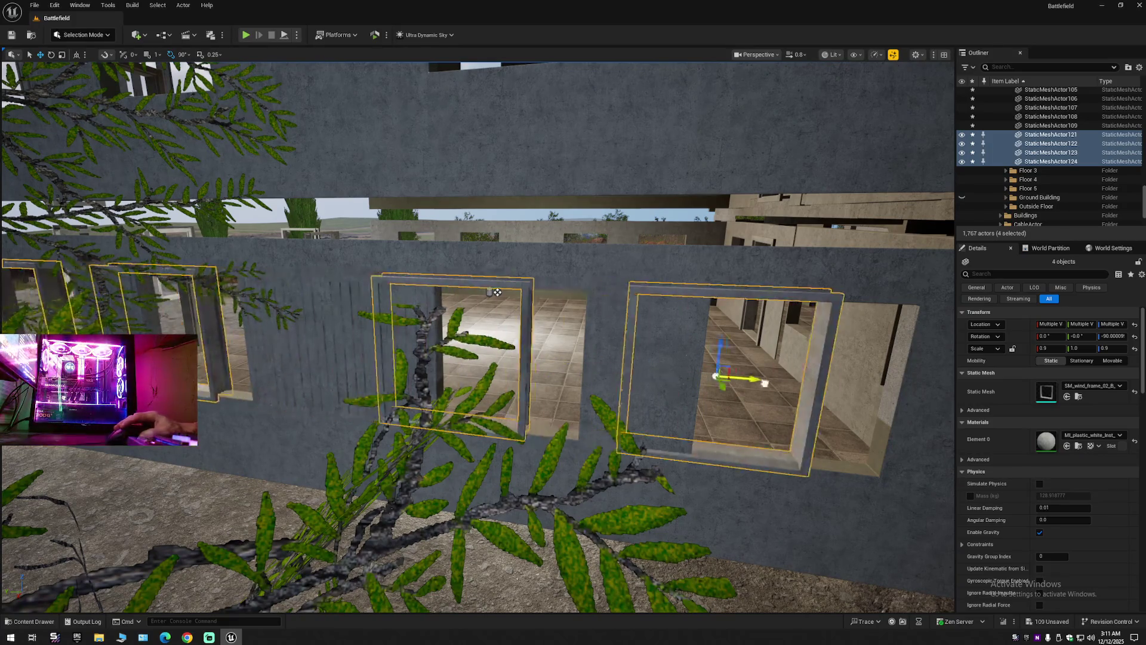
scroll(497, 292, down, 1)
key(w)
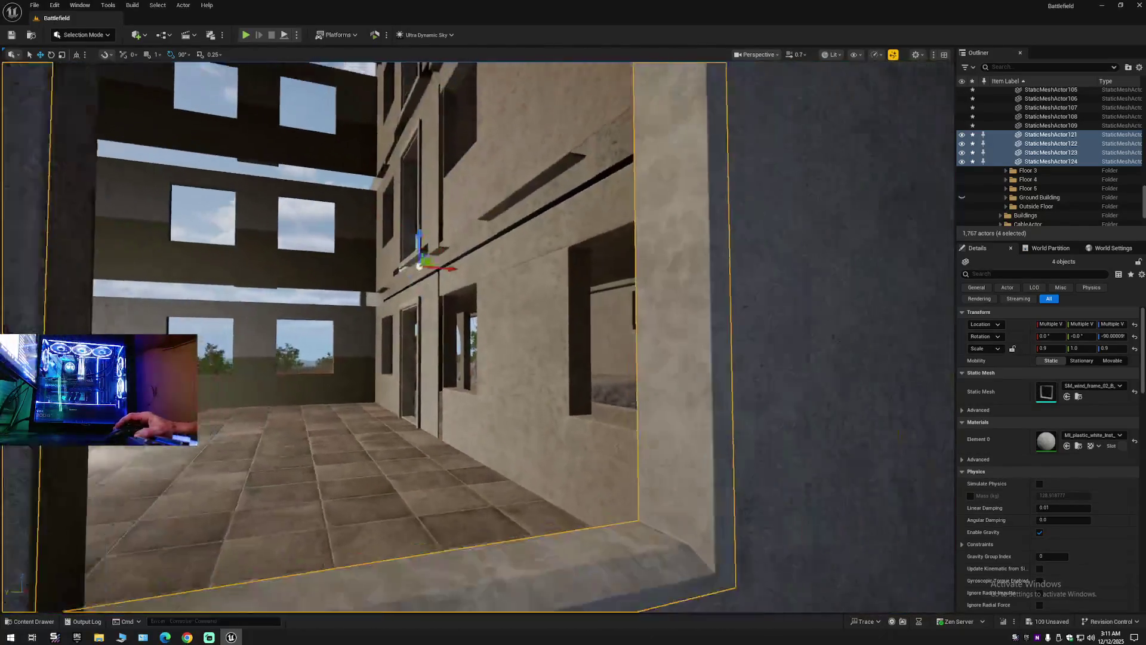
Inspect the copied frames from inside and outside the wall to confirm their fit.
scroll(508, 380, down, 2)
key(s)
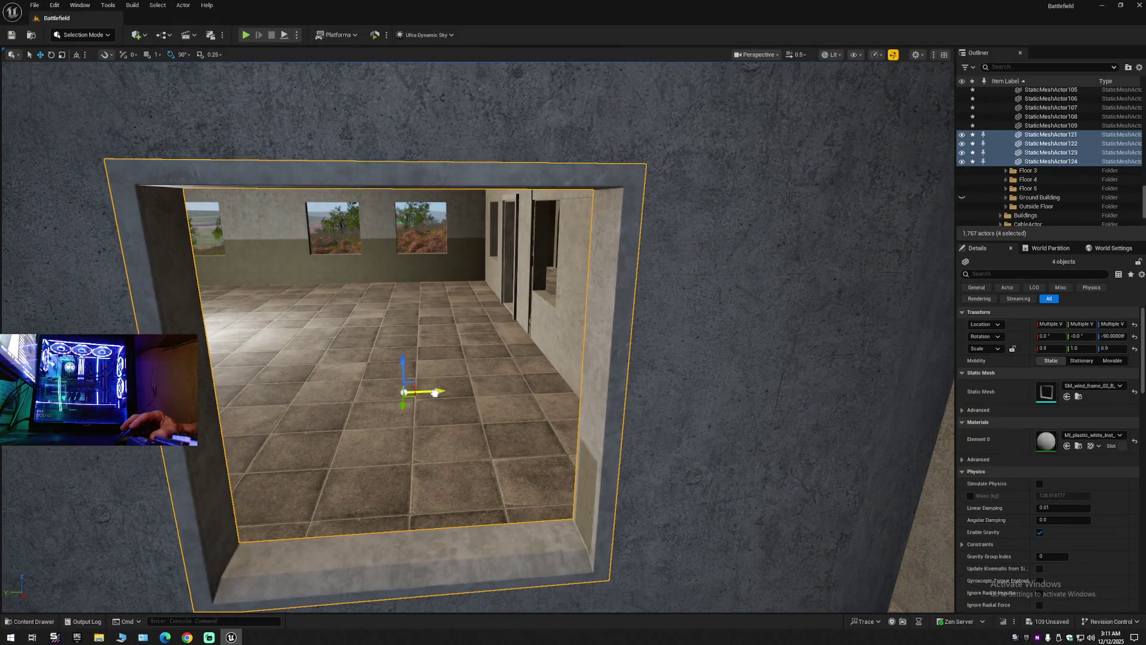
key(s)
key(a)
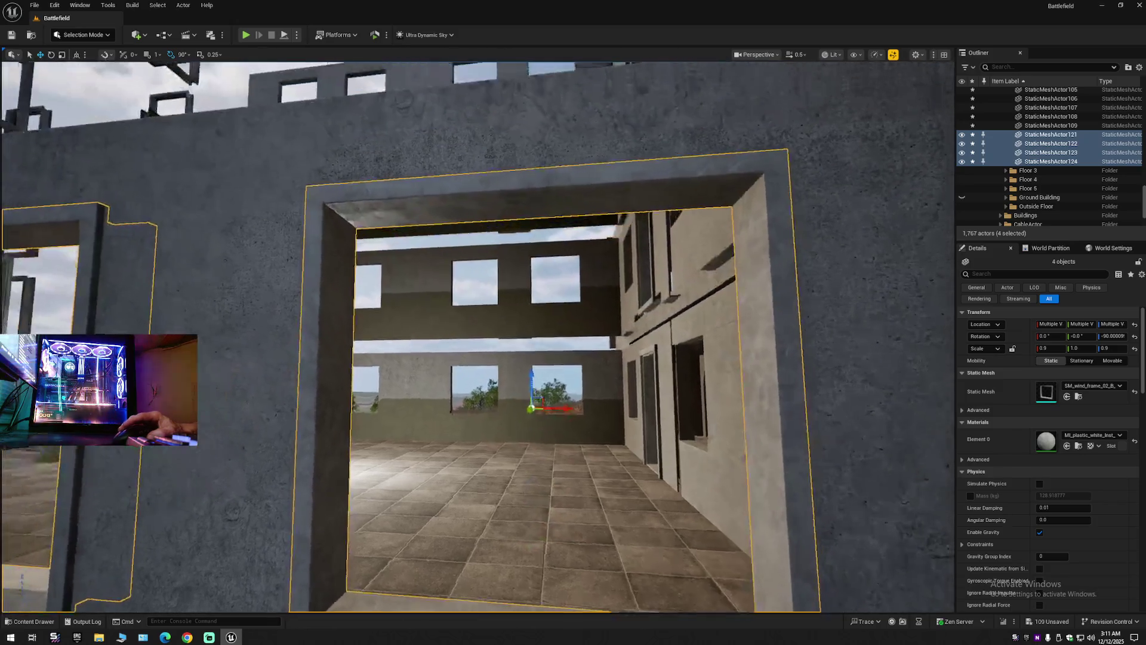
key(s)
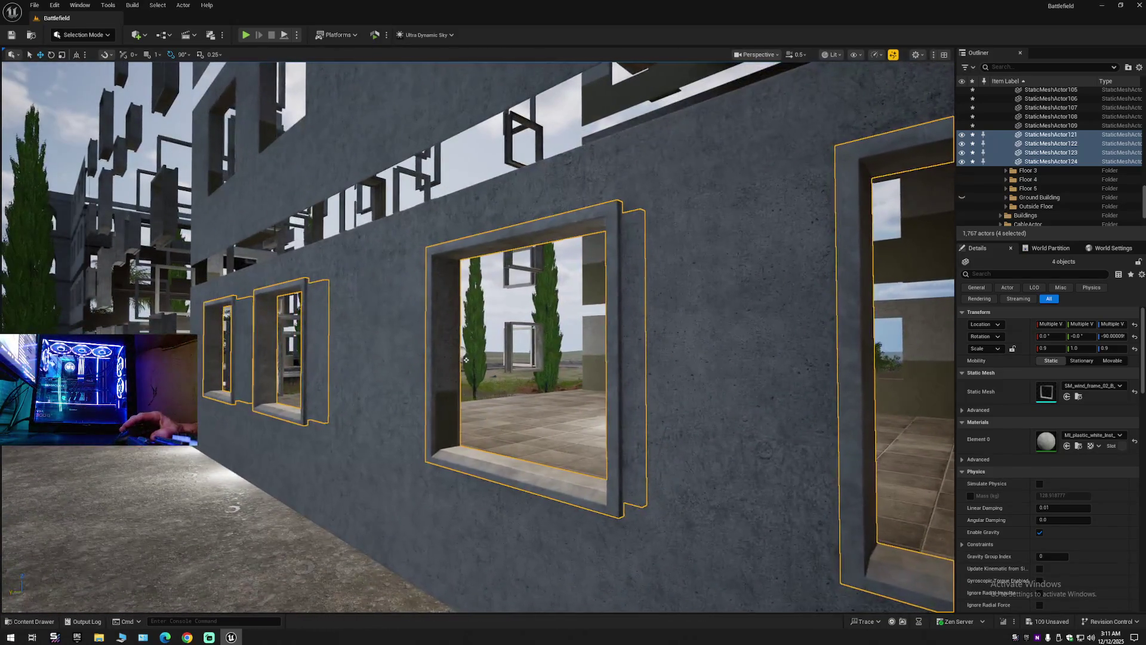
key(w)
key(s)
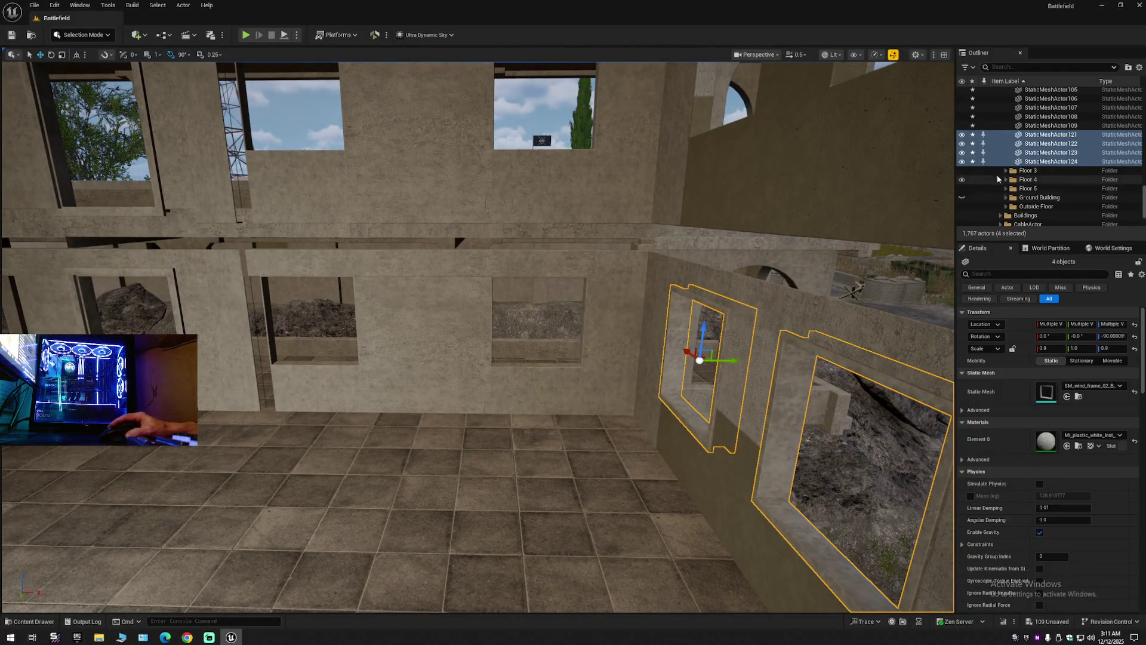
Duplicate the four frames again and shift the new copies left.
right_click(1049, 151)
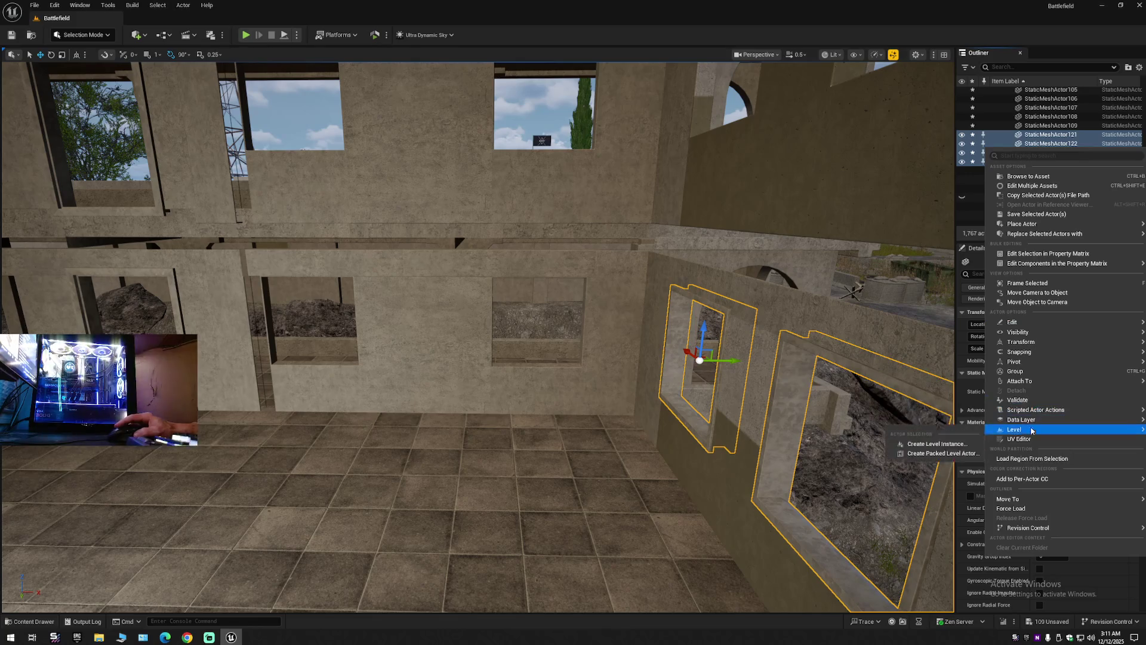
mouse_move(1015, 498)
drag(892, 306, 860, 329)
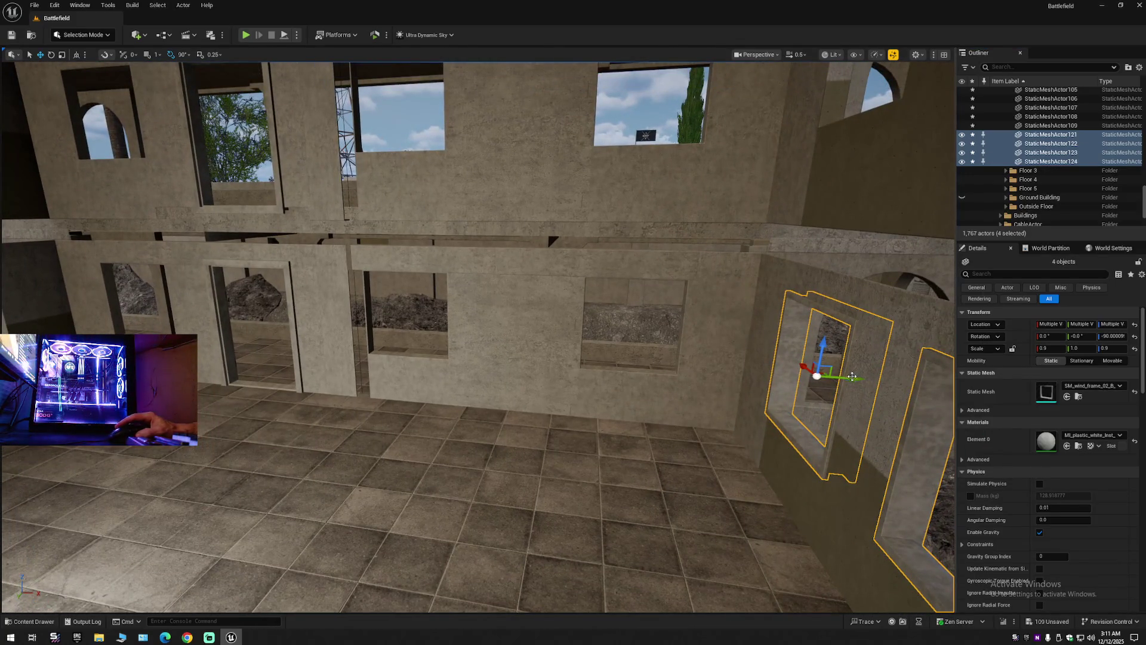
mouse_move(852, 375)
mouse_down()
mouse_move(267, 348)
mouse_move(88, 528)
mouse_up()
Rotate the new frame copies about 90° on Z to face the side wall.
key(f)
key(e)
drag(508, 385, 293, 349)
key(w)
Check the rotated frames' fit in the side wall's openings, moving their pivot to the wall edge.
drag(361, 372, 345, 327)
mouse_move(442, 397)
mouse_down()
mouse_move(307, 349)
mouse_move(815, 394)
mouse_move(908, 388)
mouse_move(699, 338)
mouse_move(594, 371)
mouse_move(200, 364)
mouse_move(440, 378)
mouse_up()
scroll(437, 416, up, 5)
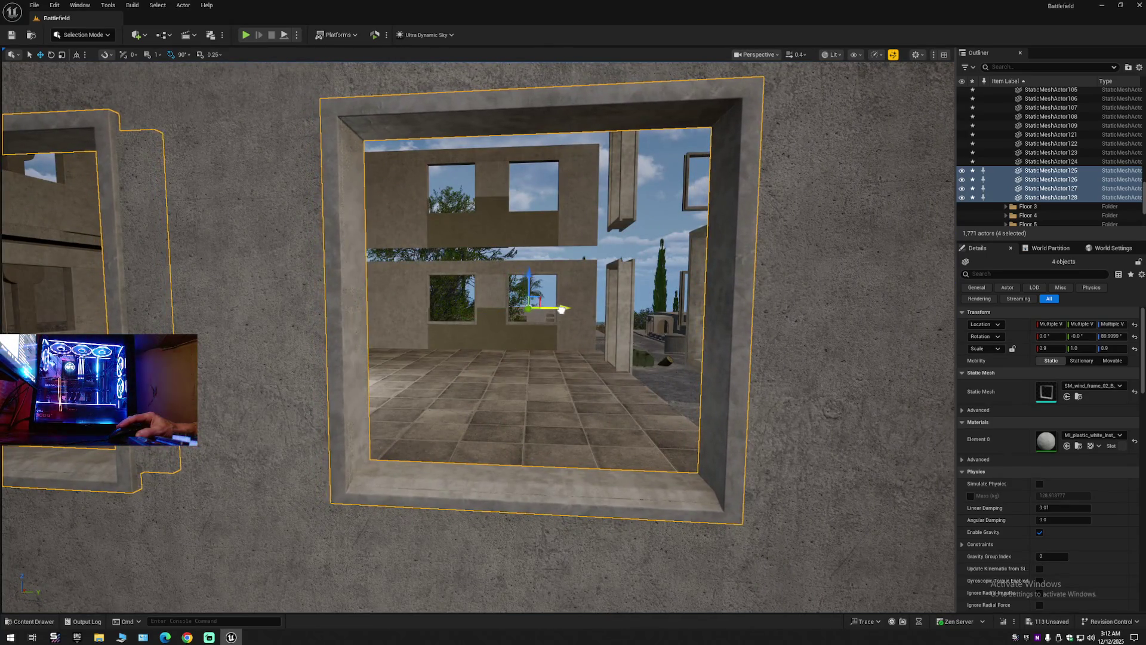
scroll(562, 310, up, 6)
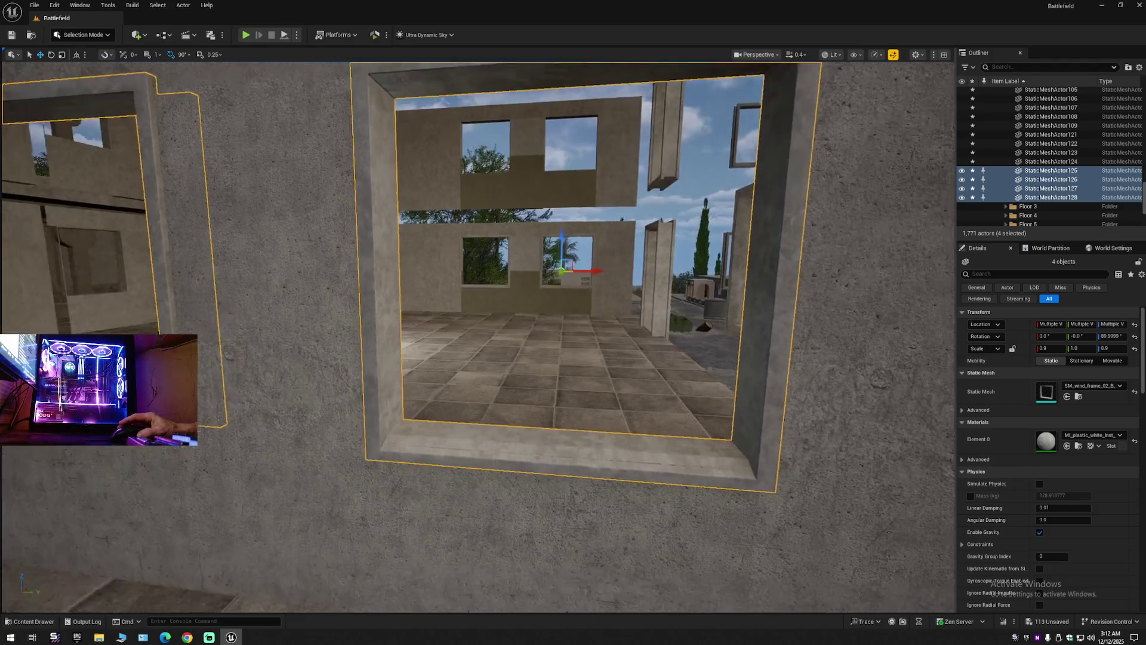
key(d)
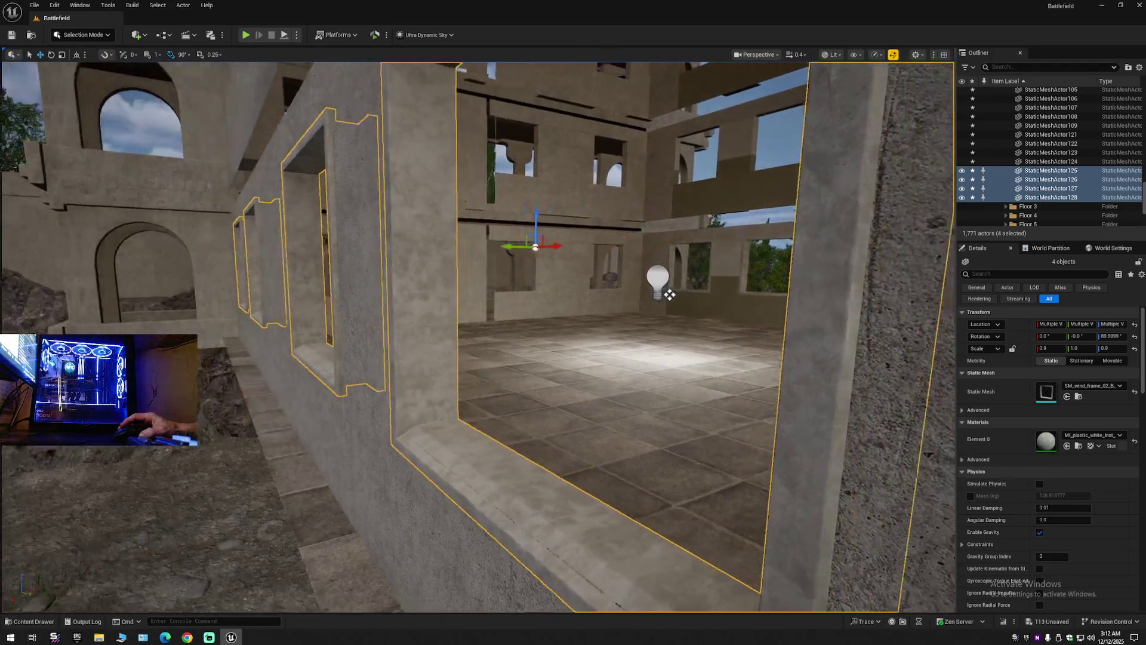
alt+middle_click(647, 356)
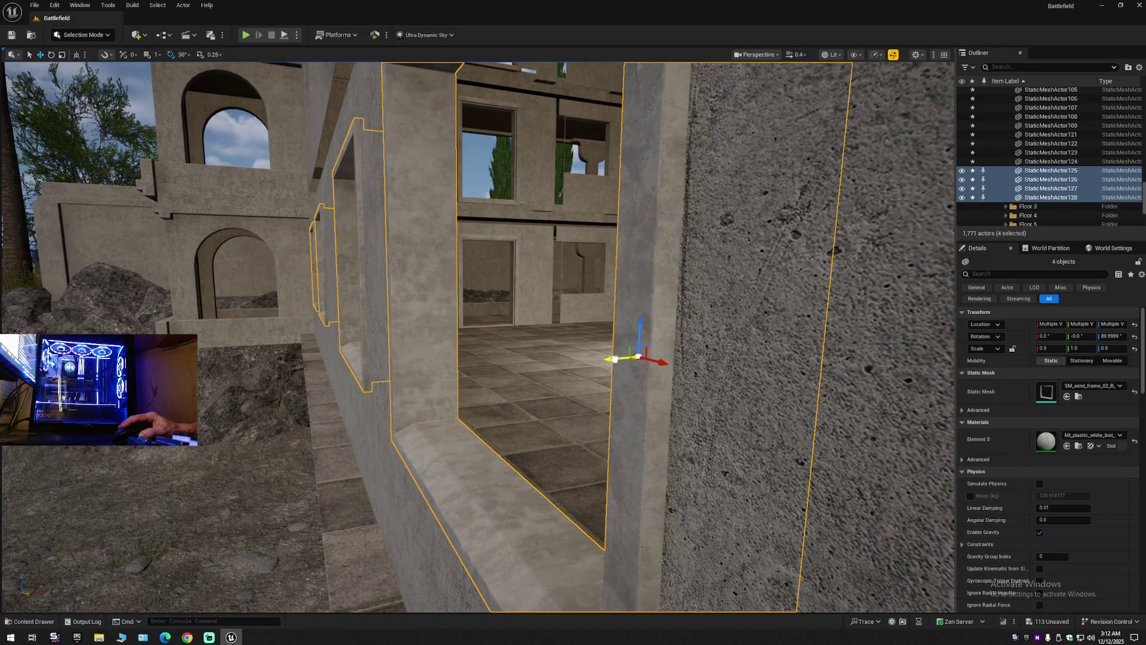
key(d)
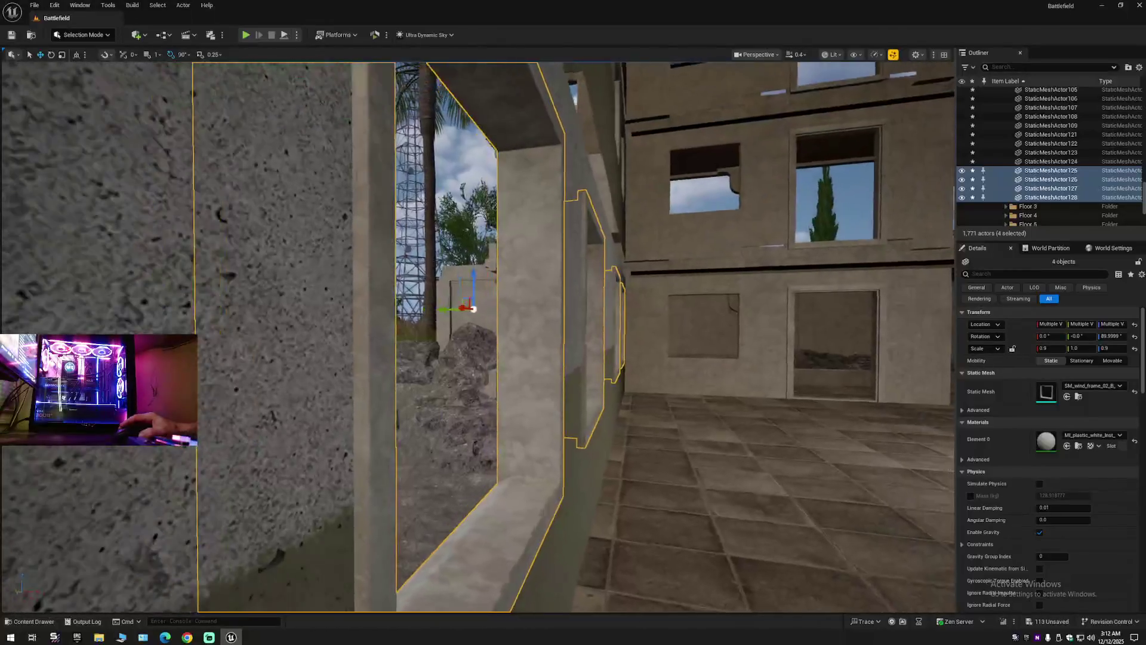
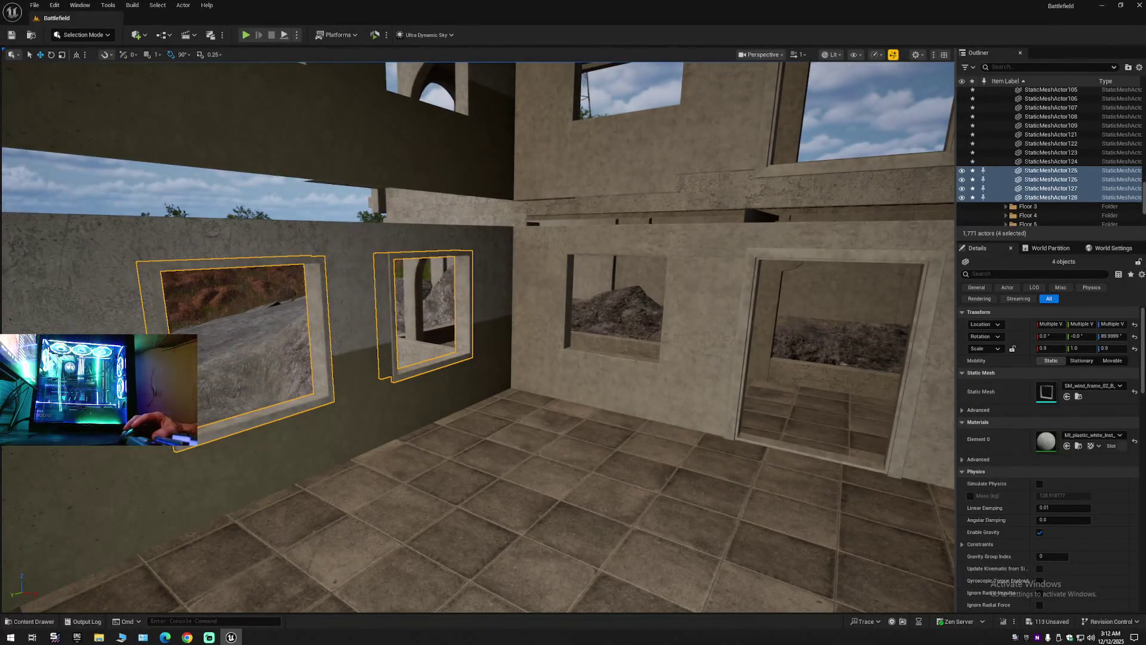
Alt-drag a copy of the middle window frame and slide it along the wall.
click(1051, 170)
alt+drag(405, 307, 647, 341)
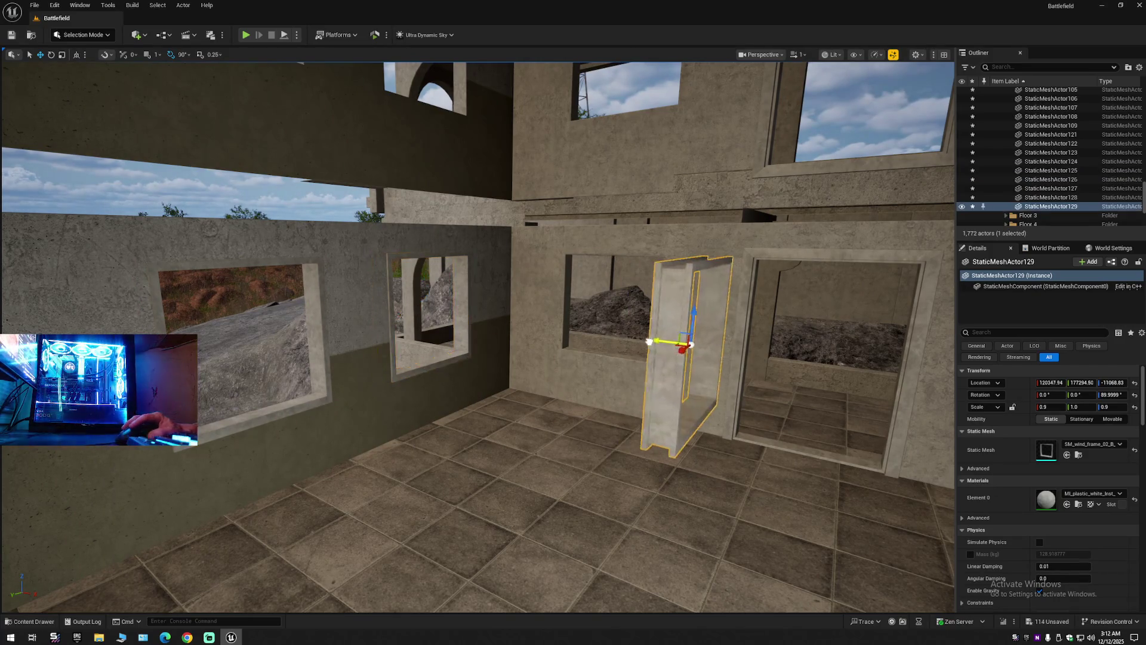
drag(858, 389, 505, 308)
drag(870, 246, 869, 246)
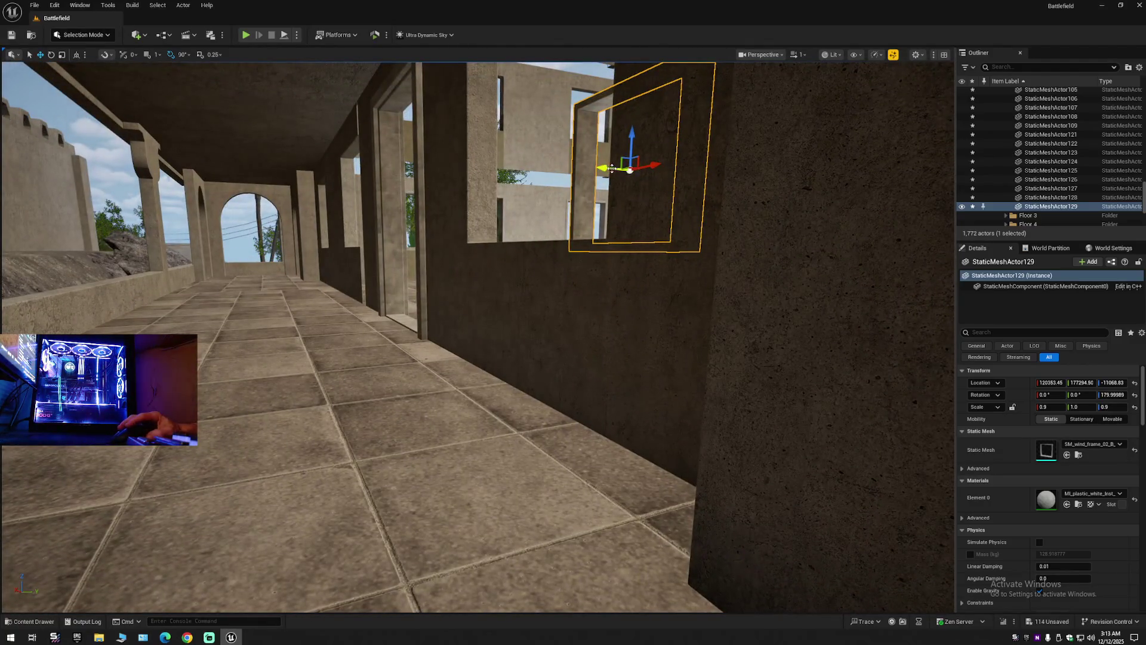
drag(612, 168, 514, 169)
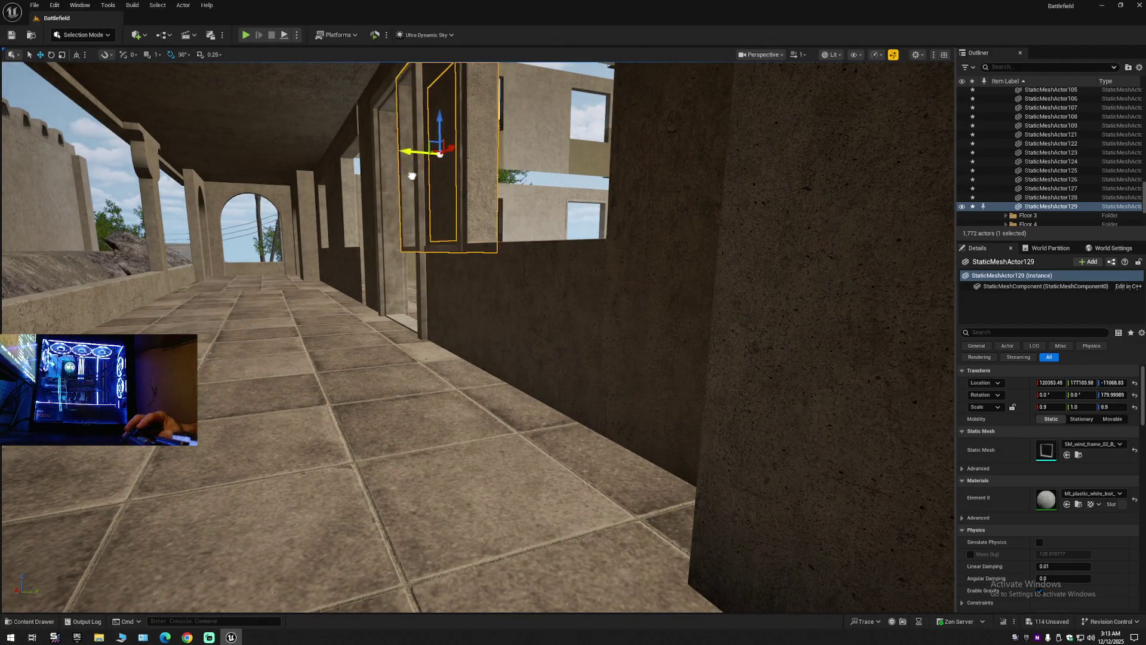
drag(406, 177, 521, 205)
Fit the copied frame into the right opening, then Alt-drag another copy beside it.
drag(332, 267, 332, 267)
drag(328, 320, 613, 332)
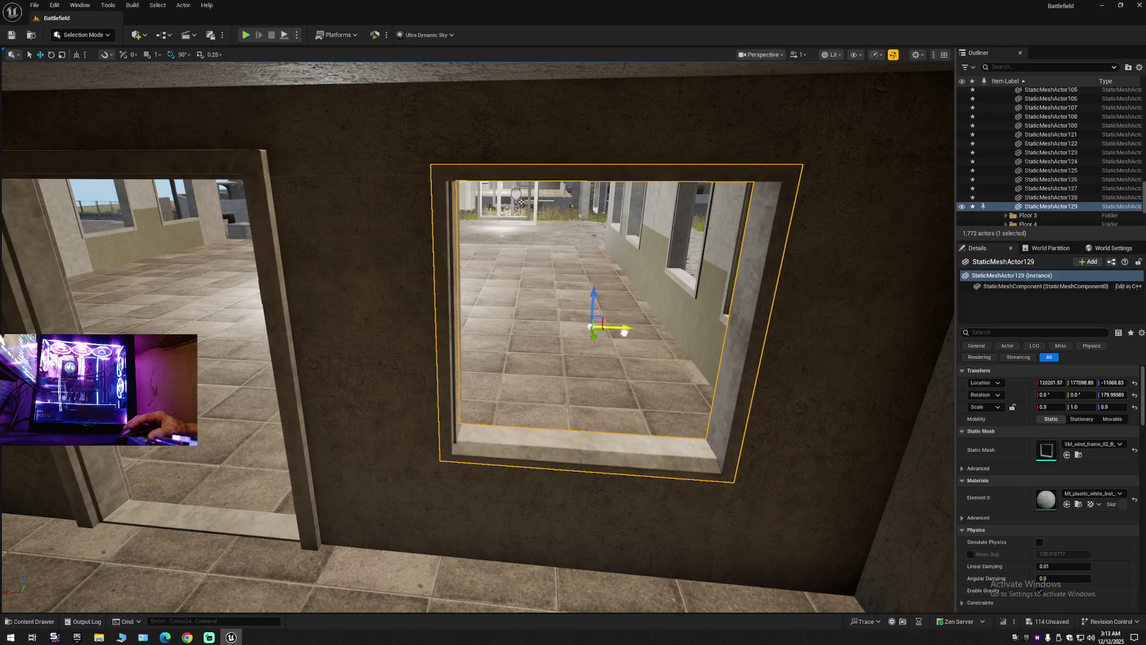
scroll(478, 334, down, 1)
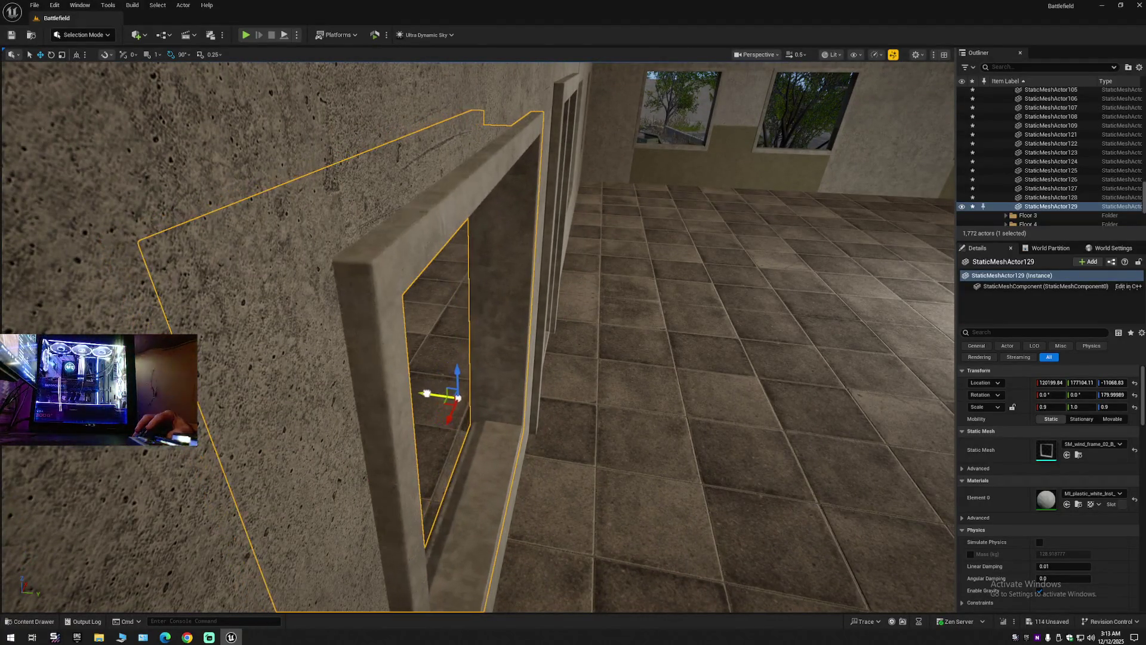
mouse_move(449, 397)
mouse_down()
mouse_move(388, 400)
mouse_move(442, 397)
mouse_move(358, 388)
mouse_move(185, 308)
mouse_move(284, 317)
mouse_move(236, 319)
mouse_move(263, 320)
mouse_up()
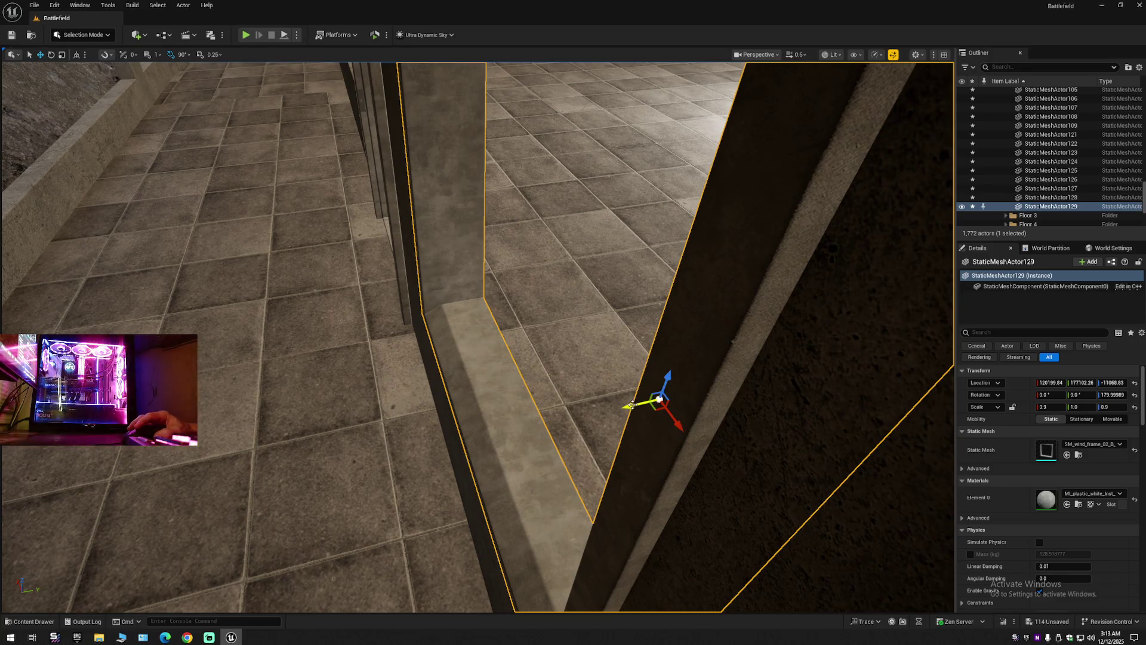
mouse_move(631, 404)
mouse_down()
mouse_move(545, 376)
mouse_move(496, 380)
mouse_move(508, 382)
mouse_up()
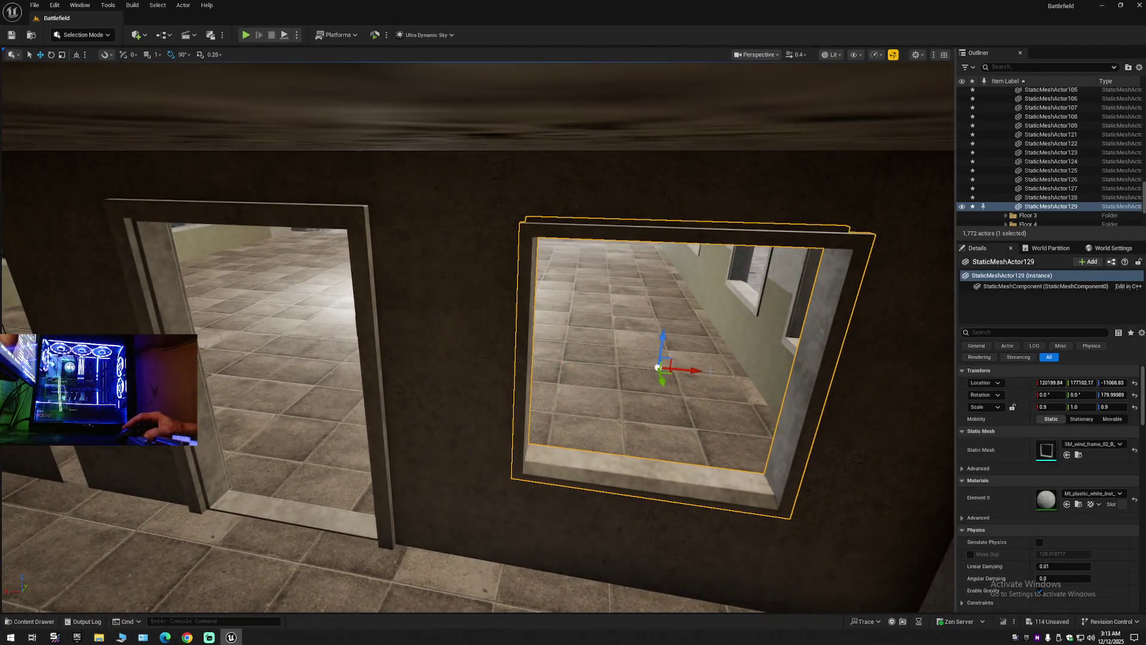
drag(690, 370, 236, 347)
drag(566, 366, 566, 366)
Slide the new frame copy along X into the next opening.
drag(758, 366, 519, 351)
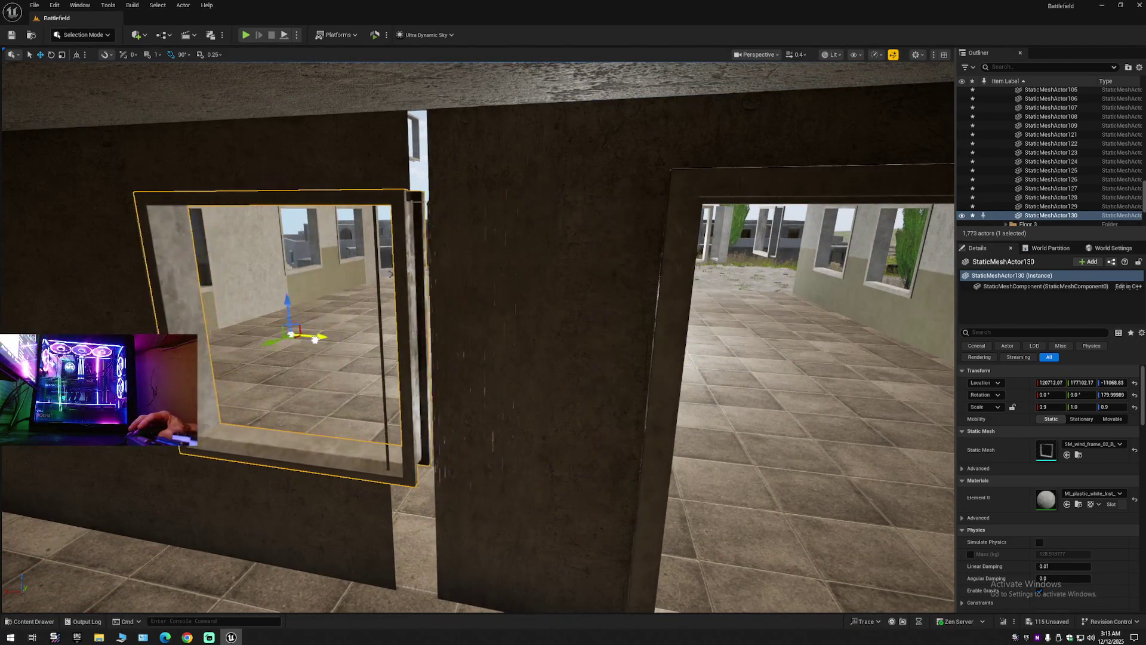
drag(304, 341, 793, 267)
scroll(495, 329, down, 10)
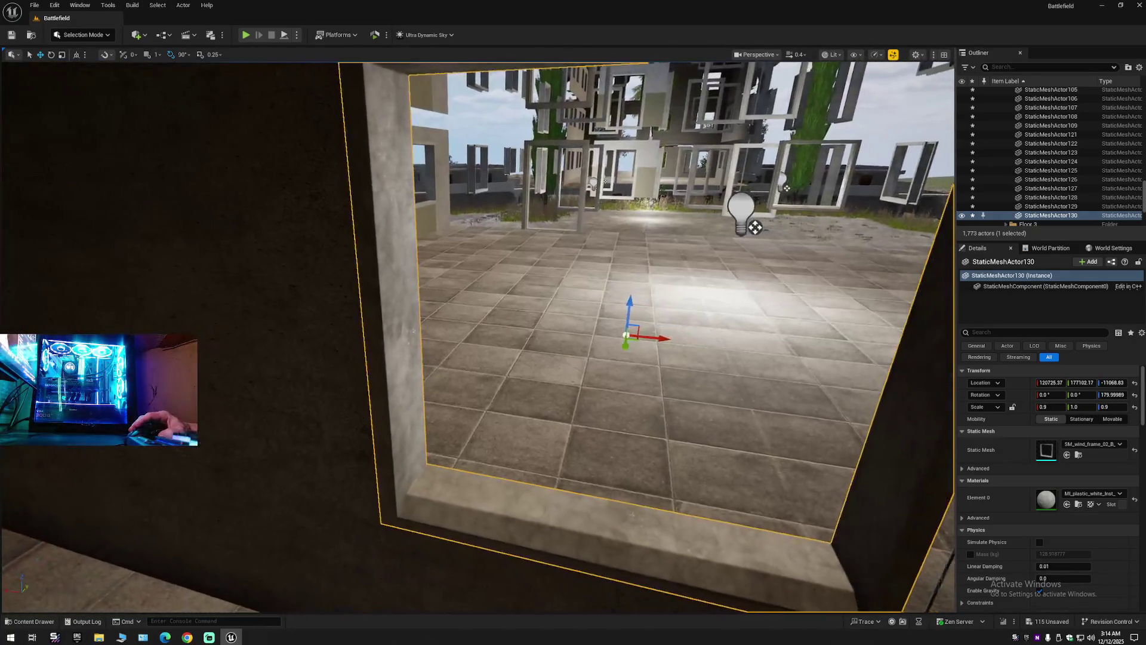
Alt-drag one more frame copy and align it with the following opening.
mouse_move(711, 328)
mouse_down()
mouse_move(155, 311)
mouse_move(538, 307)
mouse_move(717, 330)
mouse_up()
drag(804, 323, 549, 313)
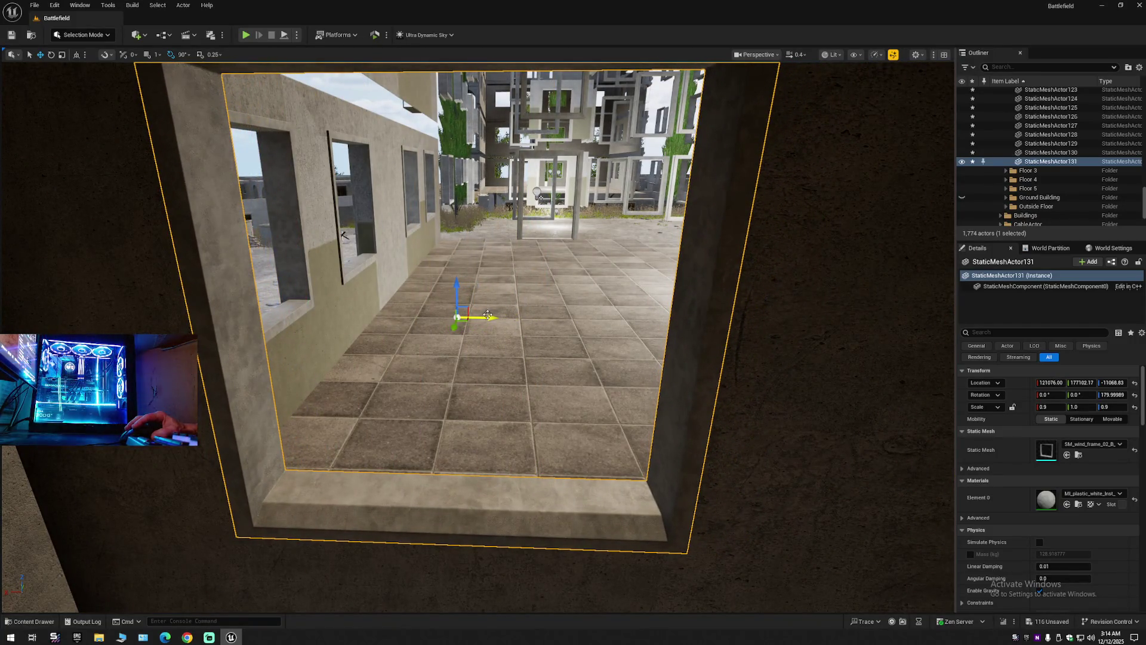
scroll(487, 315, up, 3)
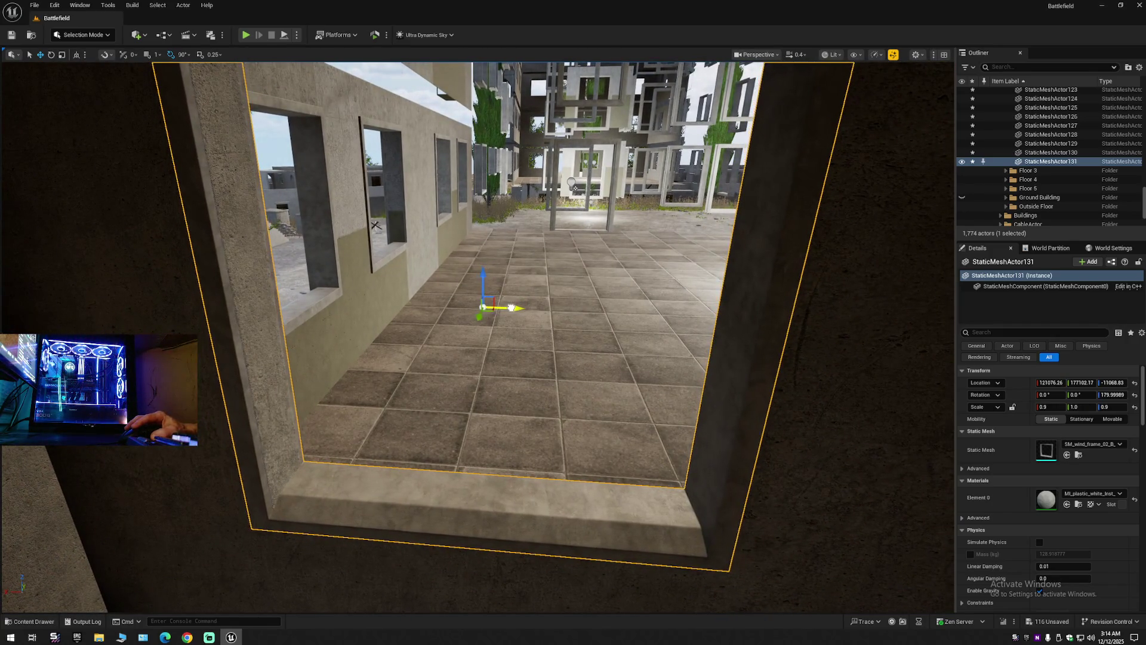
mouse_move(512, 308)
mouse_down()
mouse_move(436, 309)
mouse_move(708, 284)
mouse_move(649, 254)
mouse_up()
scroll(686, 285, up, 1)
drag(517, 358, 114, 306)
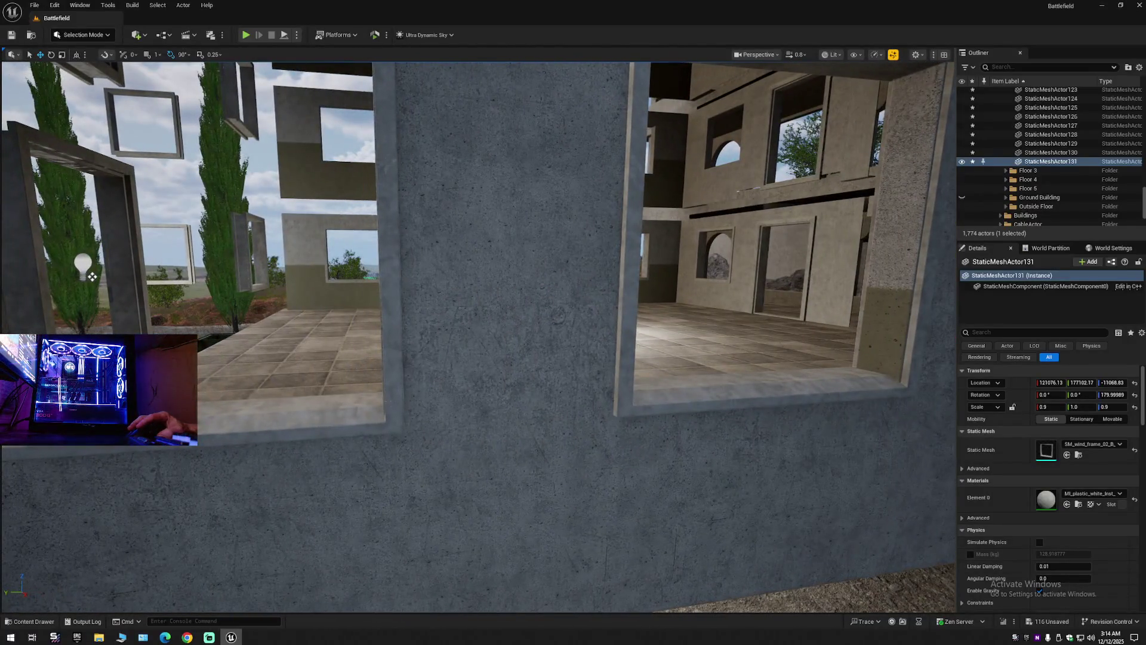
click(391, 412)
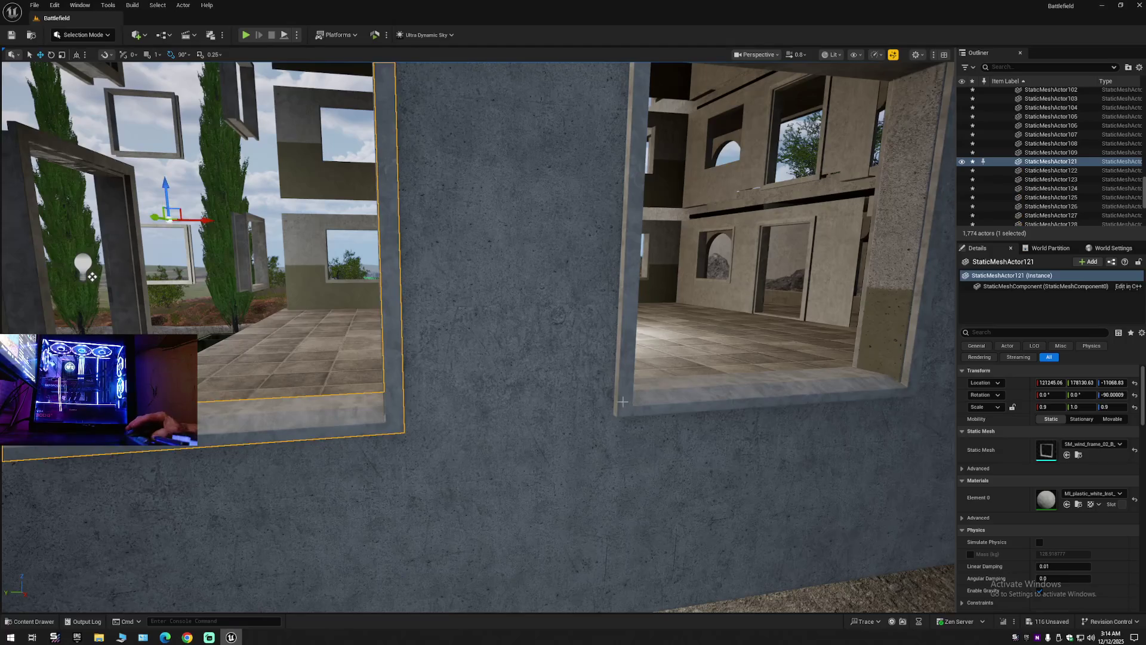
Select both frames on the outer wall, set the pivot at a corner, and nudge them slightly along X.
ctrl+click(655, 396)
alt+middle_click(631, 327)
key(ctrl+z)
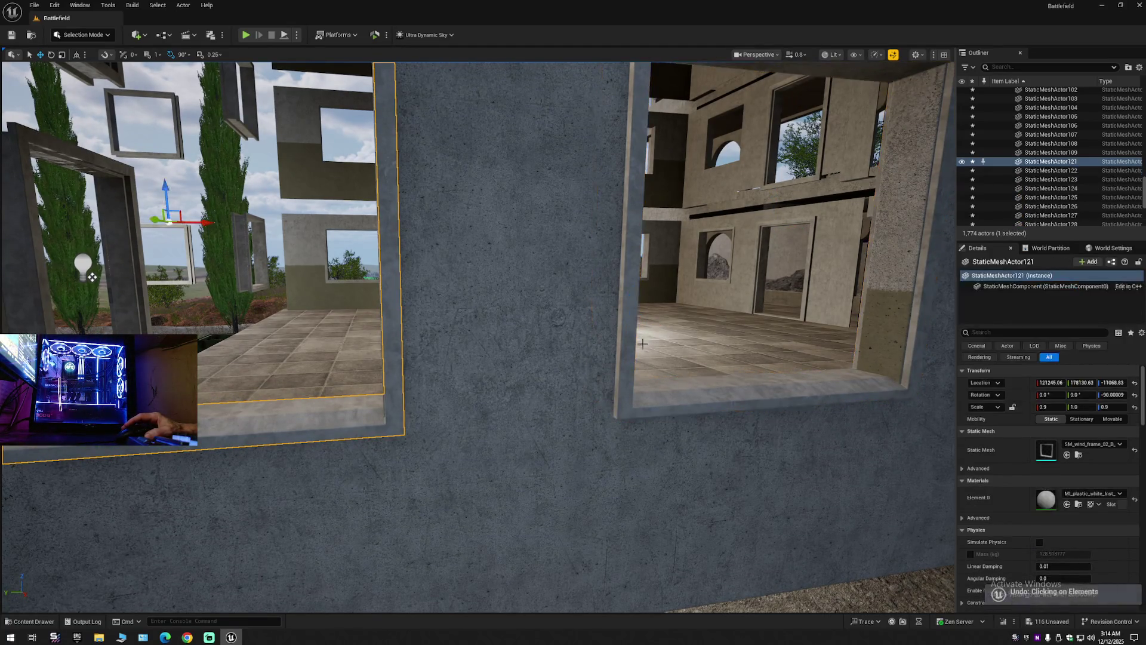
ctrl+click(632, 347)
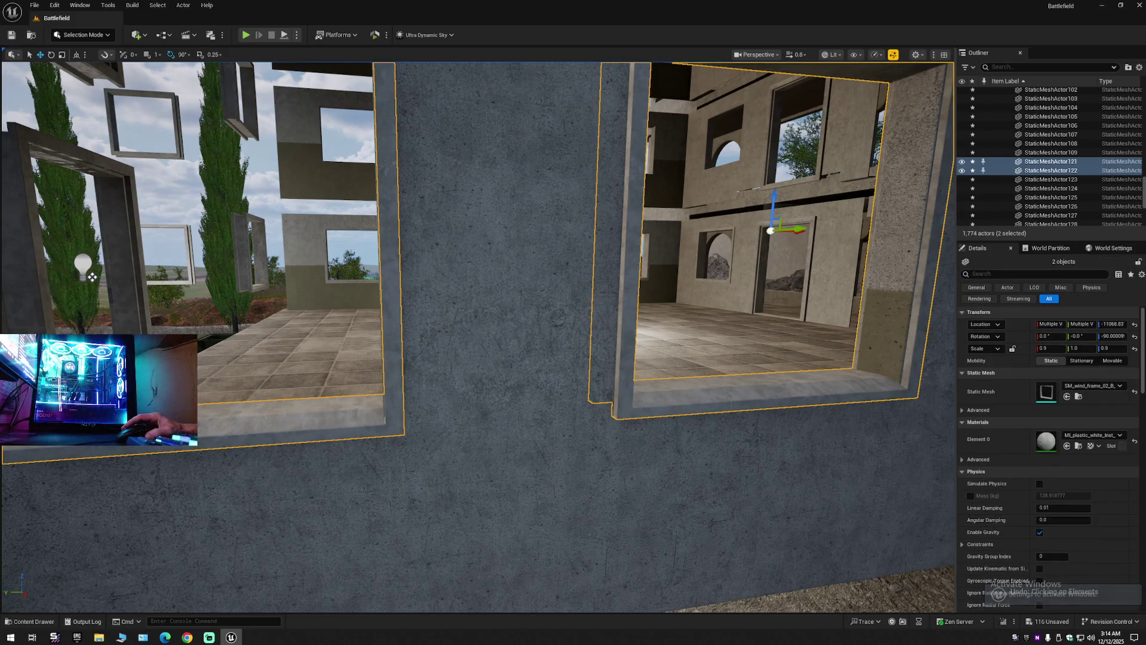
drag(663, 337, 658, 342)
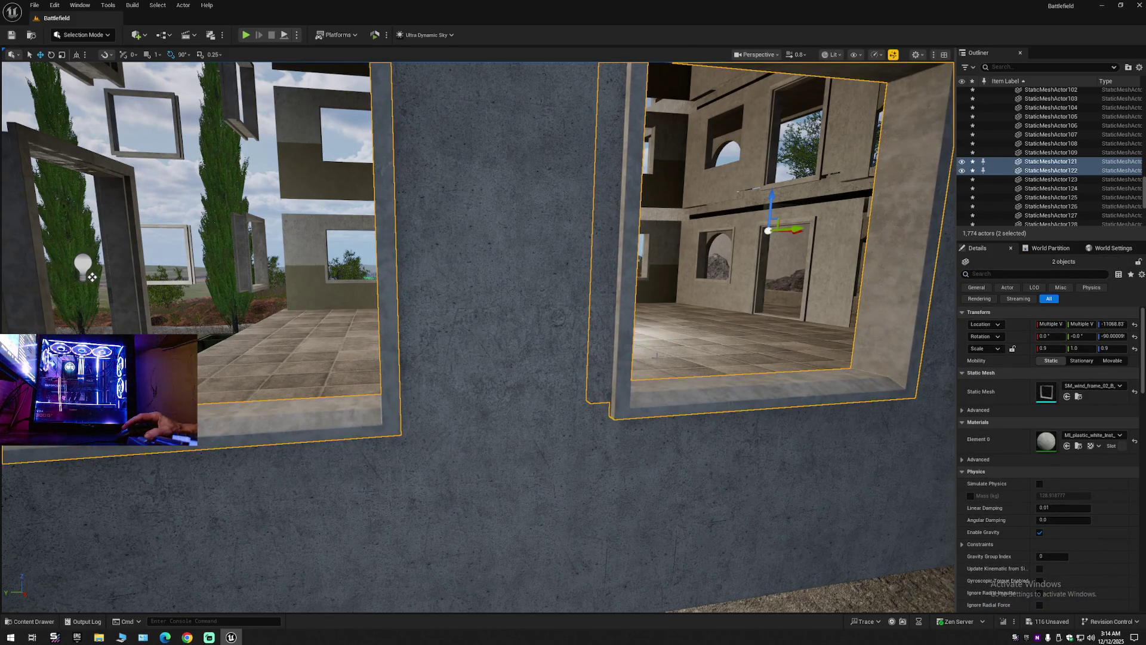
drag(604, 370, 573, 377)
scroll(724, 321, up, 10)
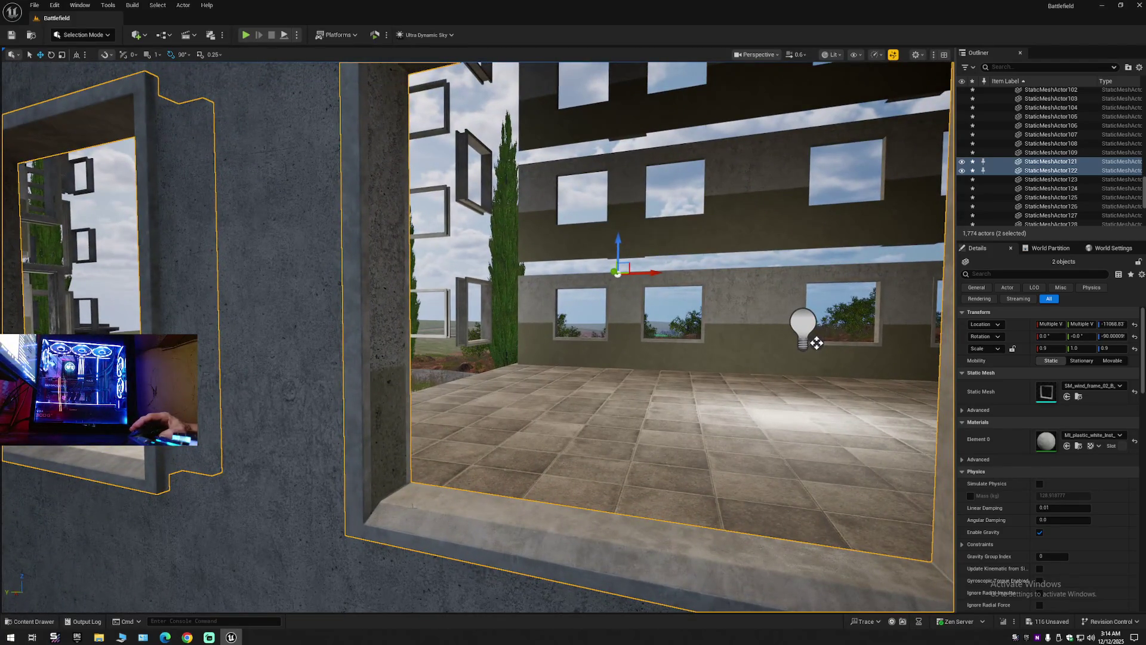
middle_click(414, 506)
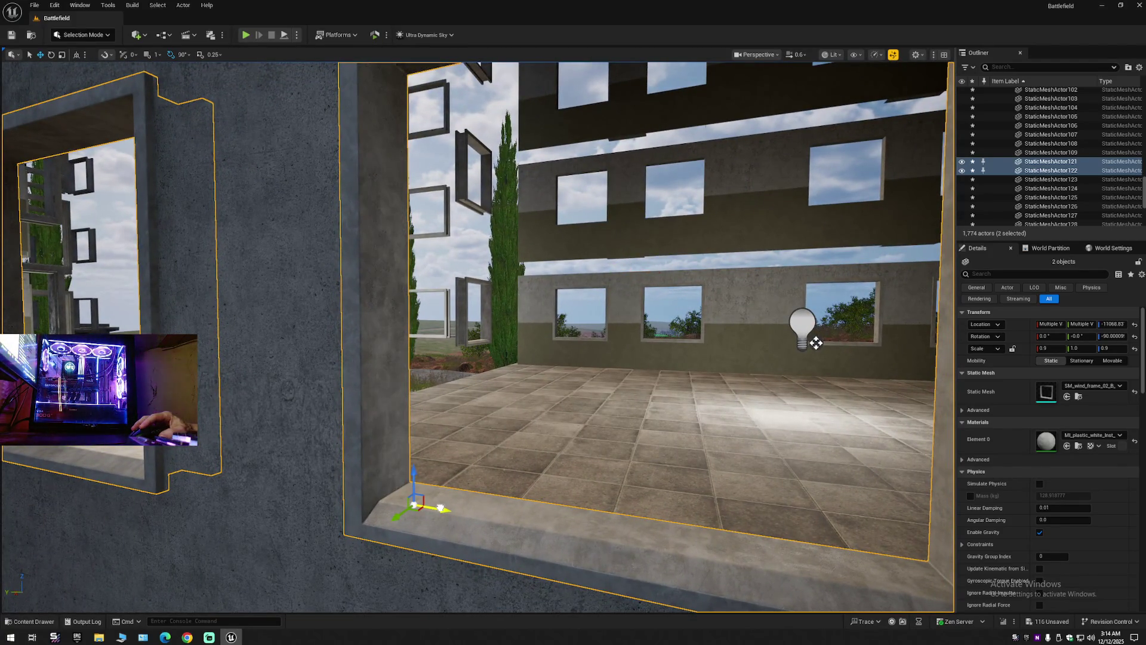
click(816, 343)
mouse_move(816, 343)
mouse_down()
mouse_move(502, 335)
mouse_move(555, 340)
mouse_move(637, 421)
mouse_up()
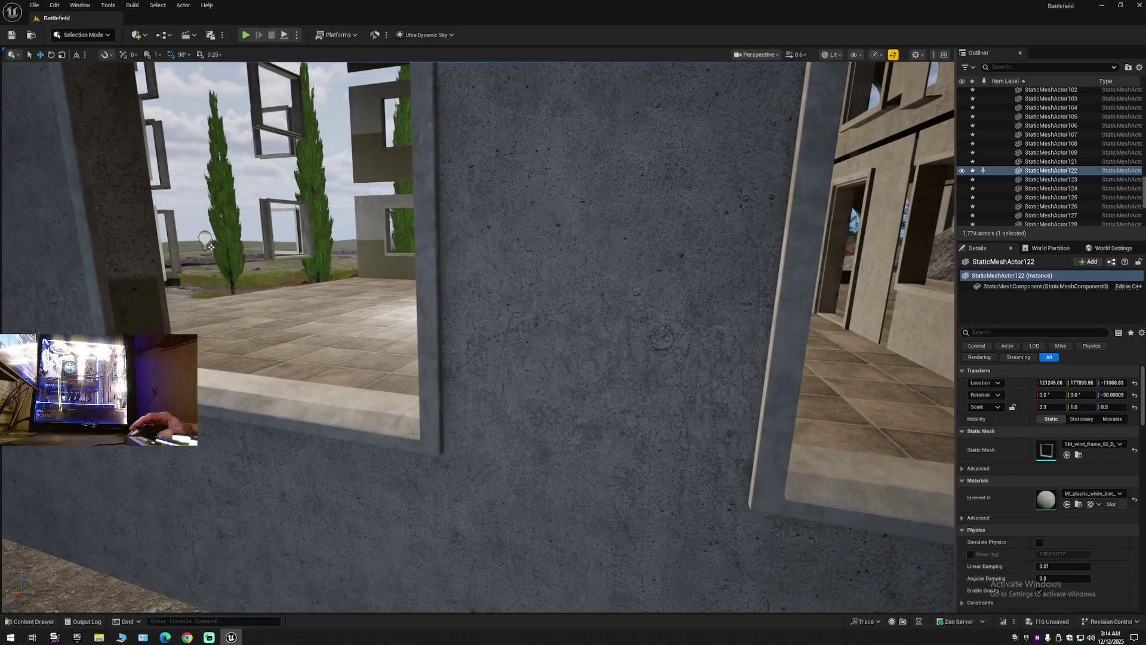
Click through the neighbouring window frames to check their alignment.
click(472, 437)
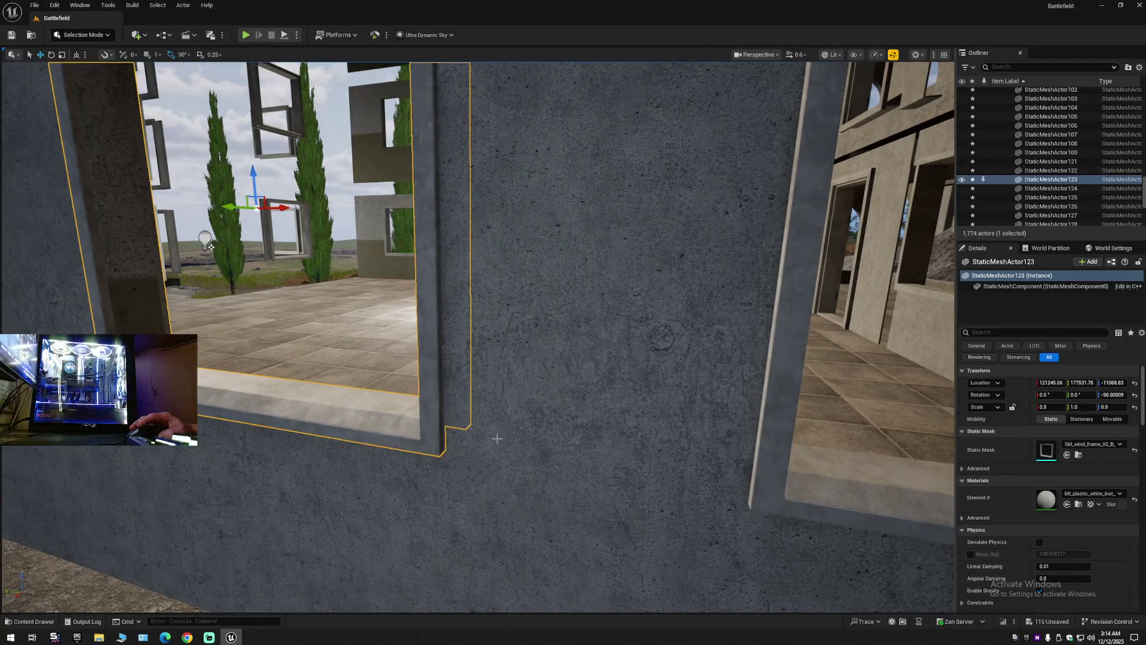
click(770, 454)
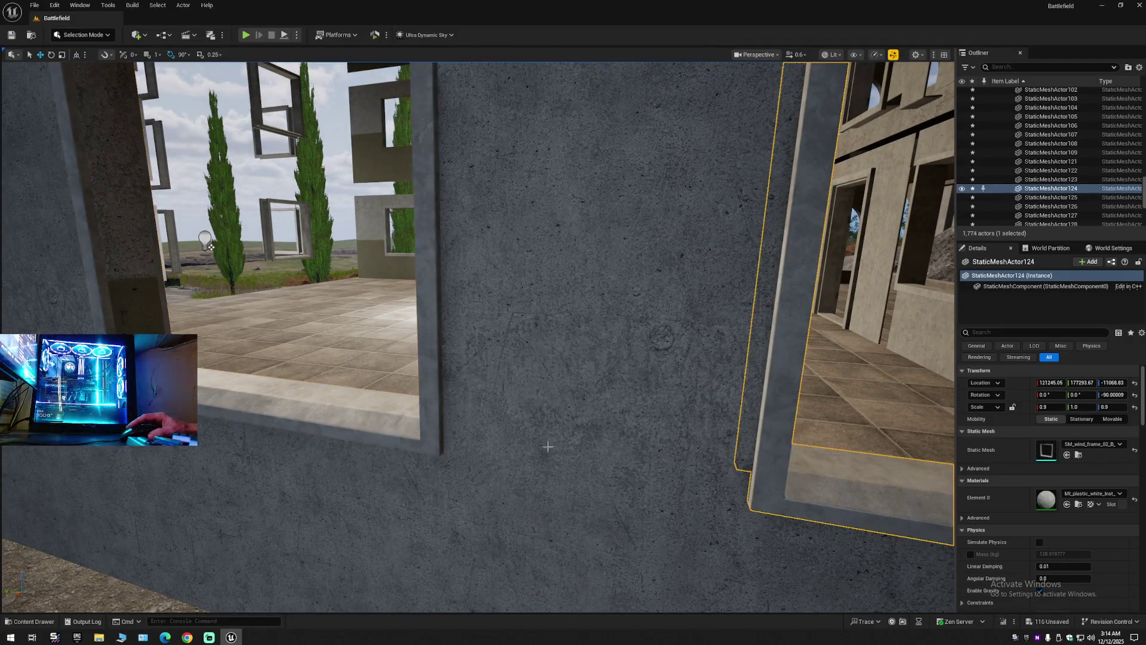
click(350, 418)
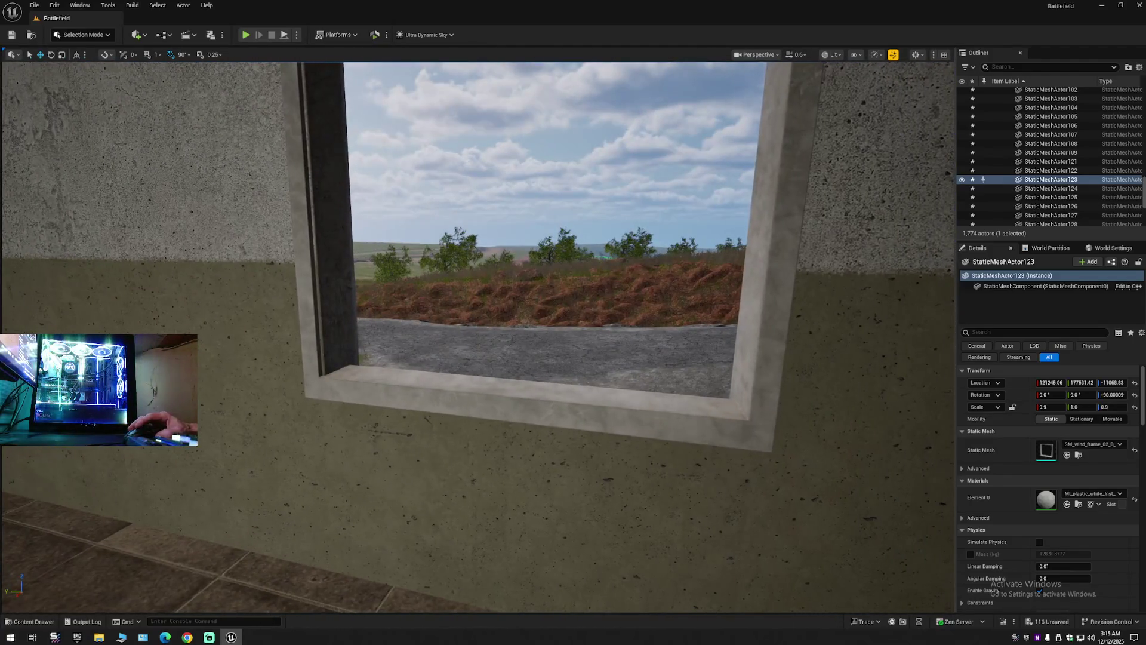
click(323, 227)
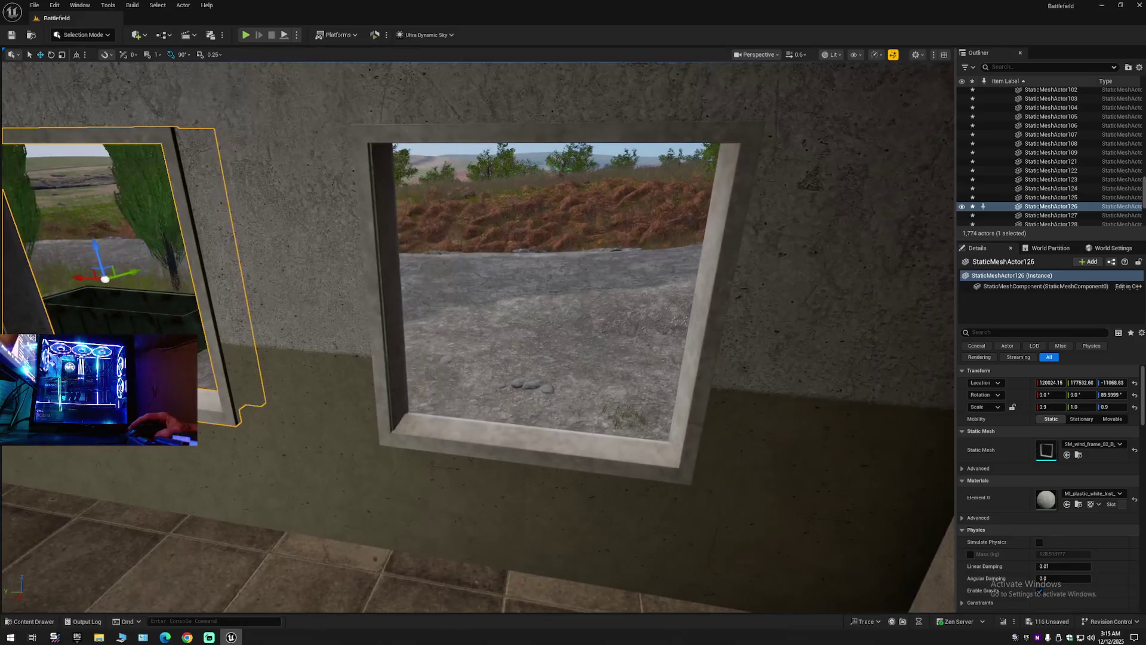
ctrl+click(411, 425)
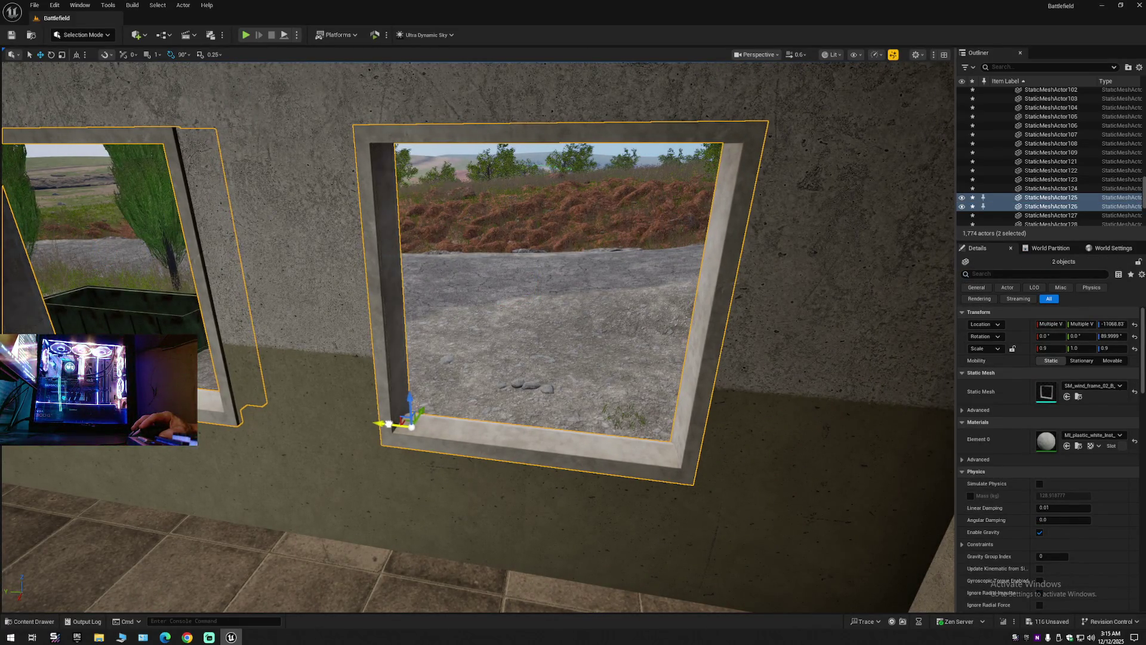
key(s)
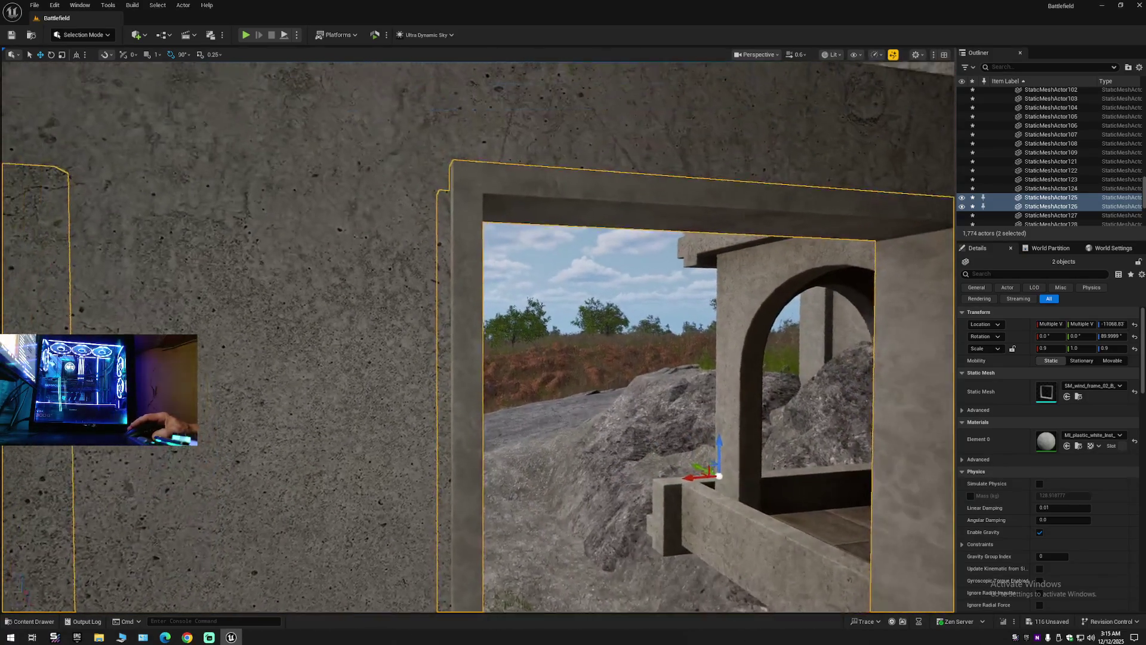
key(w)
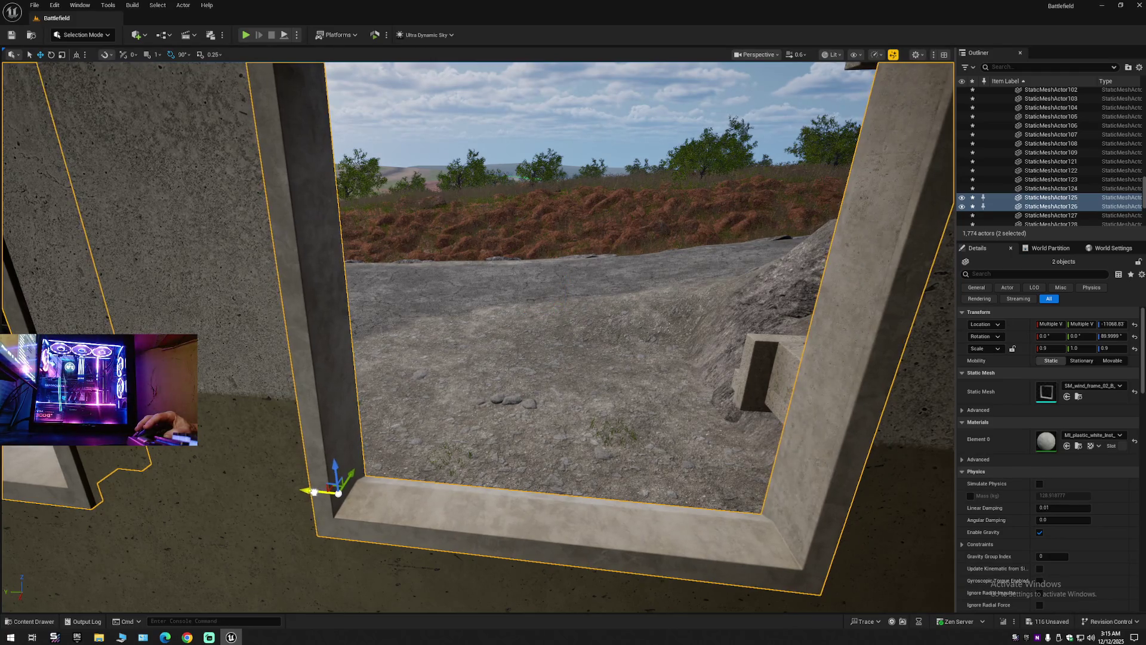
click(313, 491)
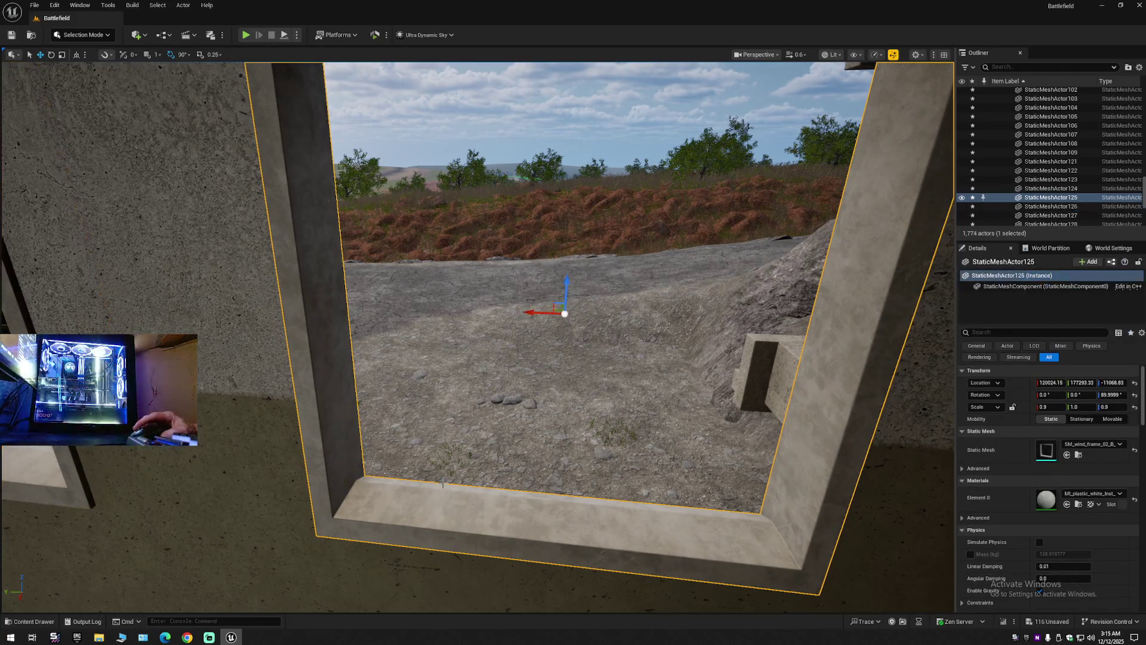
key(w)
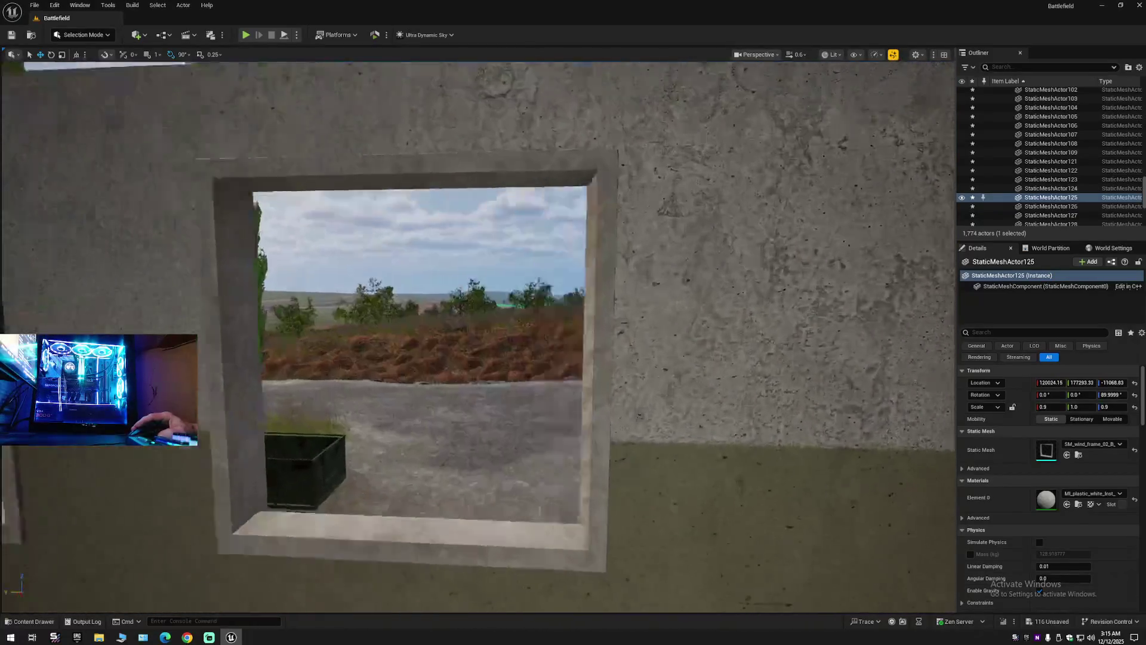
key(d)
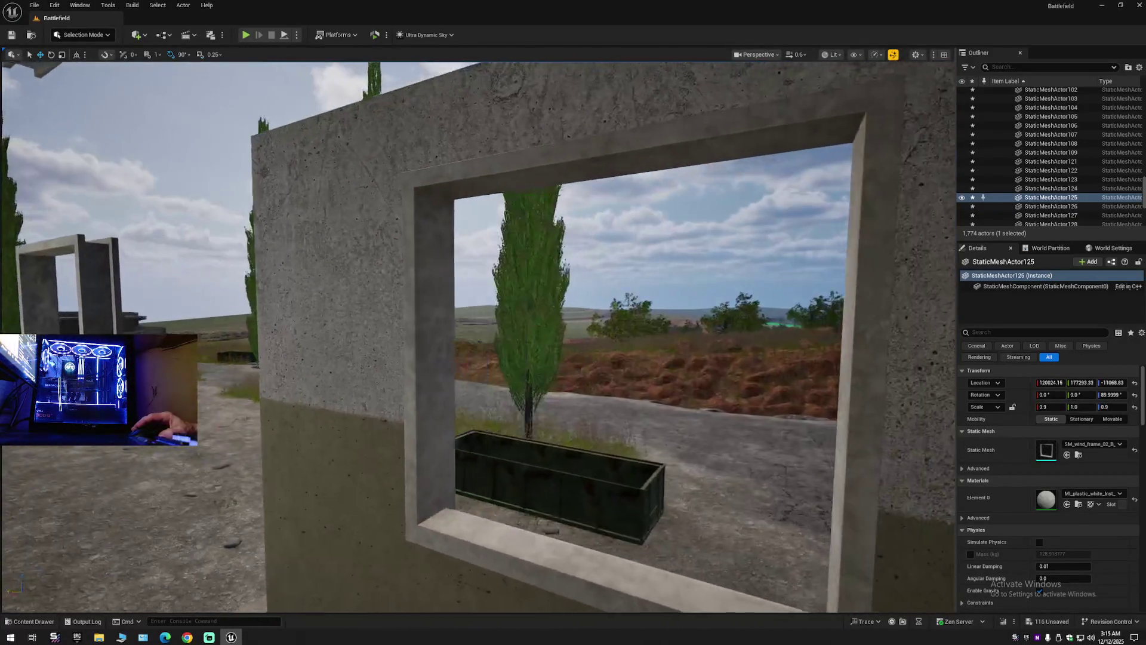
key(d)
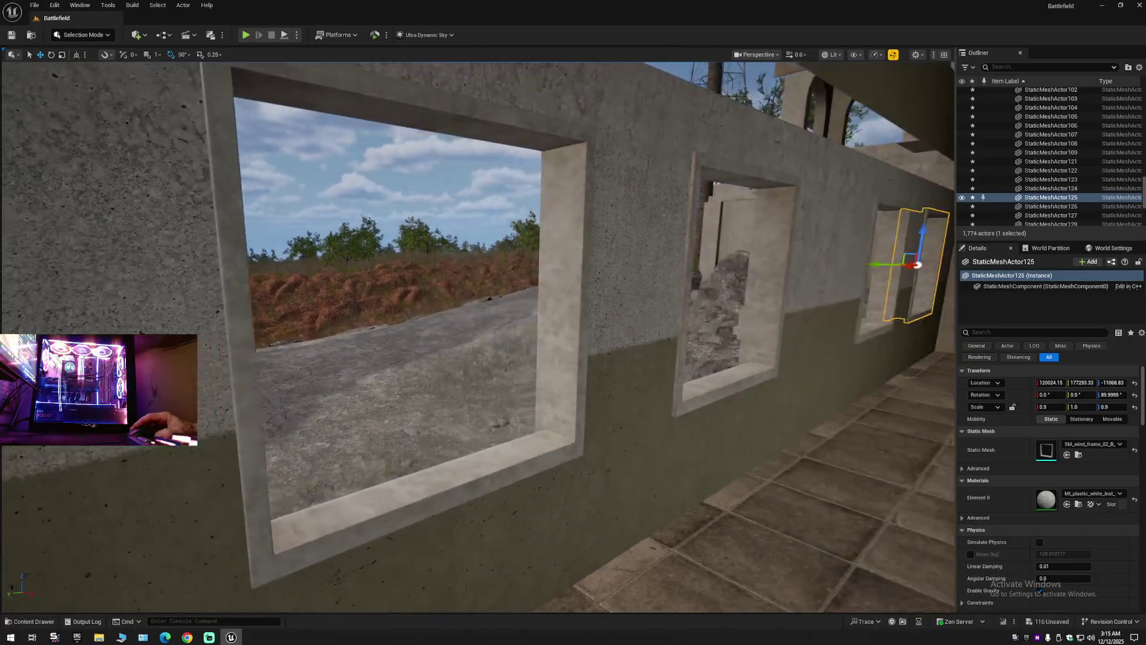
key(w)
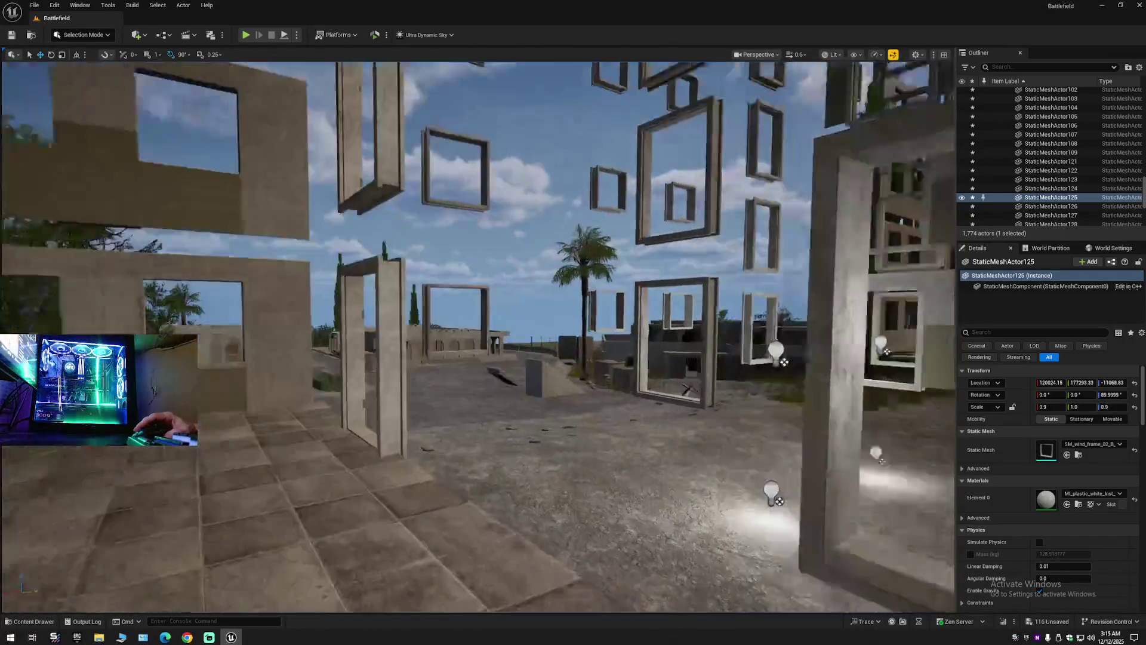
key(w)
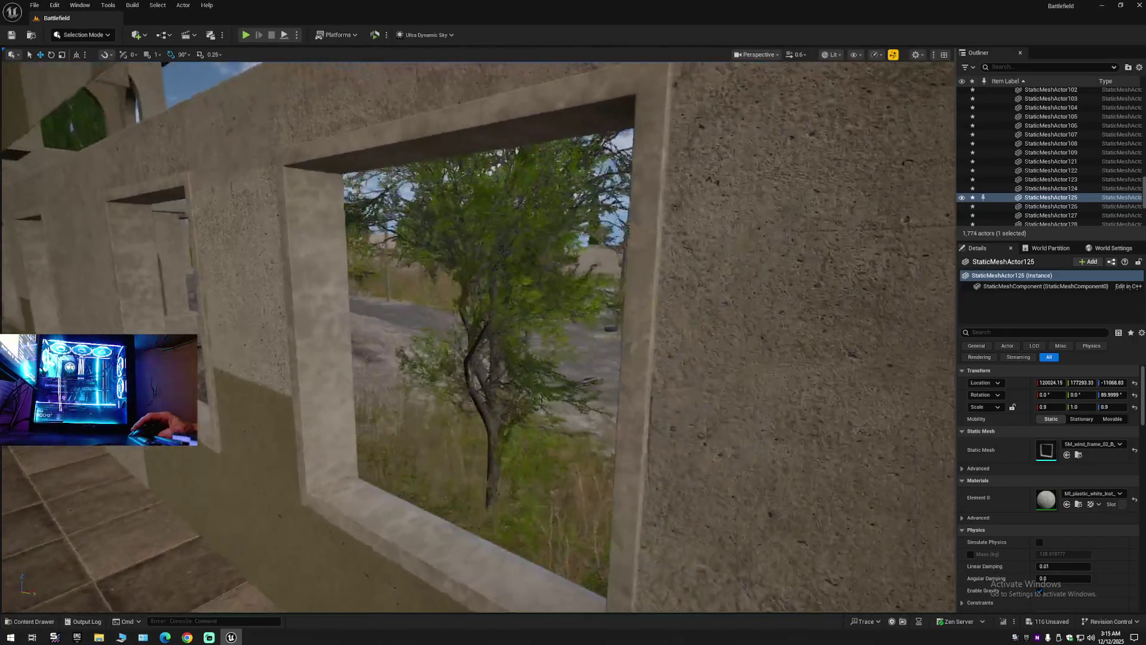
key(s)
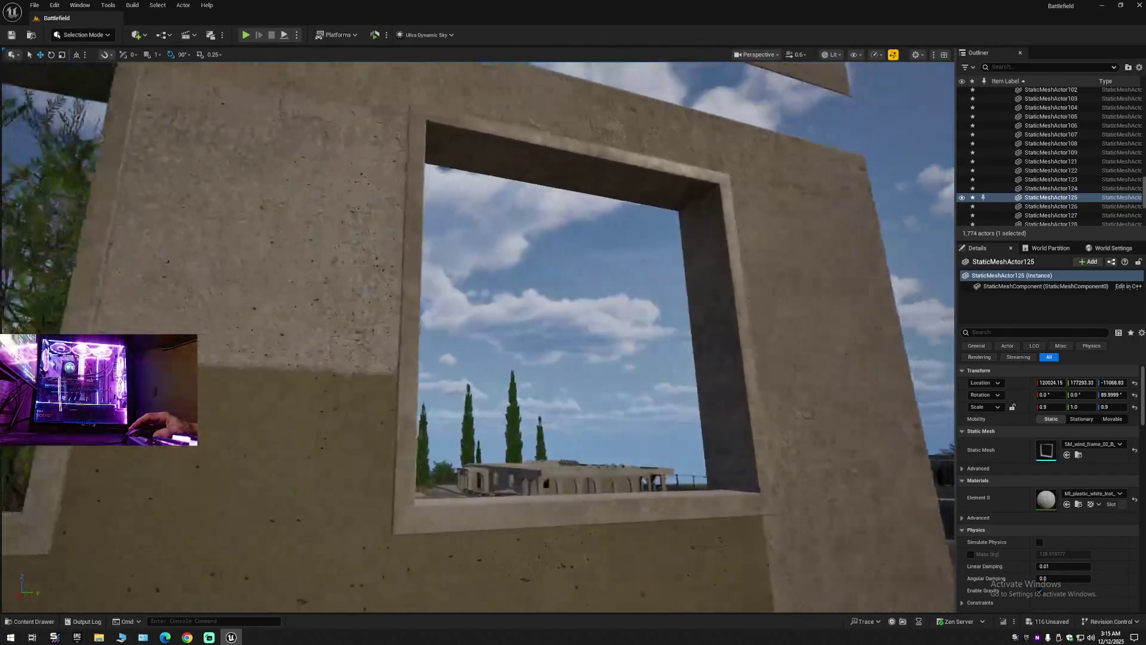
key(w)
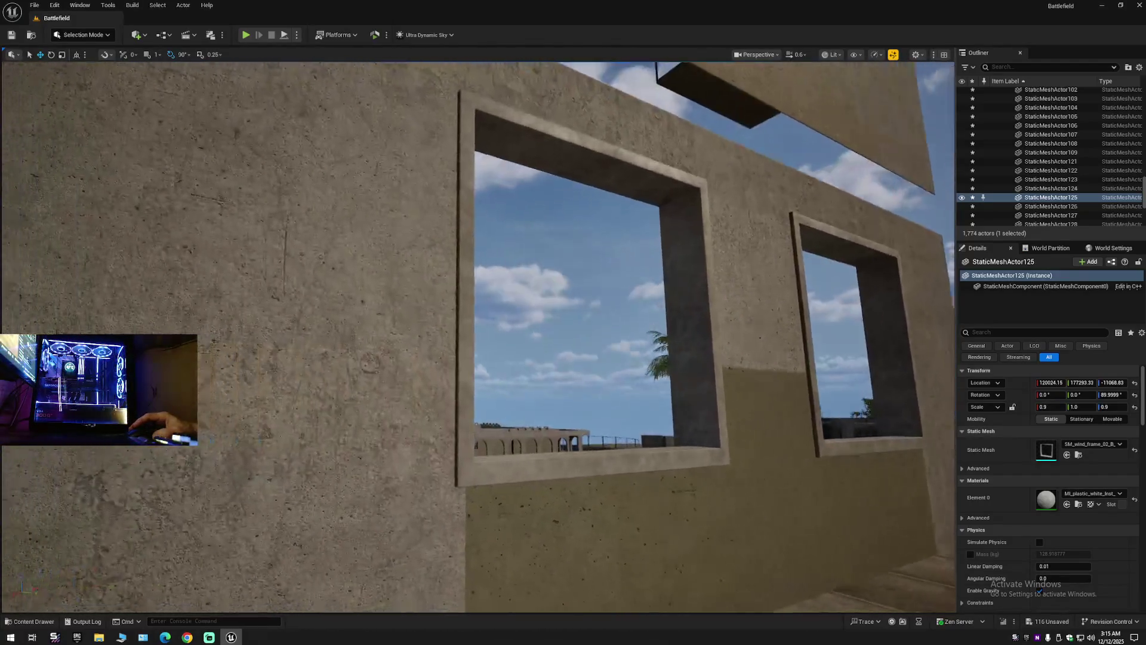
key(w)
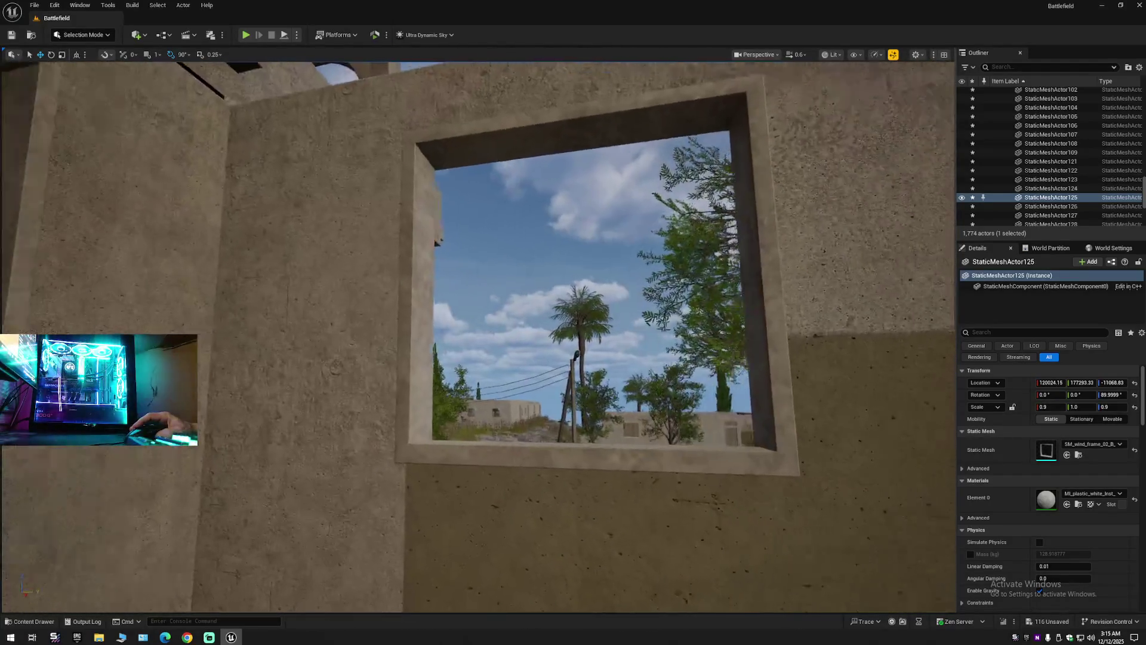
key(w)
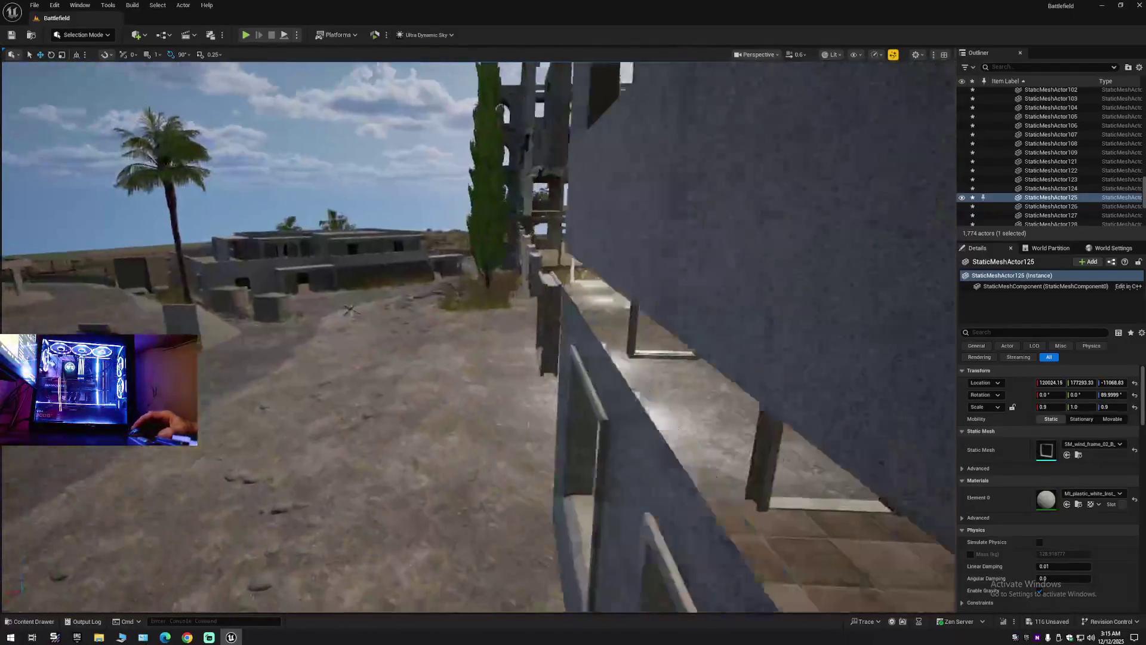
scroll(448, 396, up, 1)
key(w)
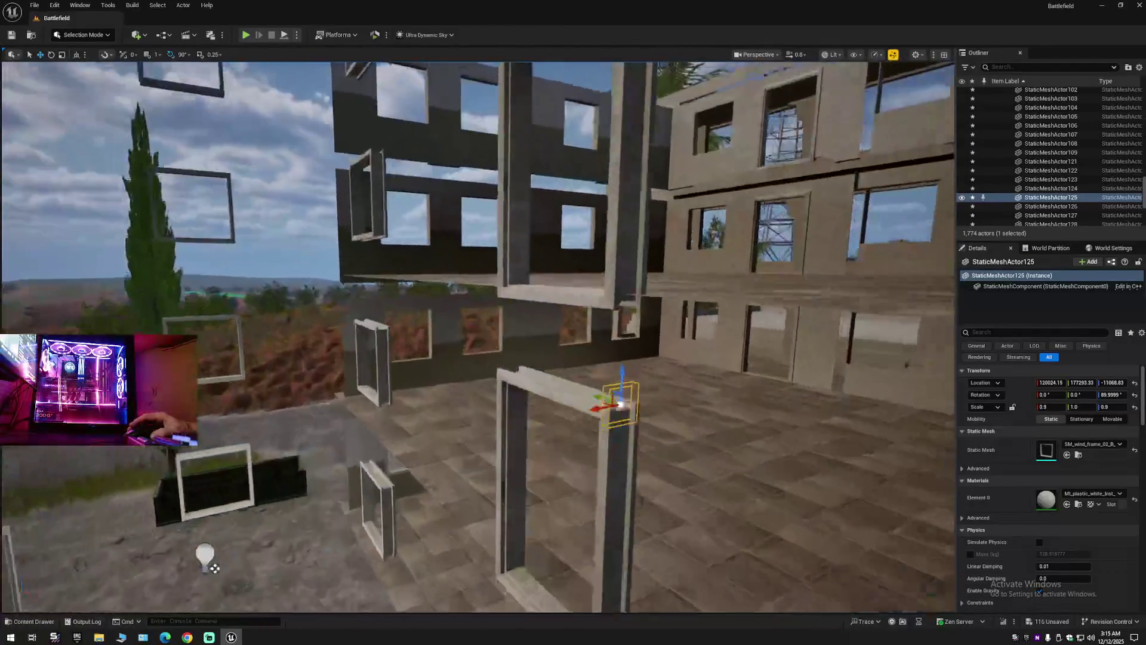
key(w)
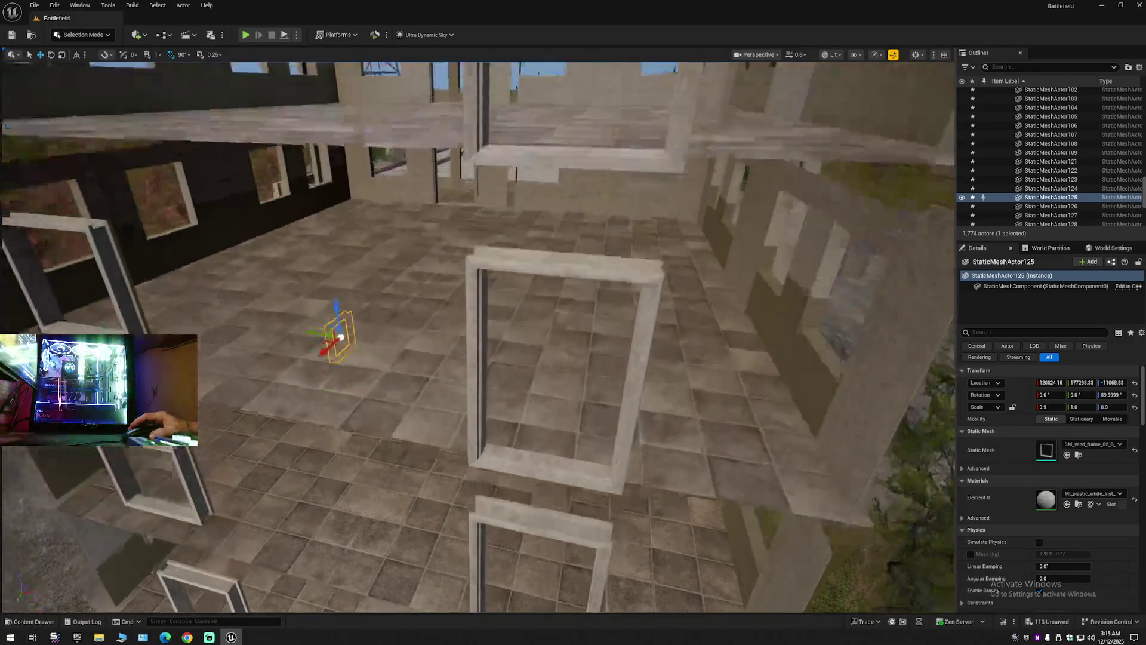
key(w)
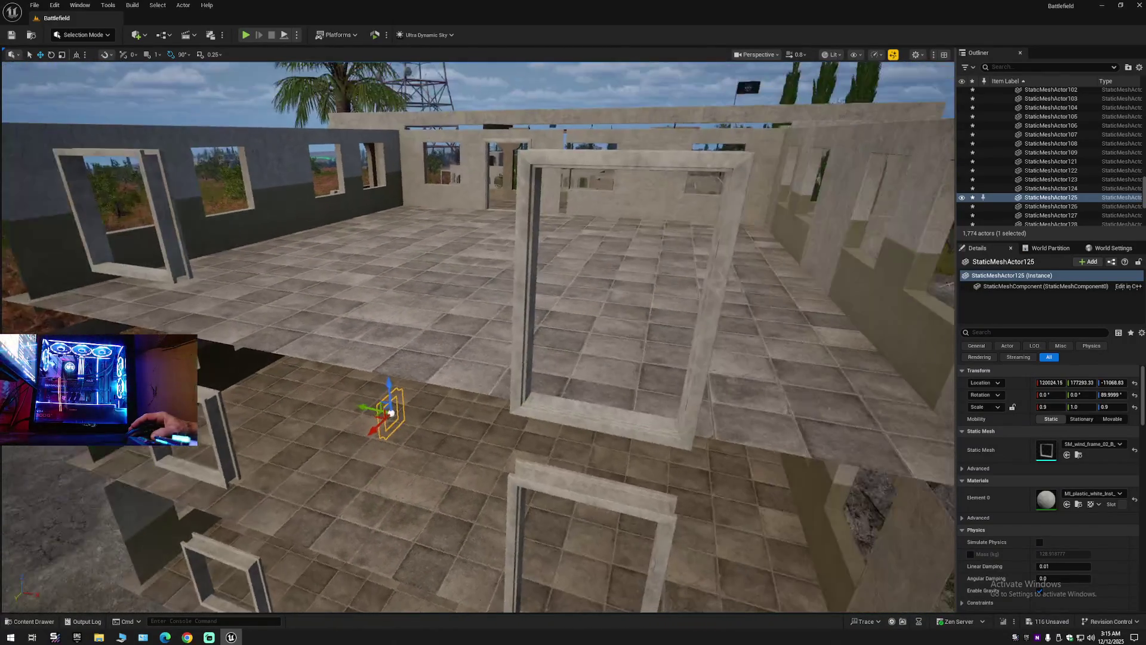
key(w)
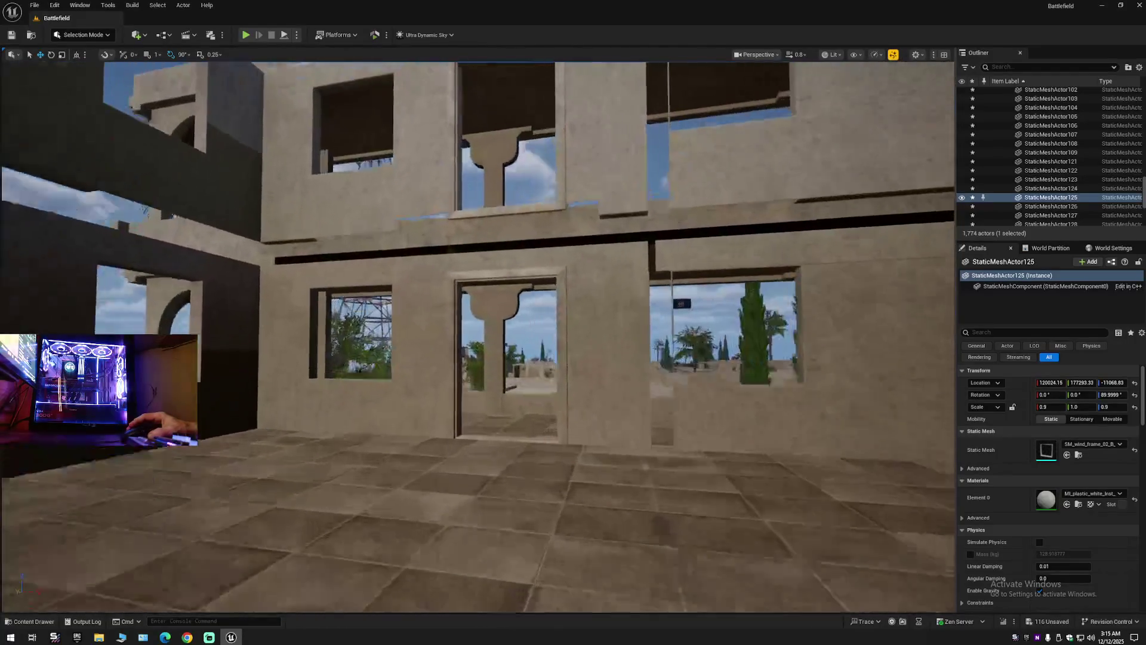
key(w)
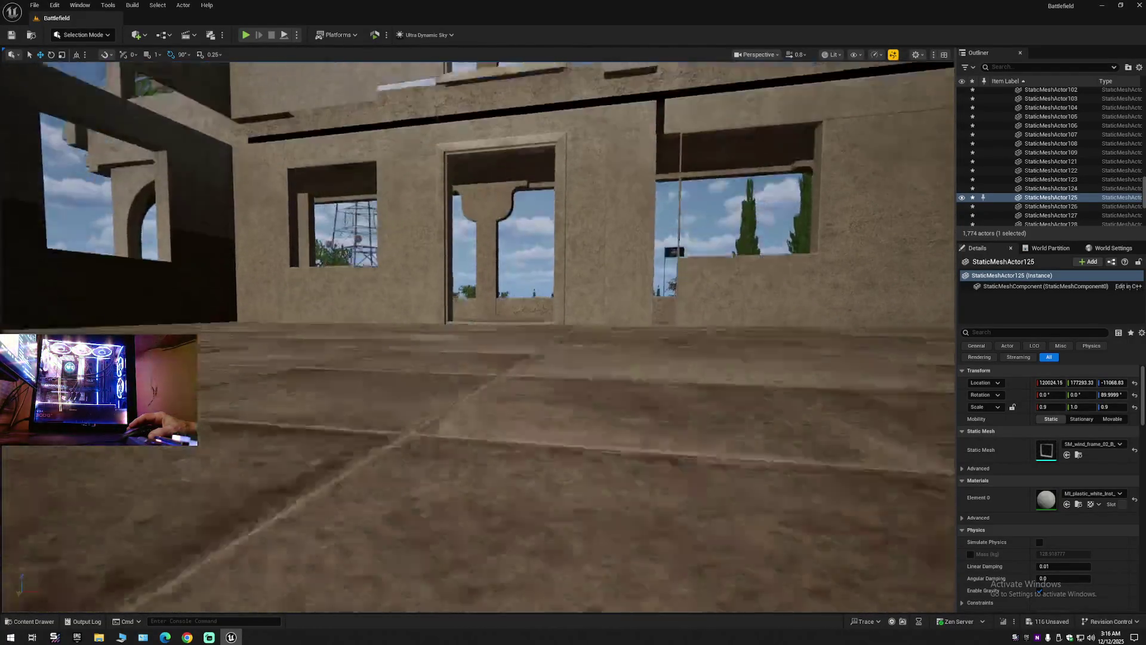
key(w)
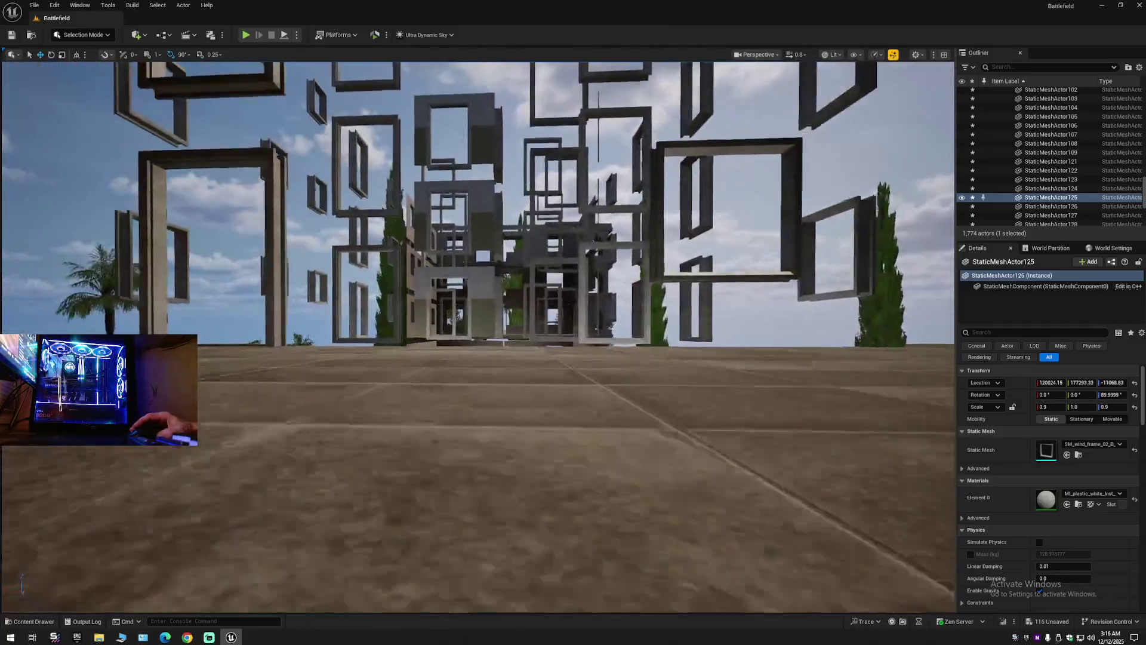
key(w)
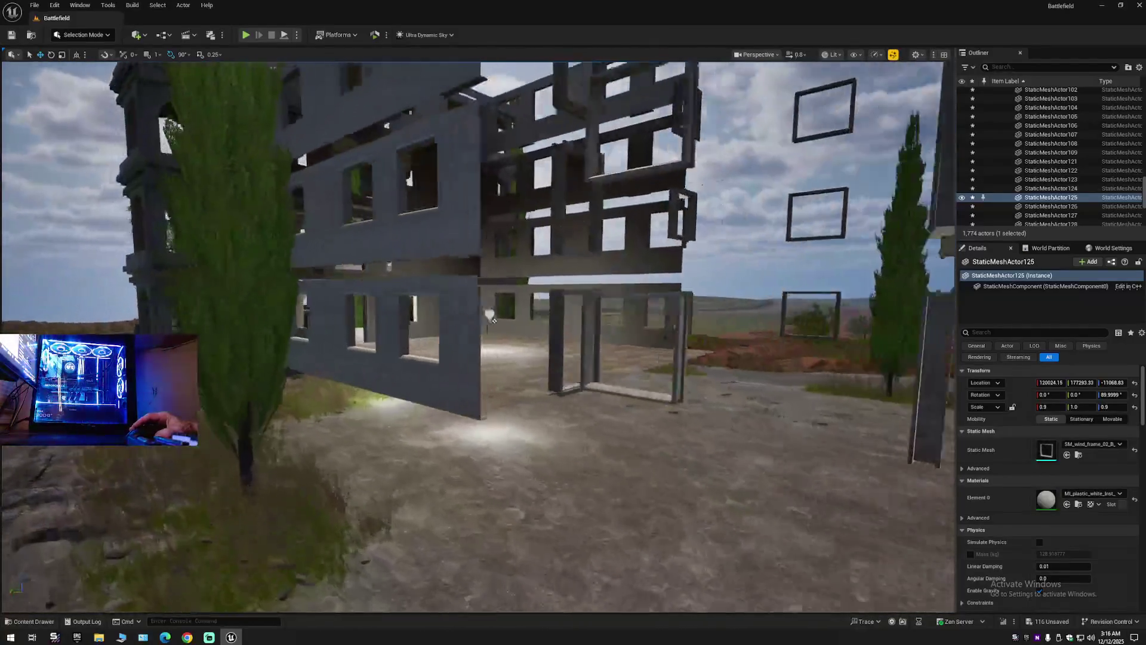
key(w)
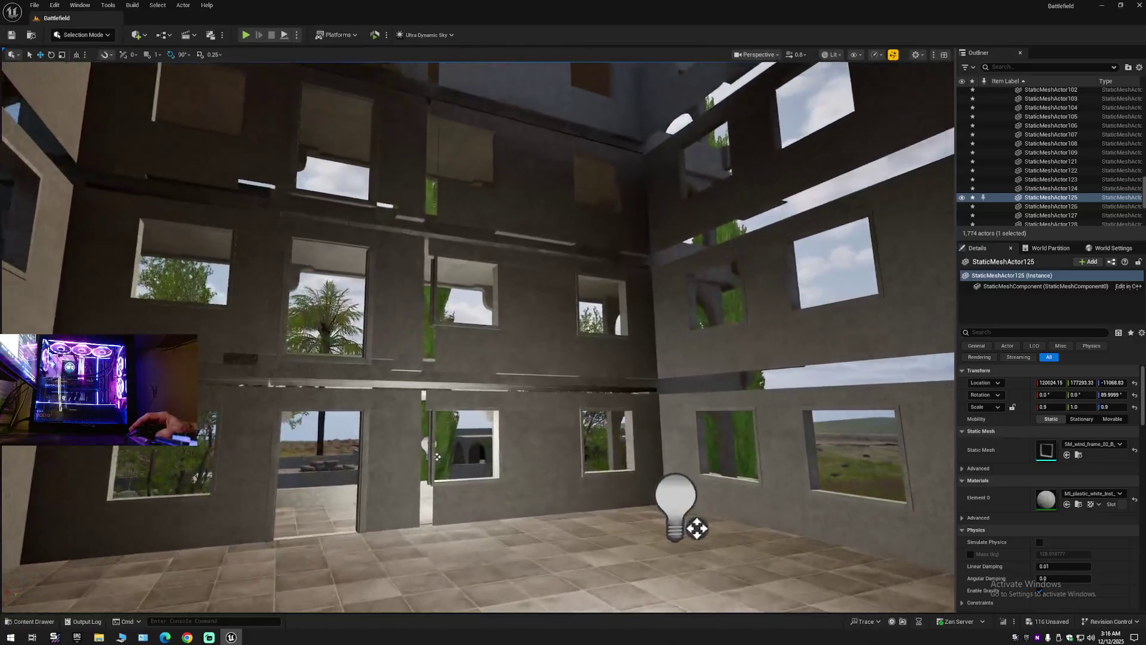
key(s)
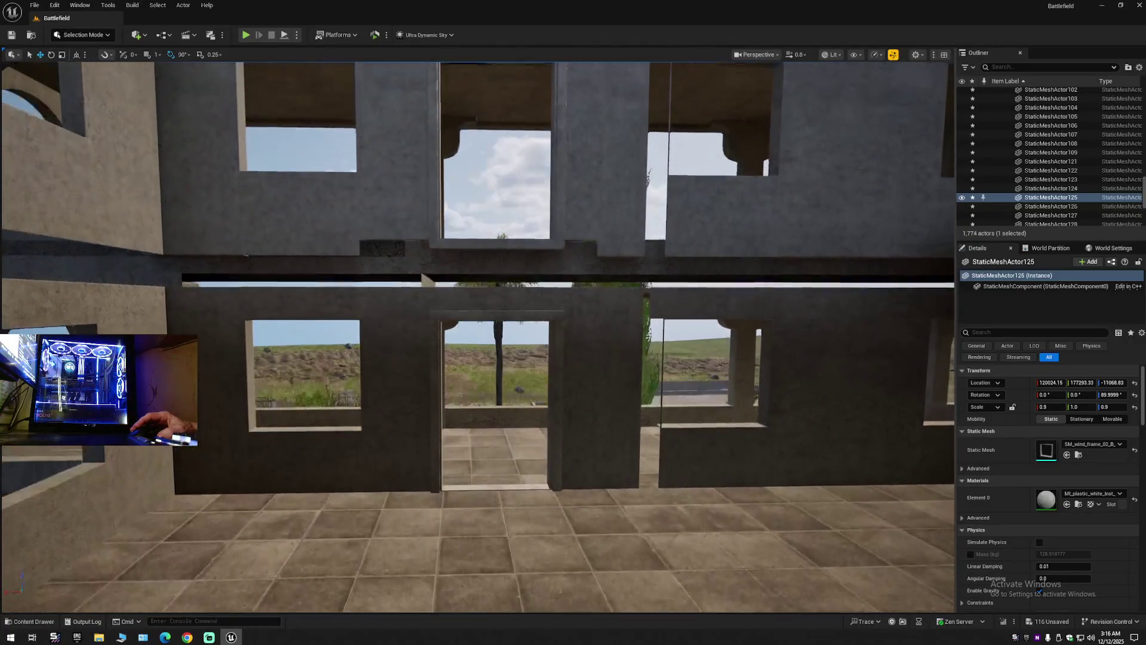
key(w)
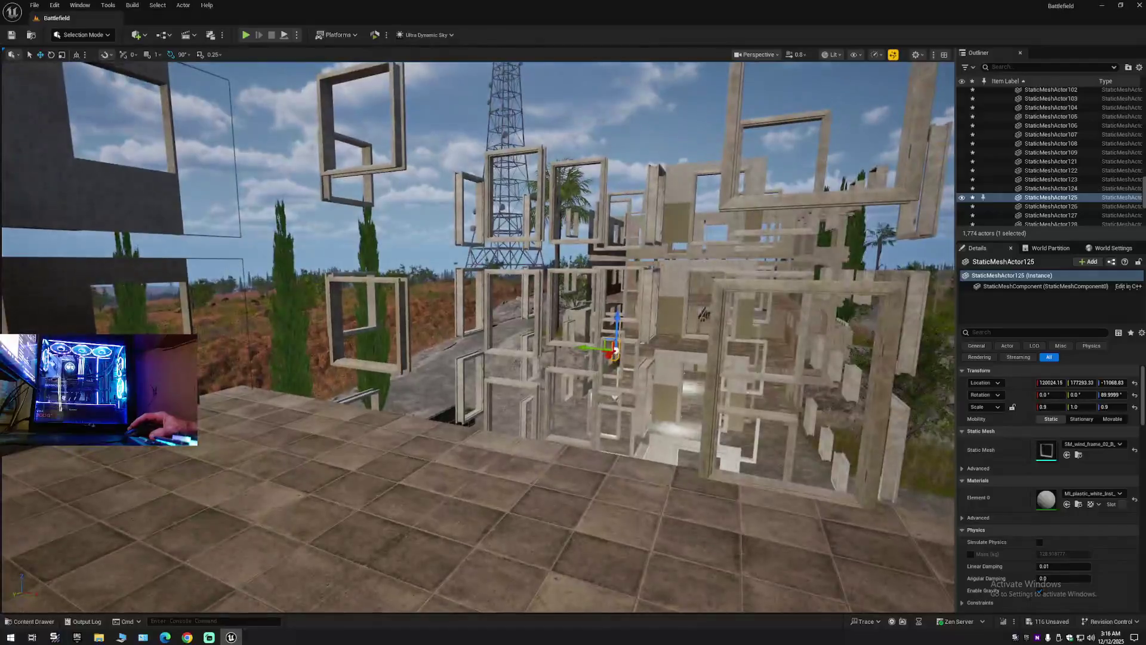
key(w)
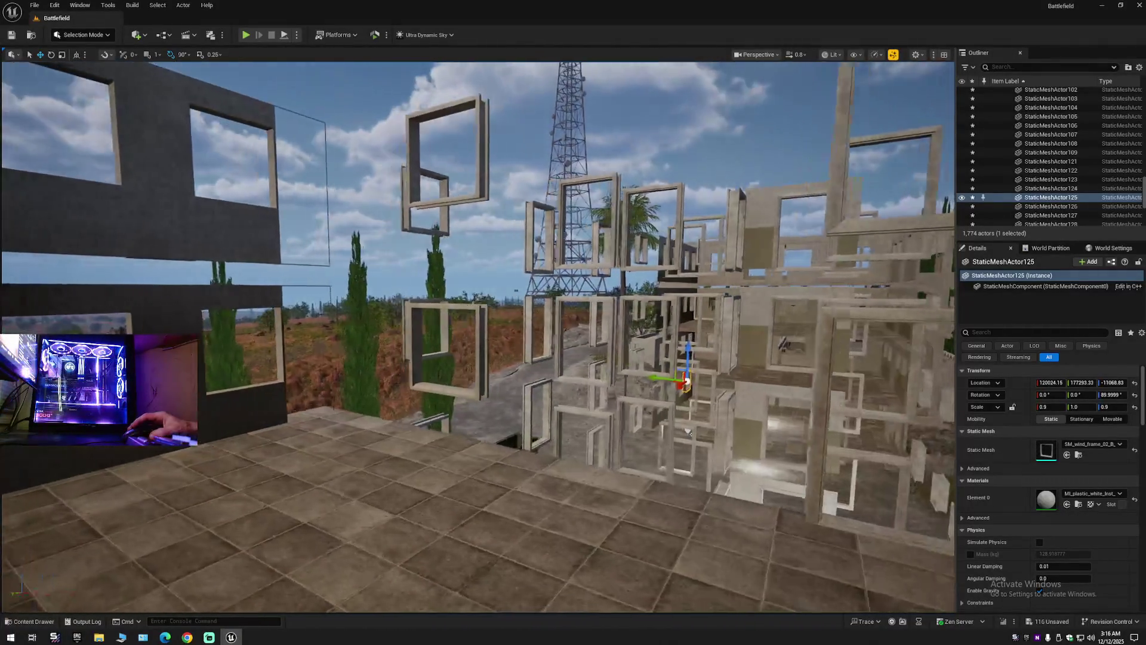
key(a)
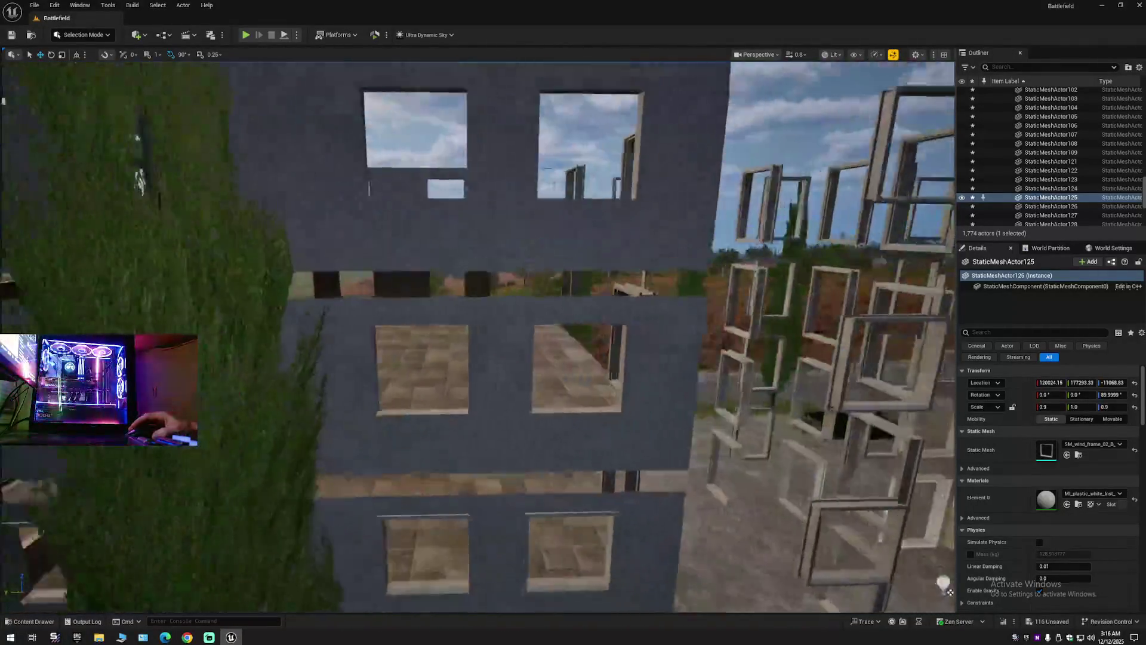
key(w)
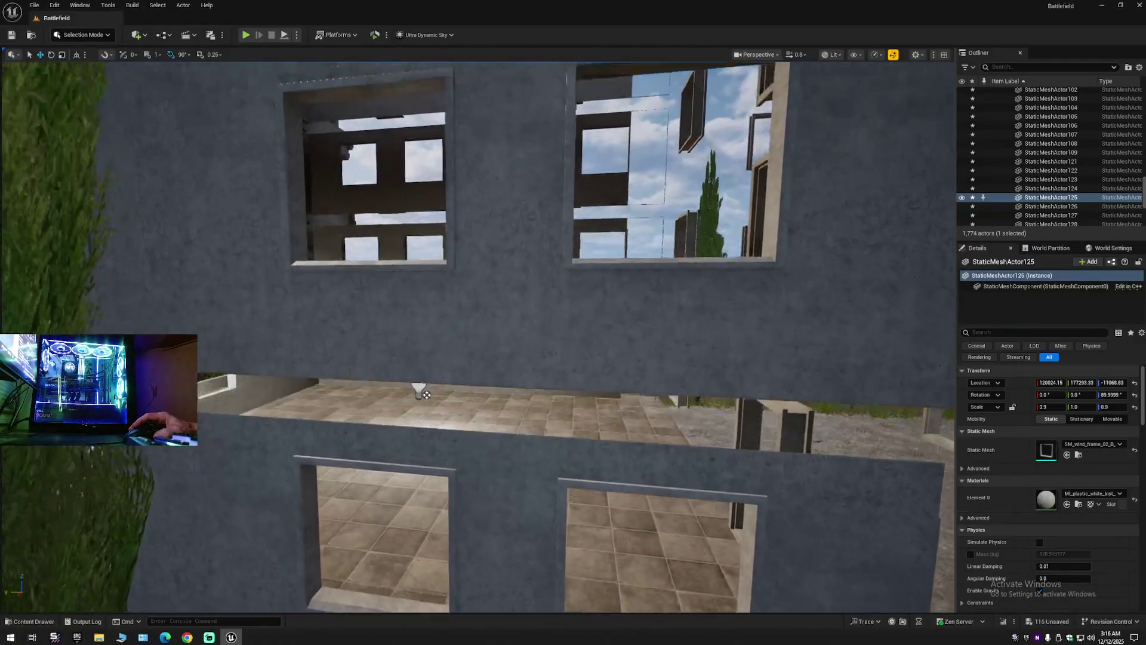
key(d)
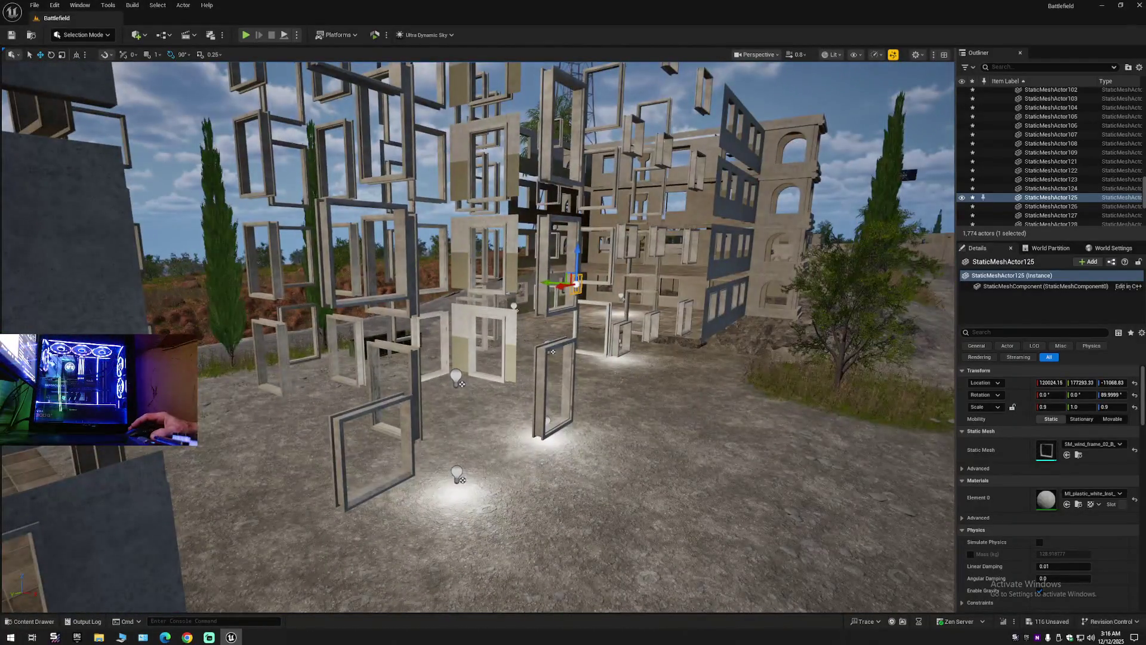
key(s)
click(463, 306)
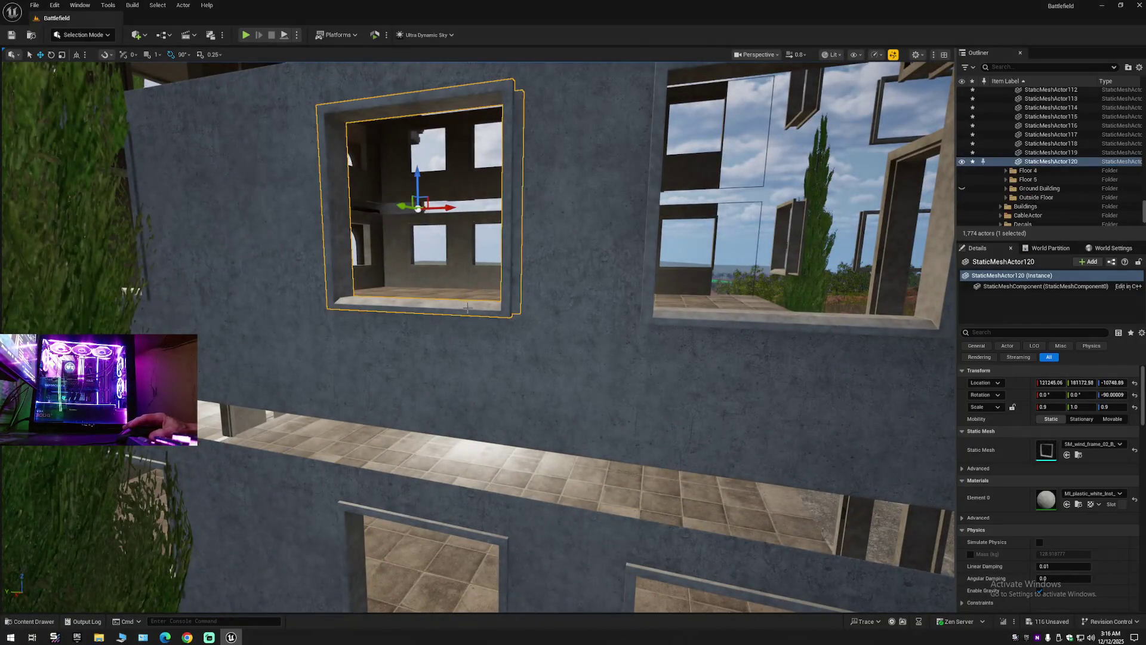
Ctrl-select the eleven window frames along the grey wall and delete them.
ctrl+click(685, 324)
key(a)
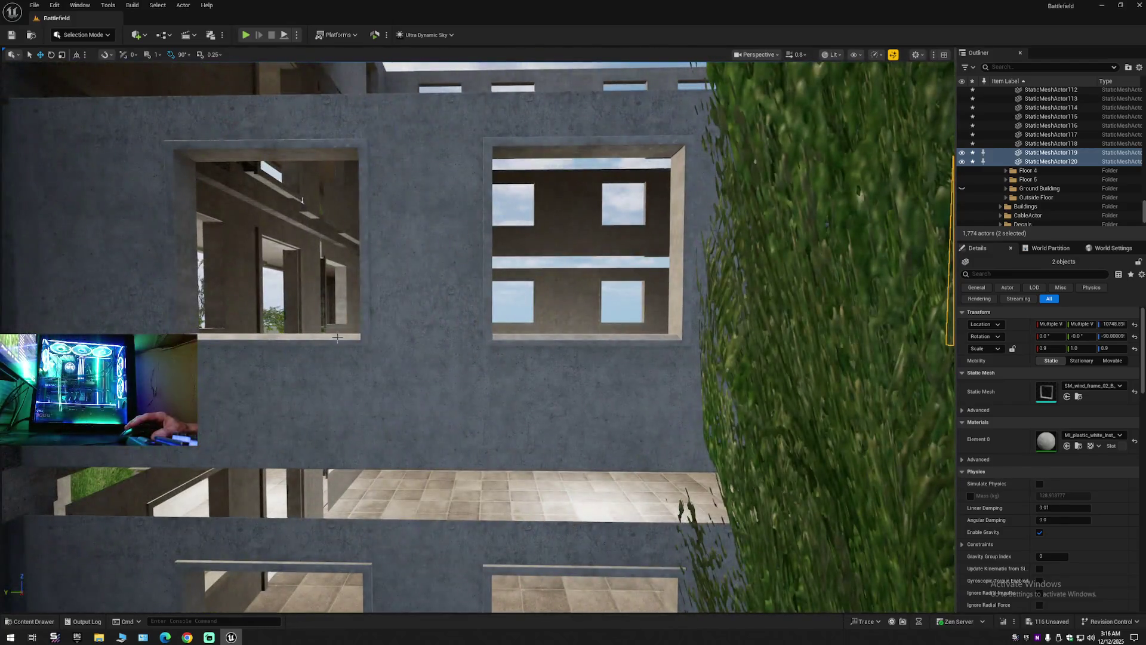
ctrl+click(337, 338)
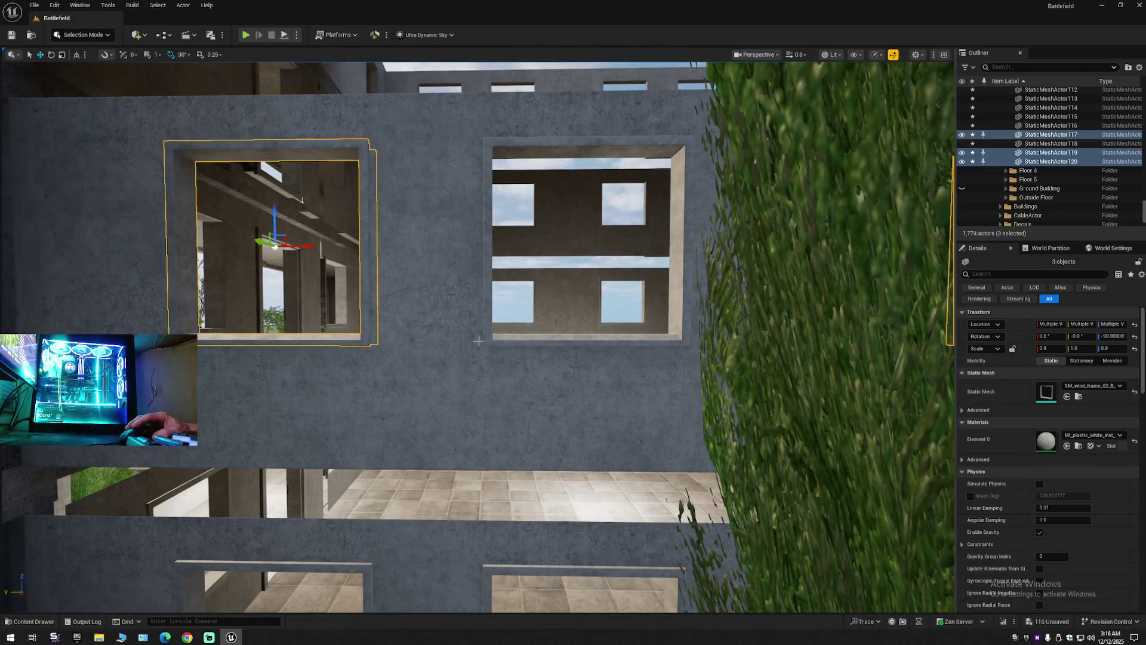
ctrl+click(518, 343)
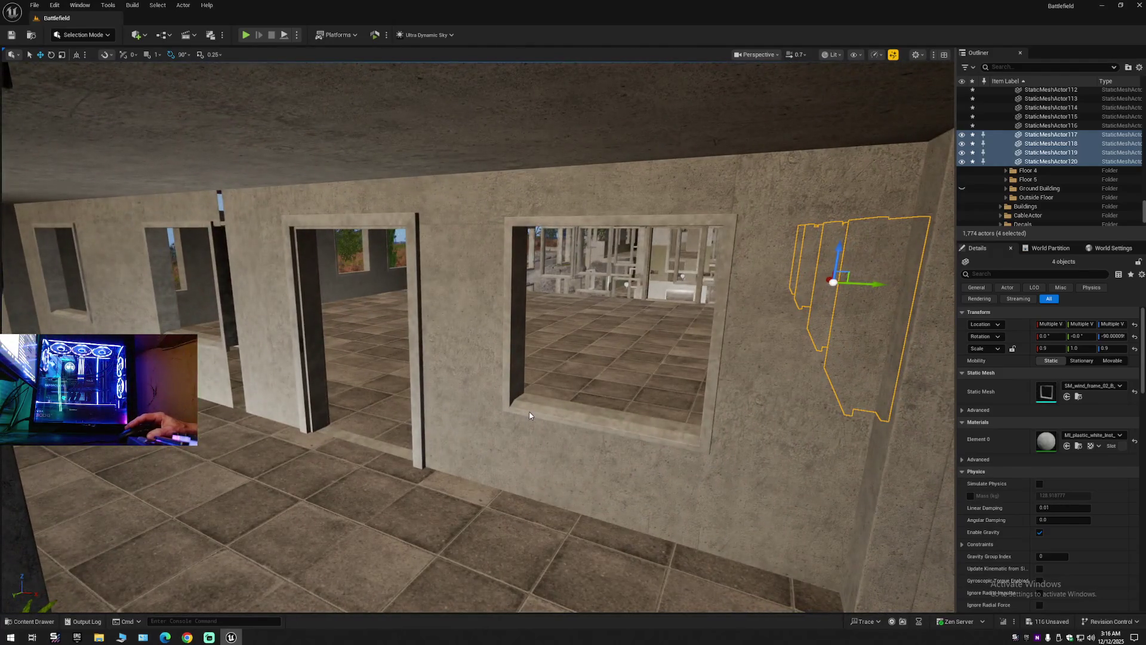
ctrl+click(521, 411)
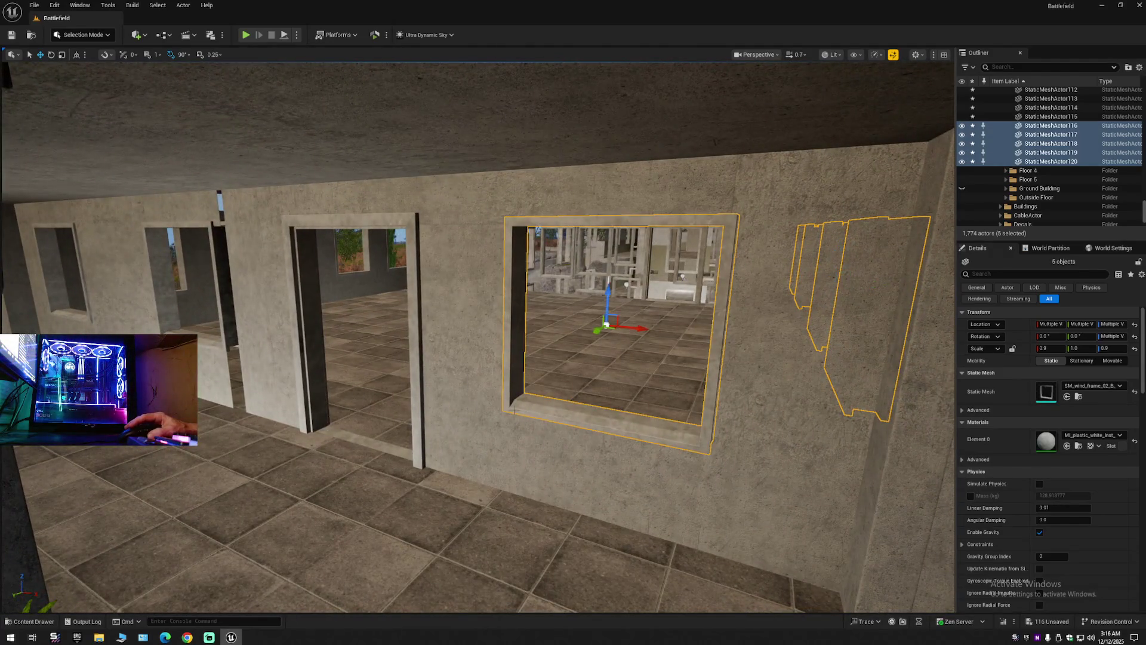
ctrl+click(208, 344)
mouse_move(288, 409)
mouse_down()
mouse_move(280, 394)
mouse_move(289, 409)
mouse_up()
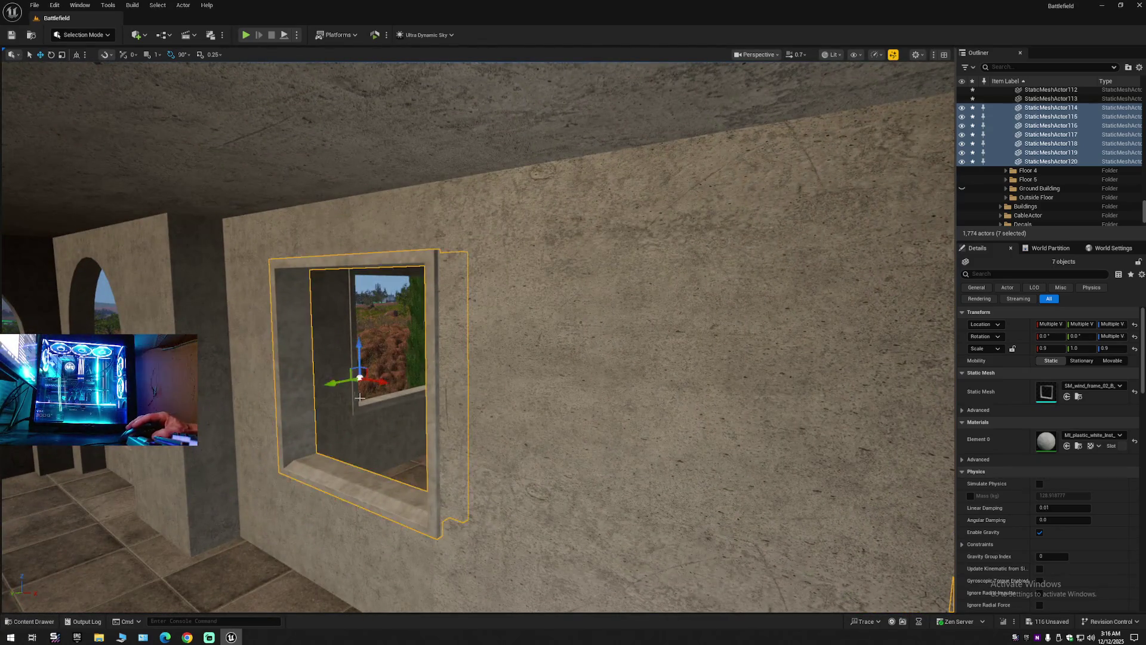
ctrl+click(365, 407)
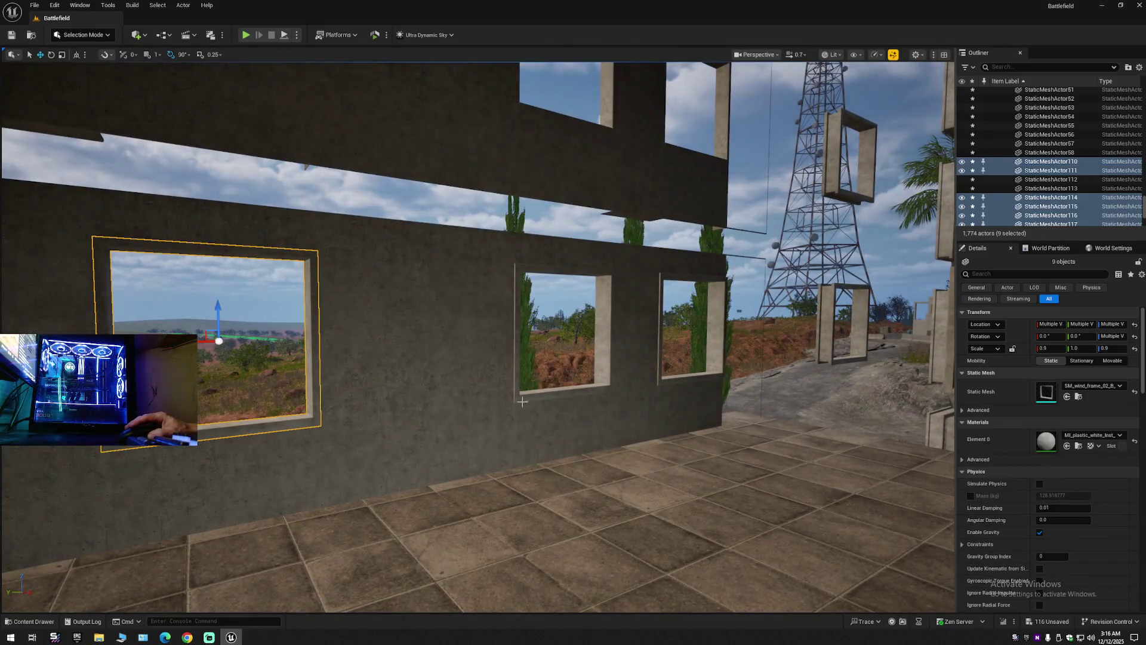
ctrl+click(522, 402)
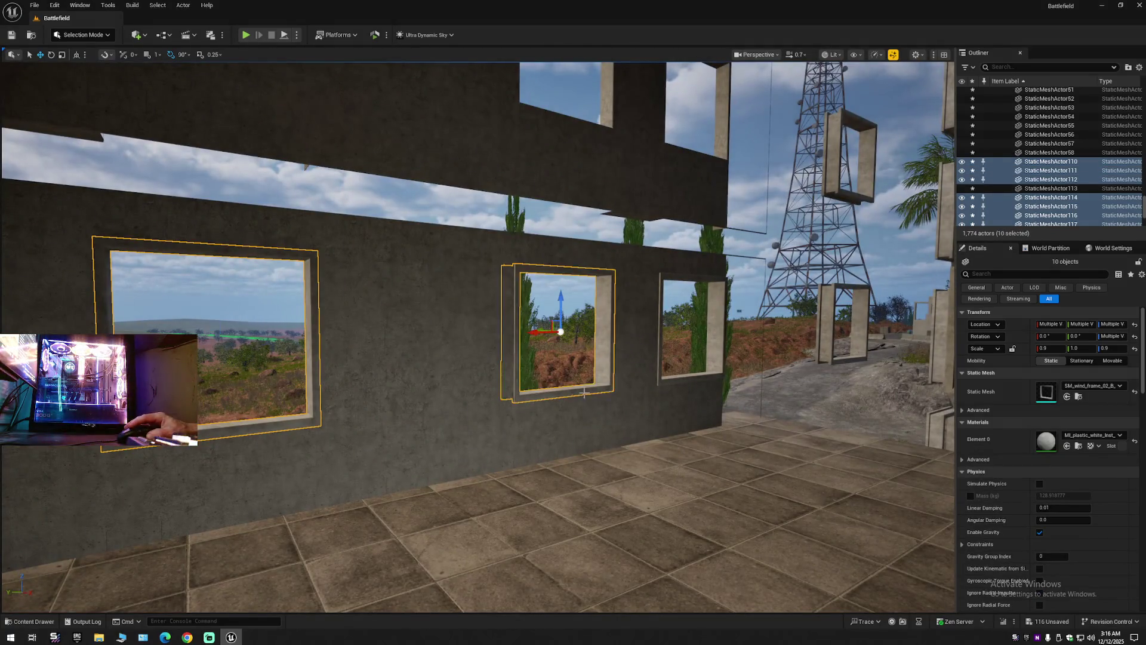
ctrl+click(662, 383)
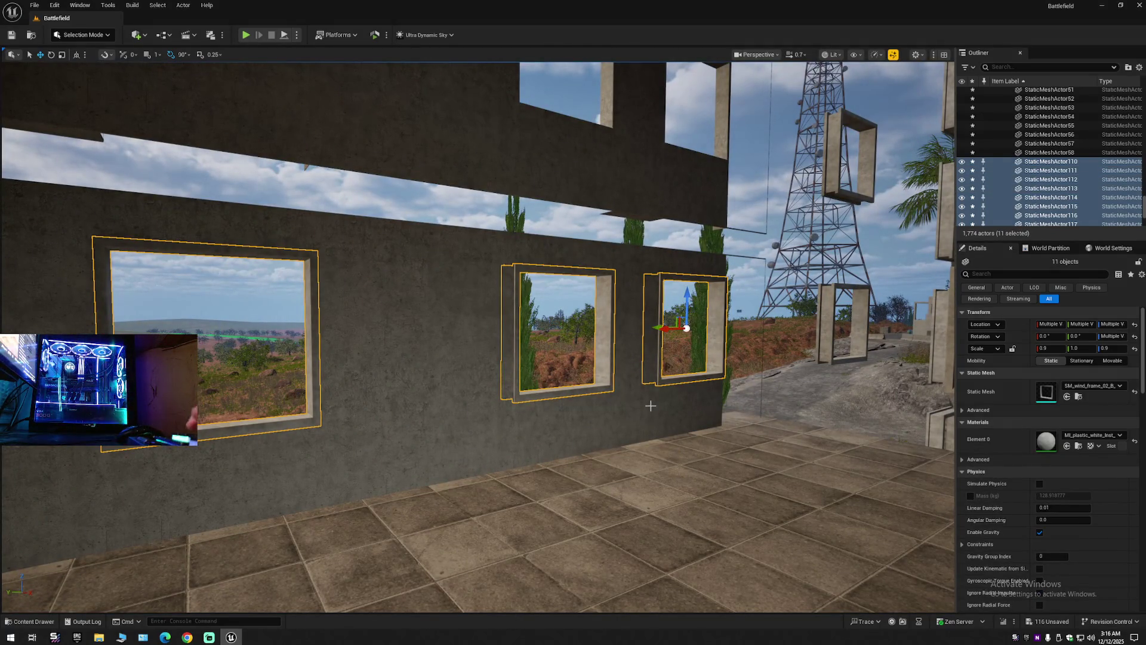
scroll(648, 409, down, 5)
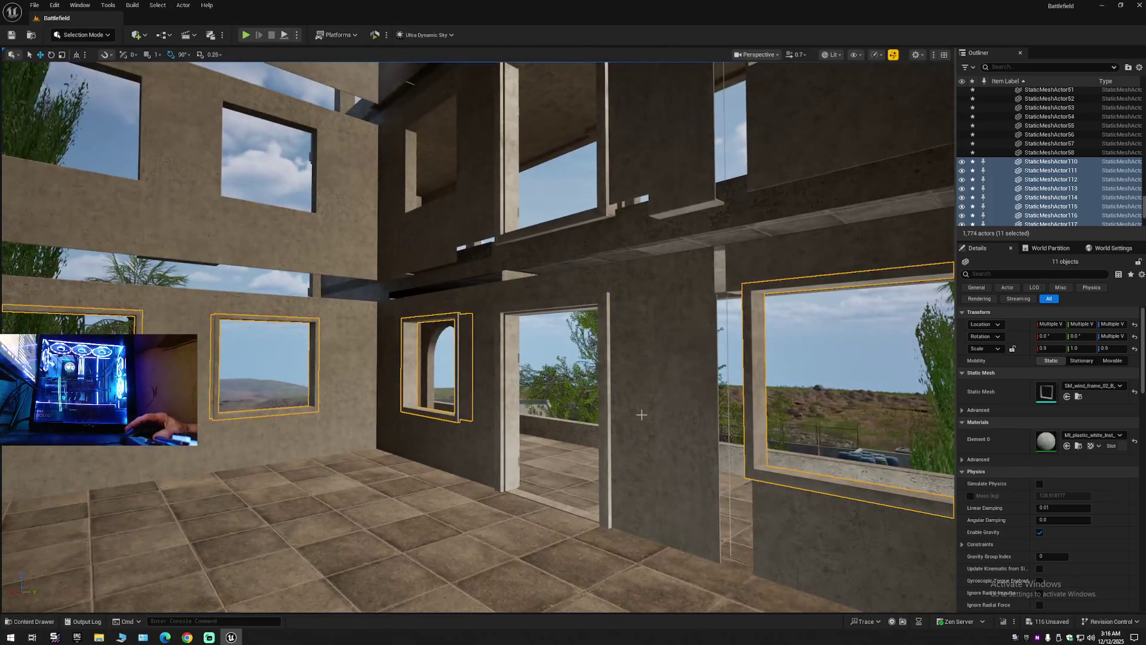
key(Delete)
mouse_move(659, 430)
mouse_down()
mouse_move(597, 421)
mouse_move(588, 364)
mouse_move(562, 358)
mouse_move(603, 364)
mouse_move(580, 367)
mouse_move(591, 364)
mouse_up()
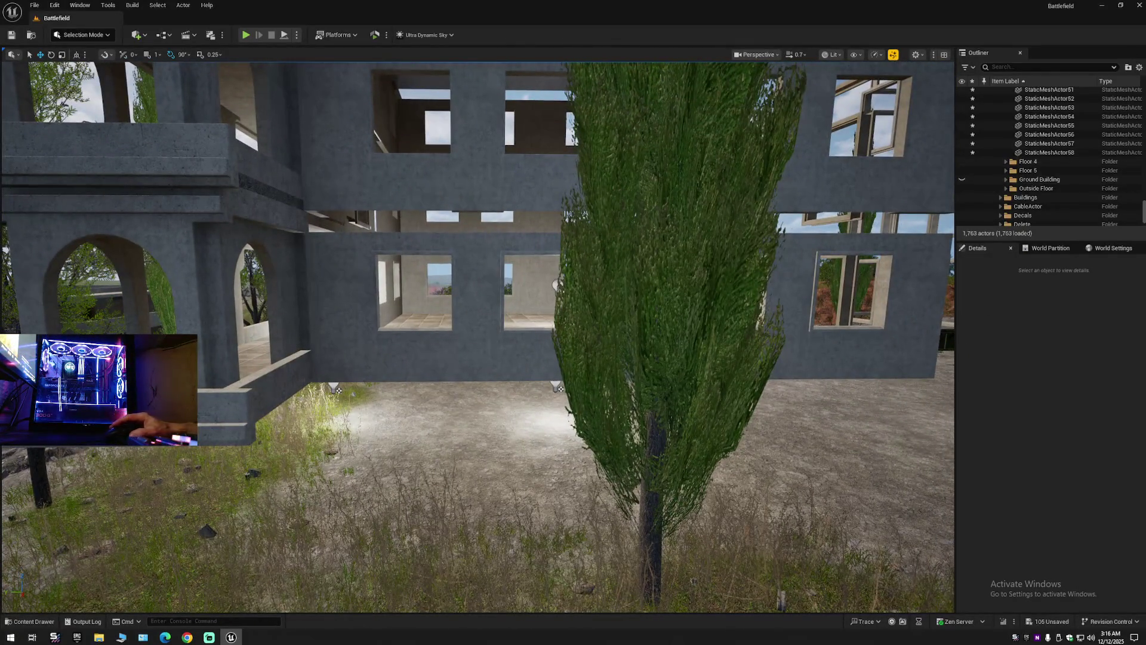
Collapse the Outliner via its gear menu and expand Battlefield (Editor) to its top-level folders.
click(1140, 67)
click(1018, 112)
click(996, 93)
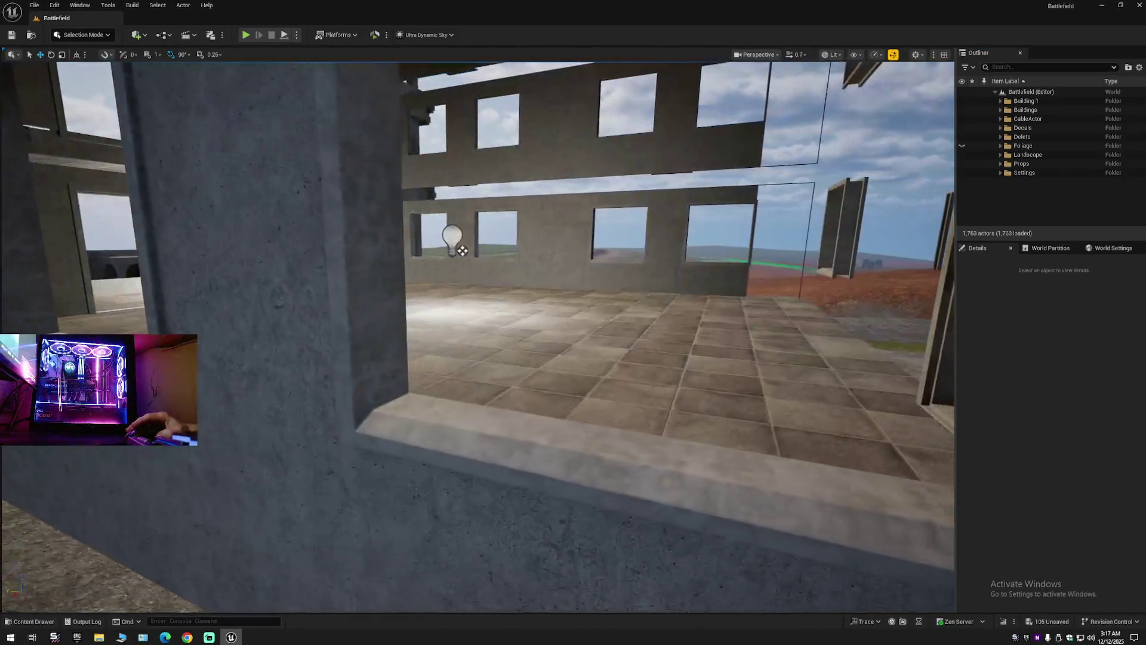
mouse_move(477, 334)
mouse_down()
mouse_move(388, 334)
mouse_move(537, 335)
mouse_move(495, 335)
mouse_move(512, 315)
mouse_move(547, 313)
mouse_move(309, 316)
mouse_move(464, 299)
mouse_move(912, 316)
mouse_move(288, 439)
mouse_move(655, 340)
mouse_move(523, 403)
mouse_up()
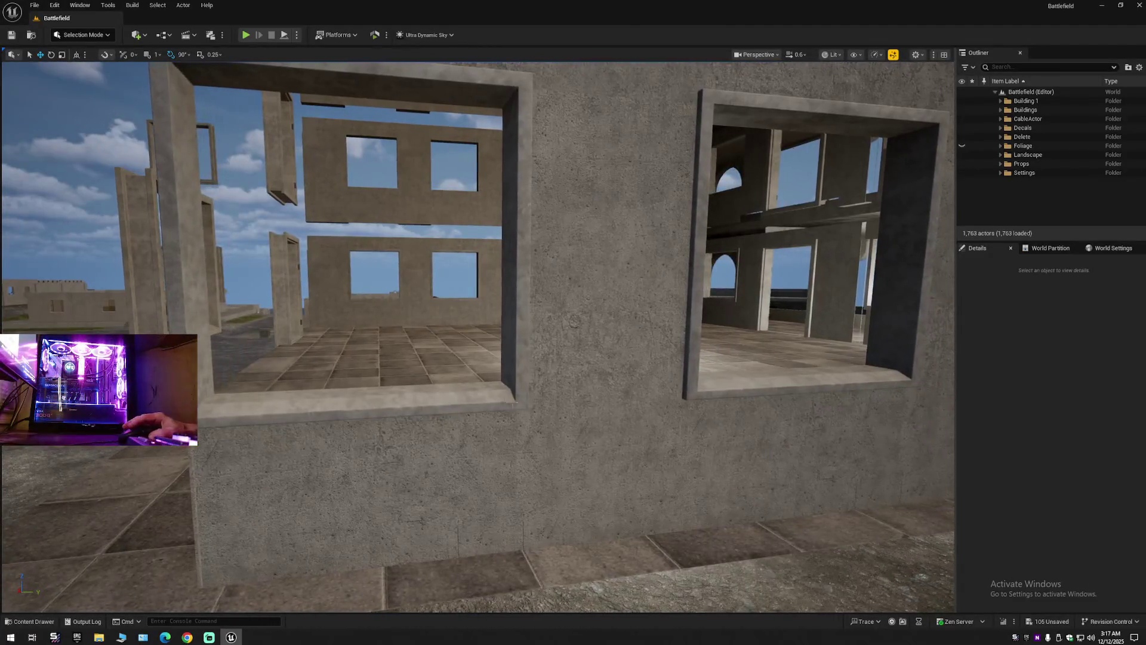
click(476, 394)
Start the group by Ctrl-selecting the first wall's frames and the three on the lower wall.
ctrl+click(727, 387)
drag(727, 387, 771, 366)
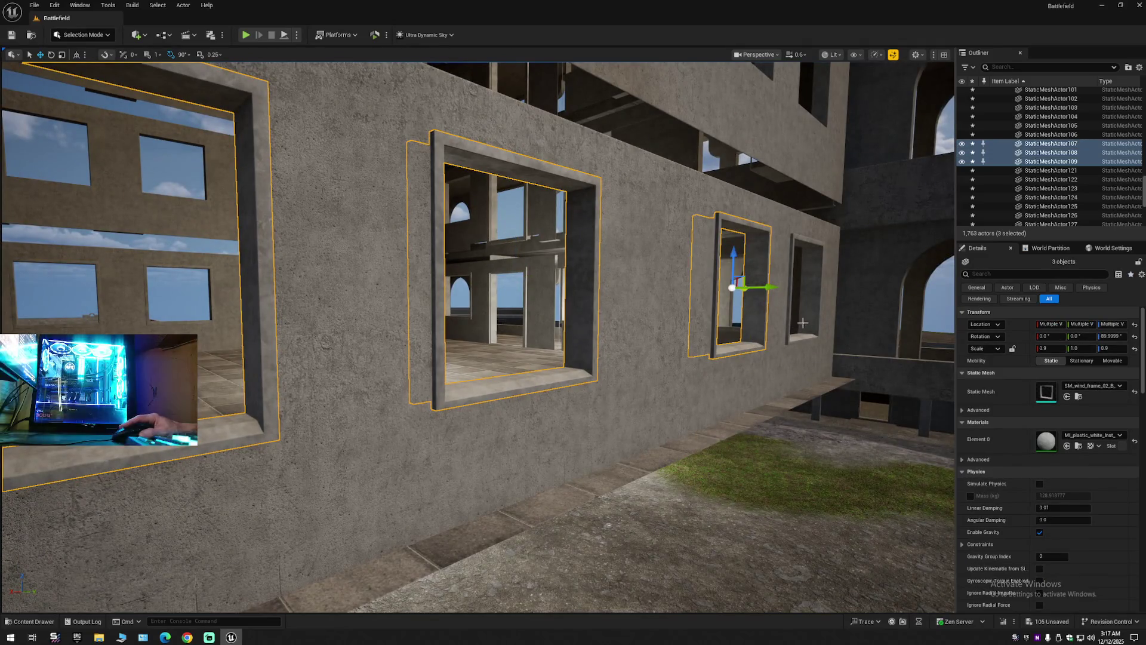
drag(696, 387, 729, 388)
ctrl+click(707, 375)
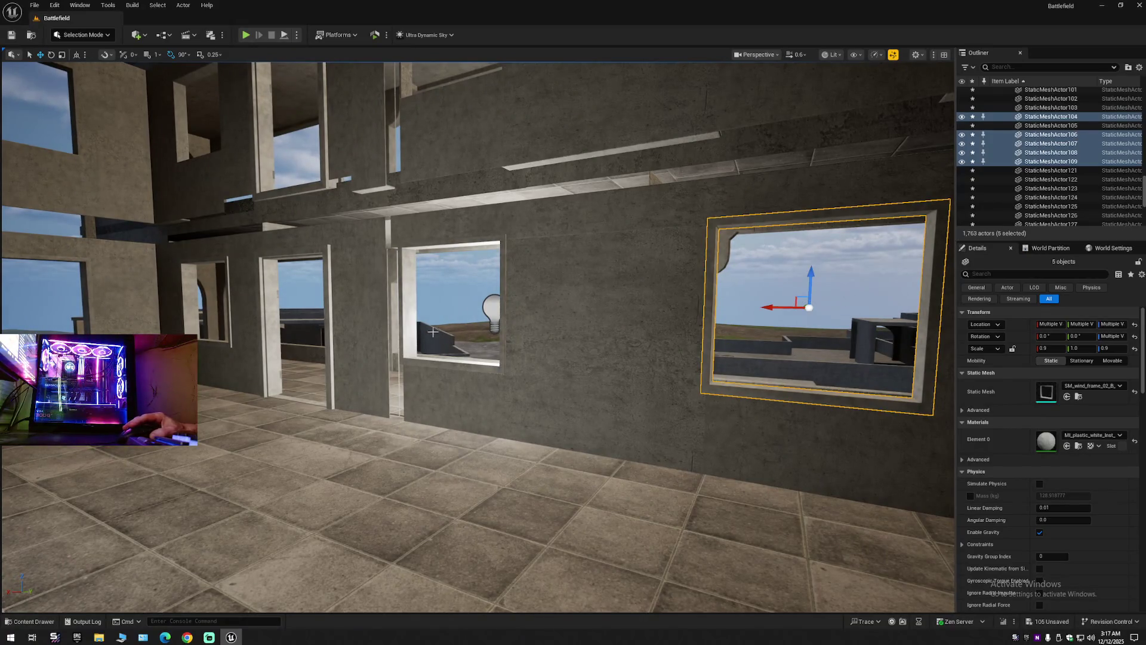
ctrl+click(413, 329)
ctrl+click(191, 308)
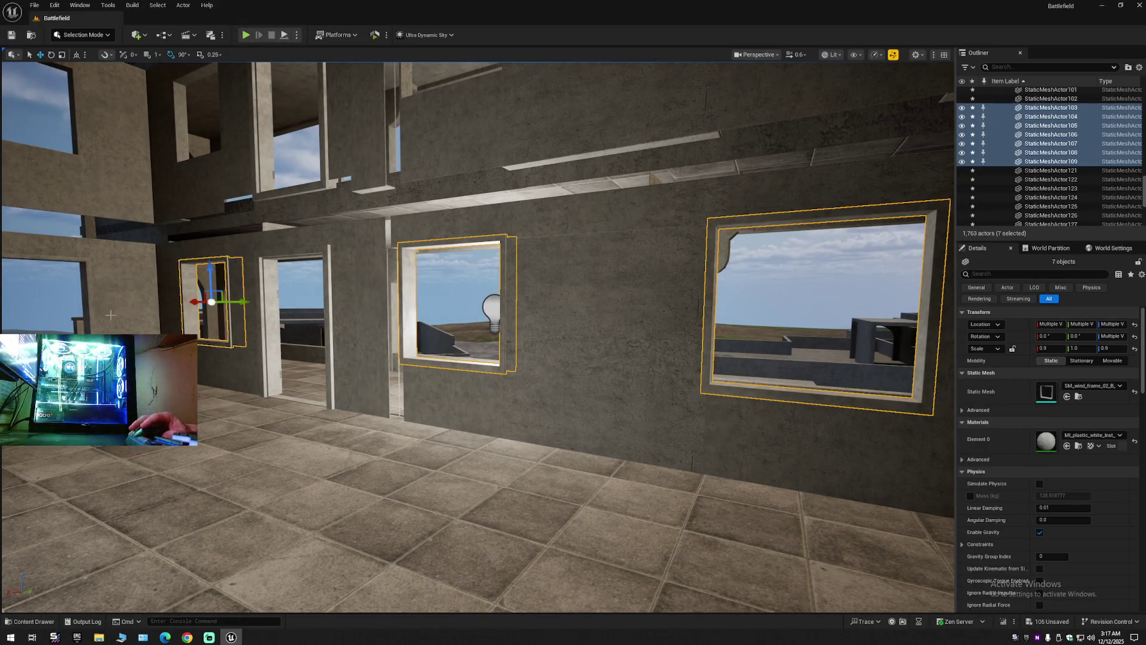
ctrl+click(92, 312)
drag(91, 312, 212, 385)
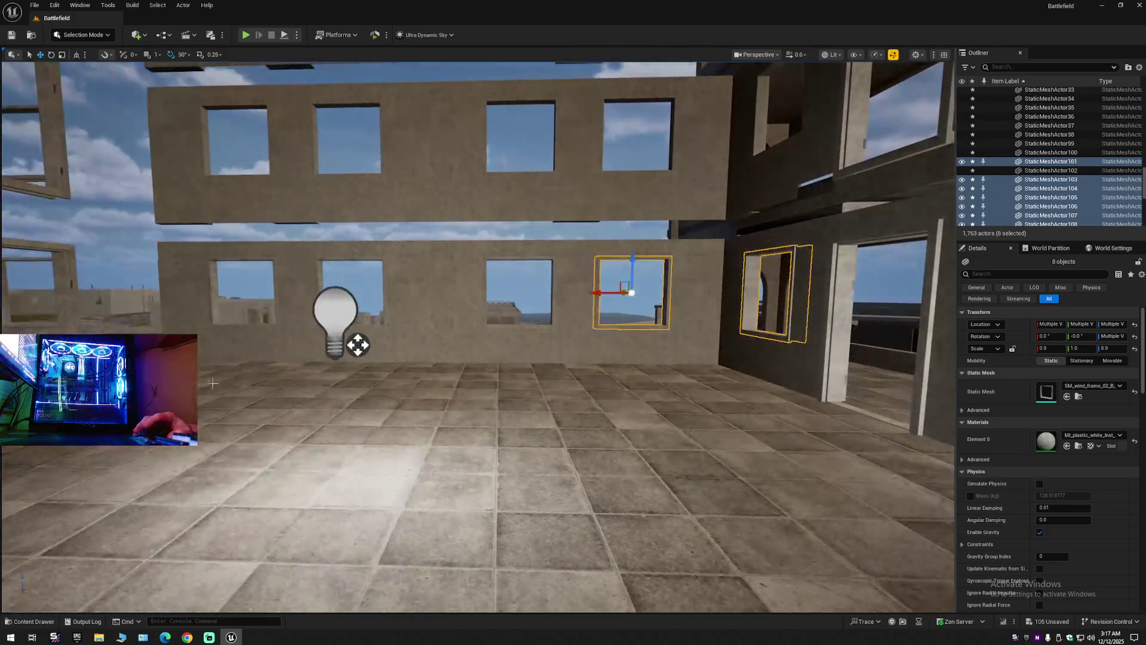
ctrl+click(212, 315)
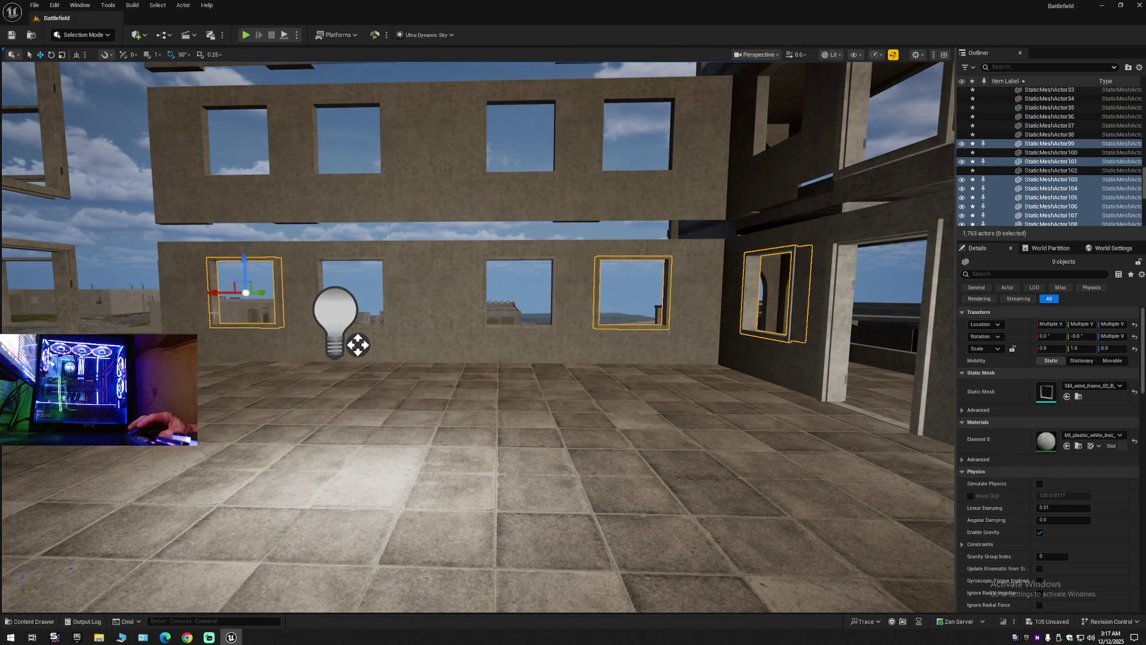
ctrl+click(320, 268)
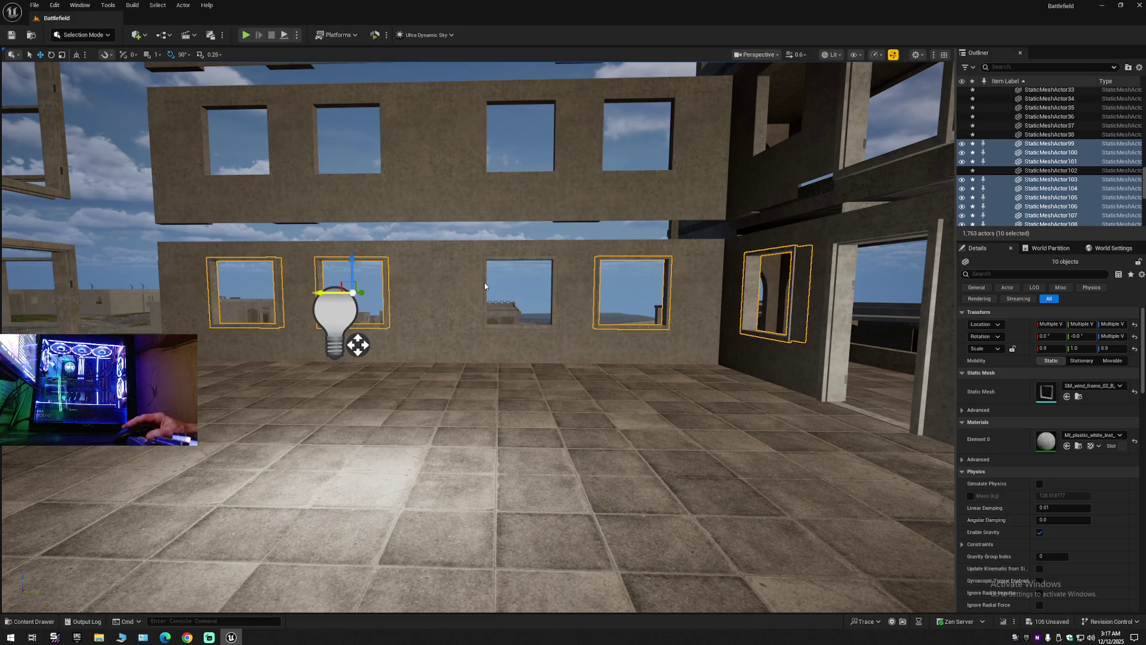
ctrl+click(485, 286)
Add the four window frames on the next wall to the group.
mouse_move(485, 286)
mouse_down()
mouse_move(412, 352)
mouse_move(370, 370)
mouse_move(431, 340)
mouse_move(431, 354)
mouse_up()
ctrl+click(375, 314)
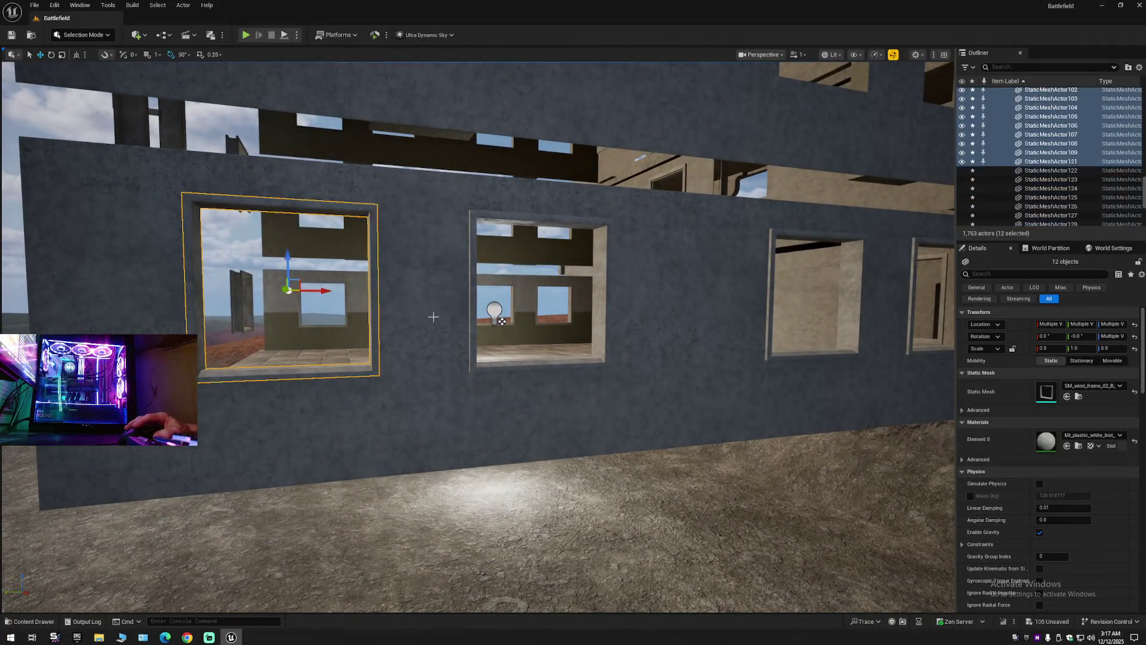
ctrl+click(480, 312)
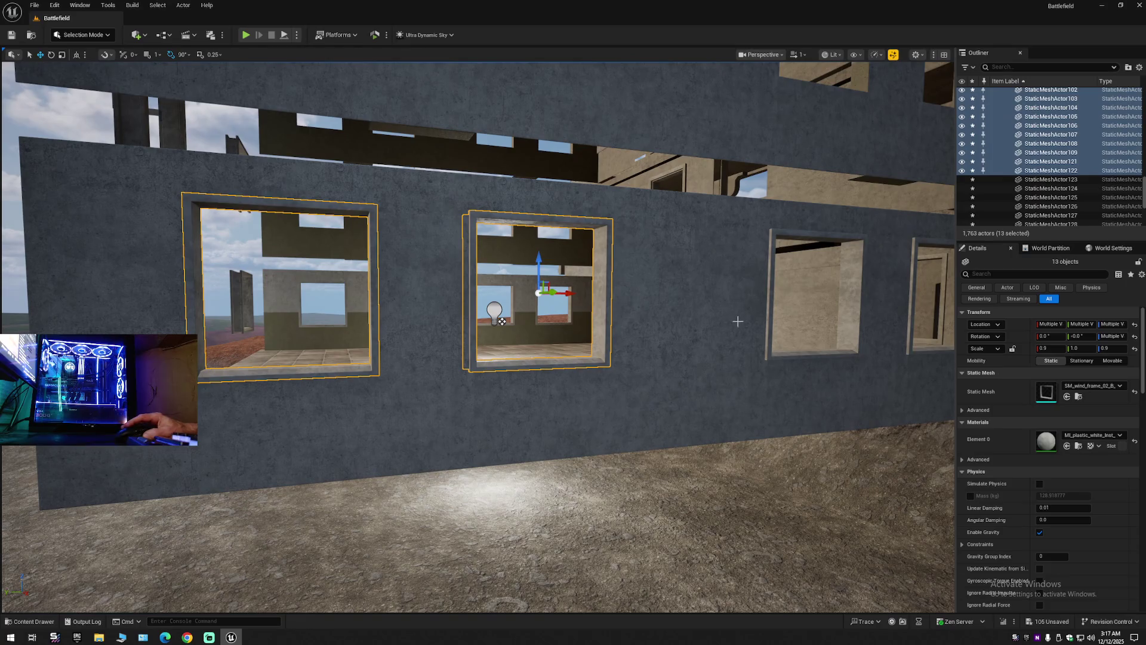
ctrl+click(769, 305)
ctrl+click(912, 289)
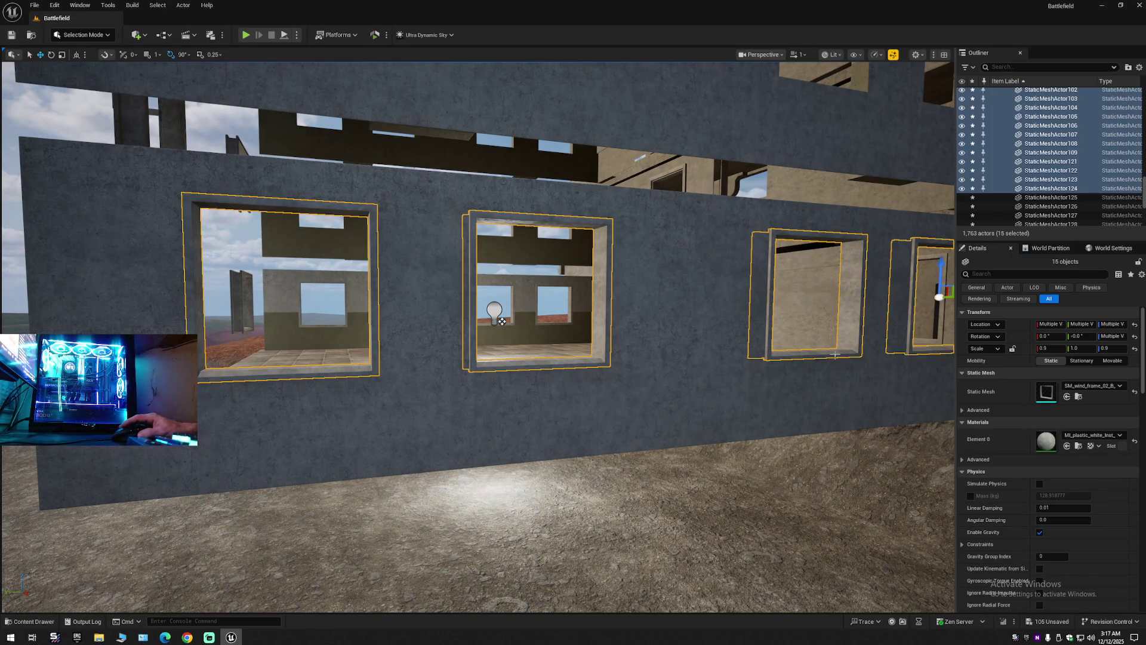
scroll(478, 335, down, 1)
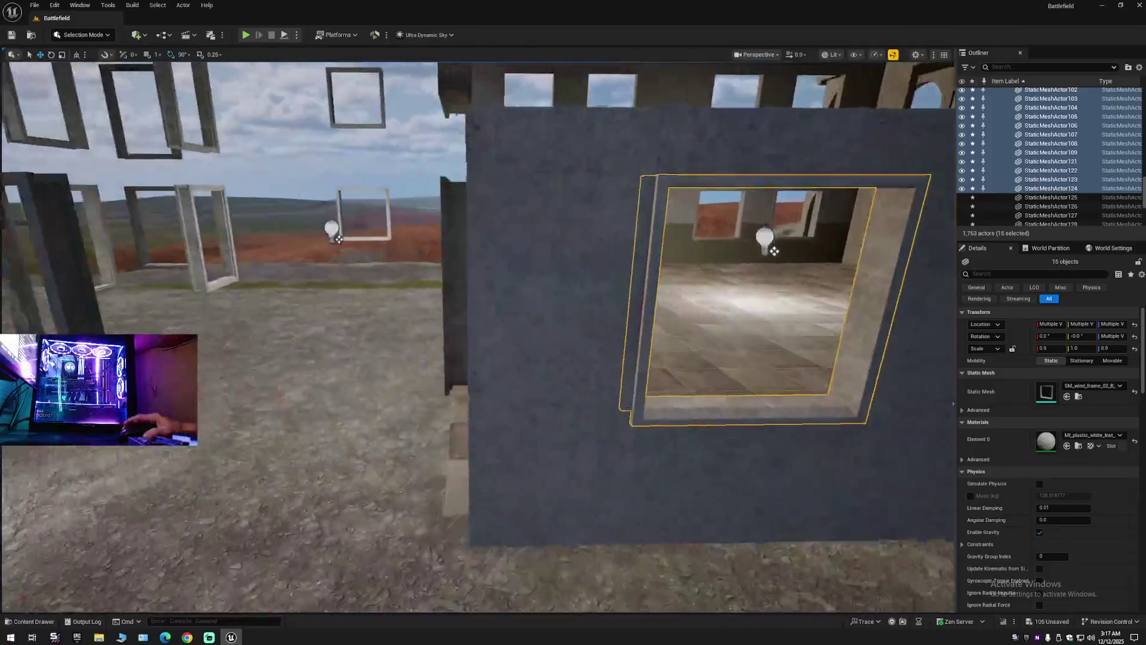
key(w)
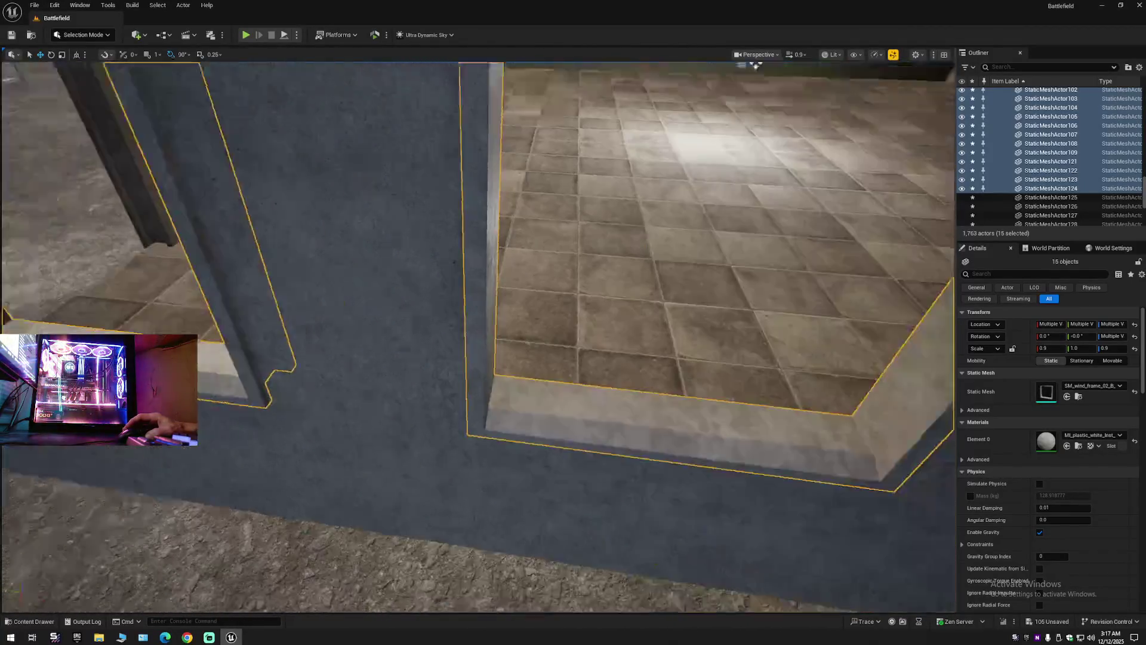
key(s)
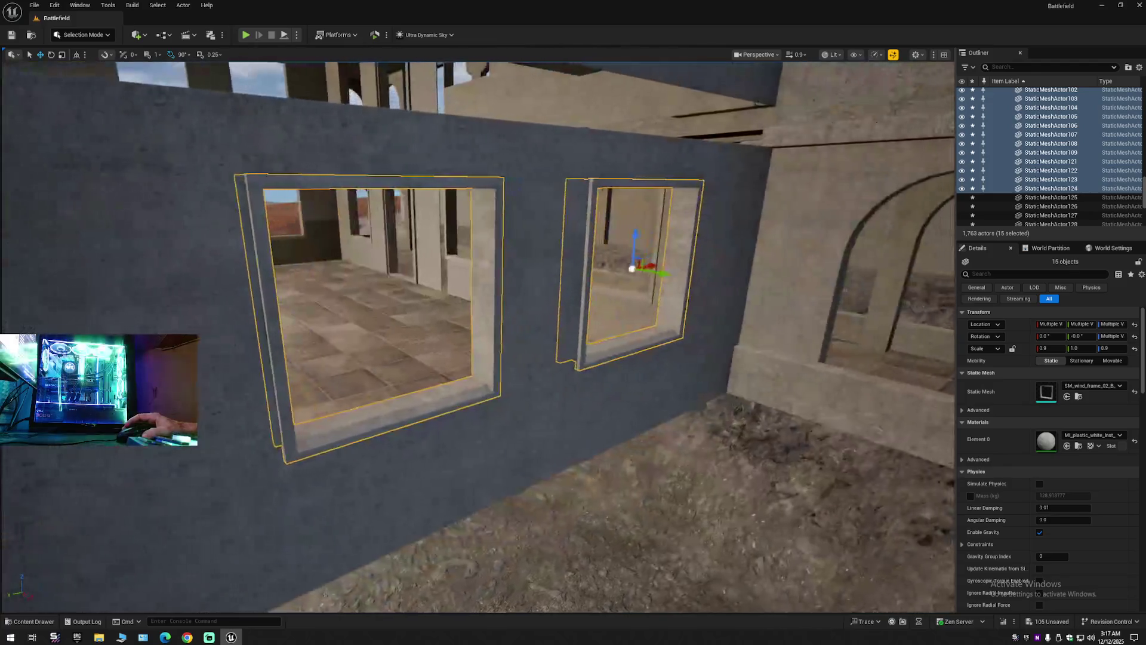
key(w)
drag(84, 331, 873, 366)
Add the side-wall, arched and remaining left frames to complete all 22, then frame them.
ctrl+click(746, 352)
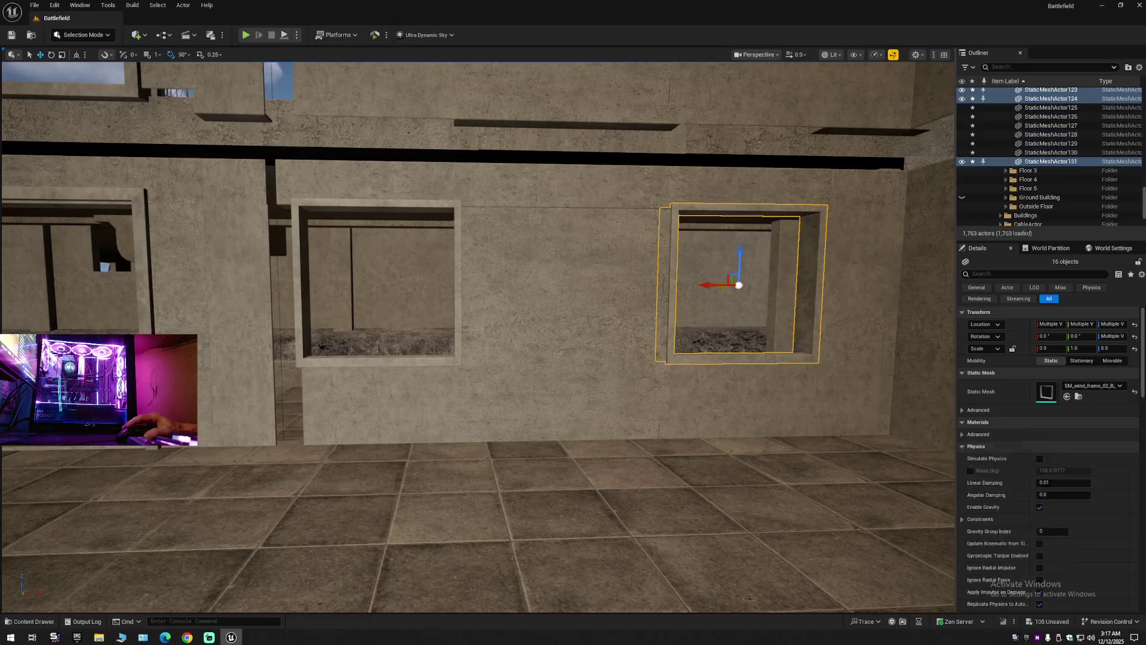
ctrl+click(428, 363)
drag(429, 363, 461, 359)
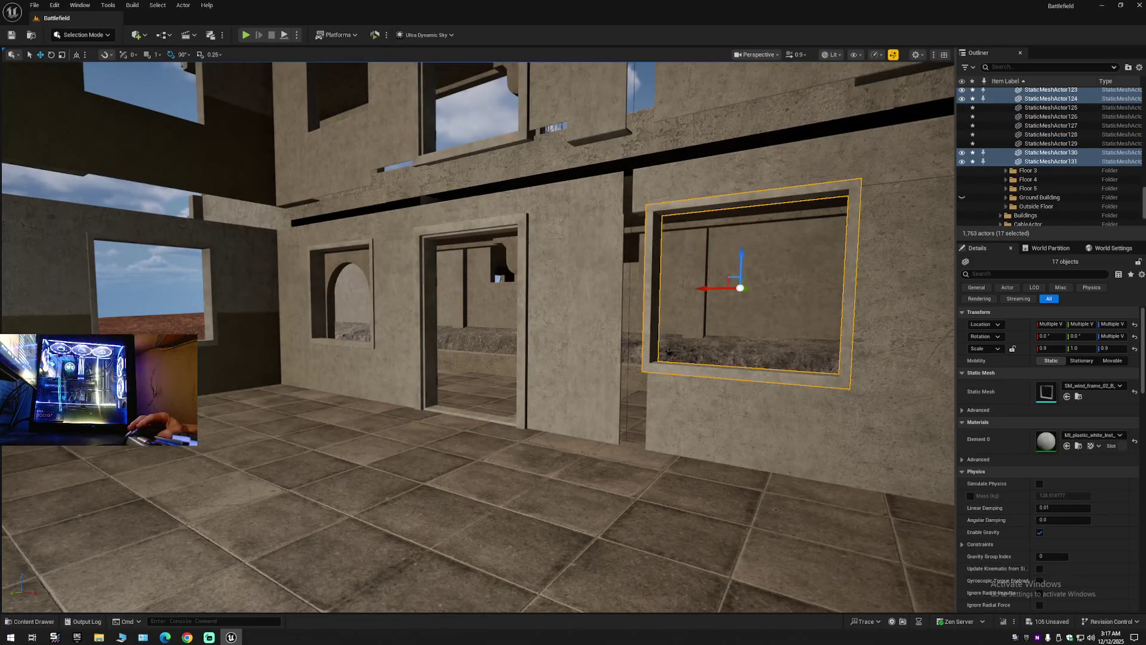
ctrl+click(352, 334)
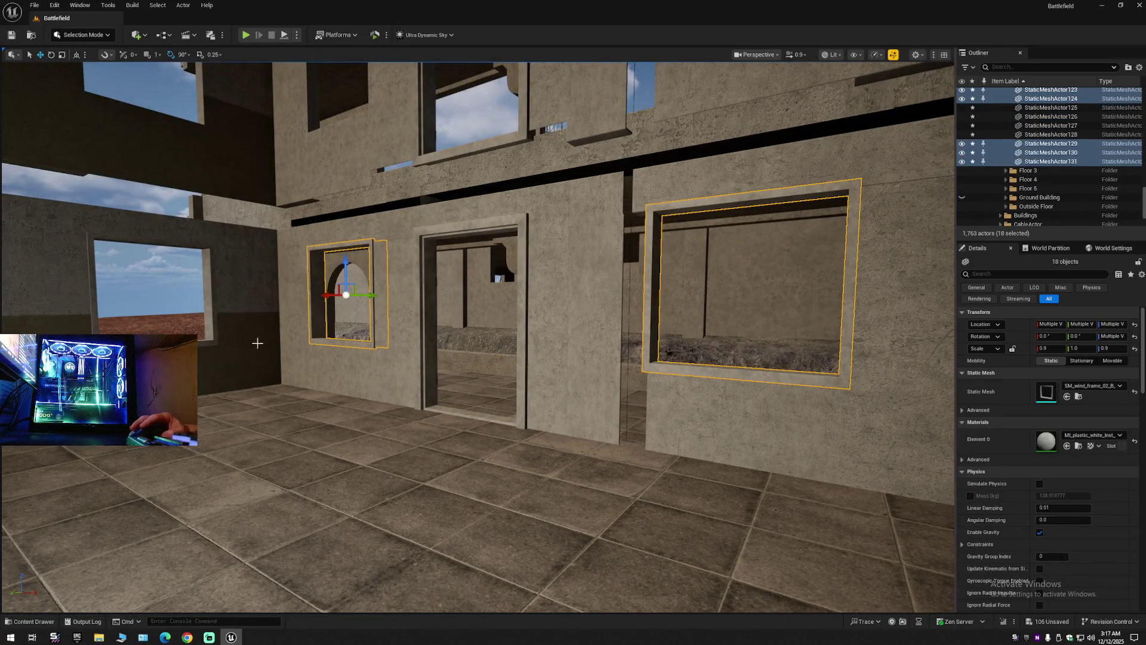
ctrl+click(212, 325)
drag(226, 355, 225, 355)
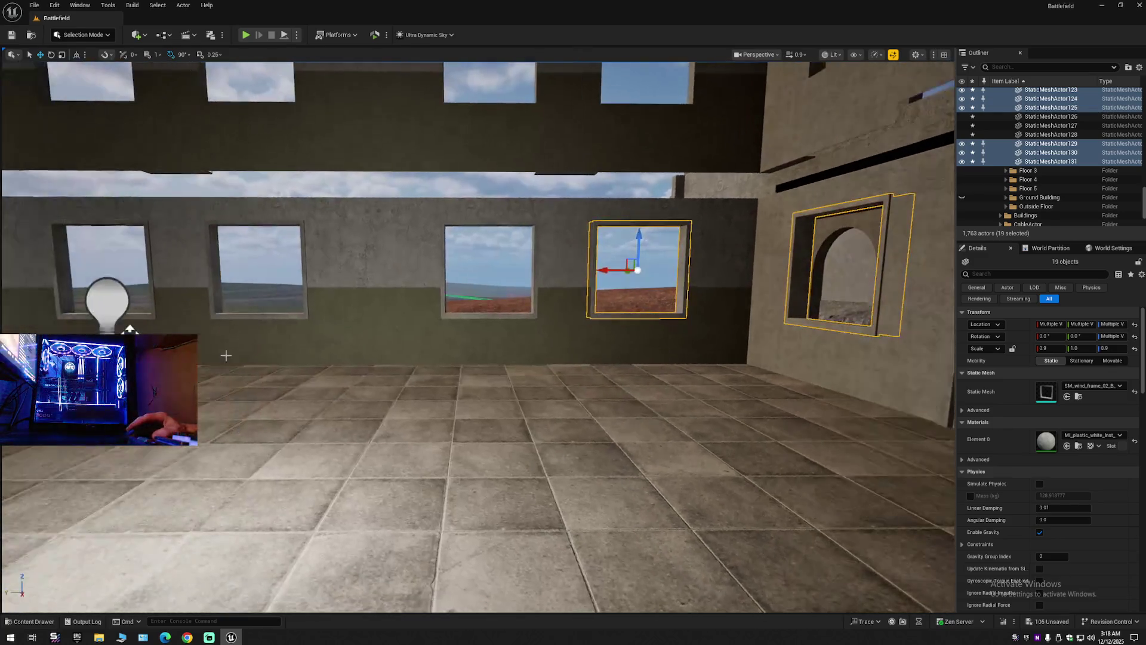
ctrl+click(454, 316)
ctrl+click(244, 319)
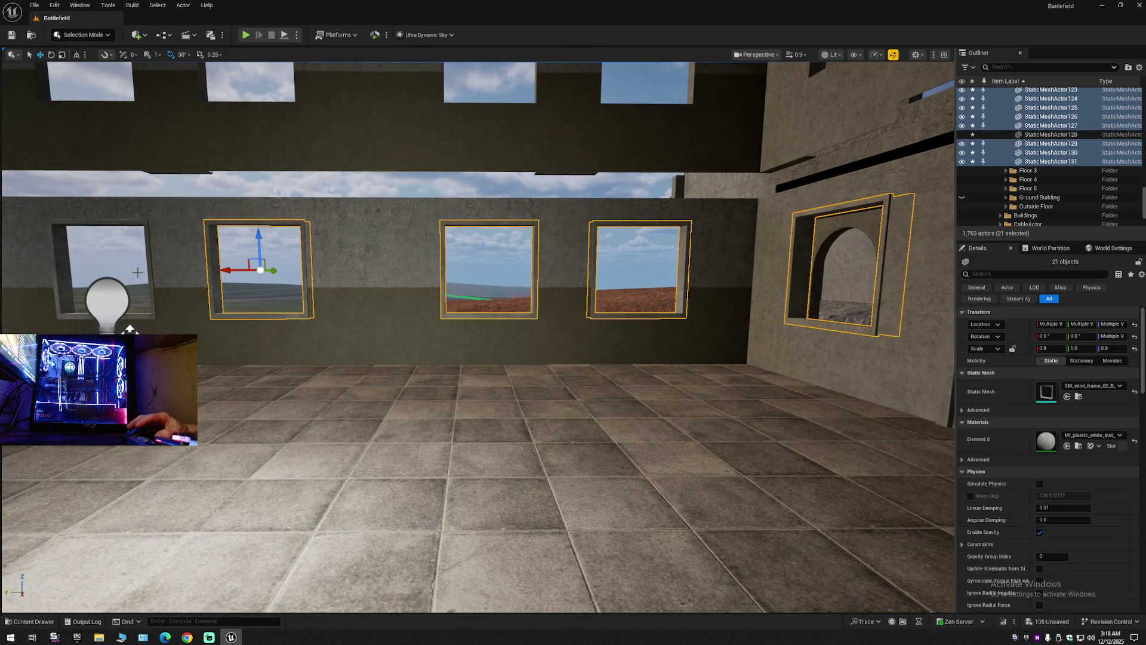
ctrl+click(148, 253)
mouse_move(149, 253)
mouse_down()
mouse_move(607, 302)
mouse_move(563, 324)
mouse_move(684, 330)
mouse_up()
key(f)
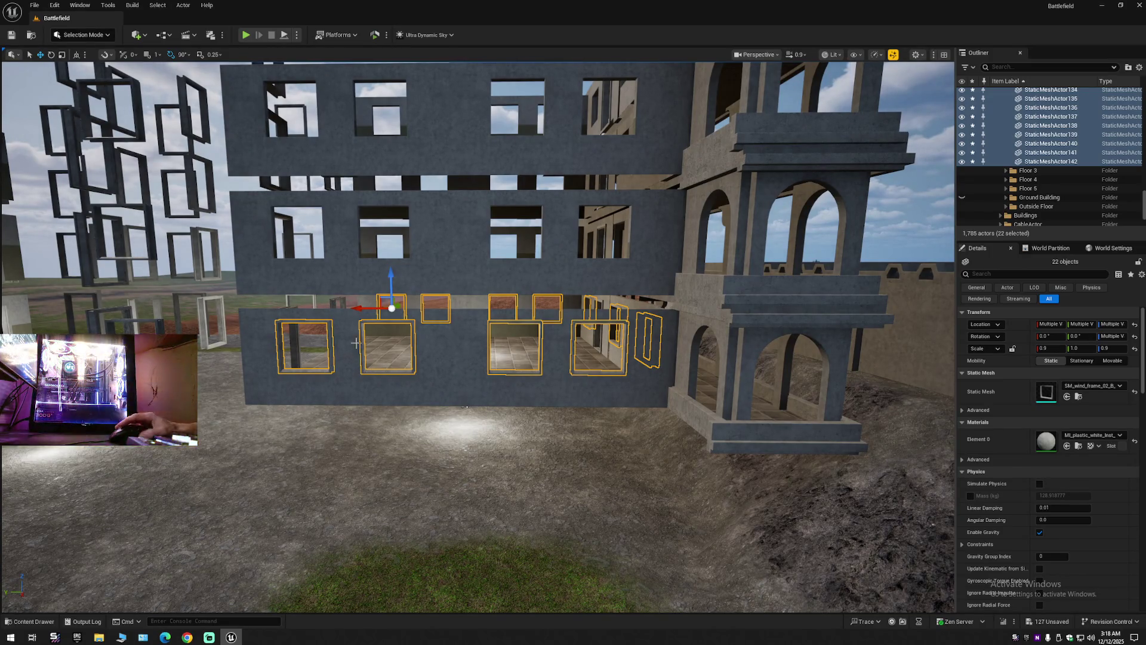
Alt-drag the 22 frames up Z to copy them one floor higher, and check their fit.
drag(388, 280, 386, 230)
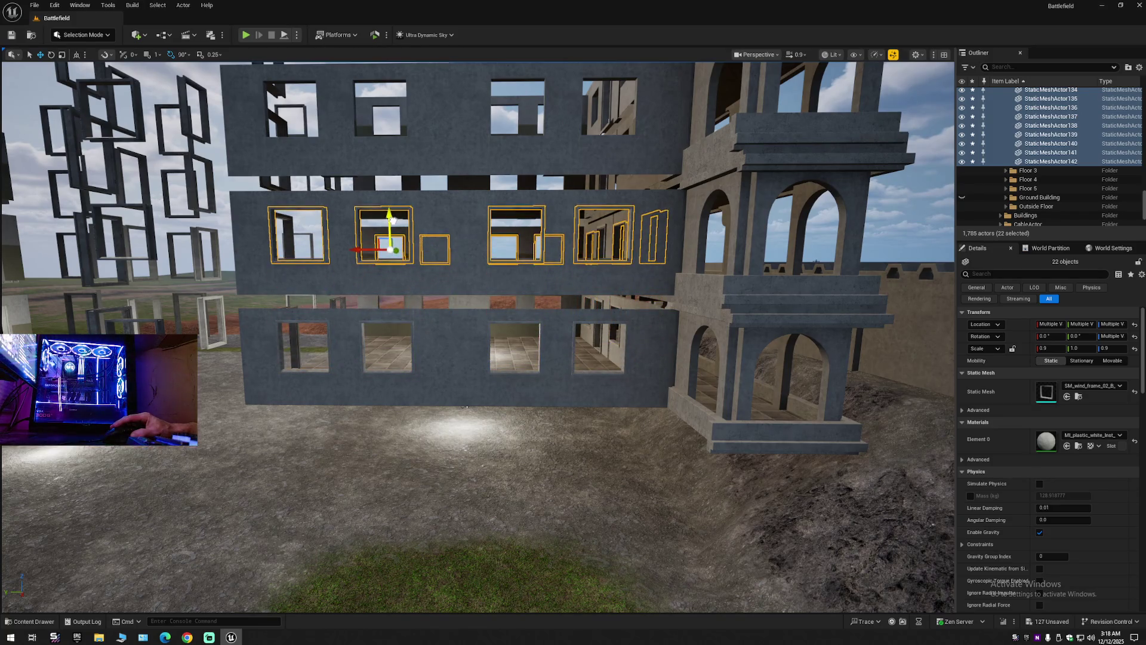
key(w)
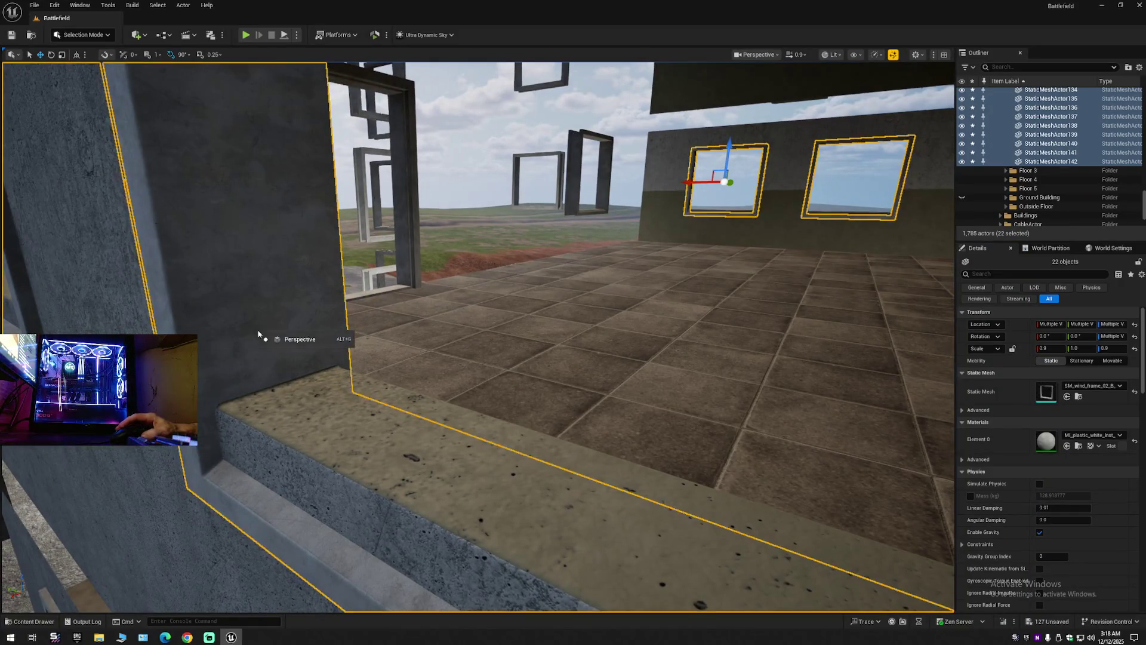
mouse_move(385, 346)
mouse_down()
mouse_move(334, 347)
mouse_move(349, 265)
mouse_up()
mouse_move(465, 365)
mouse_down()
mouse_move(448, 421)
mouse_move(445, 358)
mouse_move(460, 382)
mouse_move(470, 367)
mouse_up()
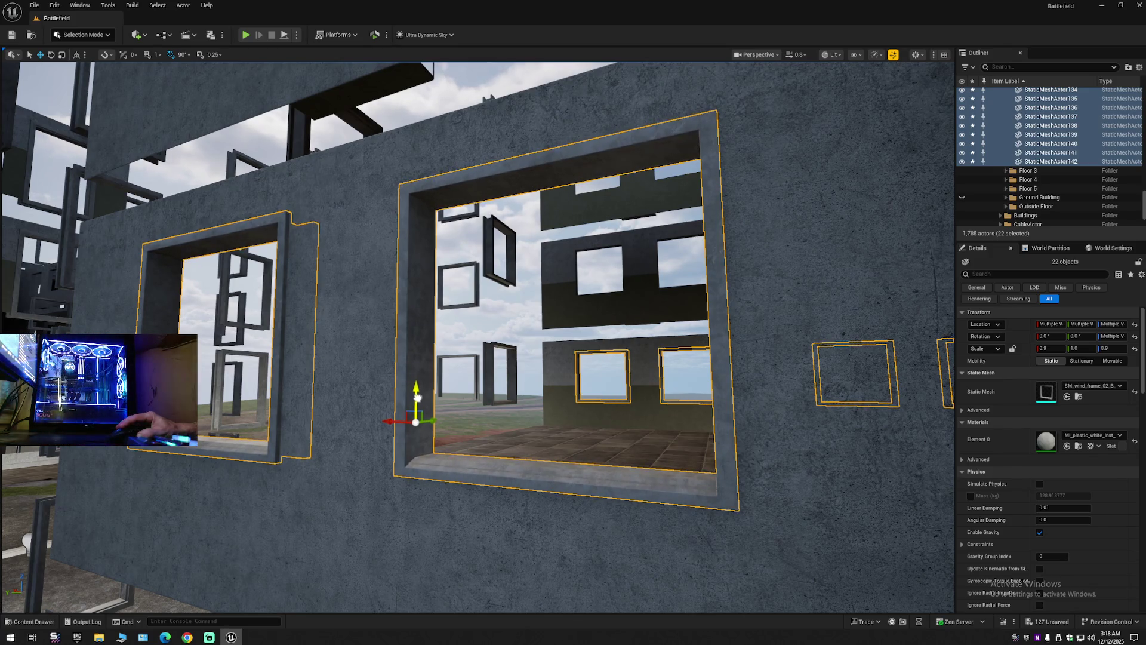
mouse_move(431, 404)
mouse_down()
mouse_move(385, 326)
mouse_move(441, 298)
mouse_move(850, 212)
mouse_up()
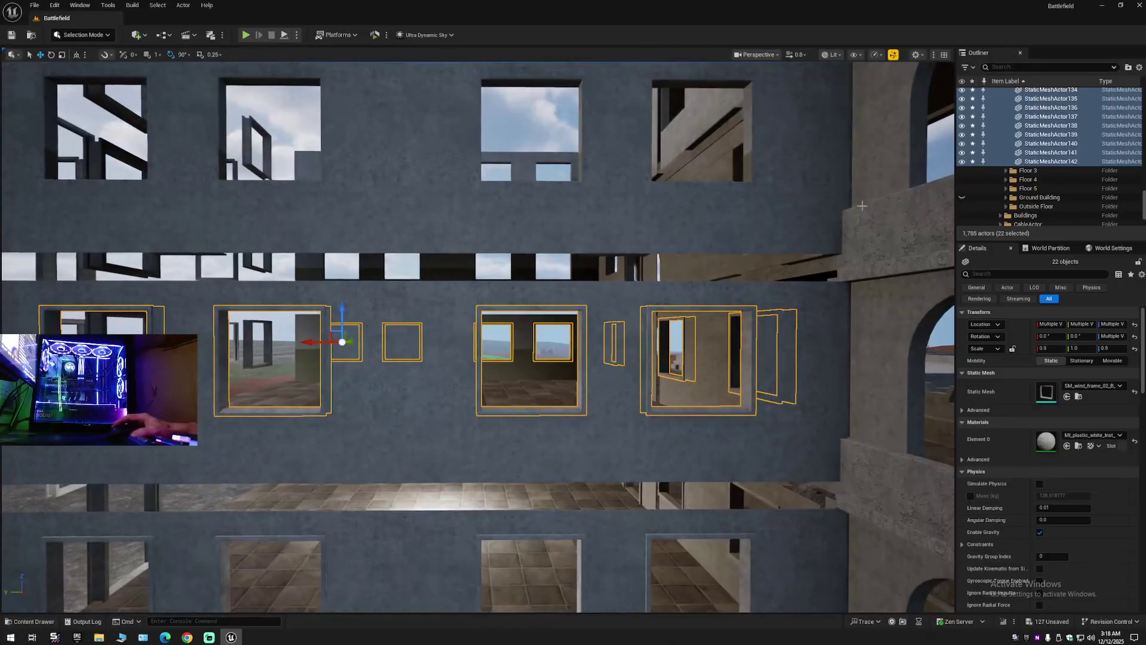
right_click(987, 135)
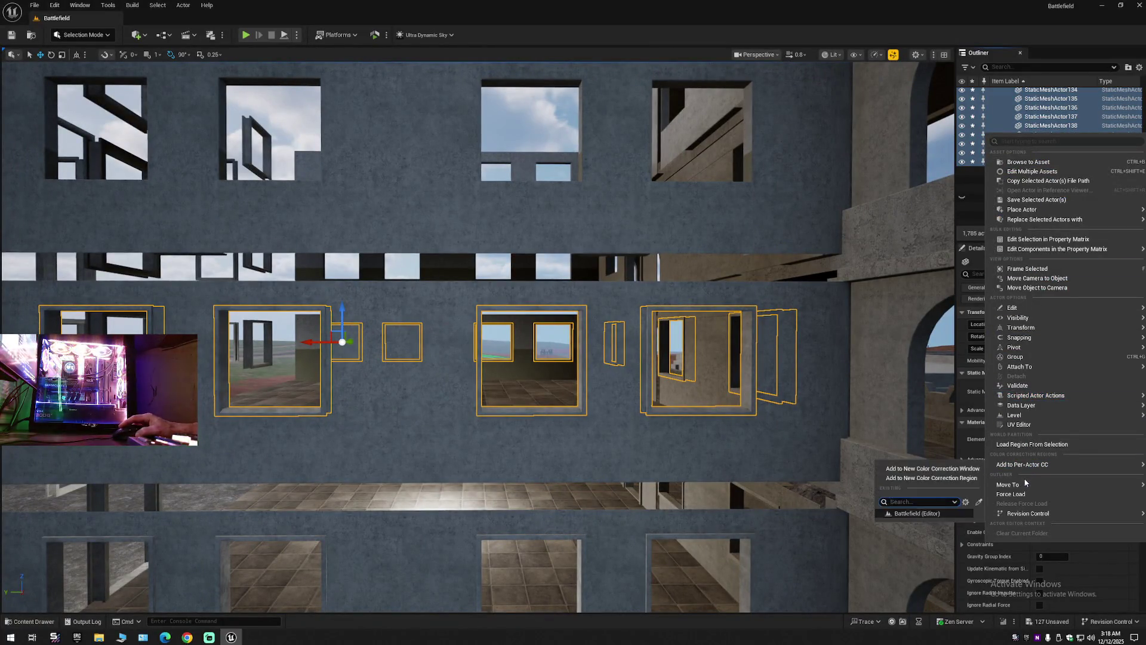
Move the selected window frames into the Floor 4 folder.
mouse_move(1021, 486)
click(937, 512)
drag(597, 418, 653, 539)
scroll(653, 539, up, 1)
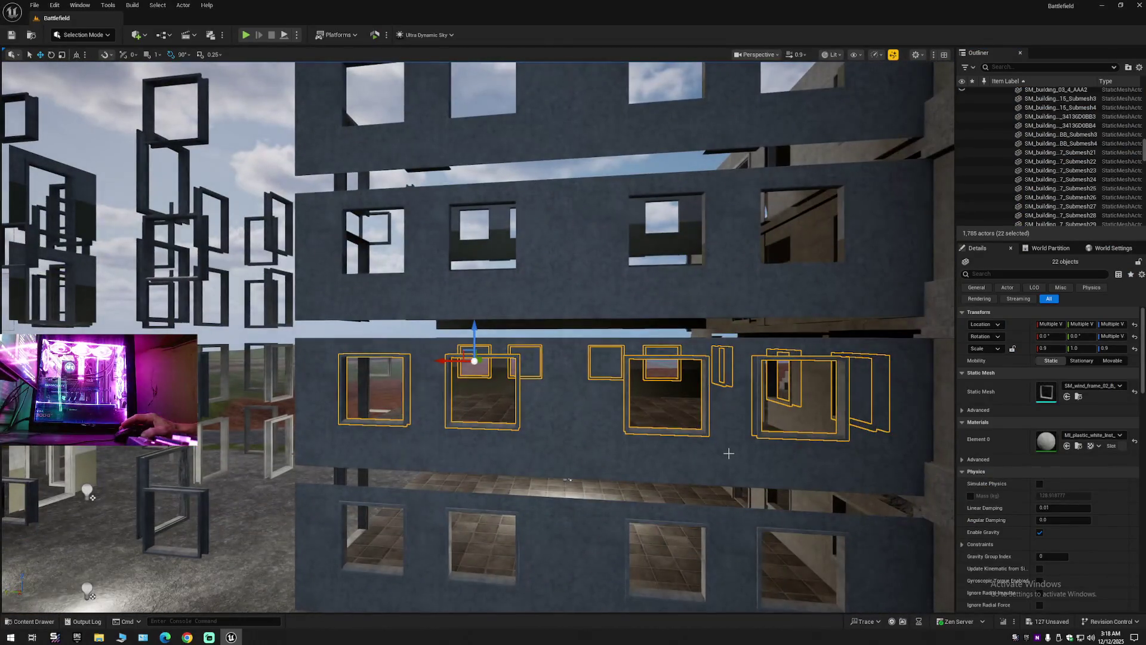
Alt-drag the frames up a storey and raise the copies slightly to seat them.
alt+drag(474, 331, 475, 282)
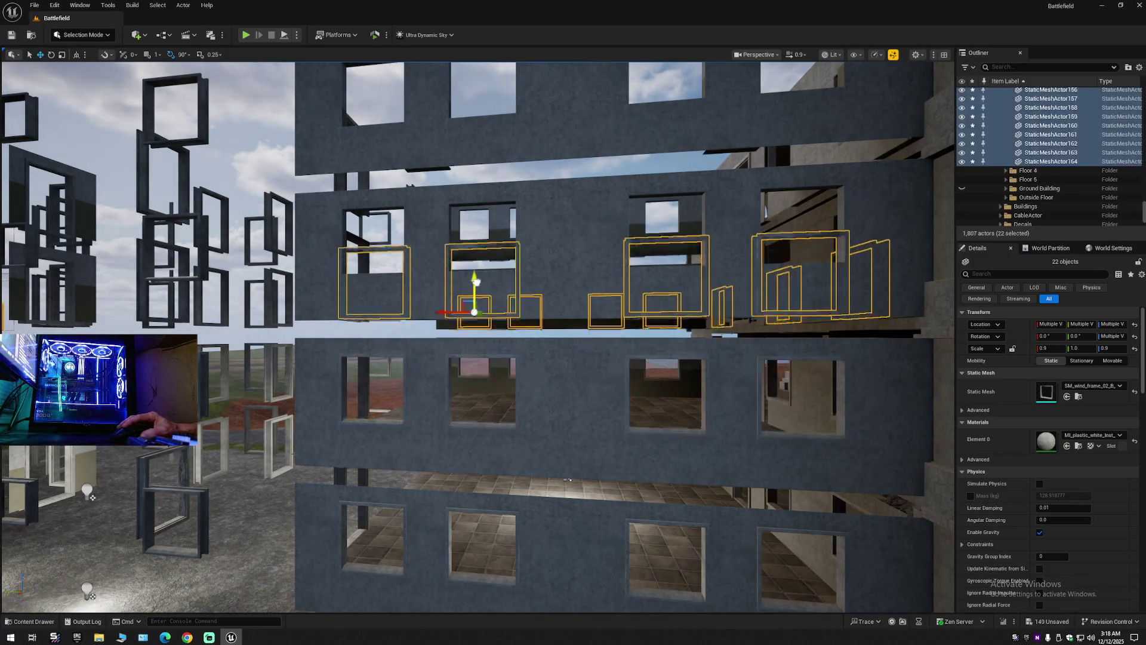
scroll(478, 335, up, 2)
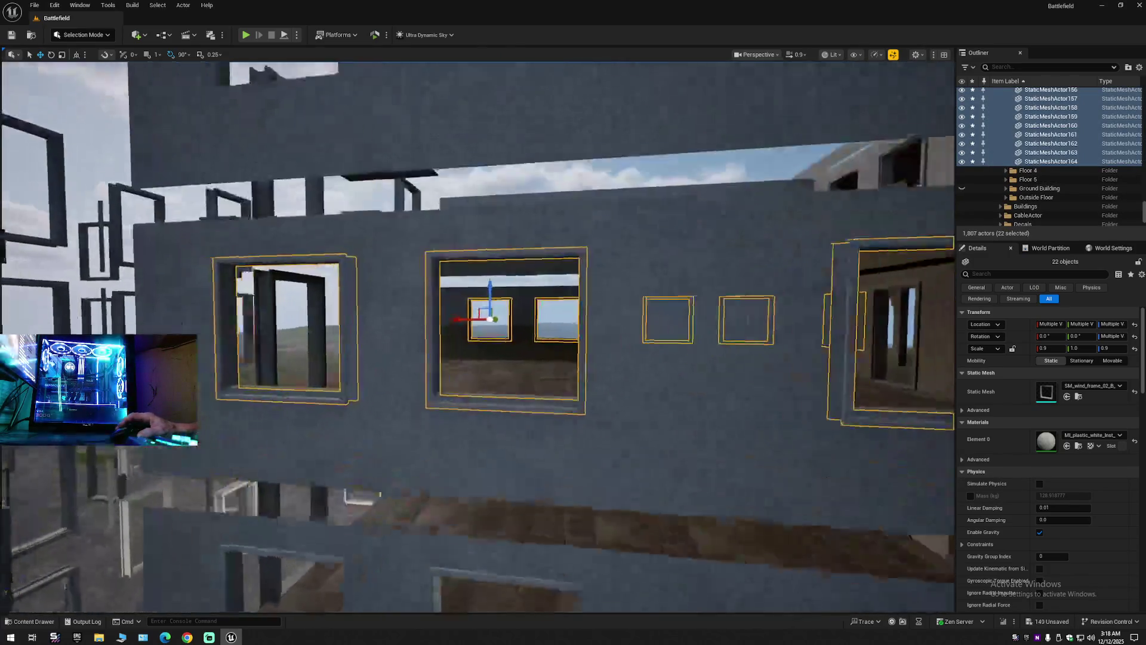
scroll(478, 335, up, 3)
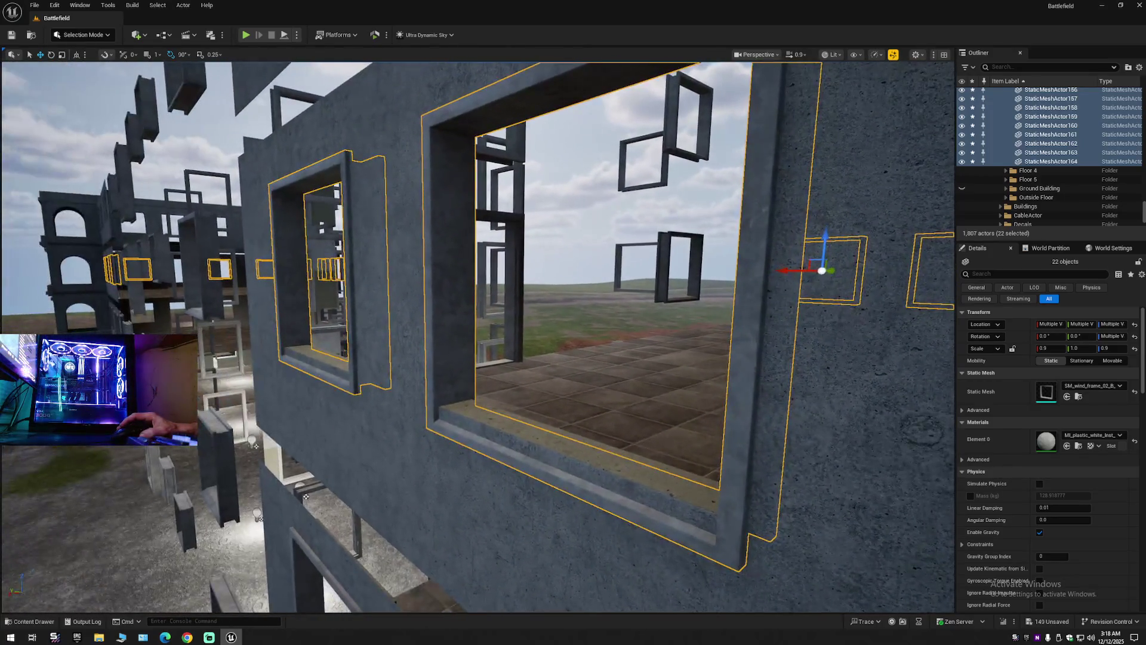
drag(455, 331, 455, 321)
scroll(478, 334, up, 5)
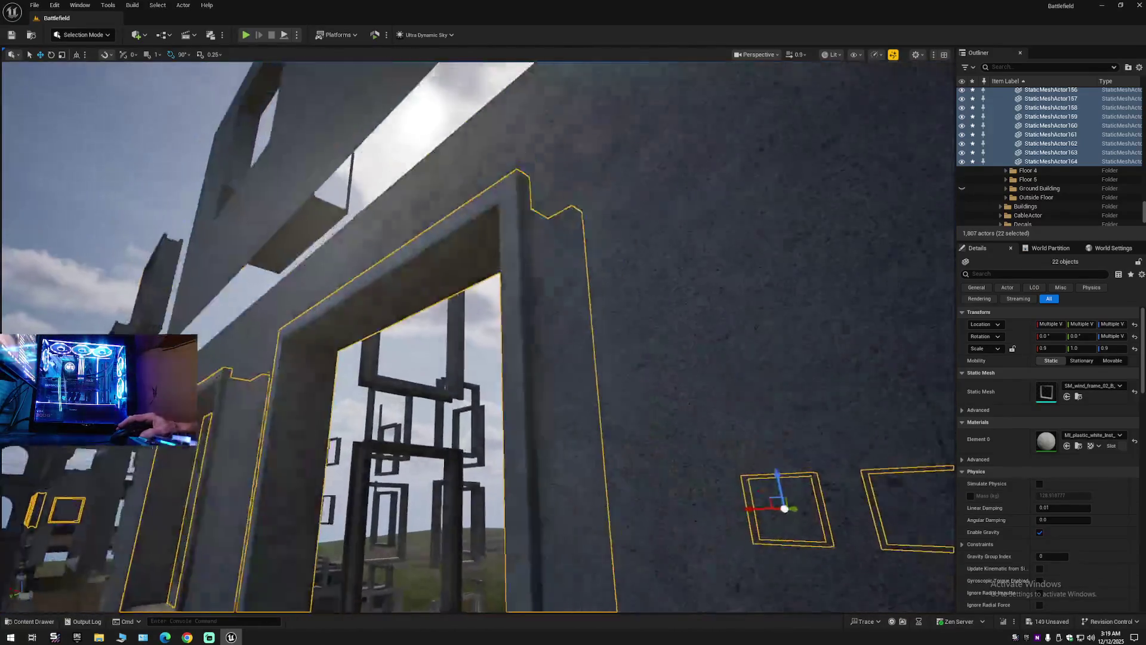
scroll(478, 334, down, 5)
scroll(478, 334, up, 5)
scroll(477, 335, down, 5)
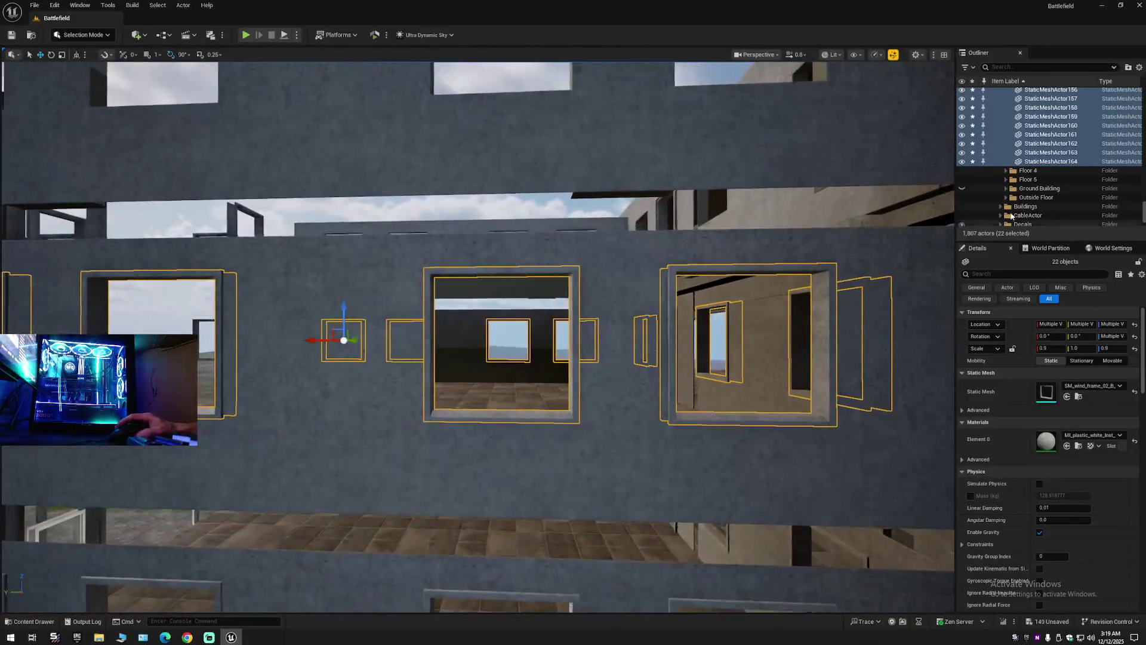
File the newly raised frame copies under Floor 4 as well.
right_click(988, 124)
mouse_move(1022, 454)
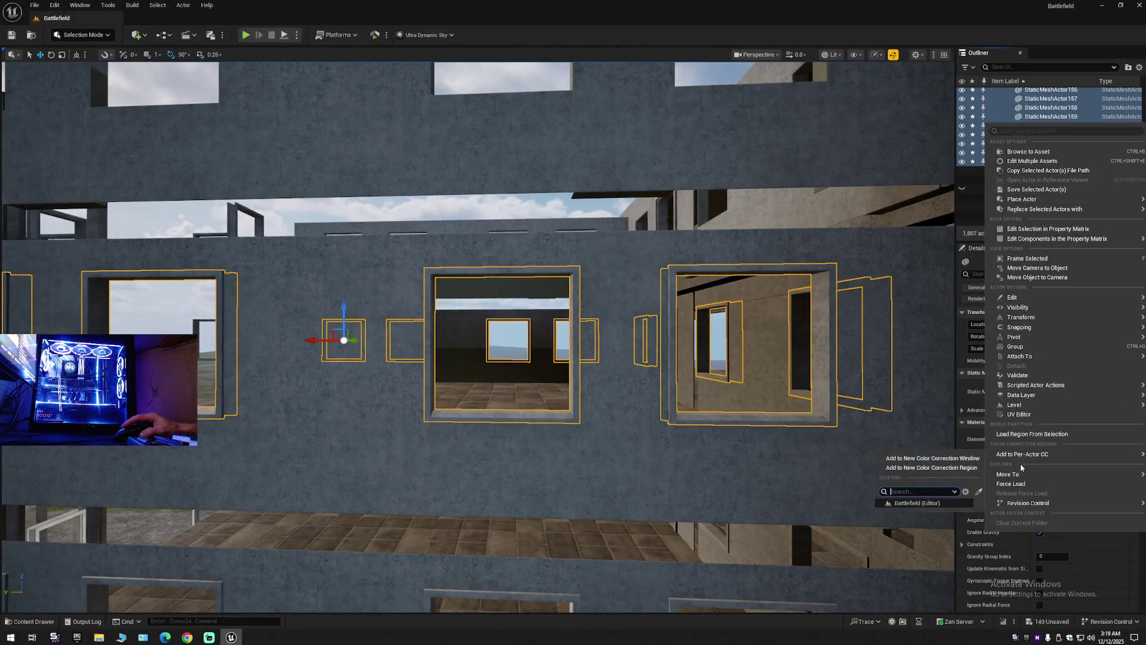
mouse_move(1018, 476)
click(936, 521)
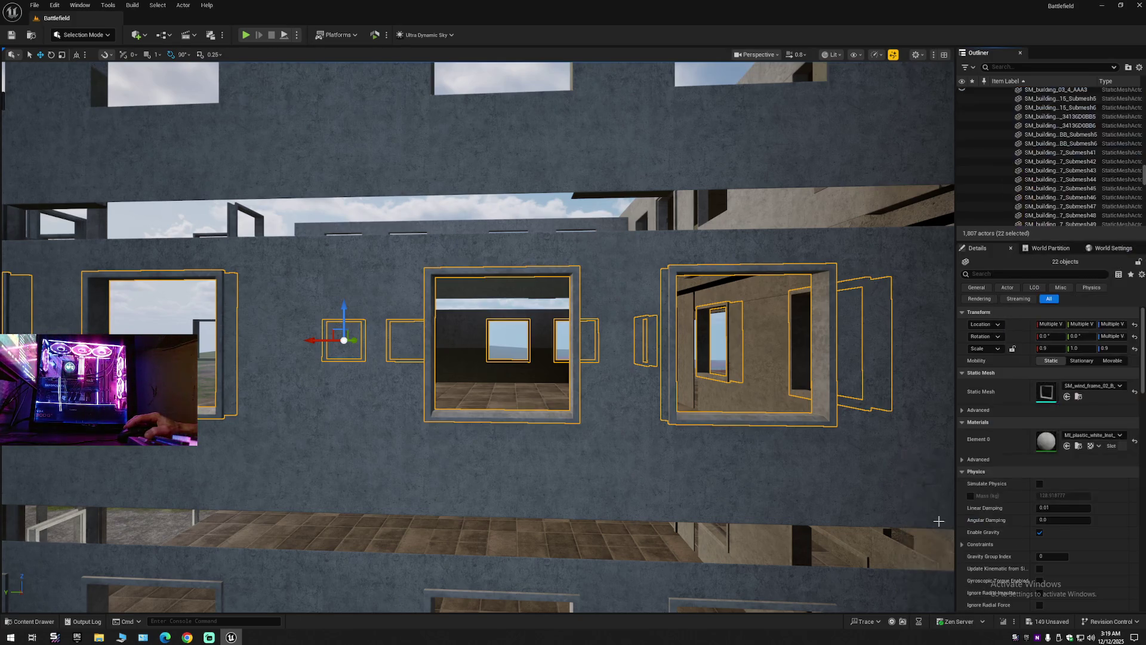
scroll(775, 436, down, 5)
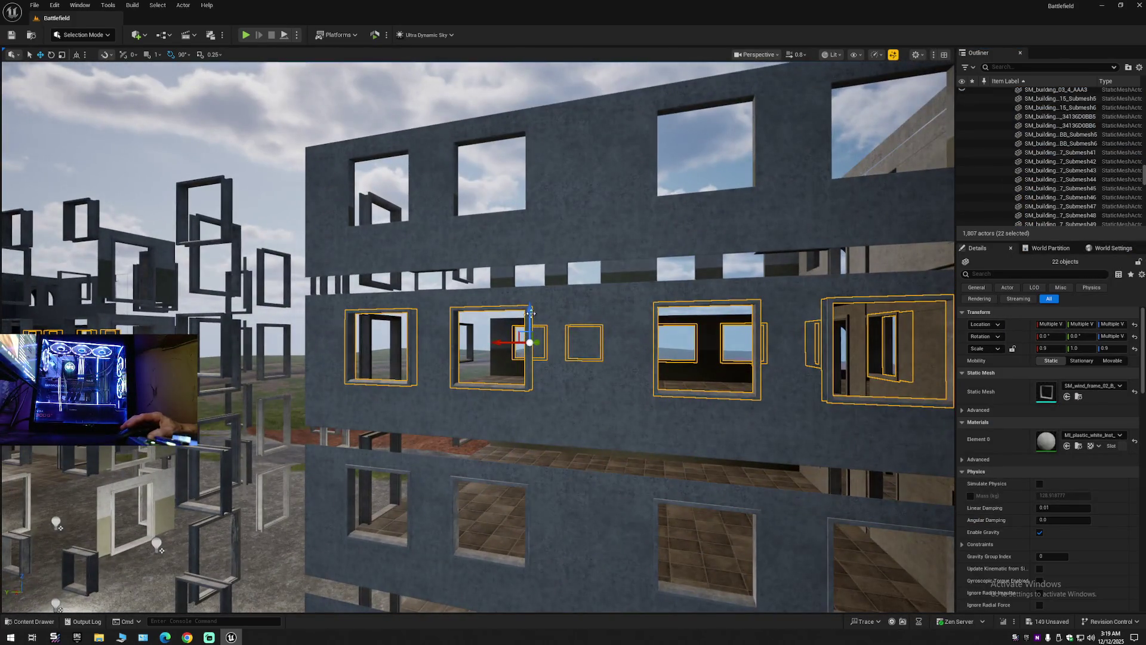
Alt-drag another copy up a storey and lower it into the window openings.
mouse_move(529, 314)
mouse_down()
mouse_move(528, 218)
mouse_move(529, 242)
mouse_move(550, 257)
mouse_up()
scroll(550, 257, up, 10)
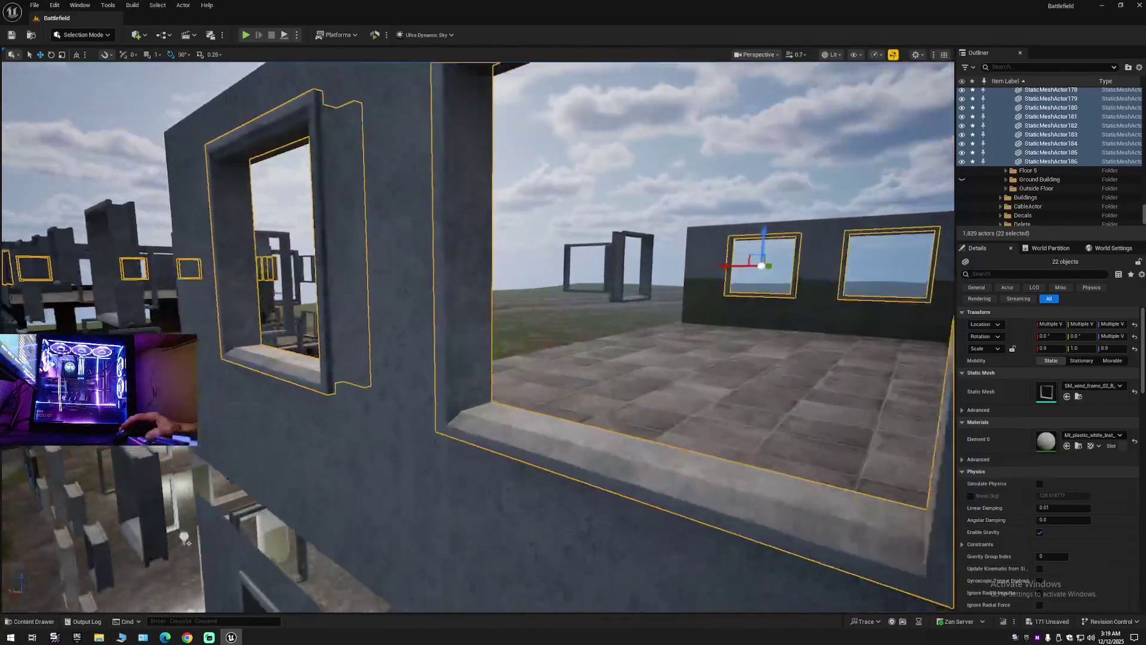
mouse_move(478, 306)
mouse_down()
mouse_move(479, 327)
mouse_move(582, 332)
mouse_up()
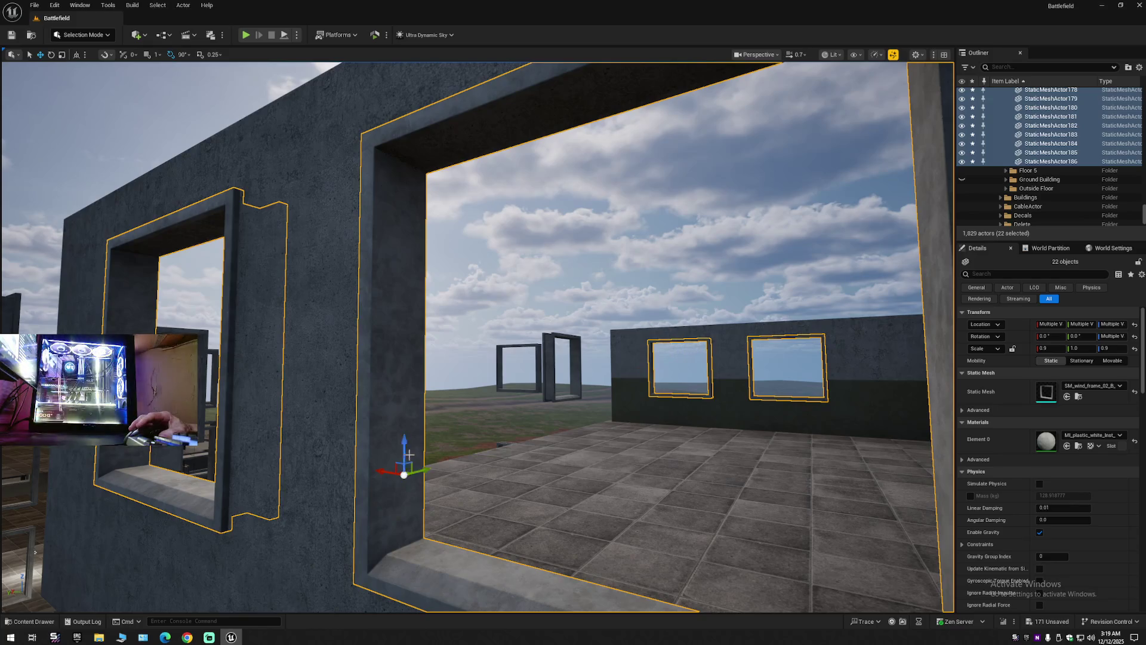
click(405, 448)
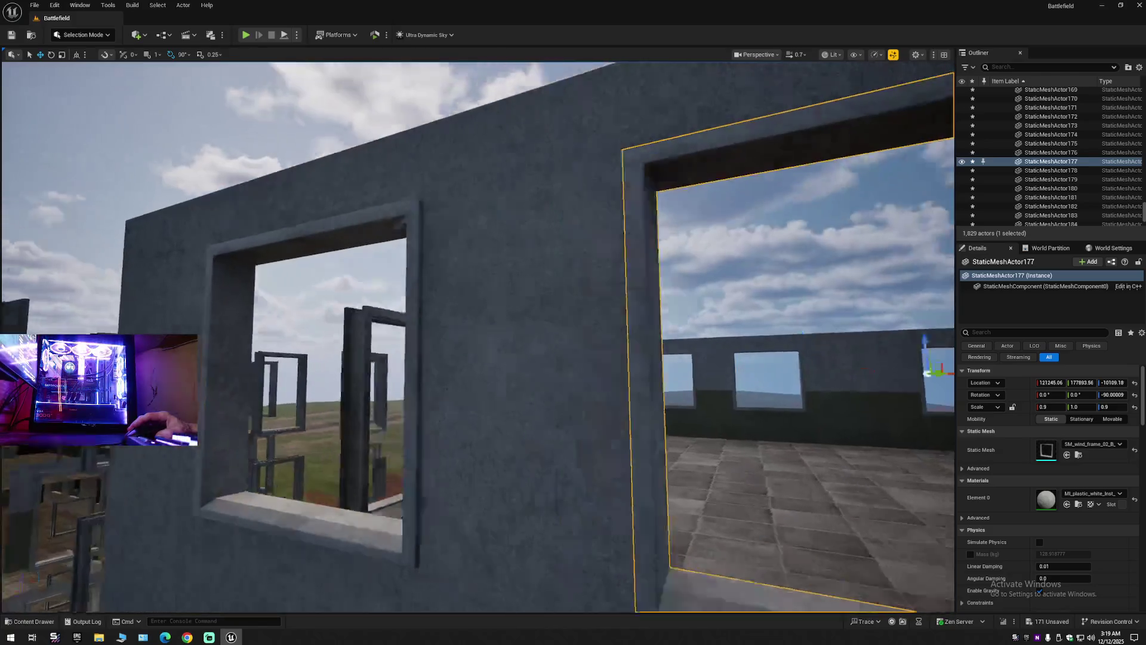
drag(583, 332, 552, 358)
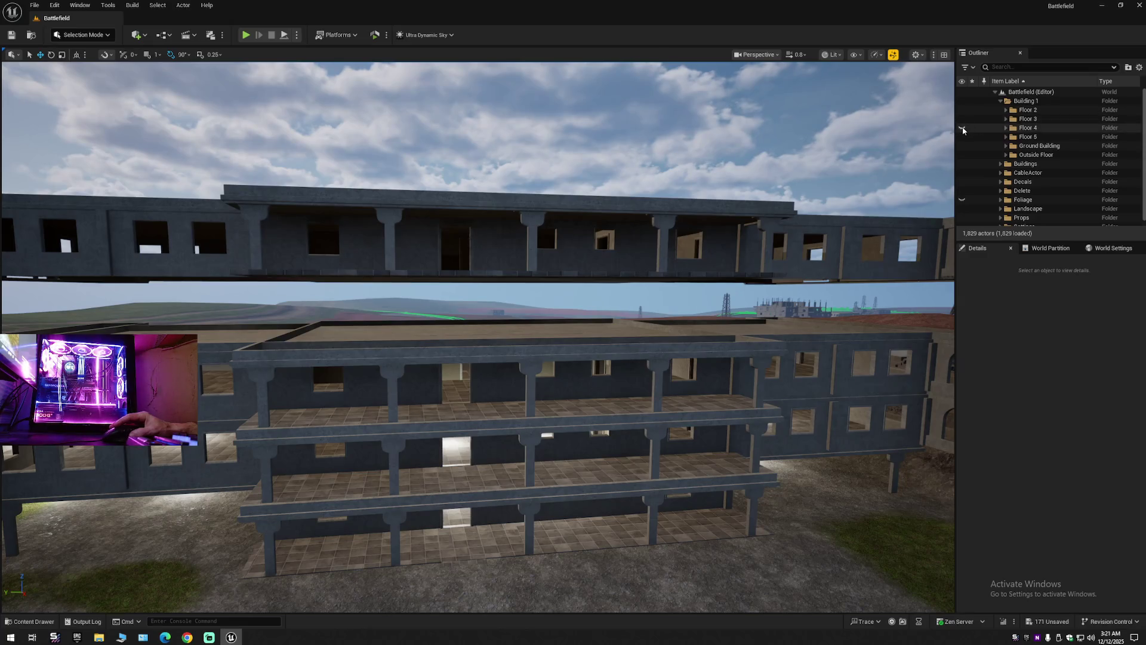
Show Floor 4 again, hide Floor 5, and fly up over the building's roof.
click(963, 128)
click(962, 136)
drag(949, 149, 947, 157)
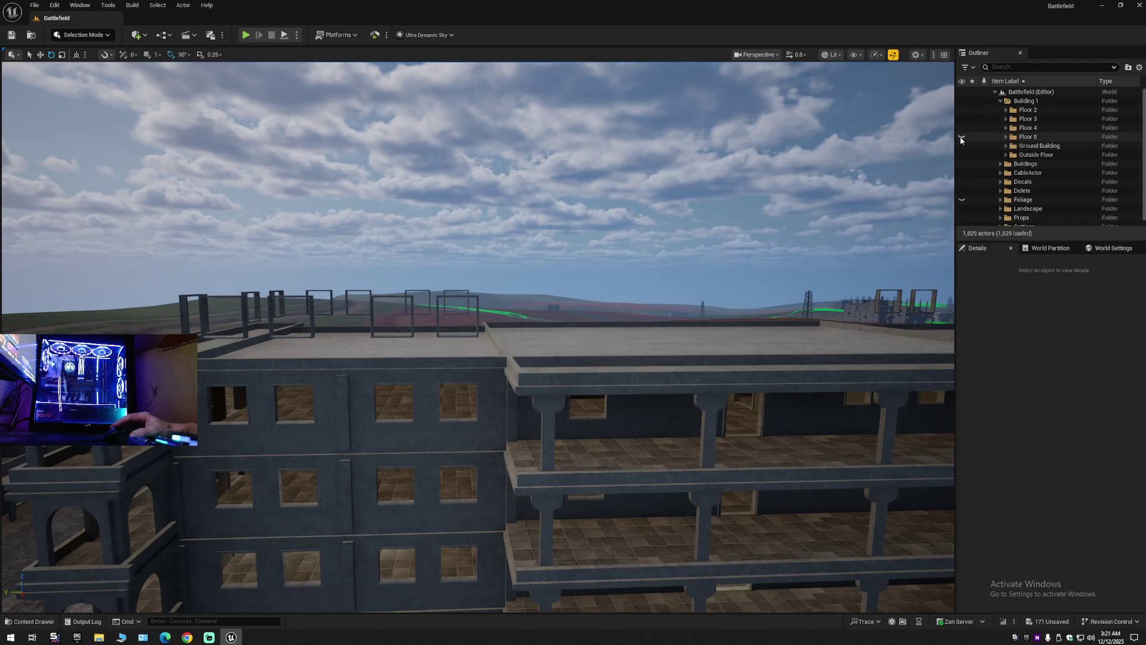
click(961, 137)
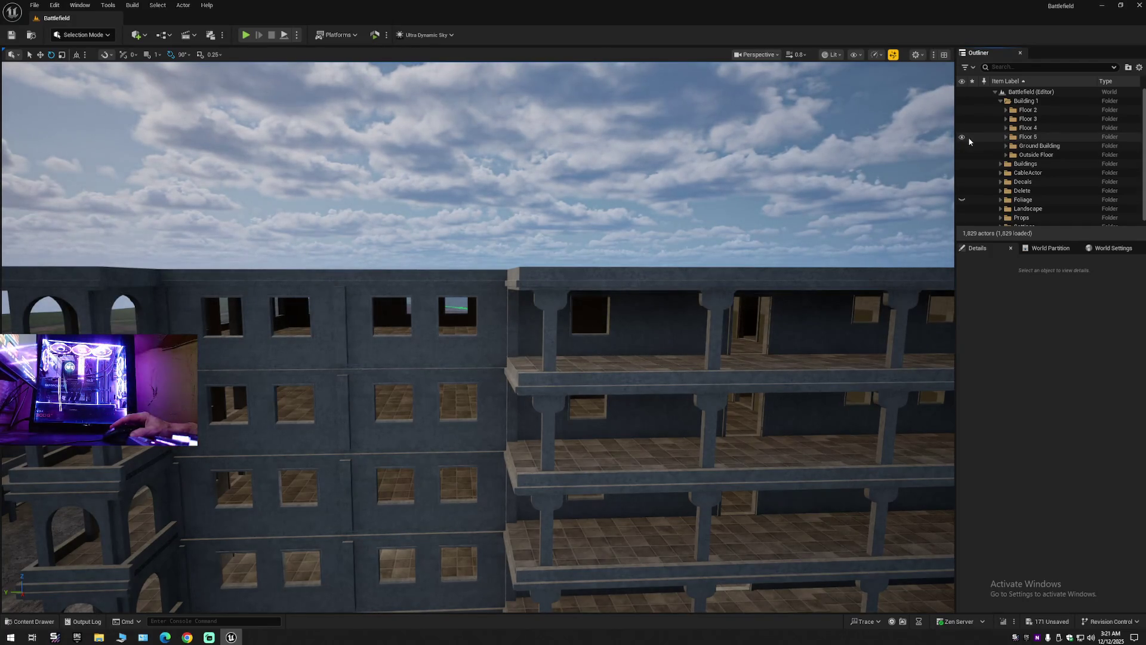
click(962, 136)
drag(949, 149, 948, 157)
drag(821, 289, 820, 289)
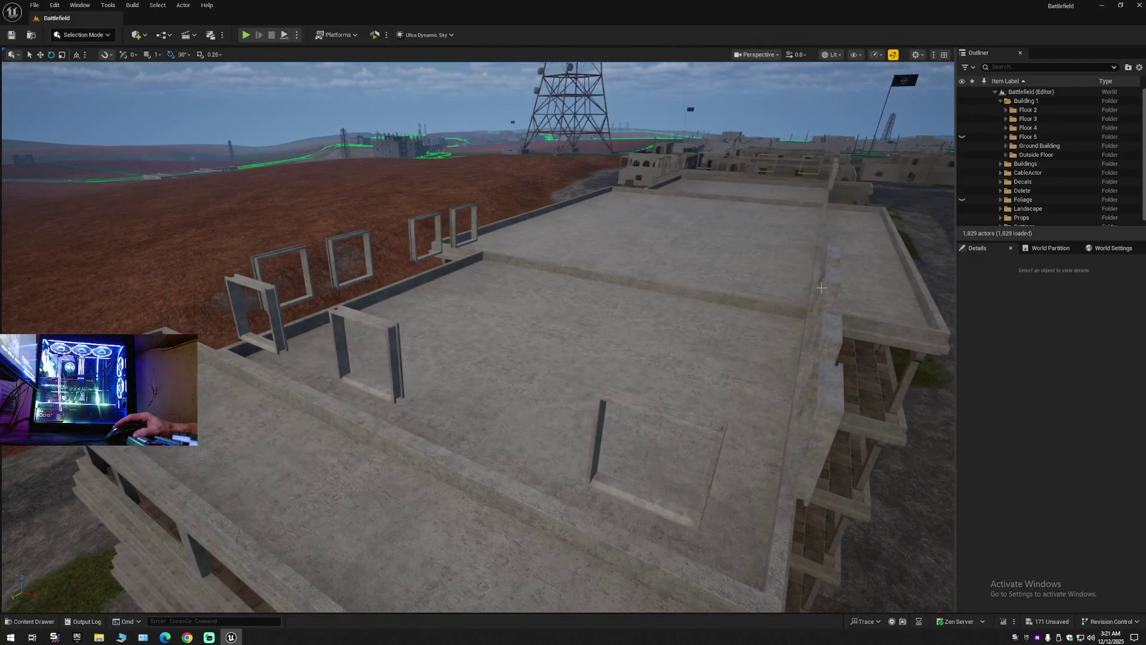
Ctrl-select the first eleven duplicated window frames standing on the roof.
click(830, 281)
ctrl+click(827, 325)
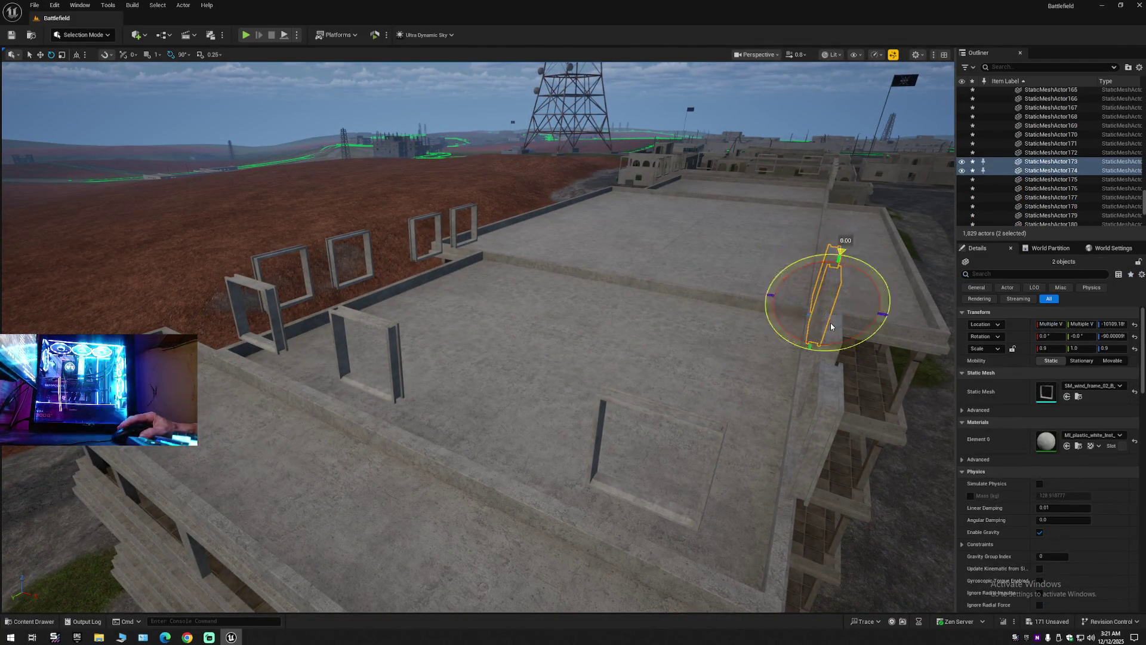
ctrl+click(823, 383)
ctrl+click(817, 436)
ctrl+click(662, 412)
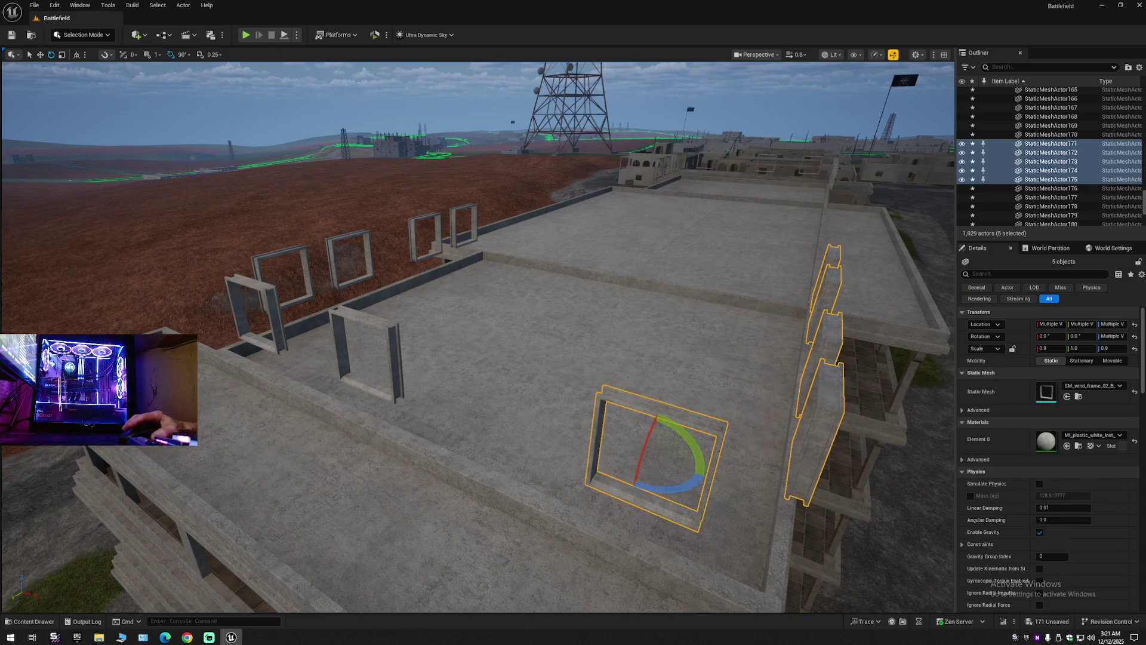
ctrl+click(341, 346)
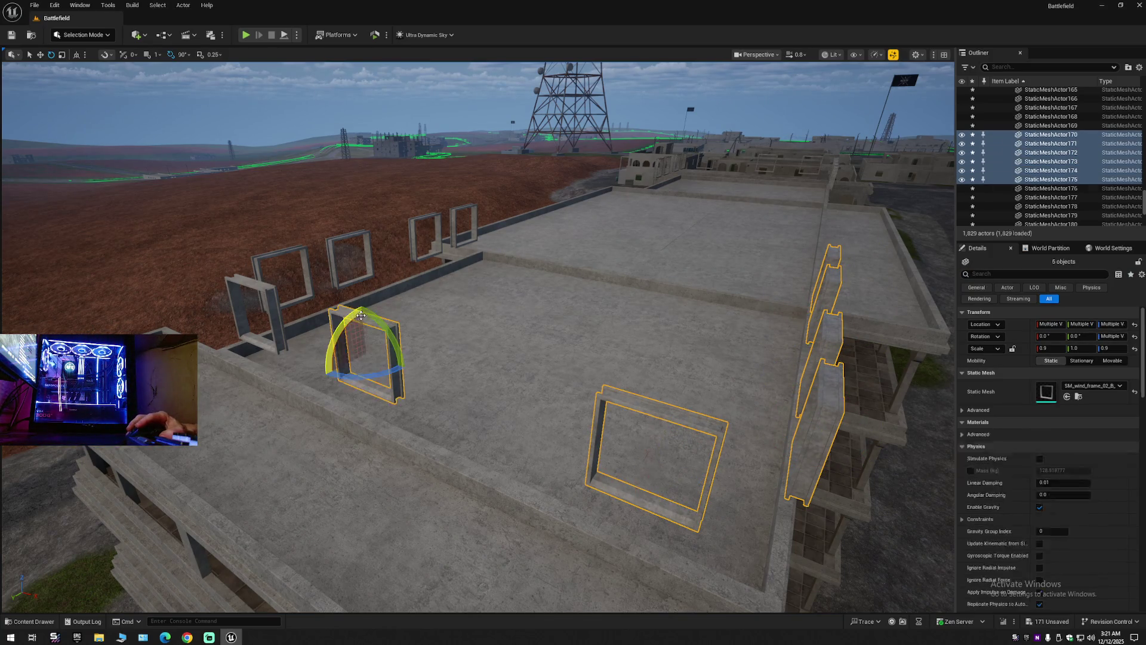
ctrl+click(267, 292)
ctrl+click(302, 255)
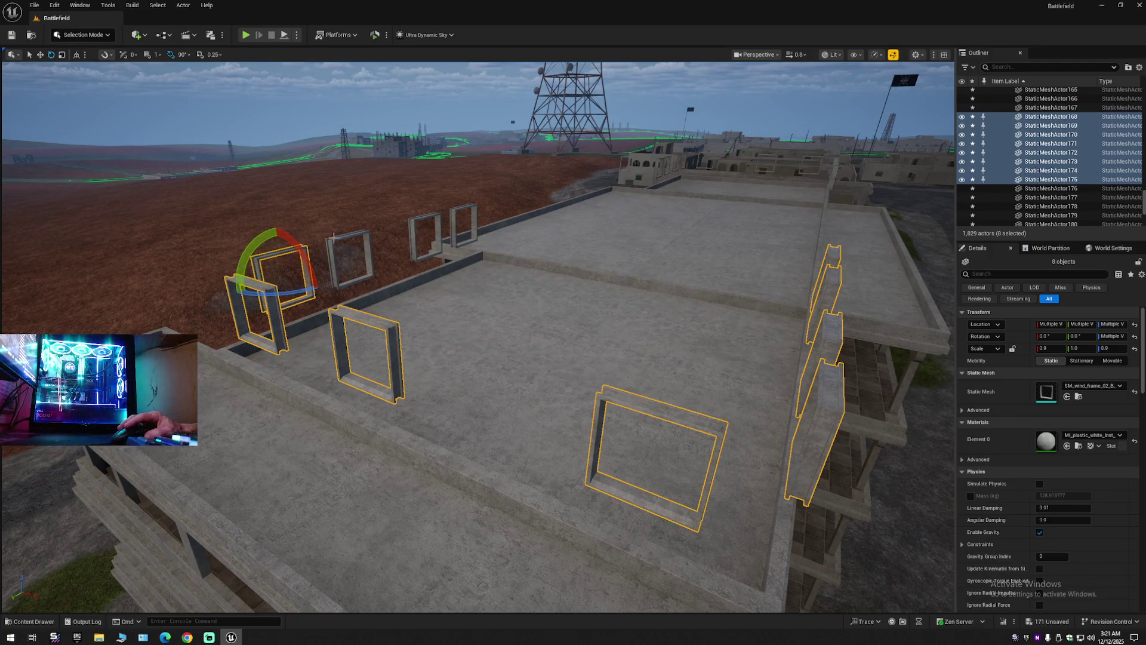
ctrl+click(334, 237)
ctrl+click(418, 222)
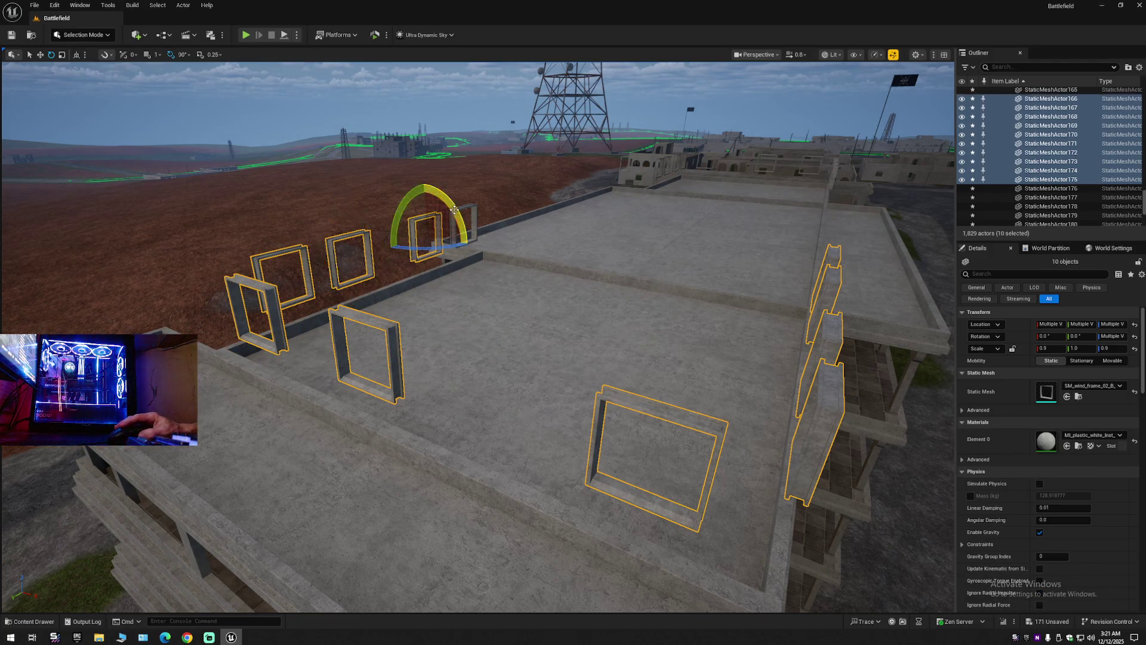
ctrl+click(467, 222)
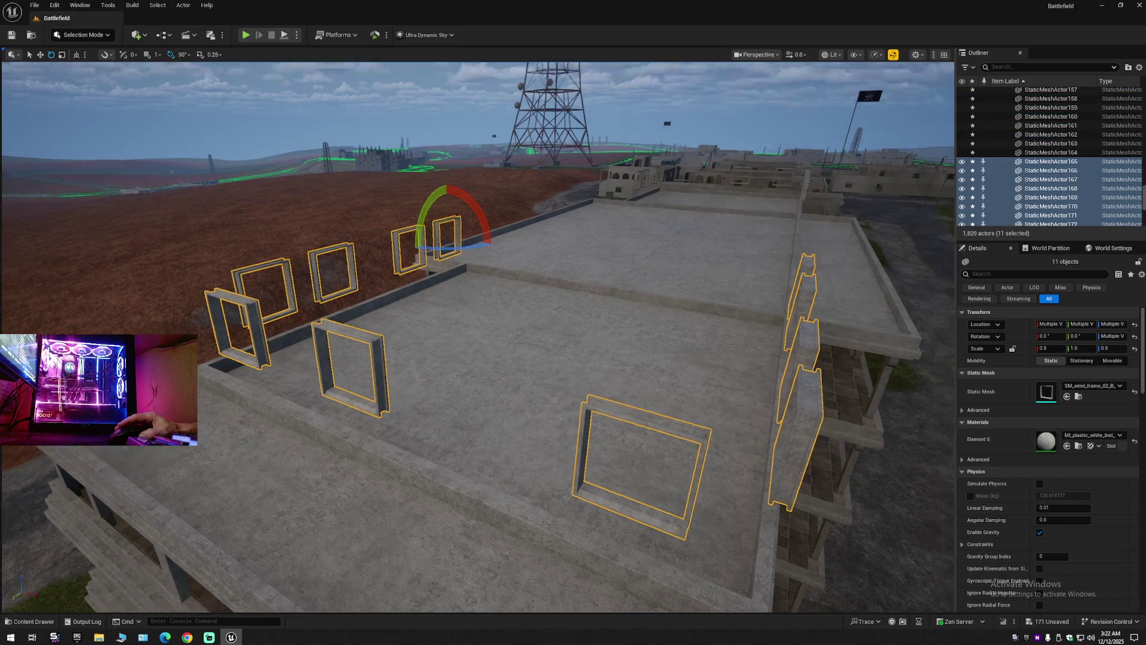
Move closer and add the remaining eleven rooftop window frames to the selection.
key(s)
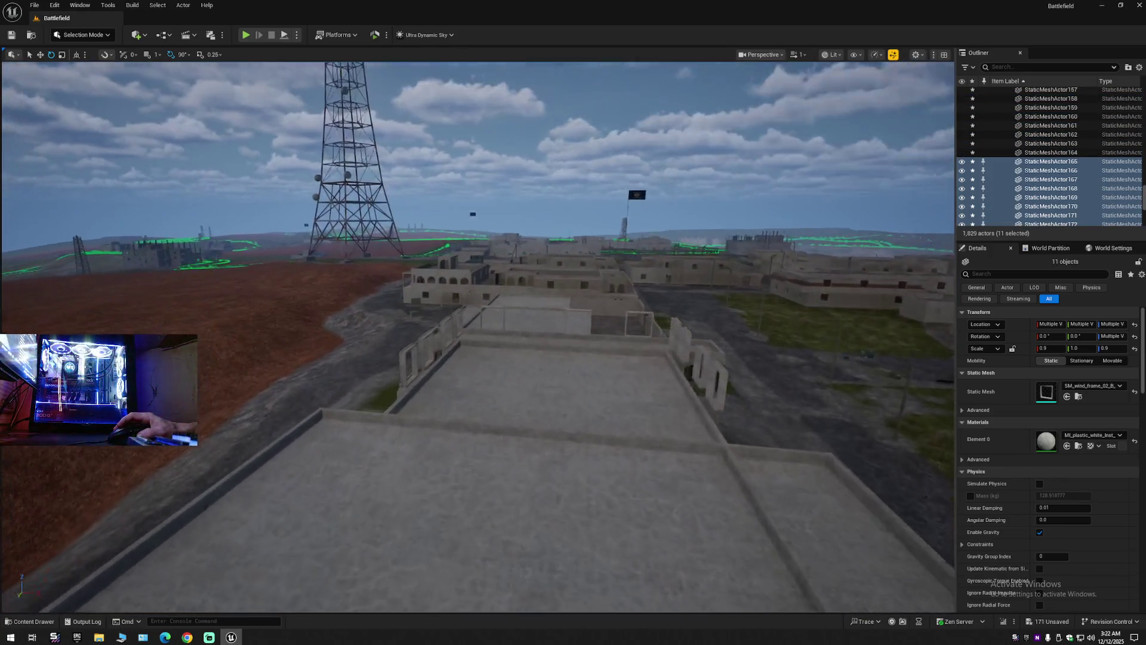
key(w)
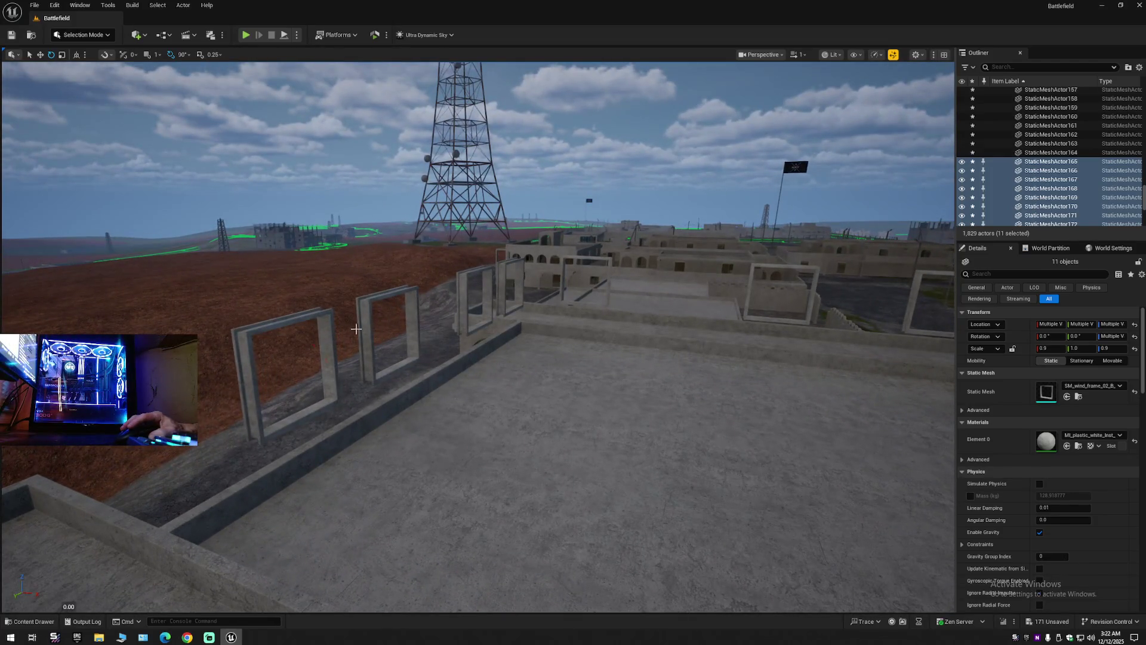
ctrl+click(332, 335)
ctrl+click(416, 304)
ctrl+click(488, 281)
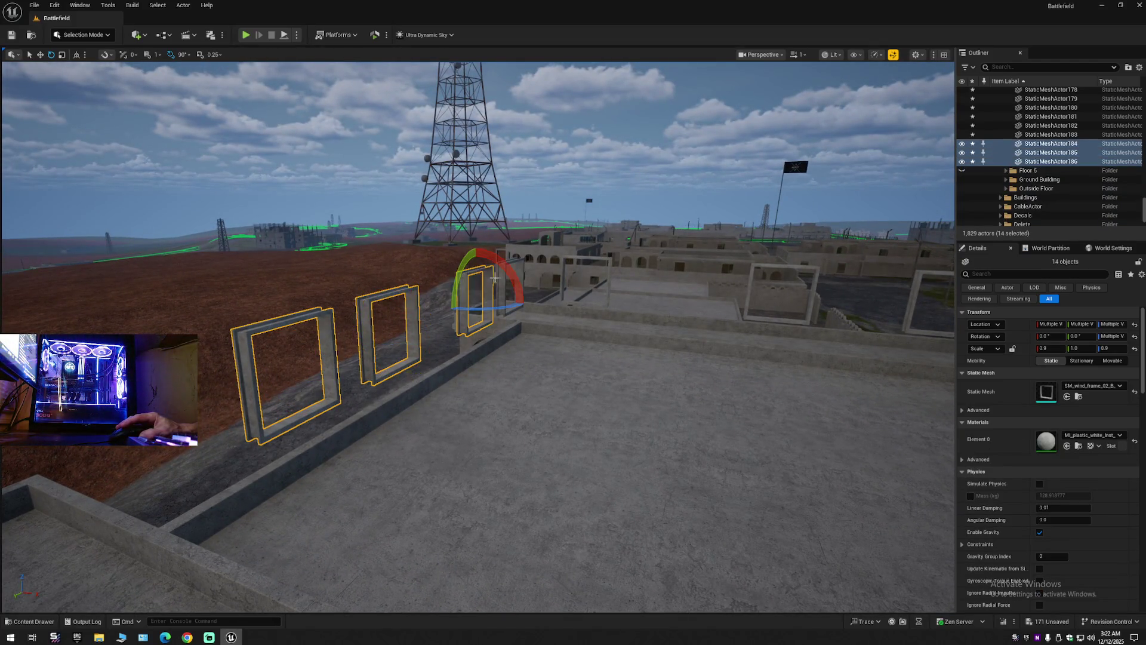
ctrl+click(524, 277)
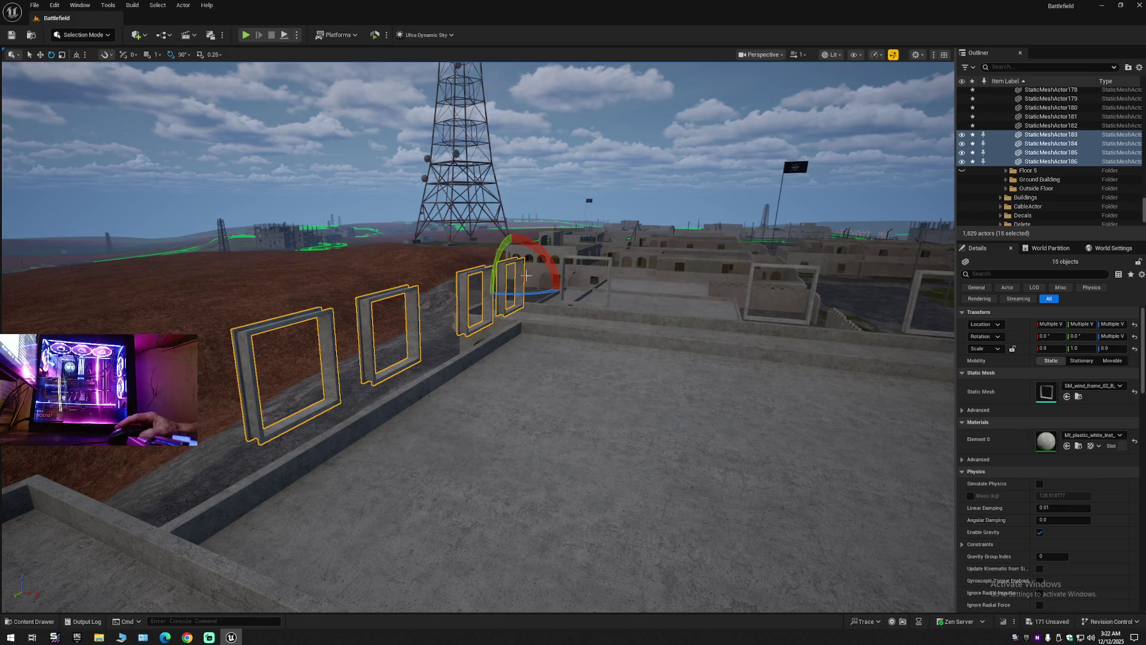
ctrl+click(608, 269)
ctrl+click(753, 281)
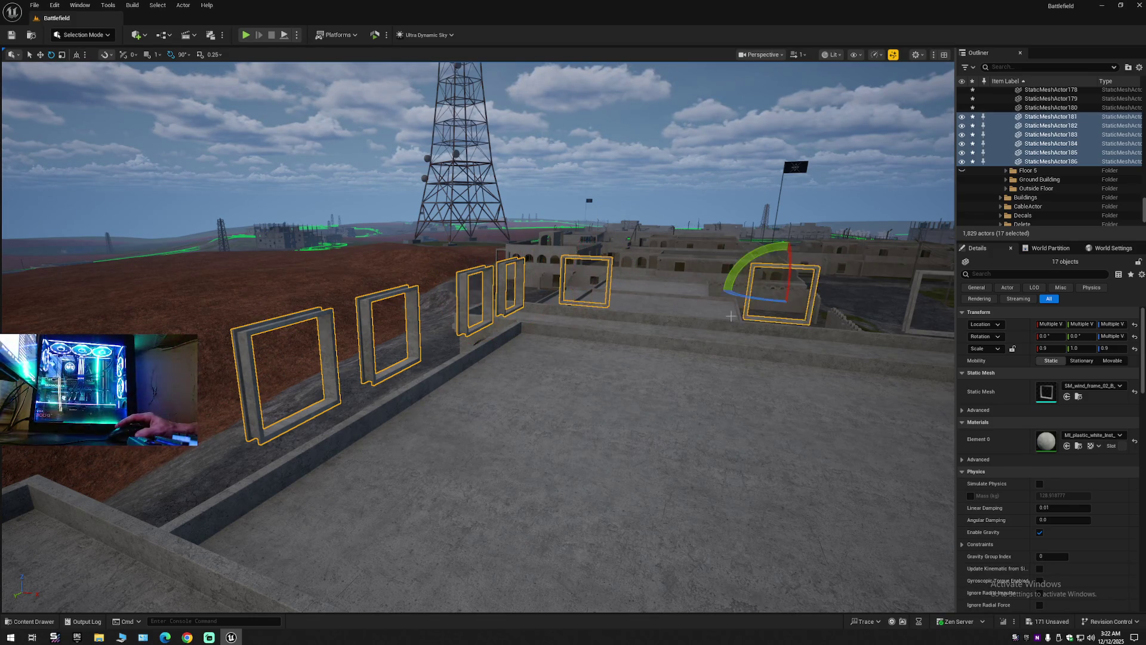
ctrl+click(601, 261)
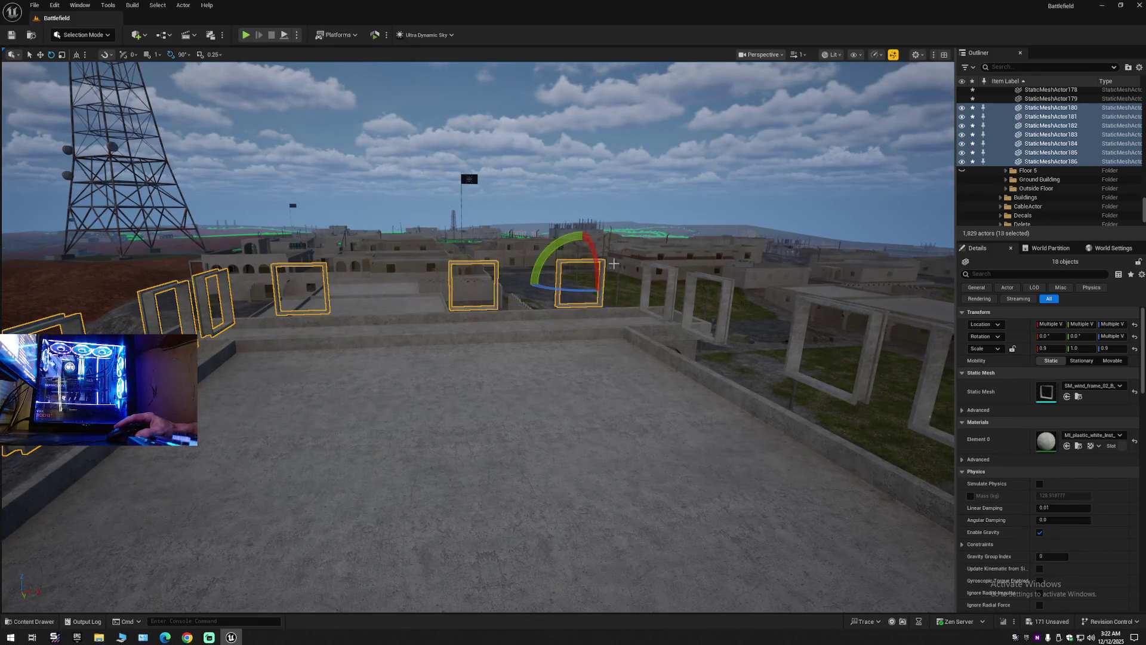
ctrl+click(646, 270)
ctrl+click(687, 295)
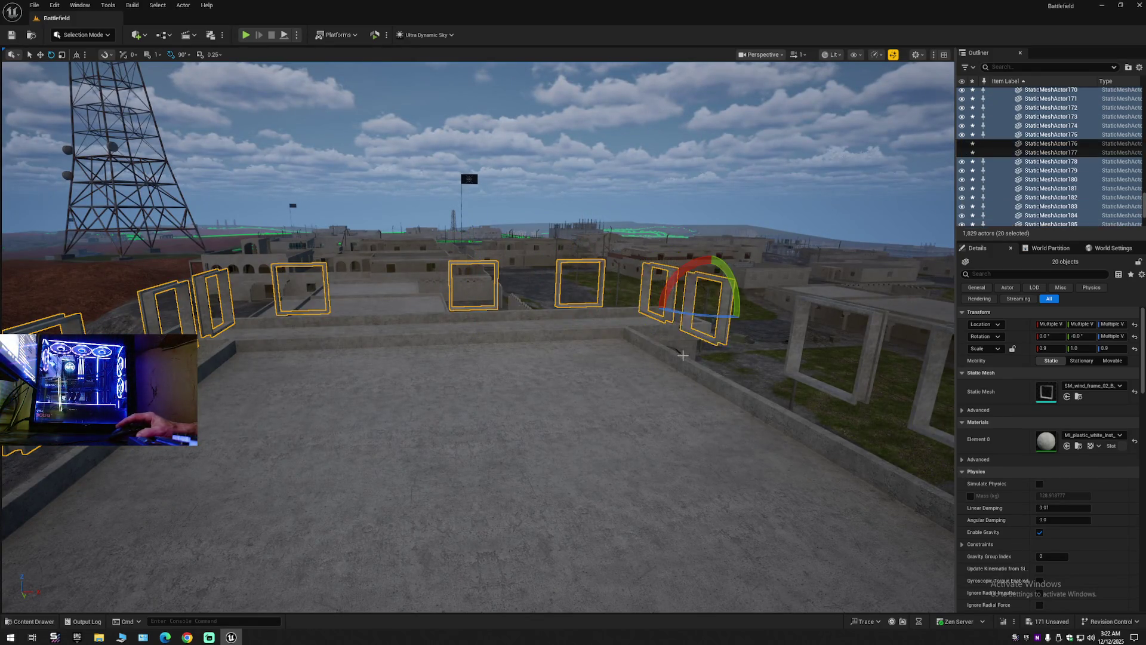
ctrl+click(422, 271)
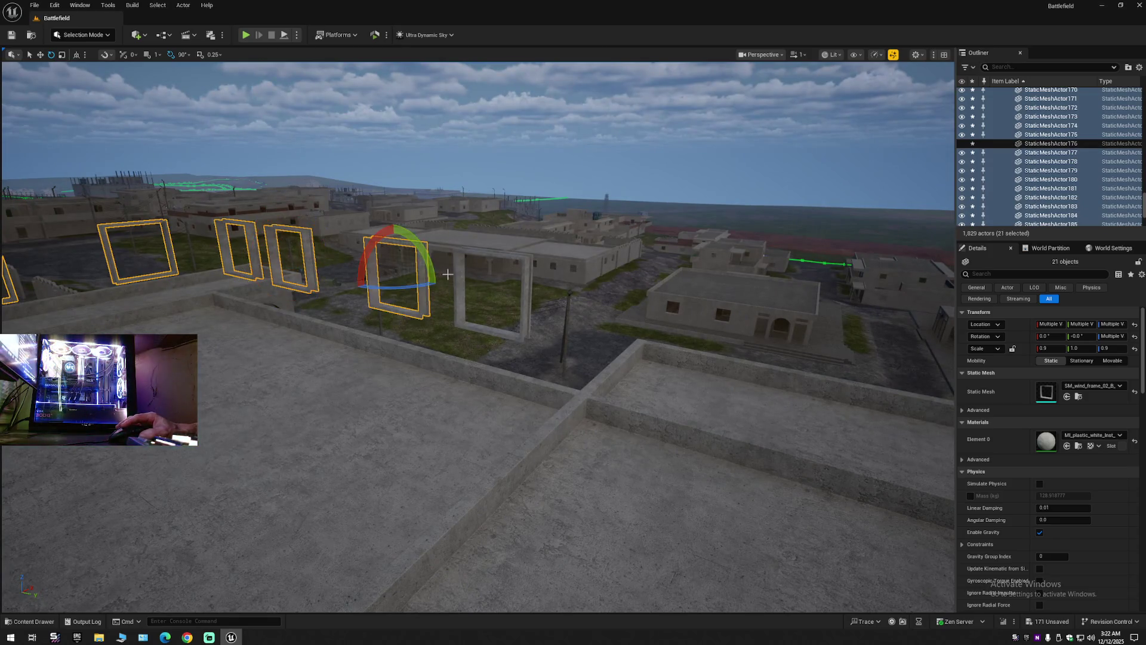
ctrl+click(459, 274)
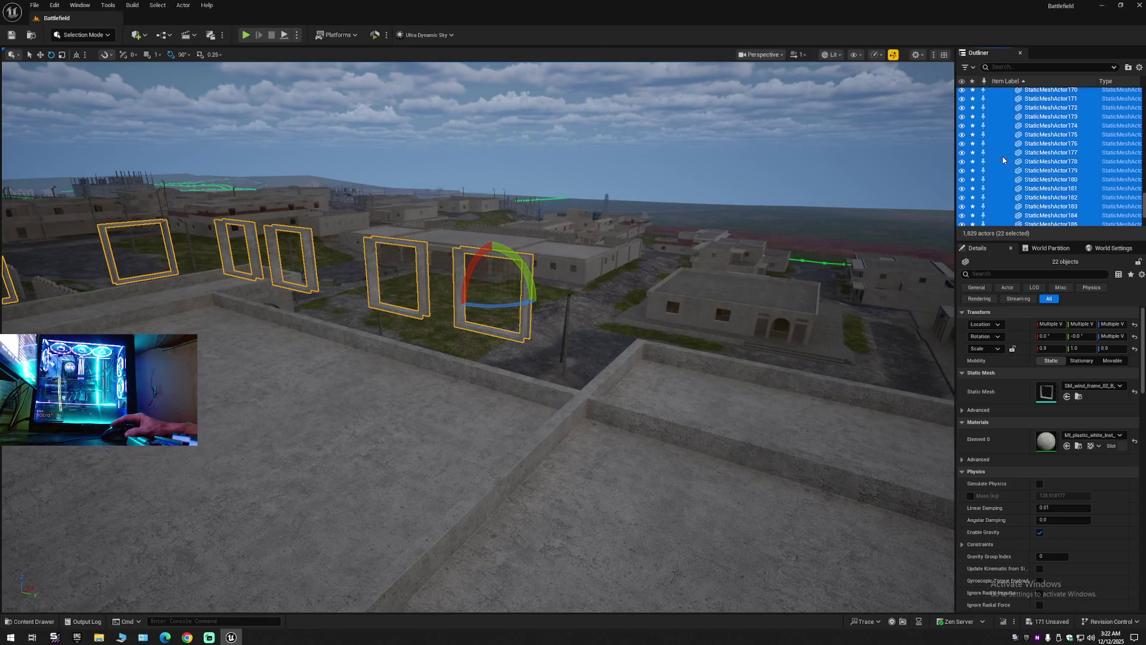
Move the 22 selected window frames into Building 1's Floor 4 folder and collapse the Outliner.
right_click(989, 159)
mouse_move(1016, 508)
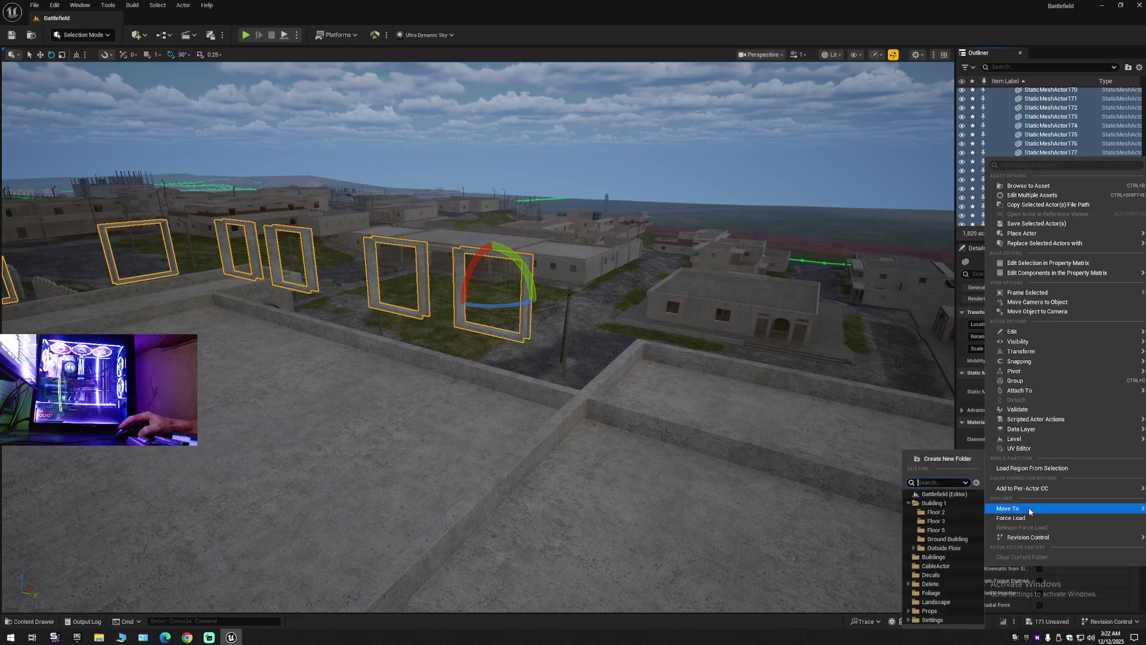
click(938, 530)
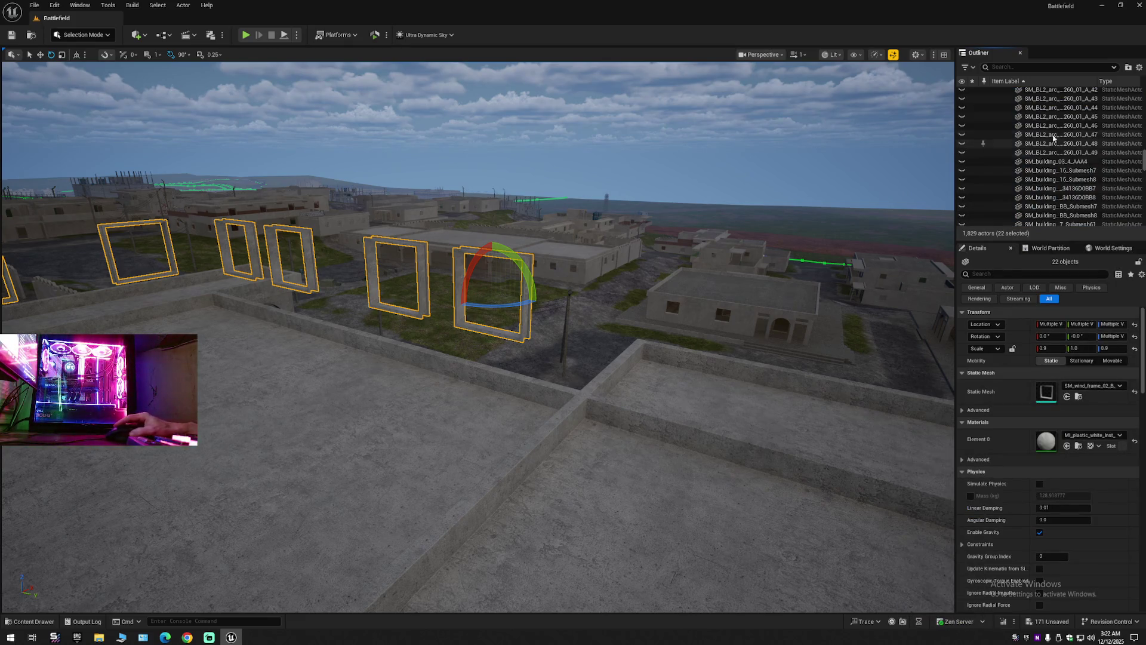
click(1140, 67)
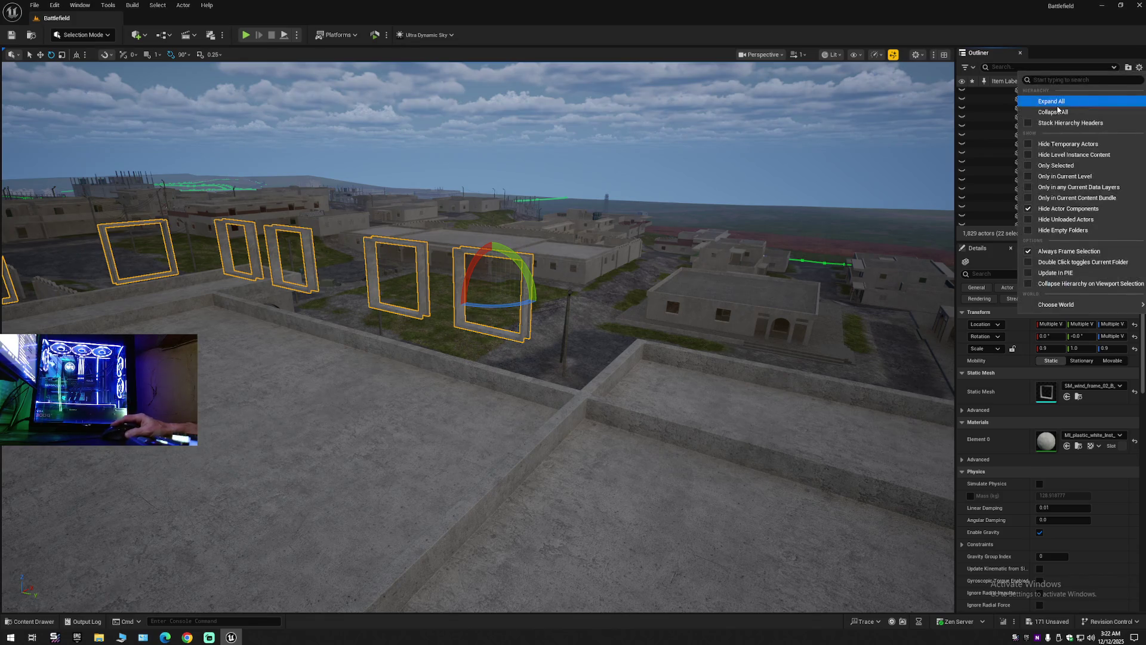
click(1048, 110)
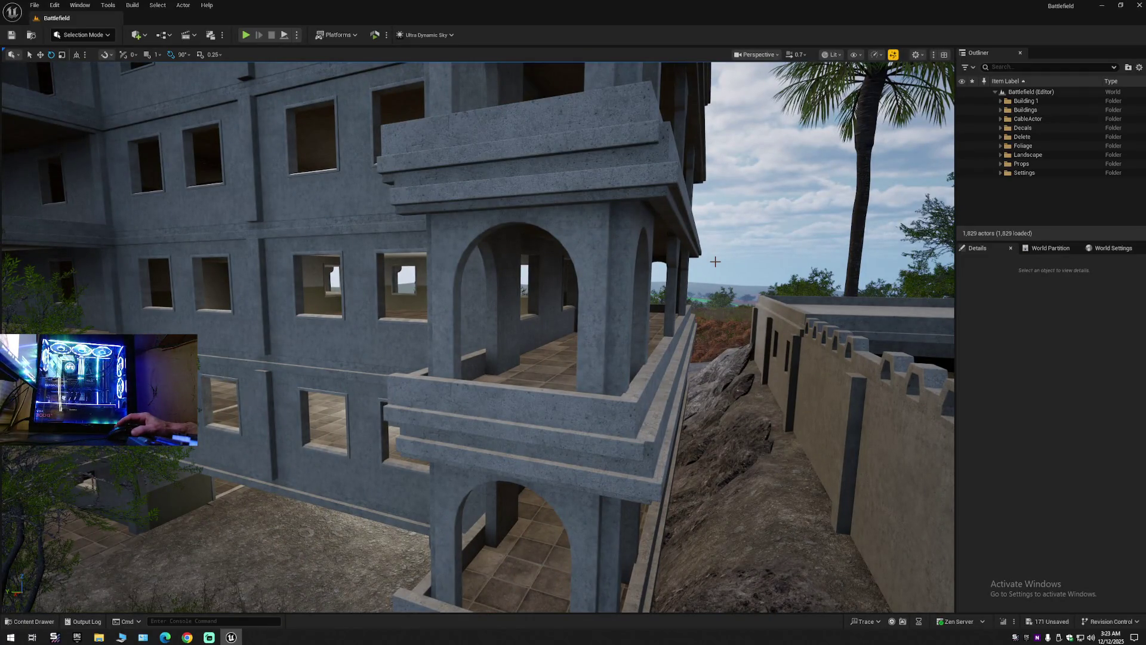
mouse_move(532, 359)
mouse_down()
mouse_move(400, 237)
mouse_move(741, 341)
mouse_move(482, 335)
mouse_move(413, 273)
mouse_up()
scroll(654, 340, down, 1)
click(480, 336)
click(447, 305)
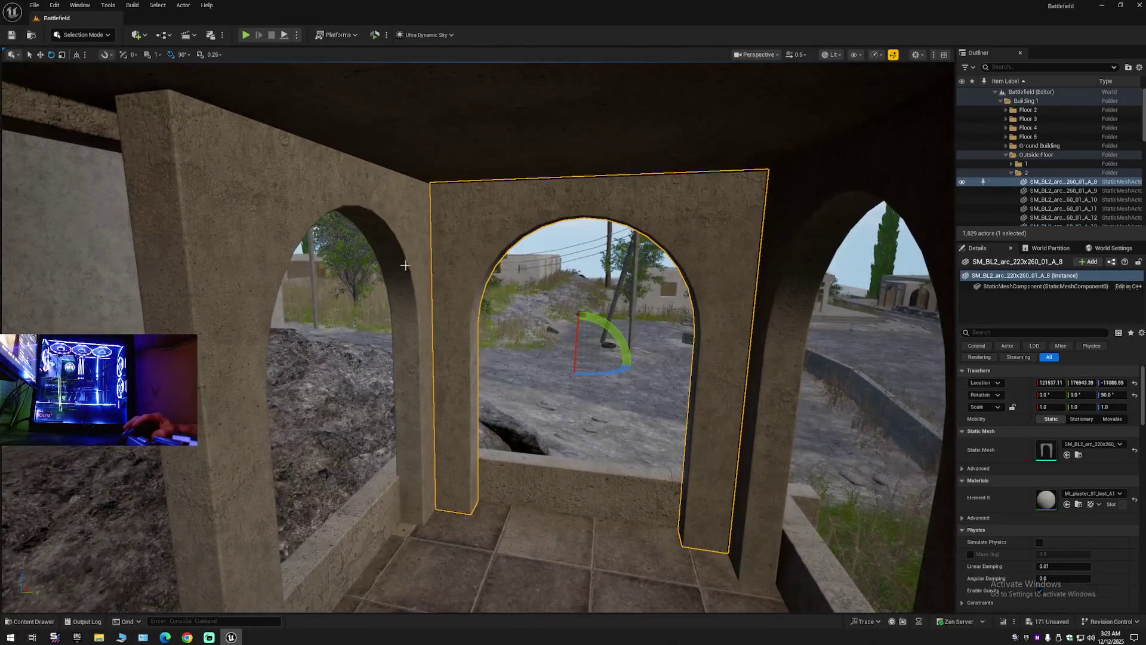
ctrl+click(379, 233)
ctrl+click(775, 232)
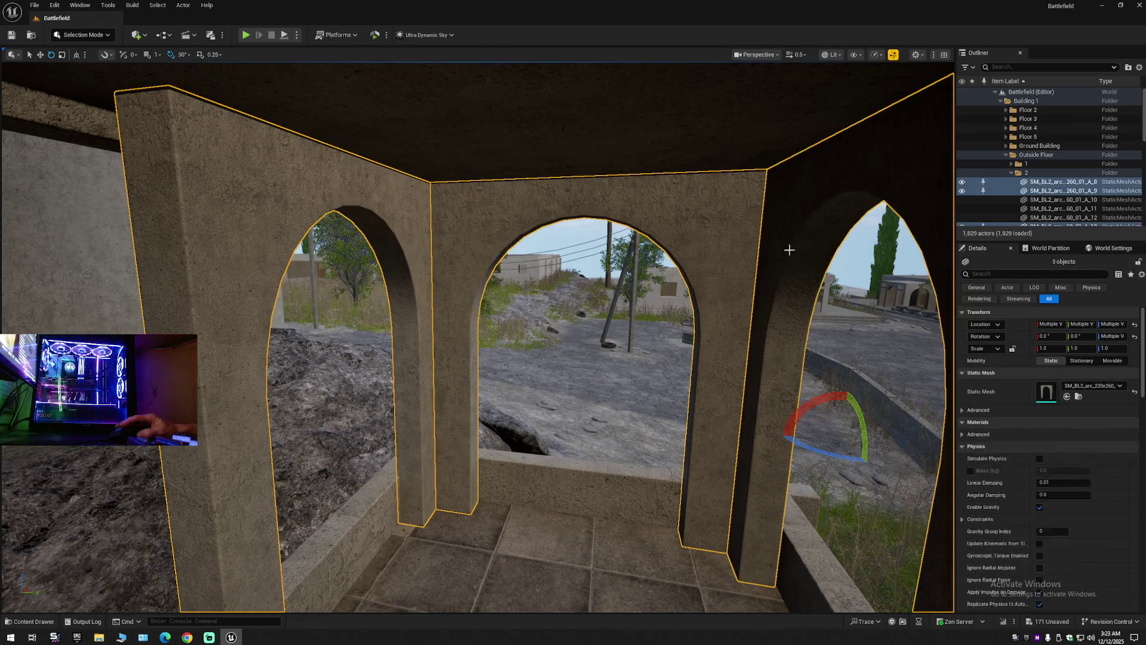
click(744, 373)
click(710, 388)
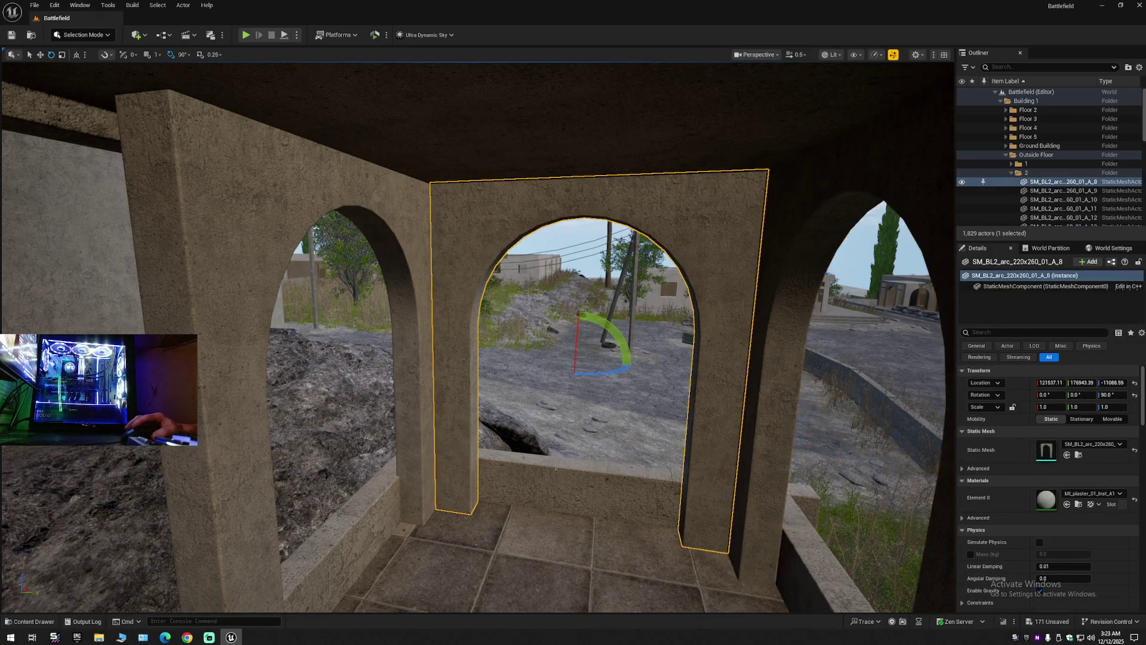
click(557, 469)
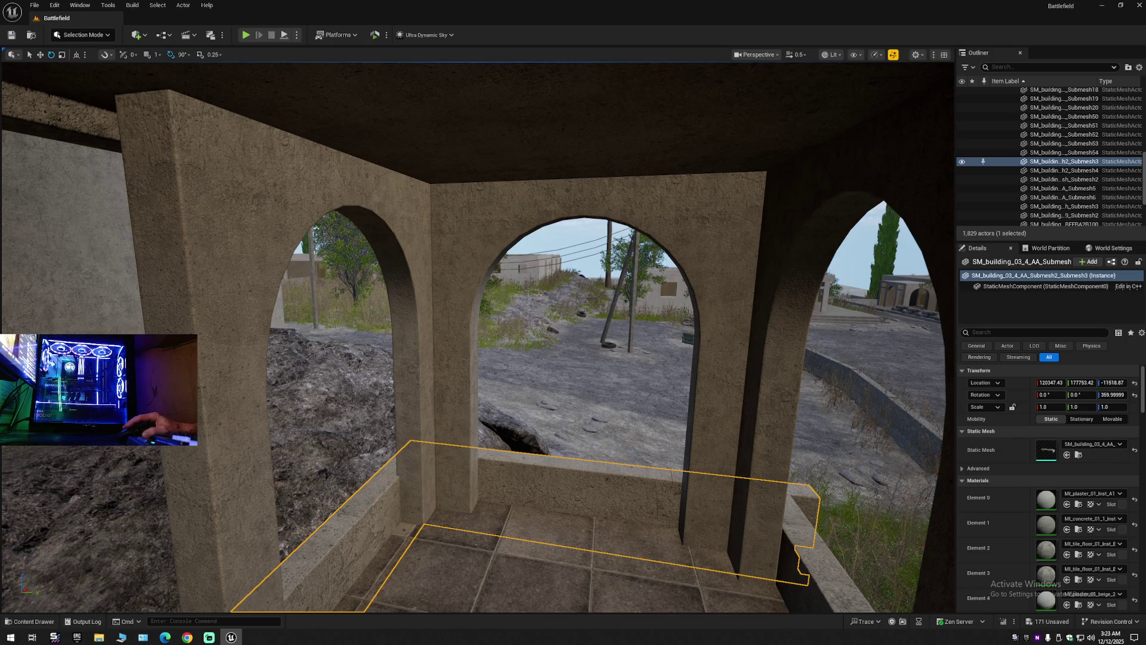
click(866, 538)
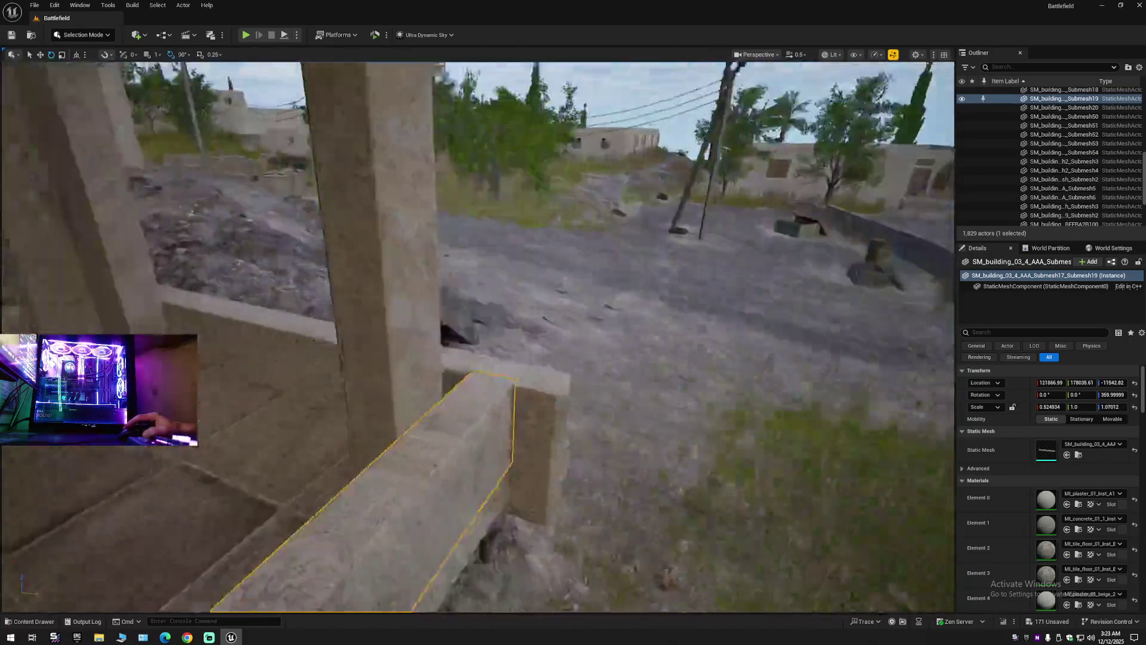
click(588, 427)
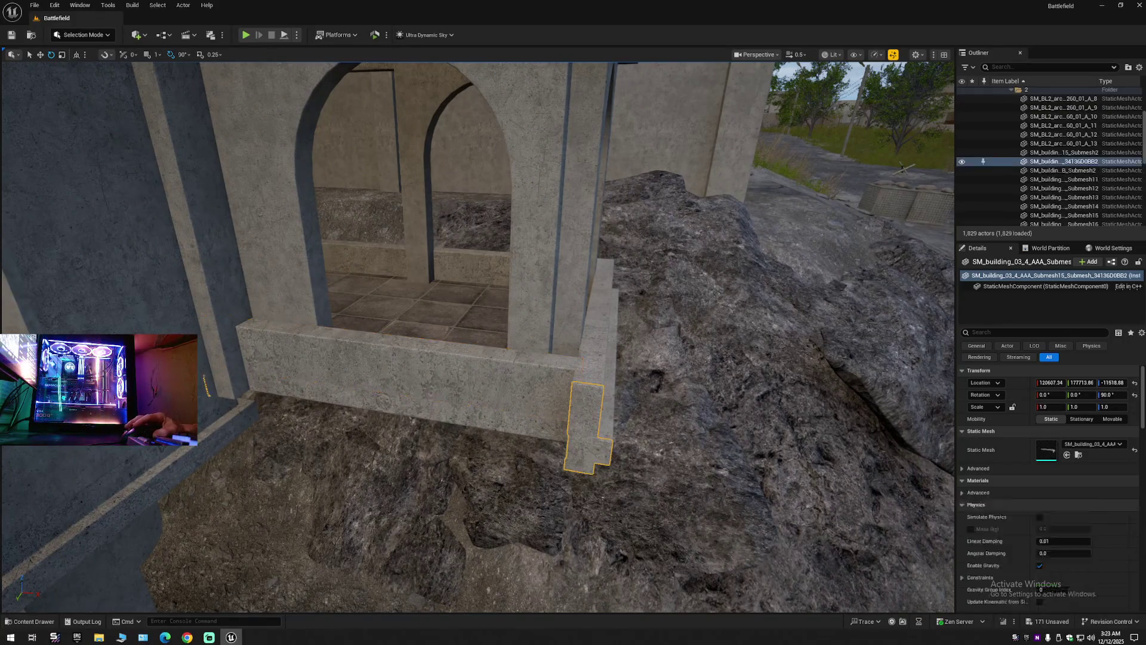
click(518, 428)
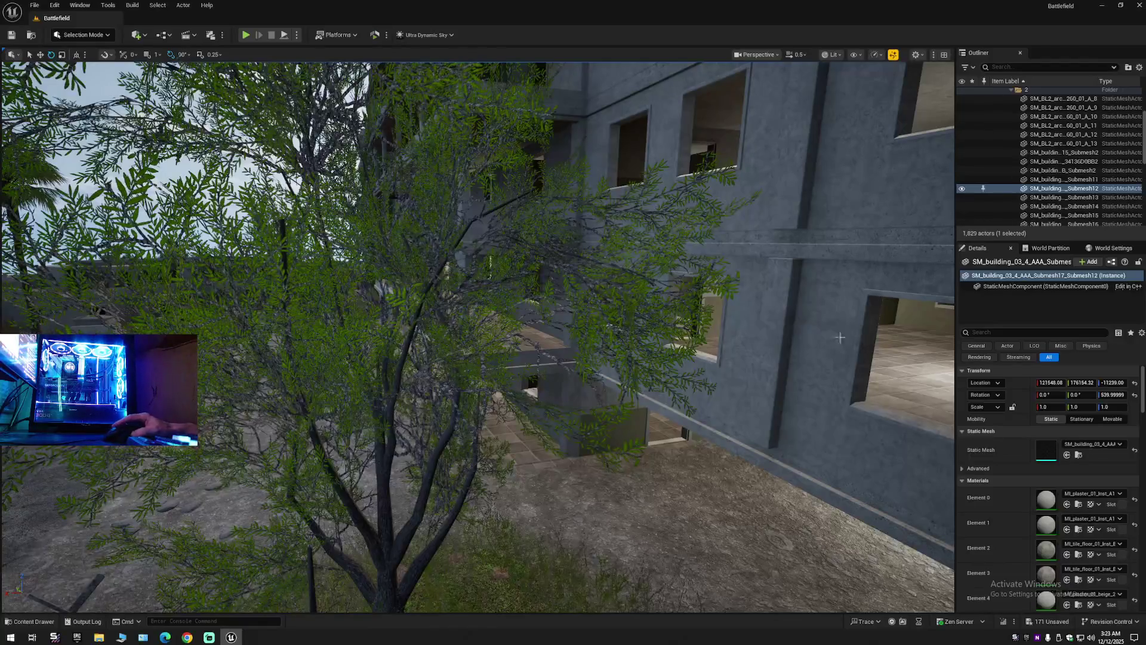
click(839, 380)
key(f)
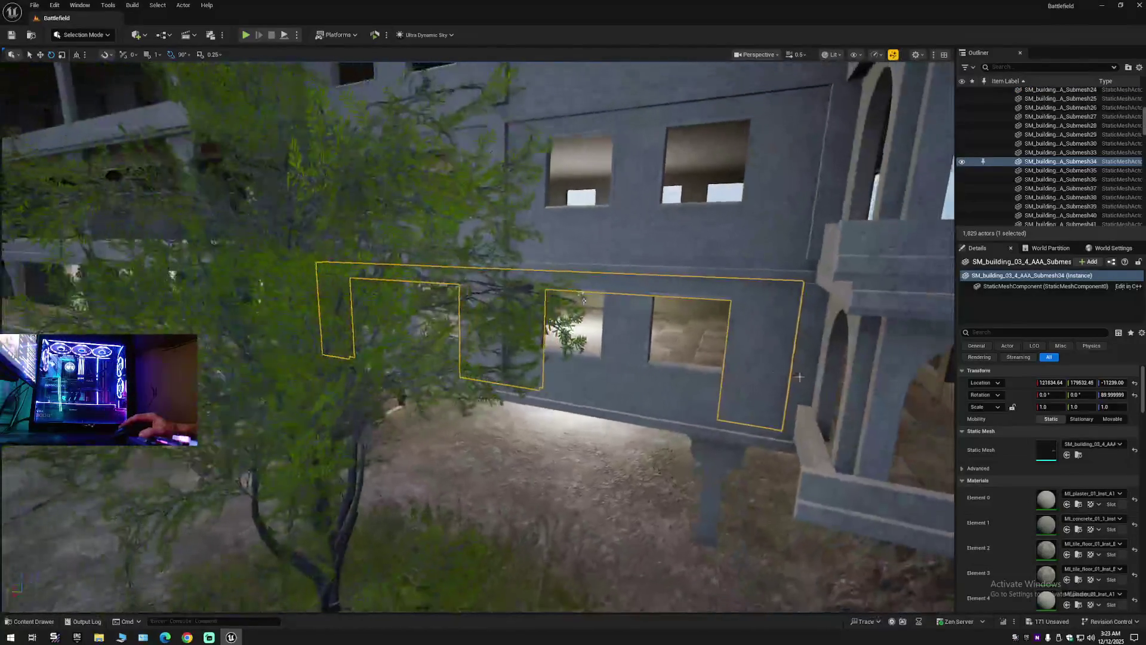
click(627, 352)
click(687, 335)
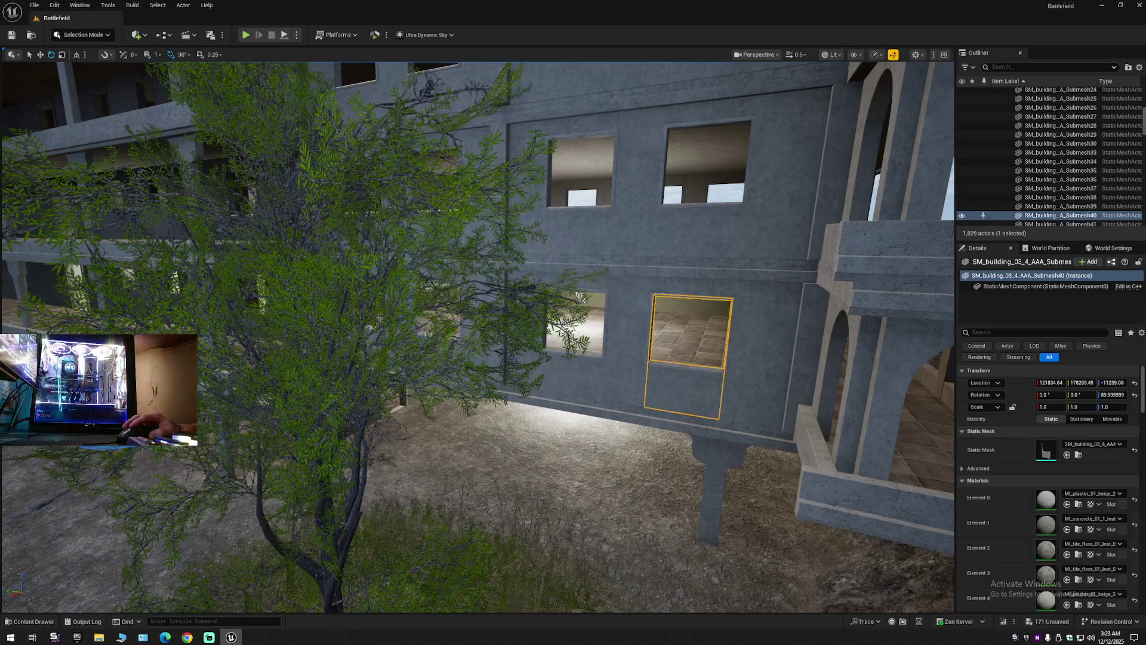
click(576, 335)
click(1140, 67)
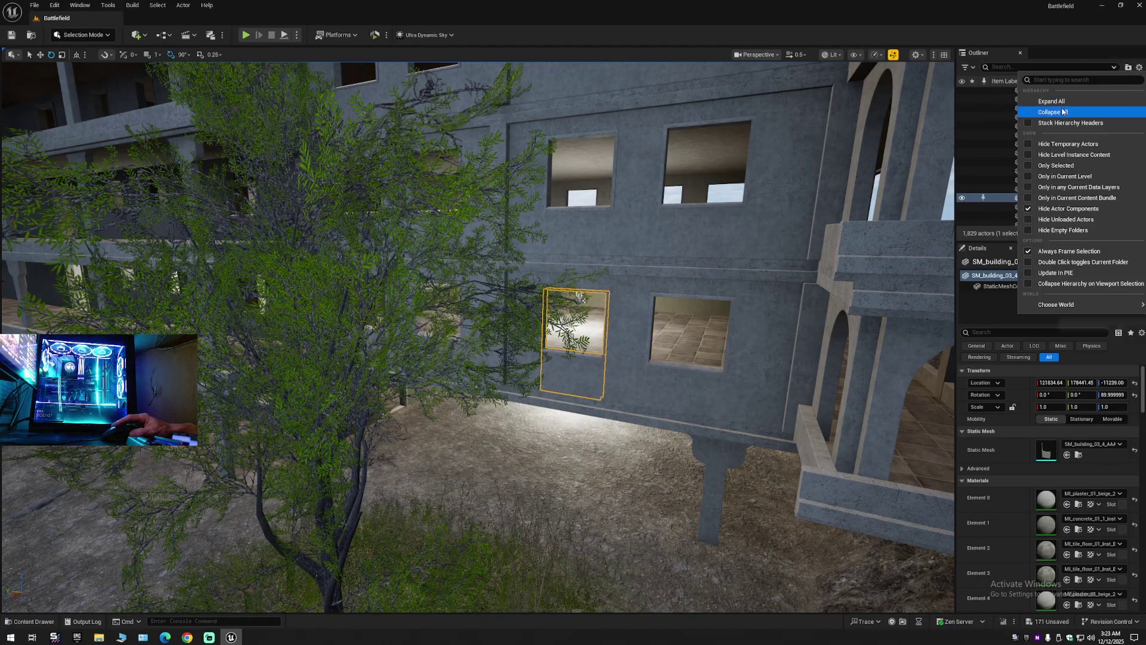
click(1051, 112)
key(Escape)
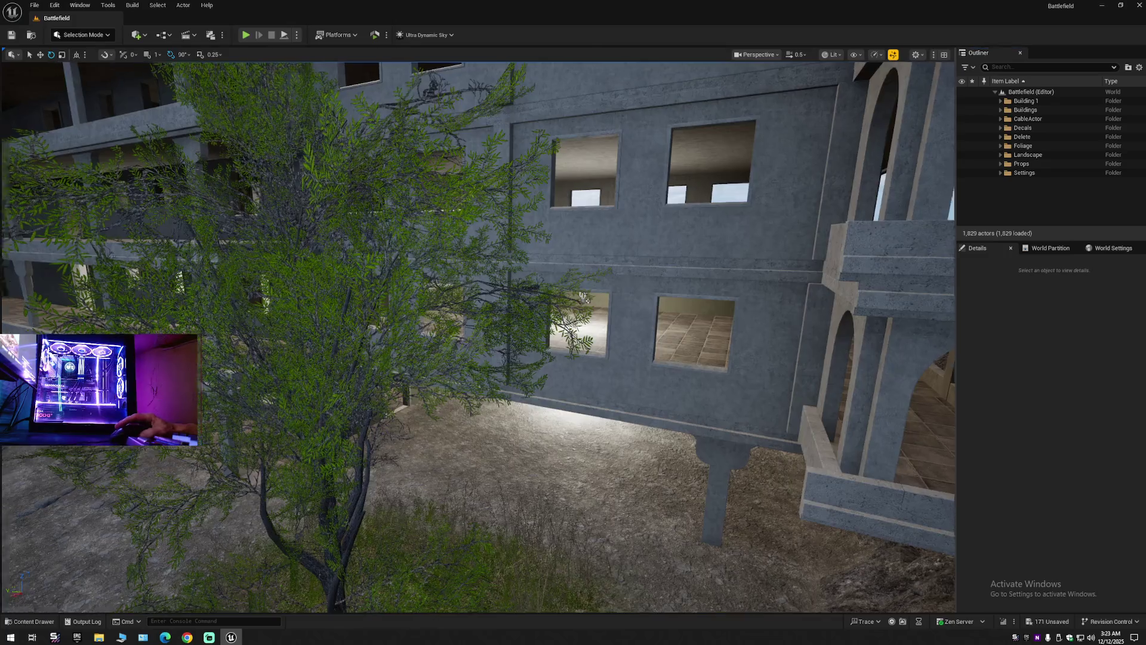
scroll(581, 295, up, 2)
key(s)
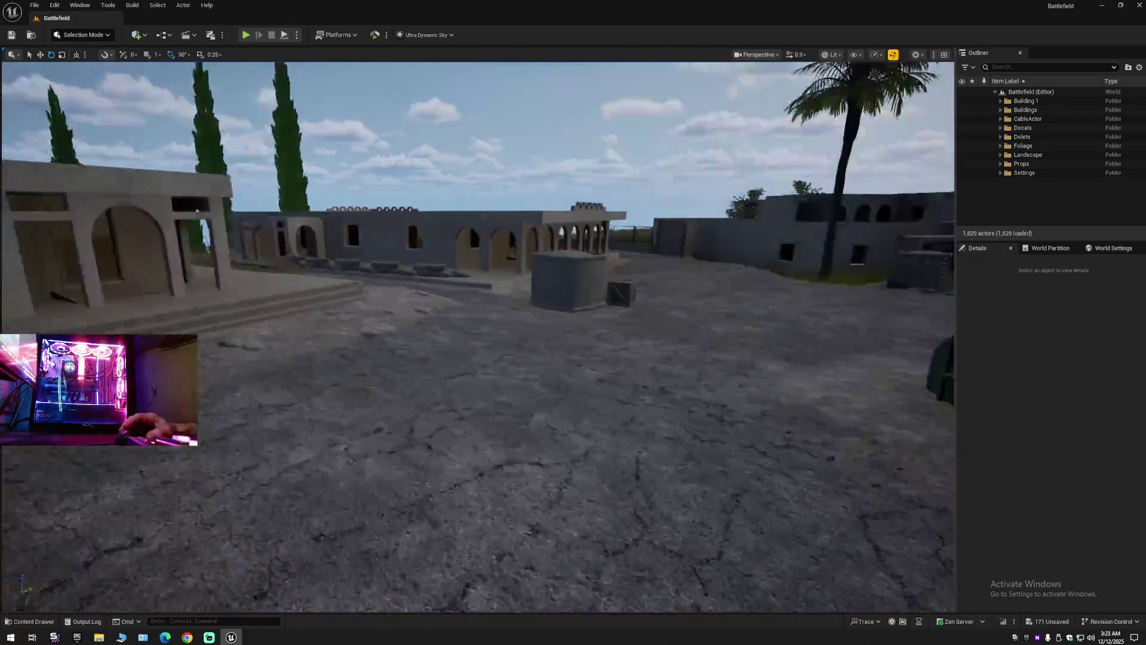
mouse_move(478, 334)
mouse_down()
mouse_move(603, 322)
mouse_move(600, 359)
mouse_move(582, 364)
mouse_move(537, 370)
mouse_move(564, 347)
mouse_move(508, 347)
mouse_move(504, 327)
mouse_move(452, 328)
mouse_move(690, 291)
mouse_move(639, 293)
mouse_move(638, 274)
mouse_move(613, 320)
mouse_up()
scroll(560, 348, down, 1)
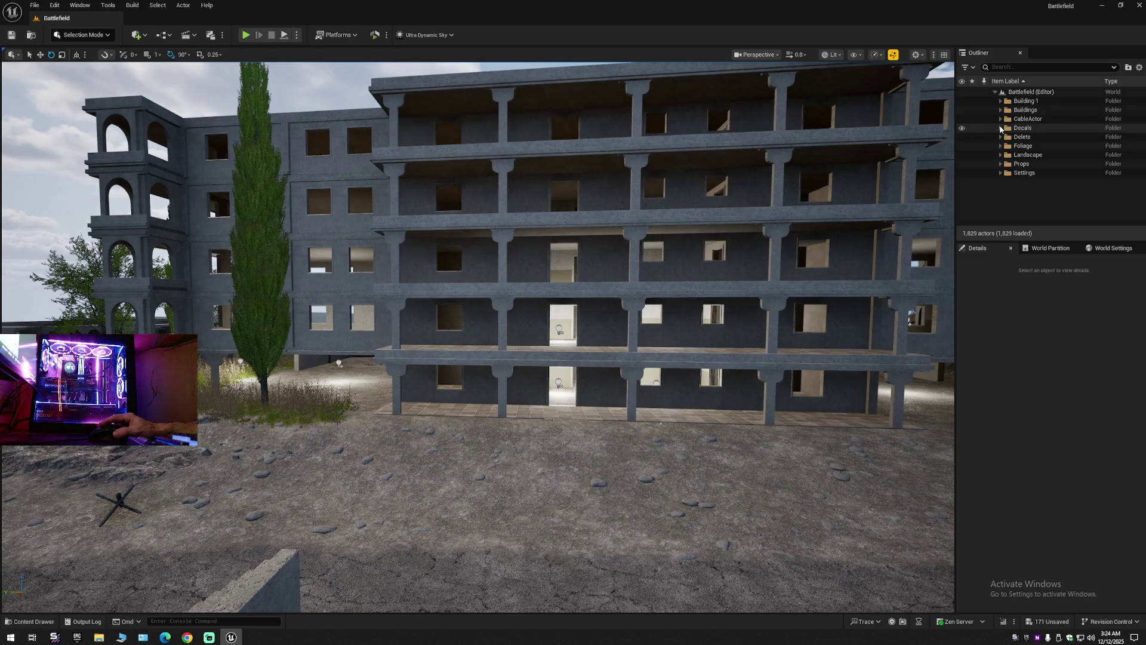
Expand Delete > Light and select PointLight through PointLight11 together.
click(1001, 137)
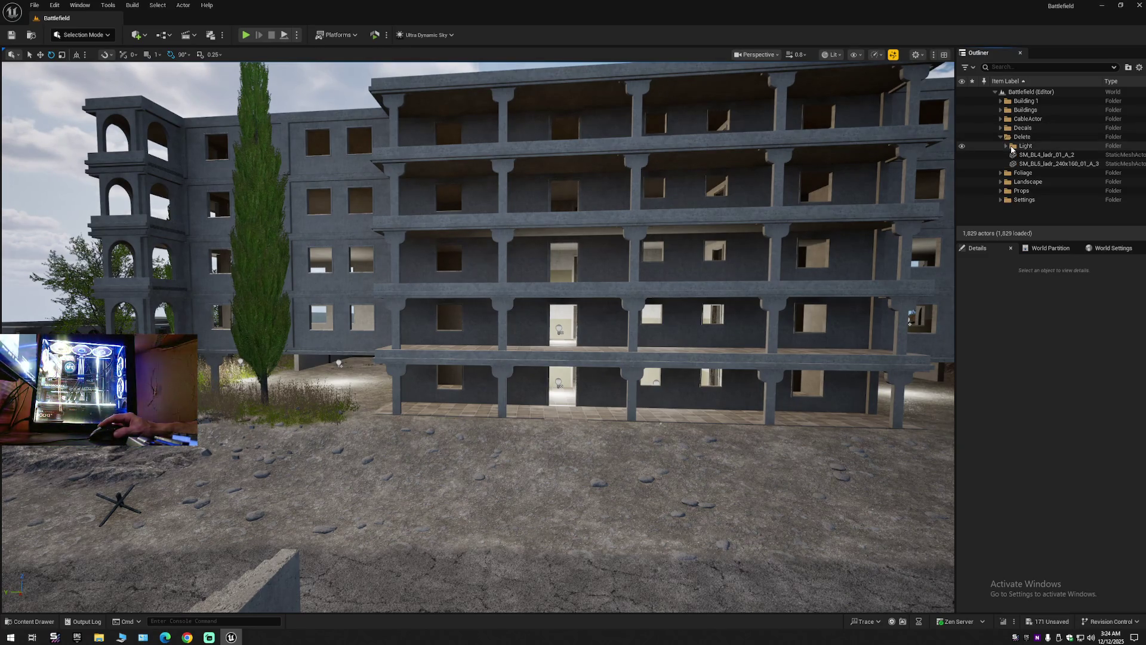
click(1014, 146)
click(1006, 146)
click(1038, 155)
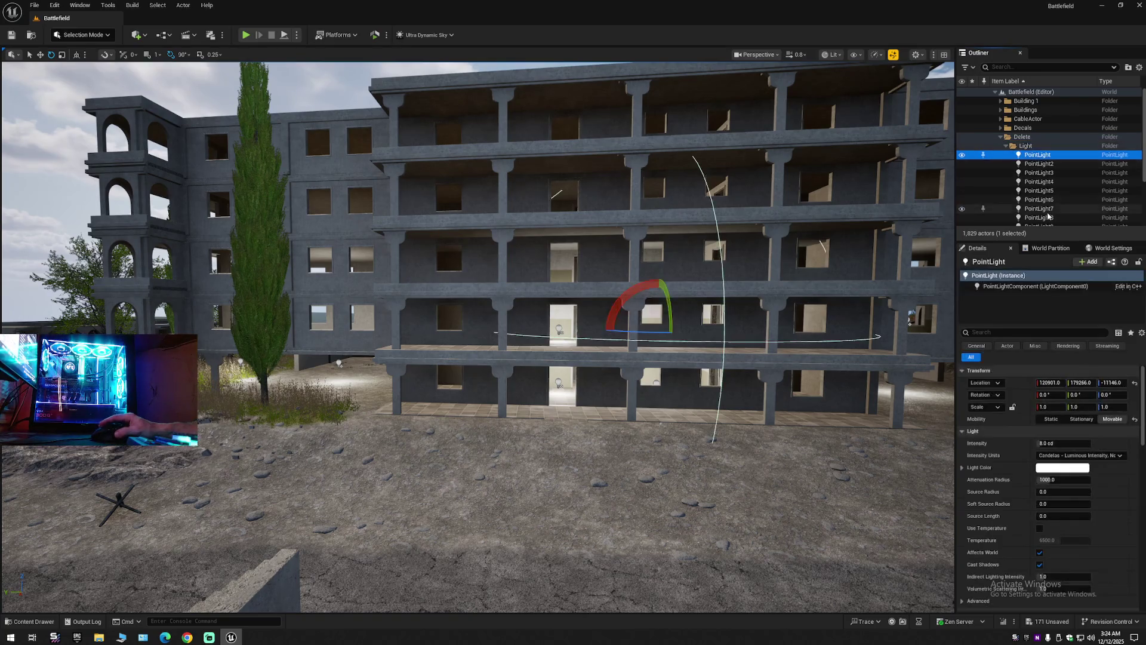
scroll(1049, 216, down, 3)
shift+click(1003, 168)
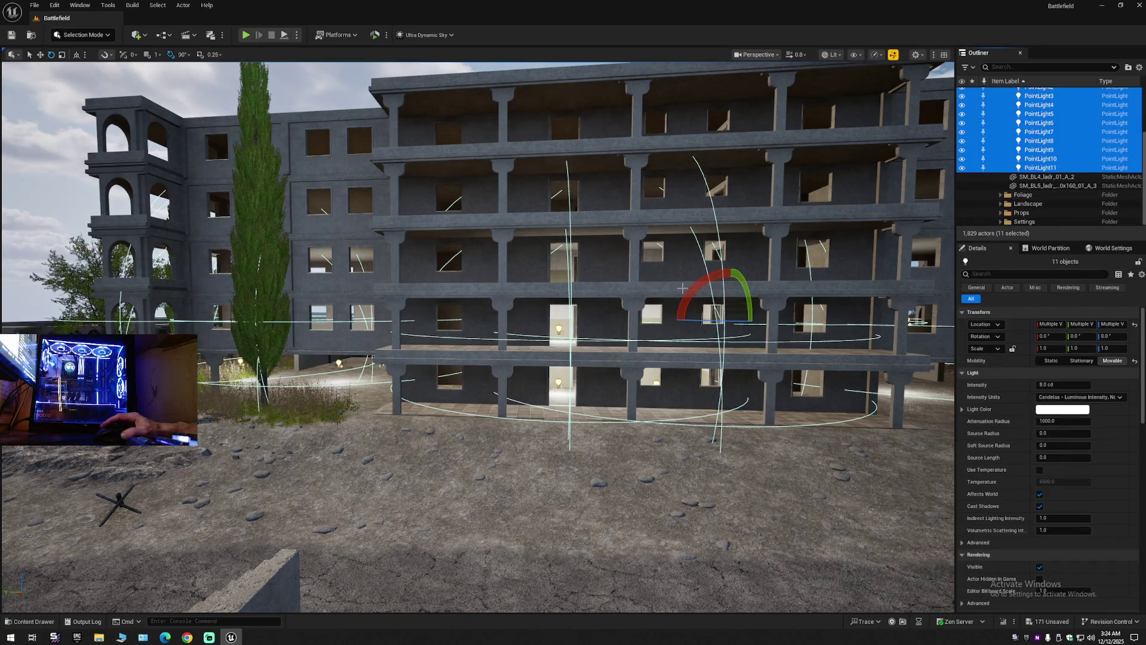
Set the eleven lights' intensity to 2.0 cd, then lower it to 1.0 cd.
scroll(682, 288, down, 10)
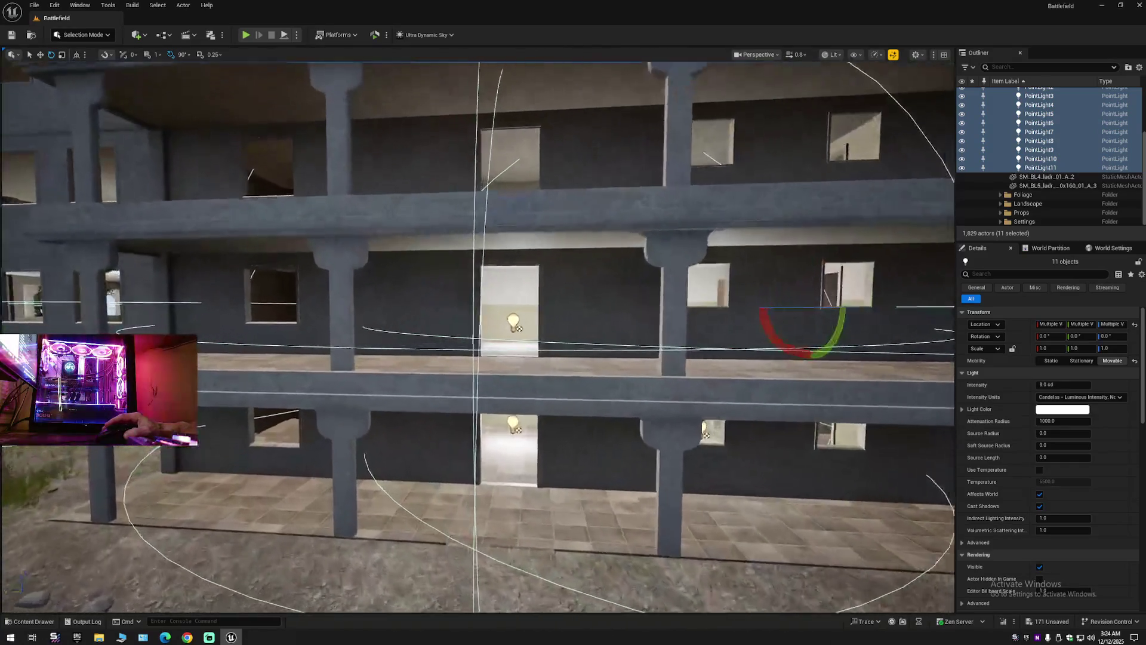
scroll(518, 329, down, 15)
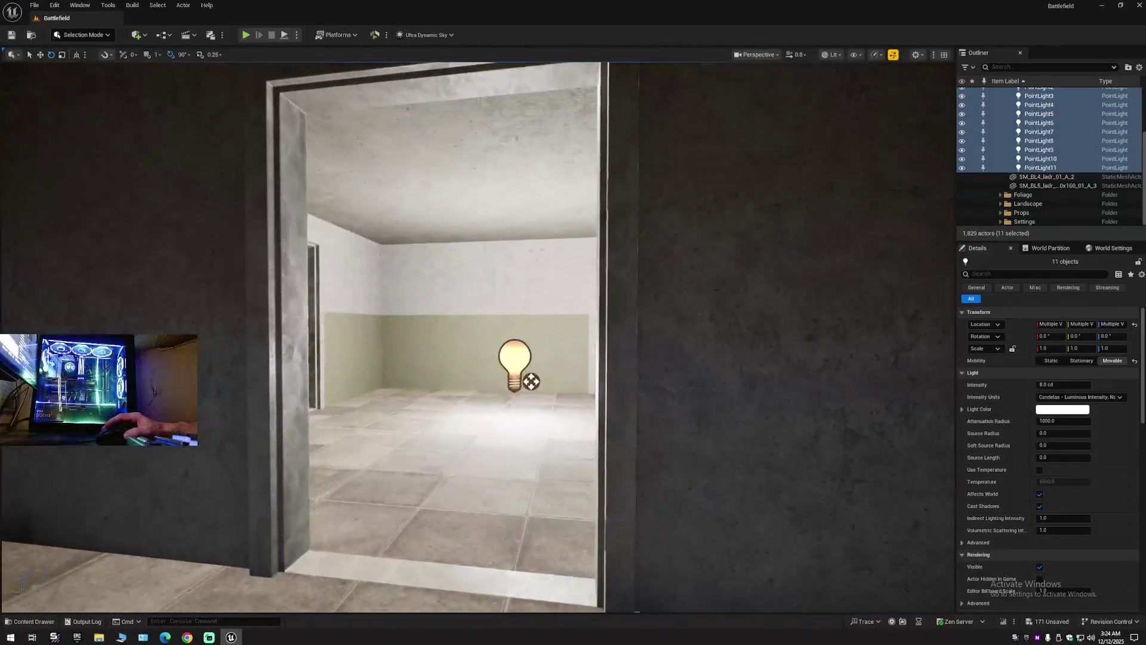
scroll(531, 381, down, 15)
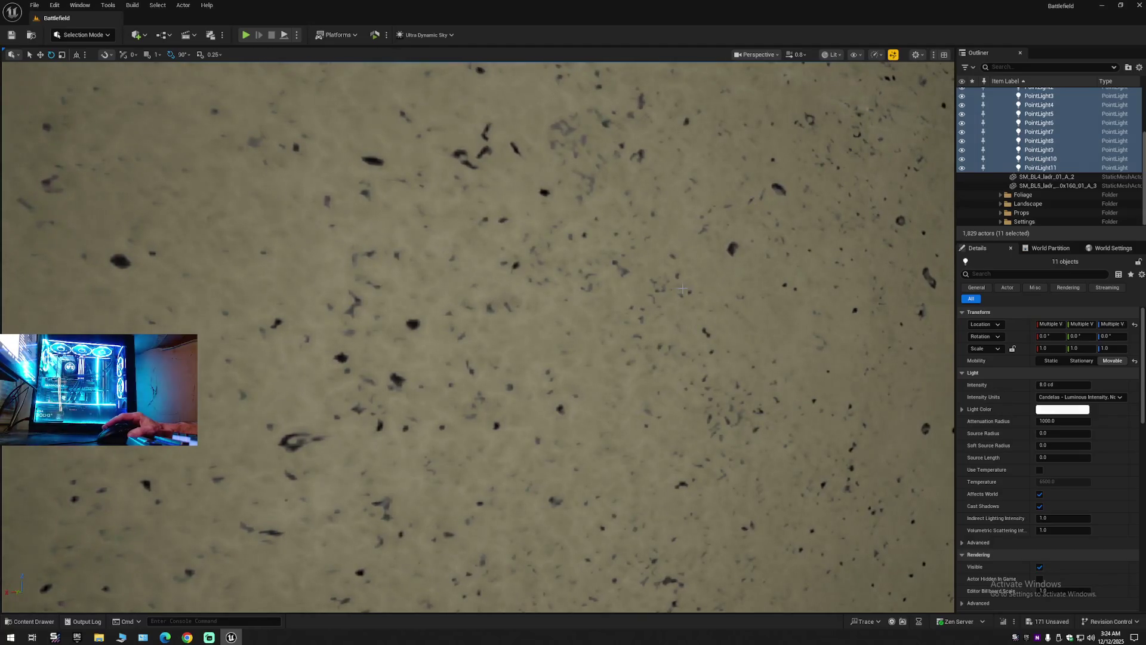
scroll(478, 334, up, 5)
drag(418, 382, 457, 405)
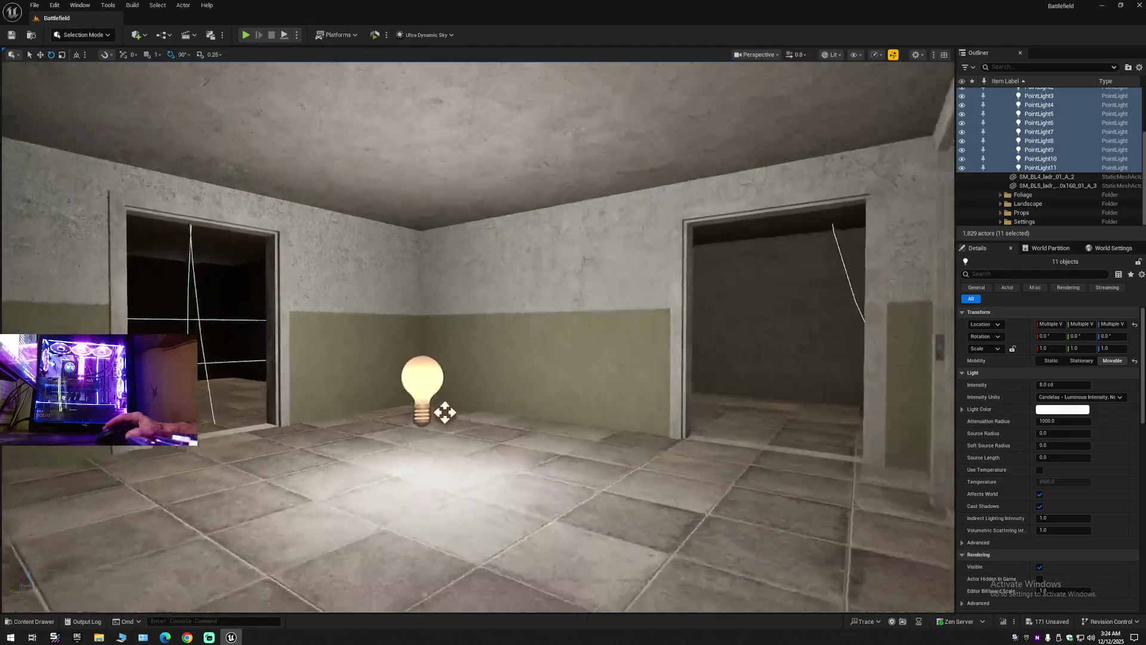
scroll(504, 396, down, 10)
scroll(525, 412, up, 8)
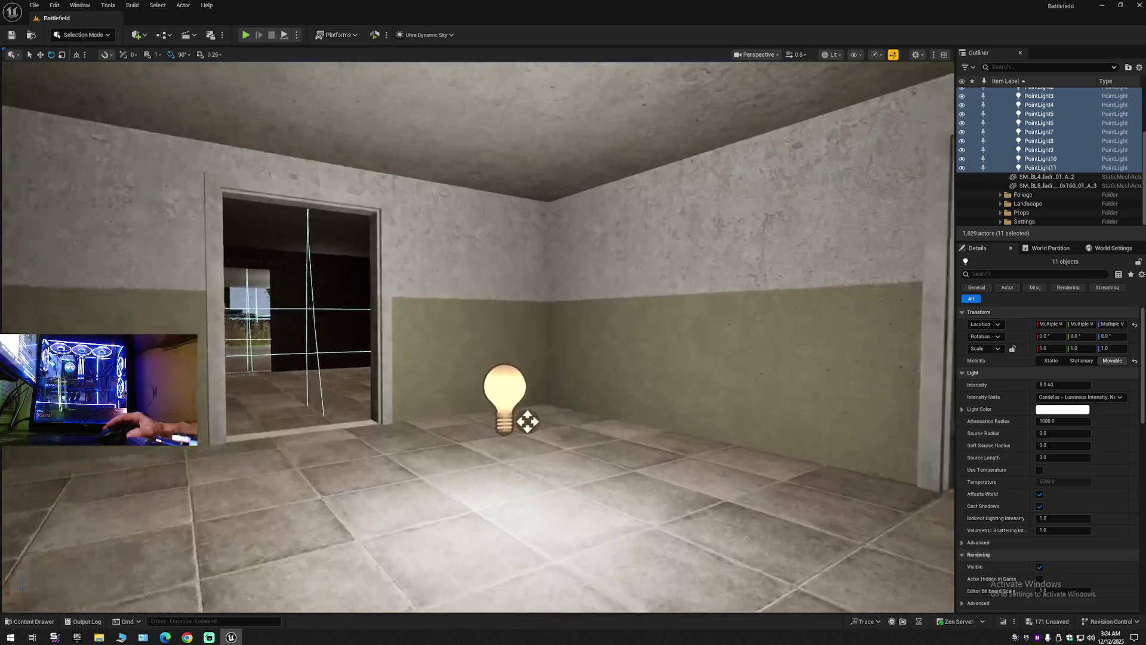
mouse_move(539, 405)
mouse_down()
mouse_move(502, 382)
mouse_move(605, 332)
mouse_up()
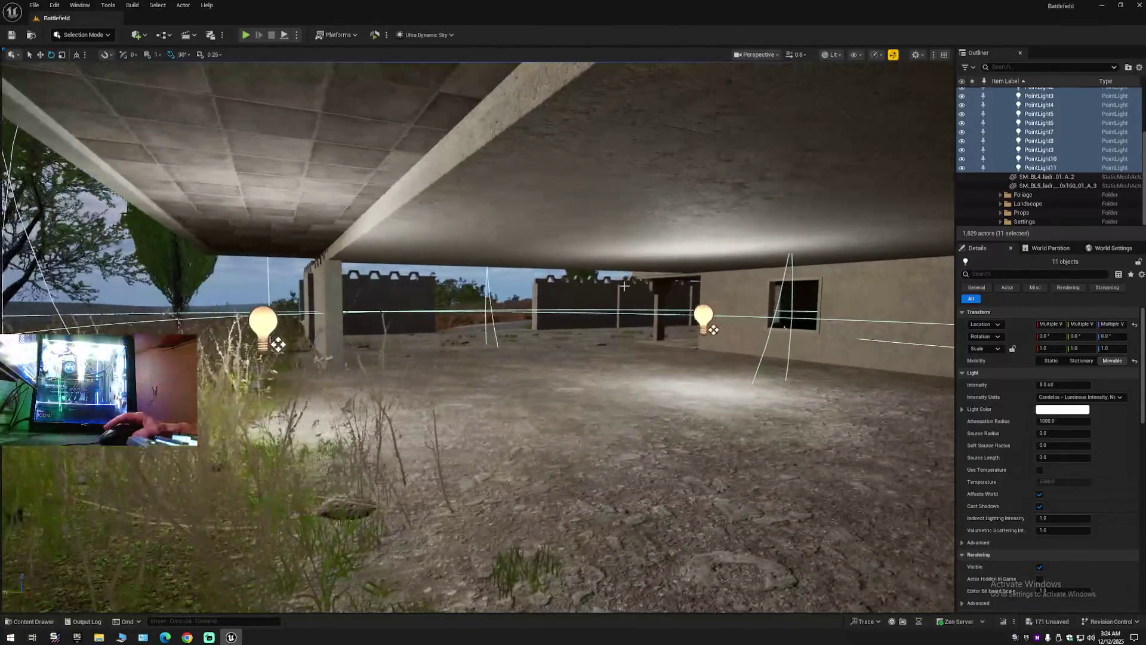
click(1063, 385)
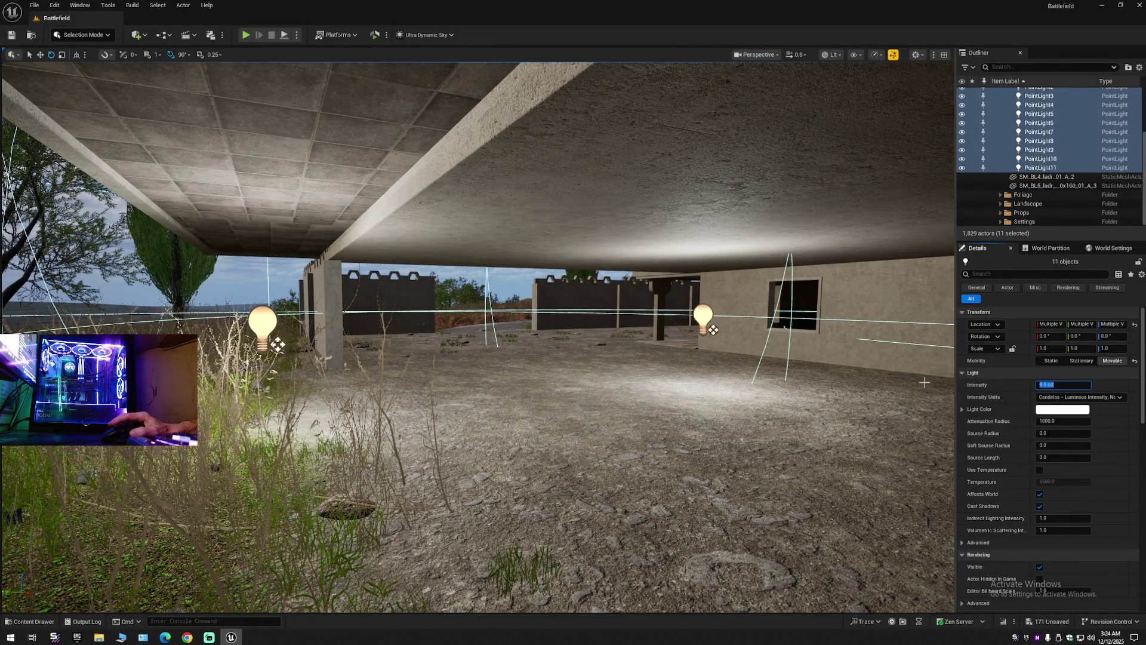
text(3)
key(Return)
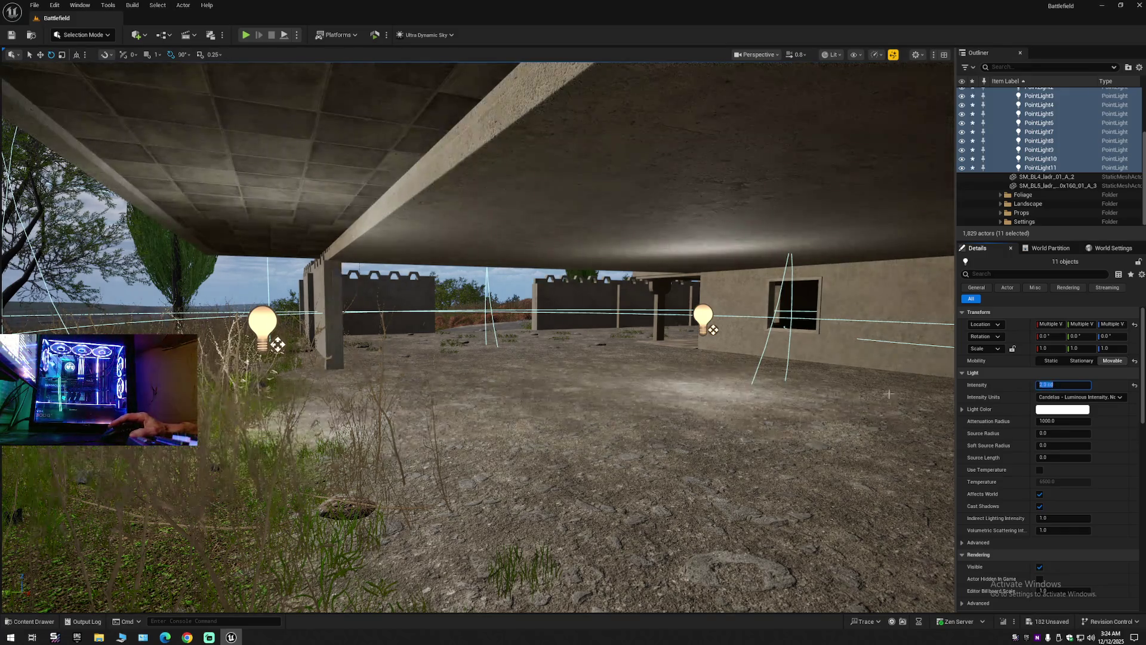
drag(655, 464, 654, 464)
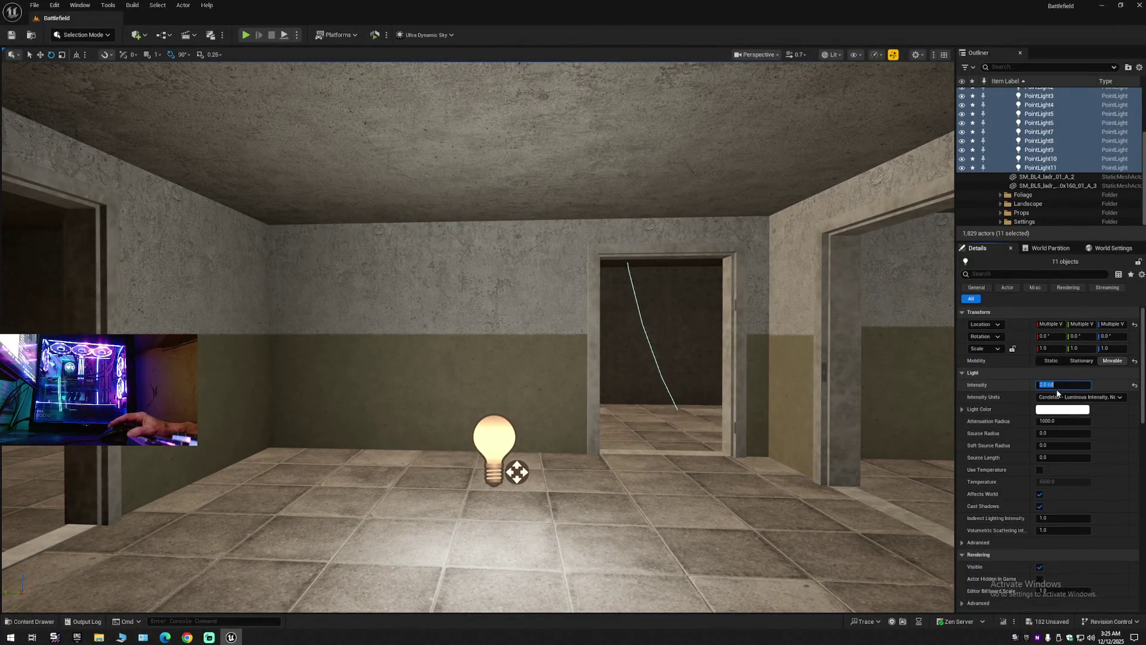
key(Return)
drag(915, 394, 914, 394)
drag(372, 378, 371, 378)
drag(805, 323, 805, 323)
click(1140, 67)
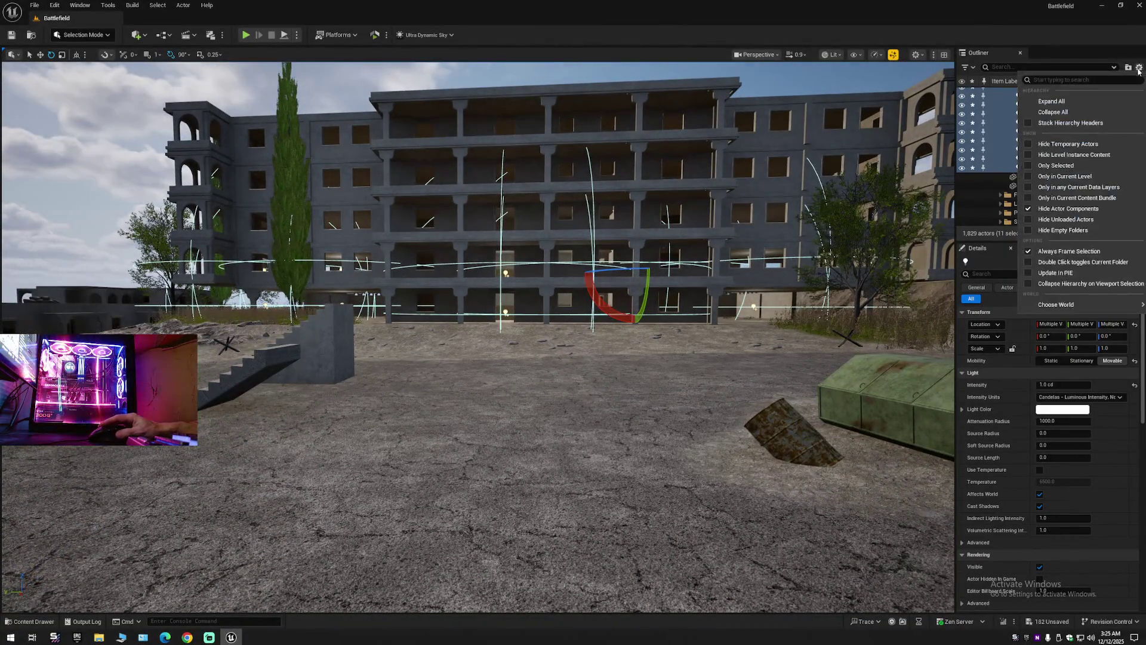
Close the Outliner options and fly the view into a ground-floor room of the apartment block.
click(1001, 57)
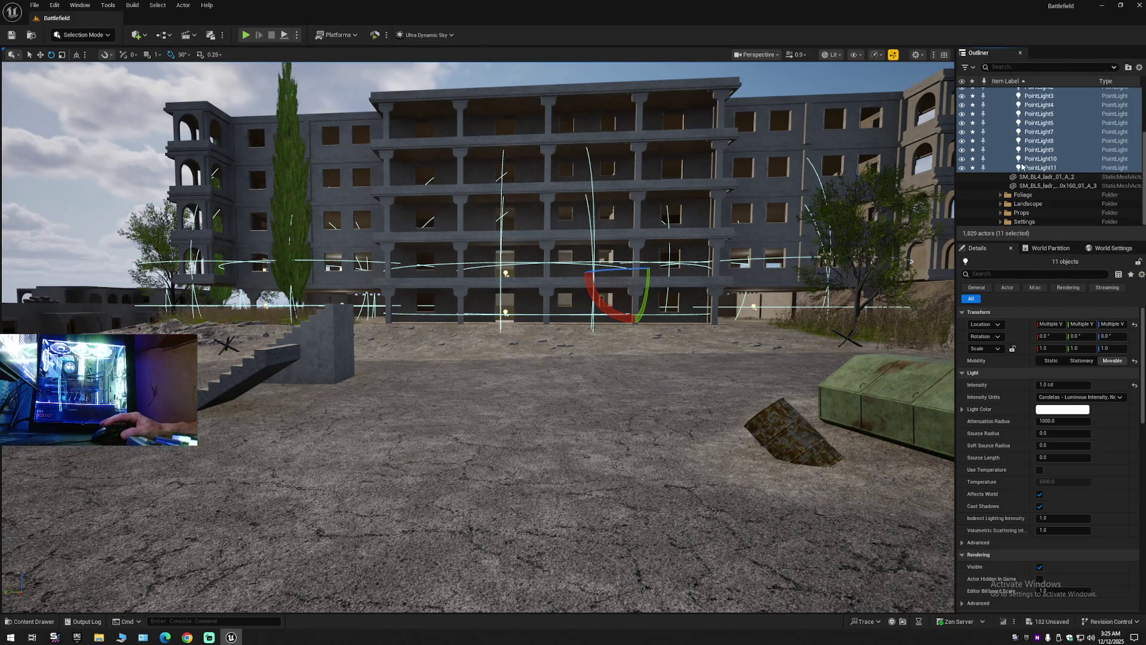
click(1046, 177)
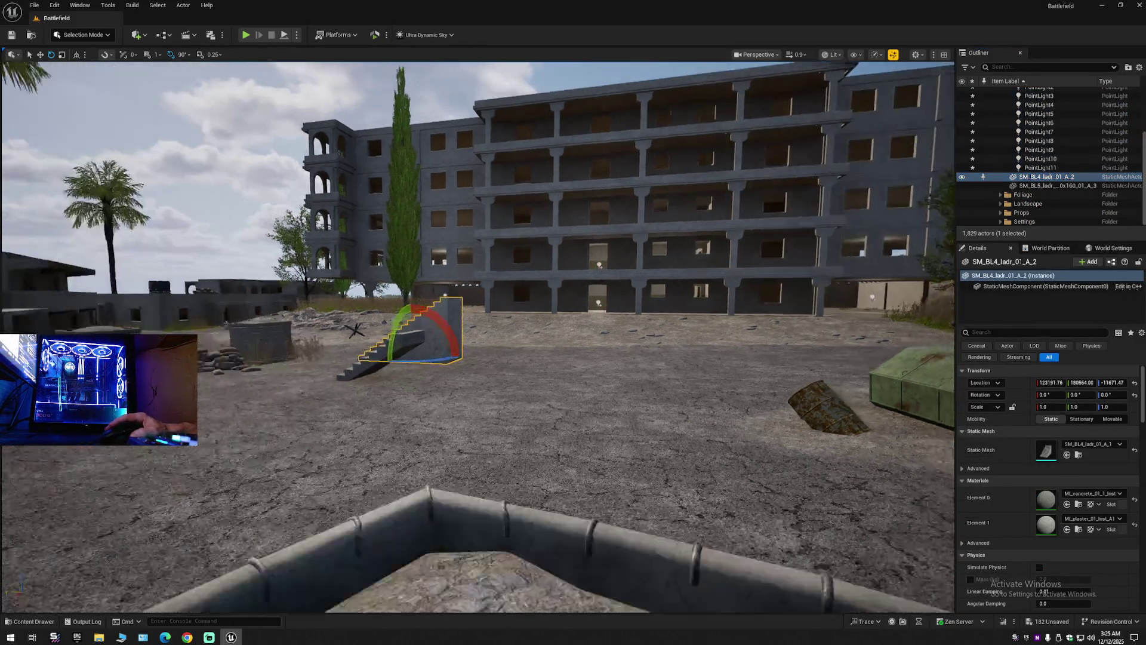
drag(632, 248, 632, 249)
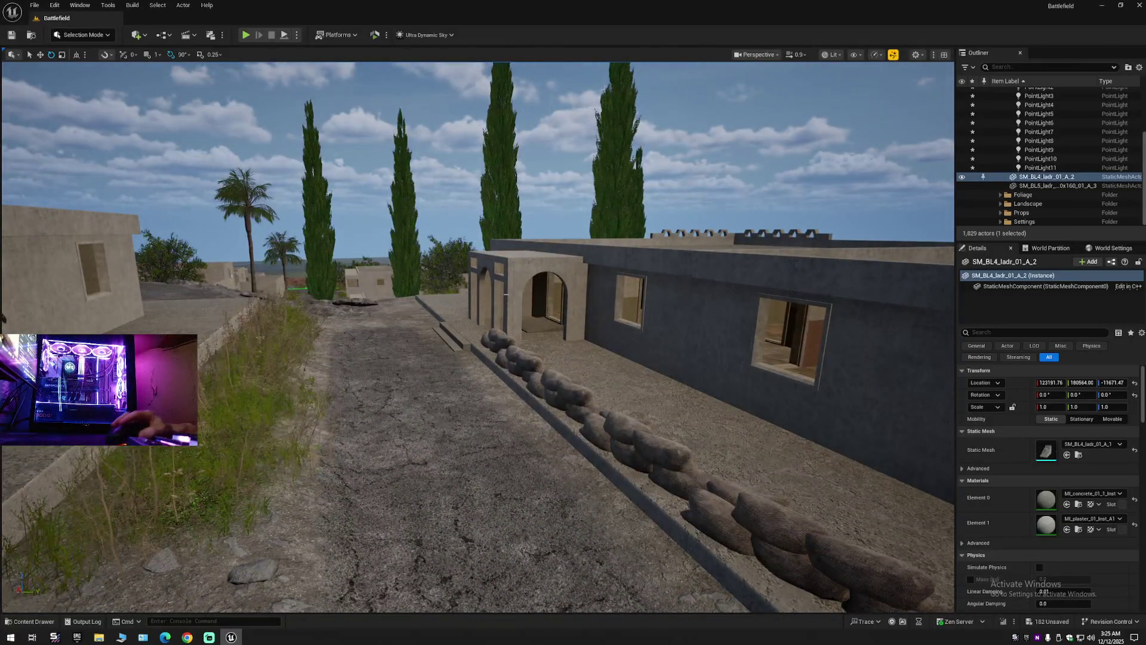
click(489, 332)
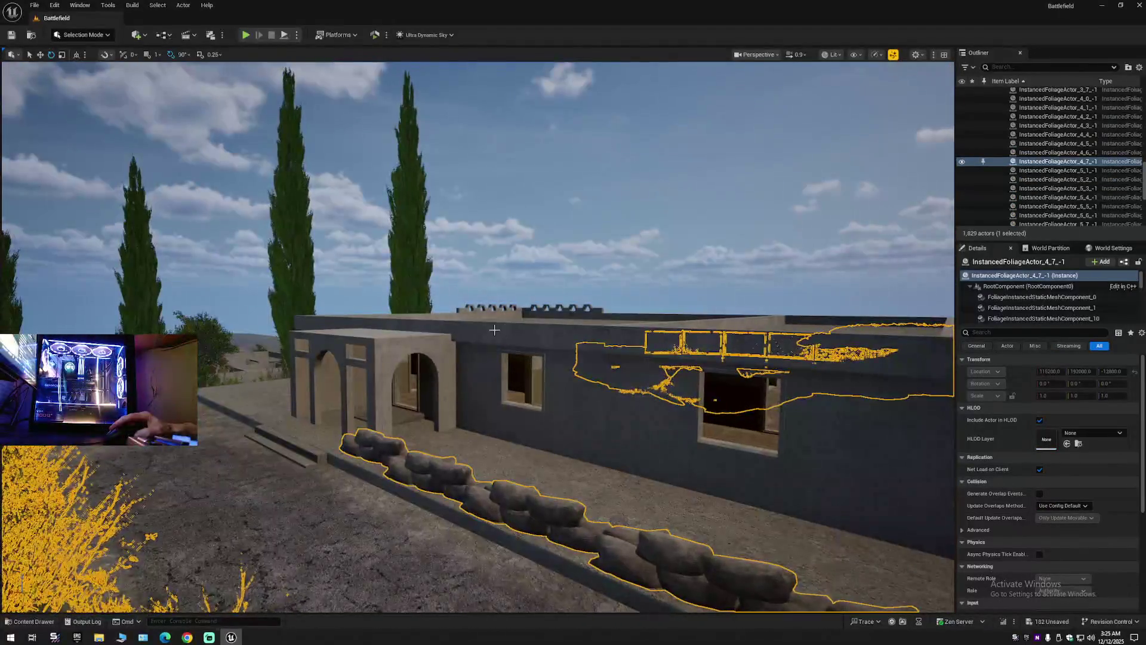
drag(489, 331, 503, 335)
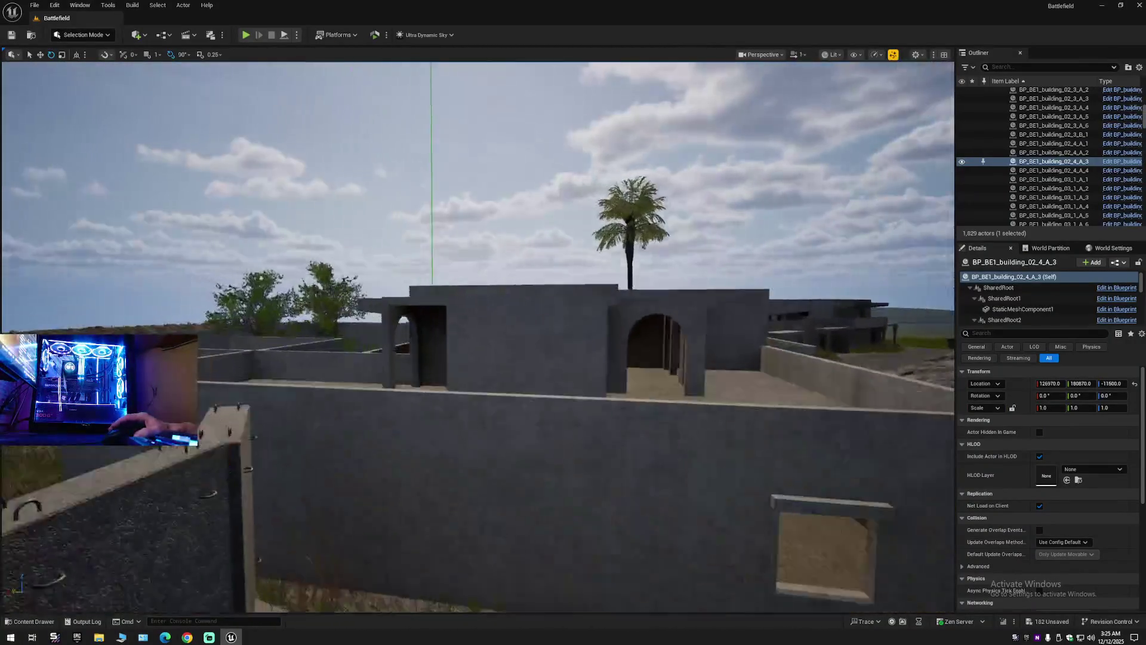
drag(478, 335, 615, 325)
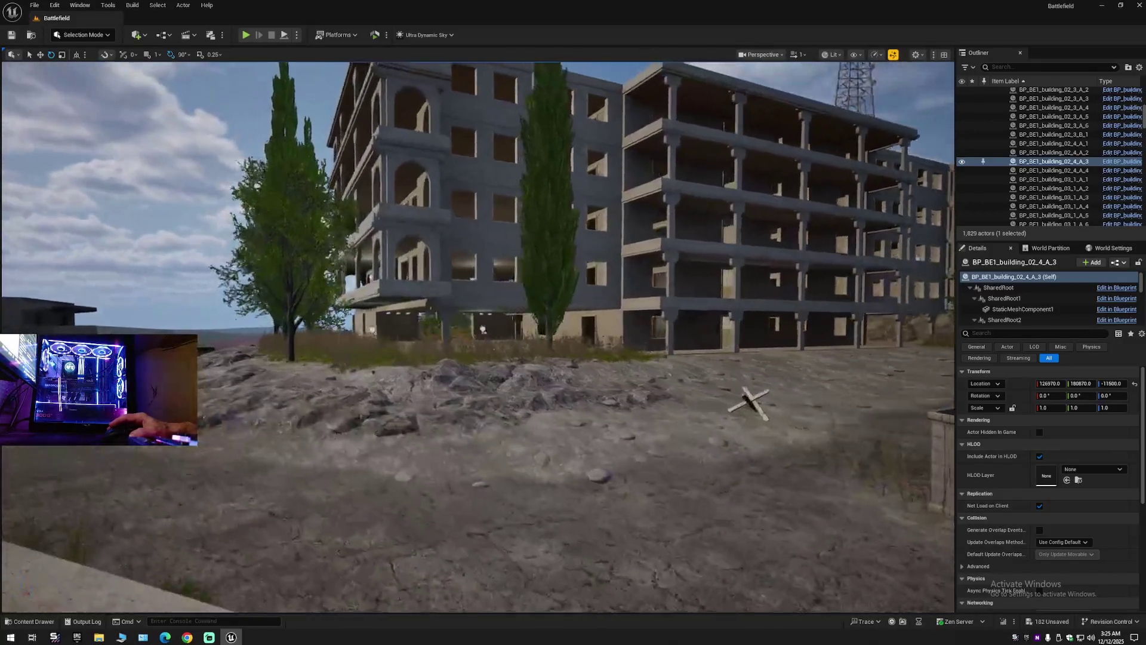
mouse_move(337, 349)
mouse_down()
mouse_move(309, 349)
mouse_move(484, 495)
mouse_up()
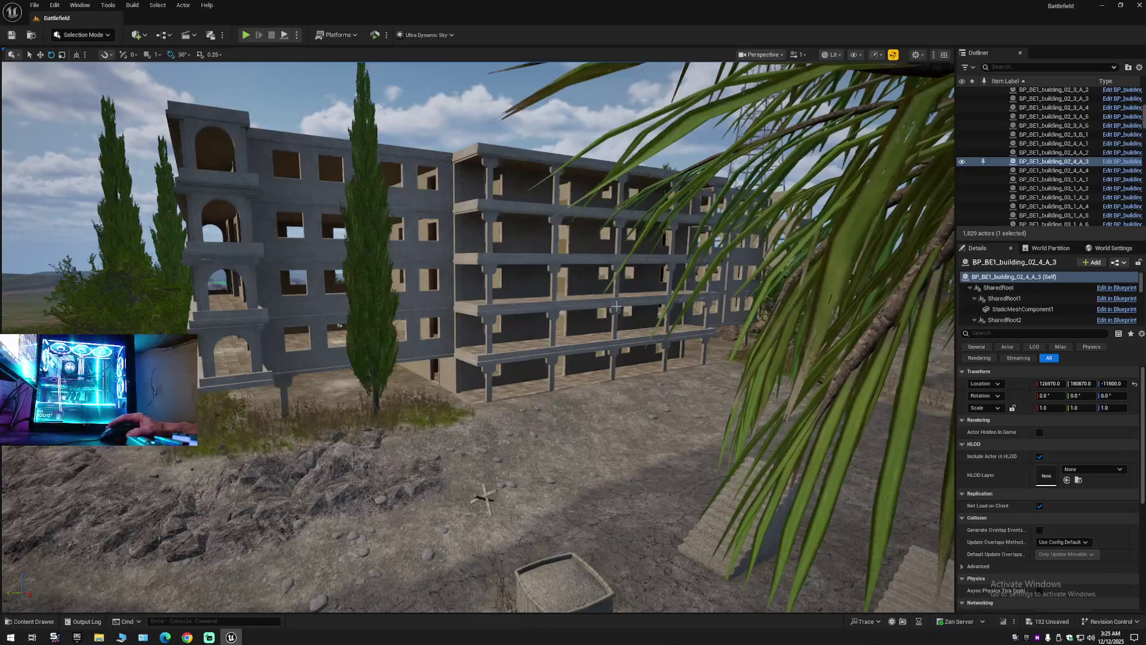
mouse_move(602, 304)
mouse_down()
mouse_move(428, 325)
mouse_move(428, 229)
mouse_move(322, 229)
mouse_move(323, 203)
mouse_move(370, 203)
mouse_up()
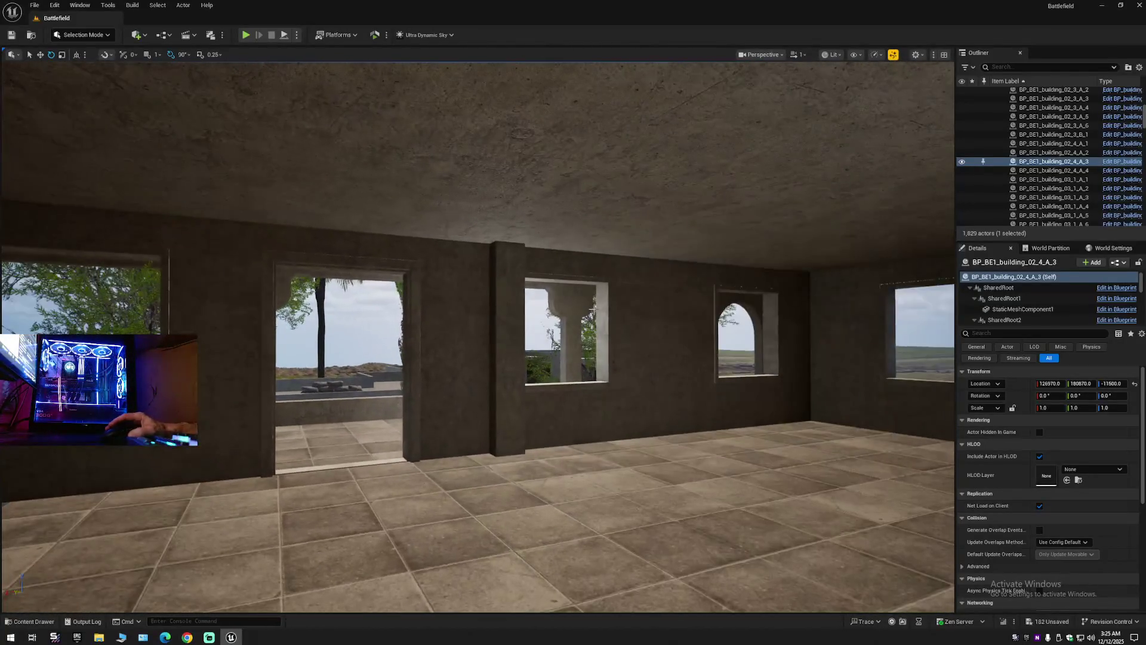
right_click(1108, 104)
Collapse the Outliner, then expand Settings > Lighting and select Ultra_Dynamic_Sky.
click(1077, 103)
click(995, 92)
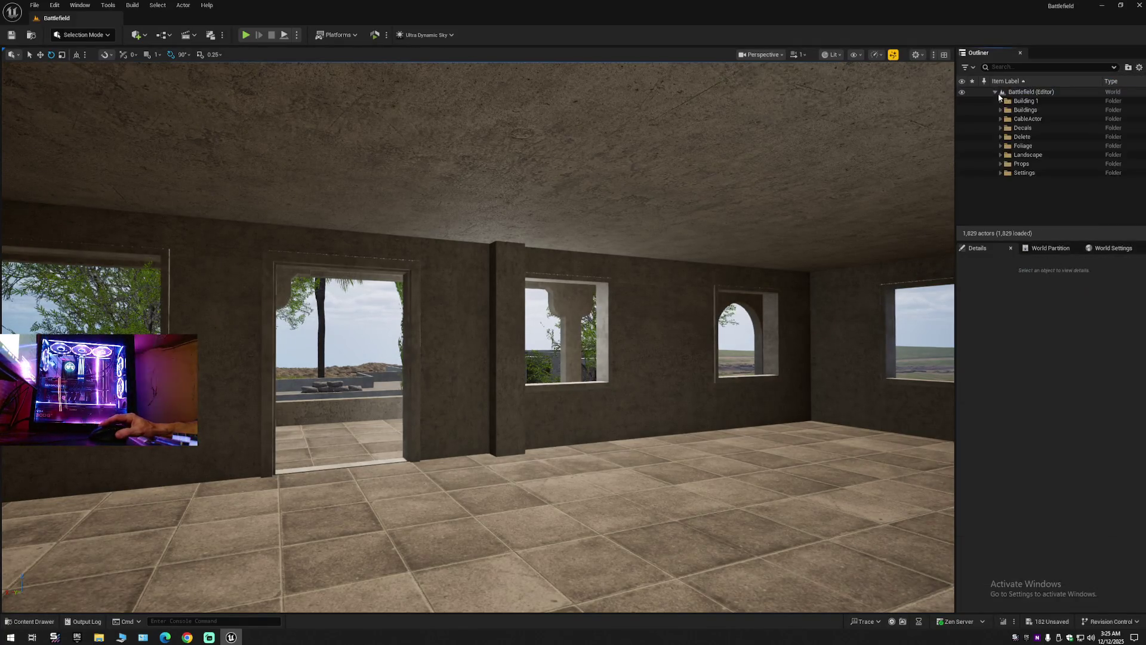
click(1001, 172)
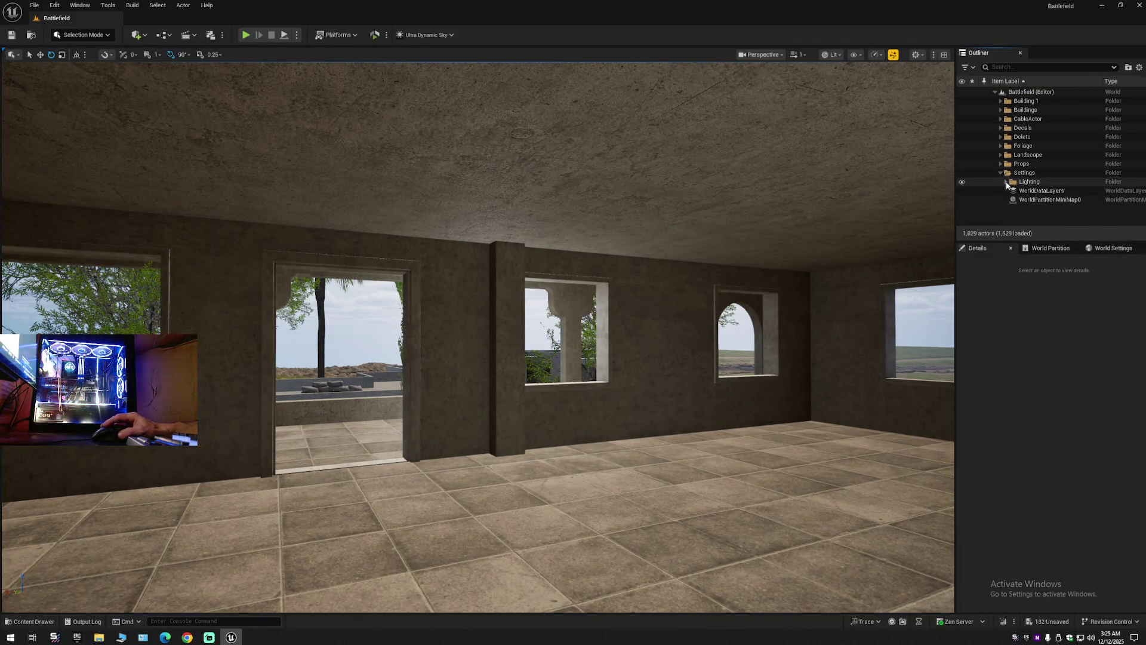
click(1006, 182)
click(1050, 200)
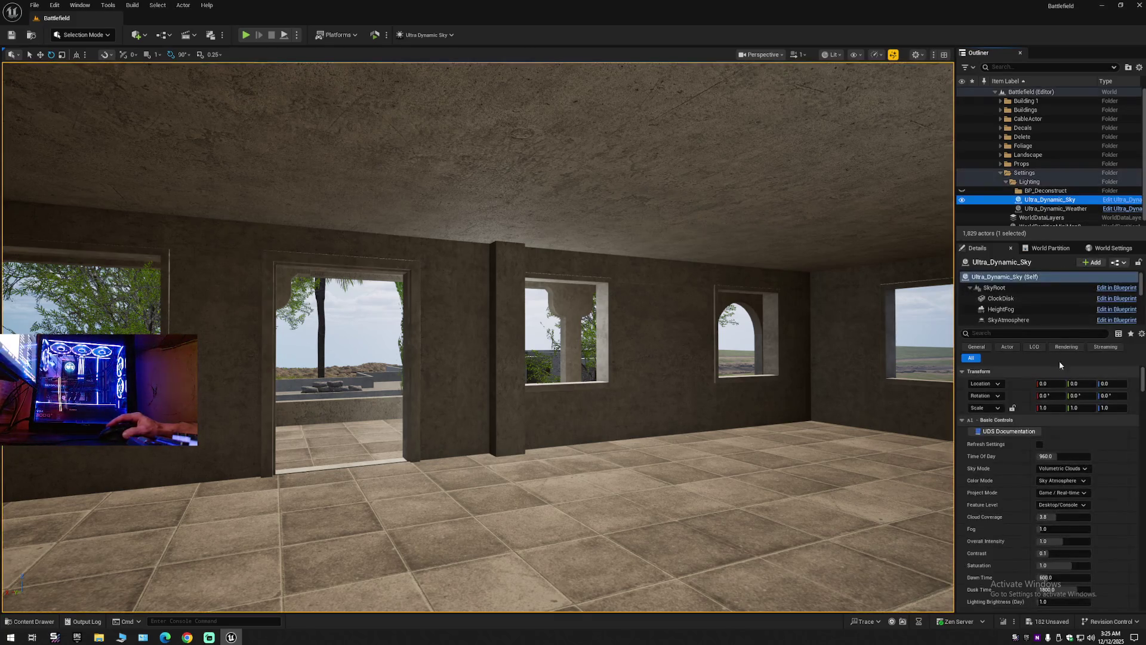
Set Time Of Day to 2400 for night, briefly trying 0 before returning to 2400.
drag(1062, 456, 1111, 456)
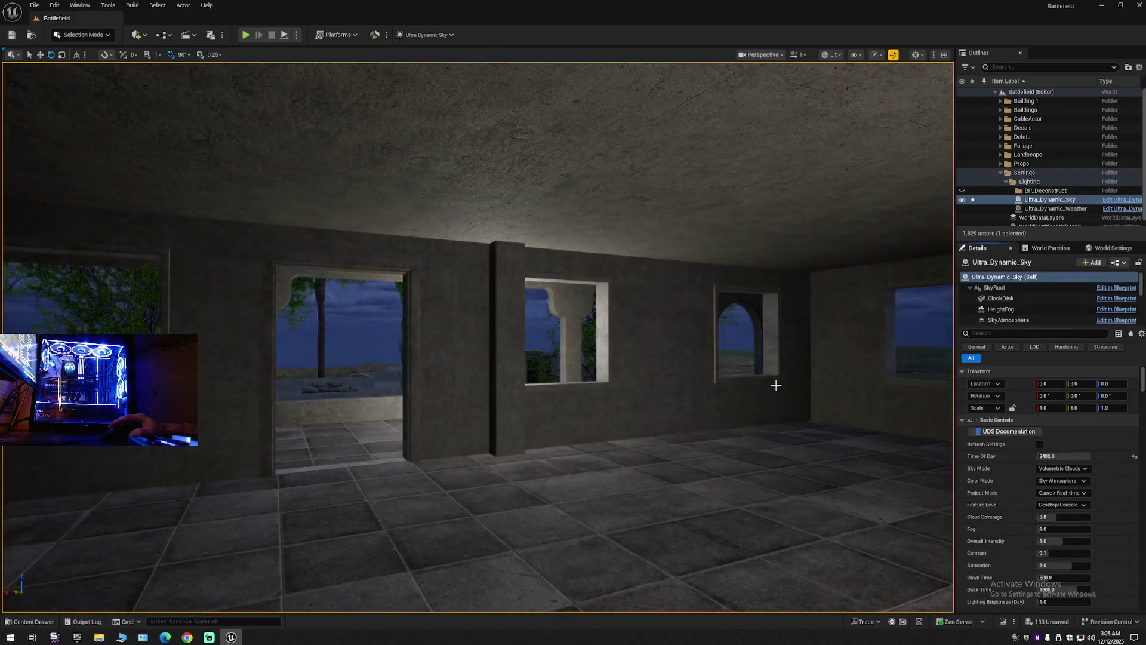
key(s)
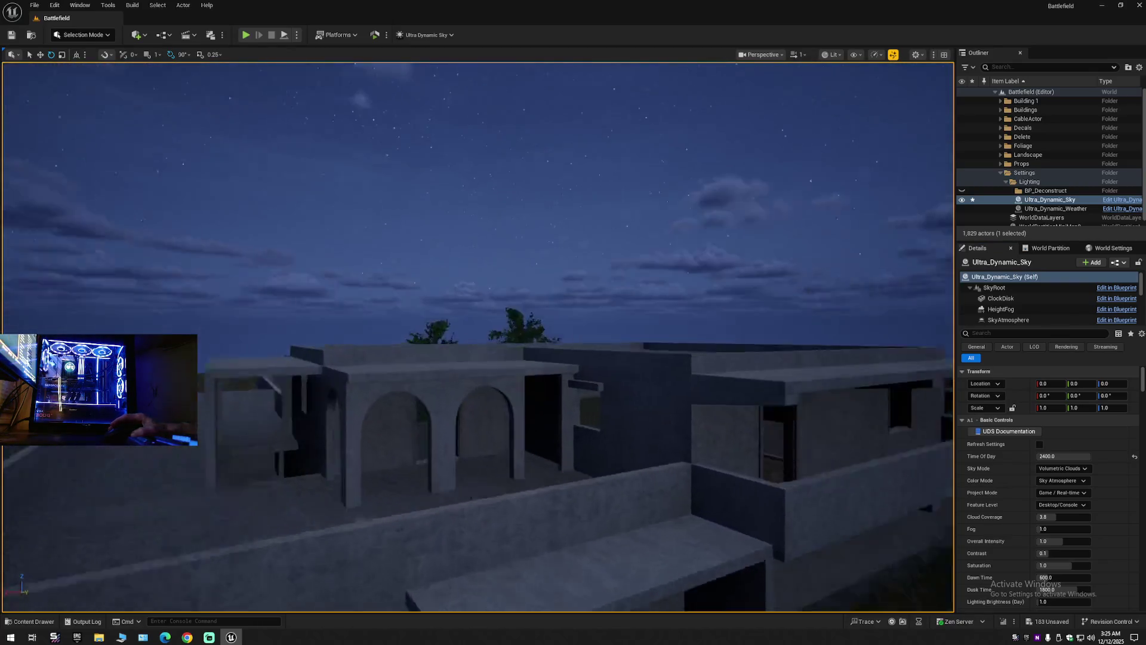
key(w)
scroll(477, 337, down, 1)
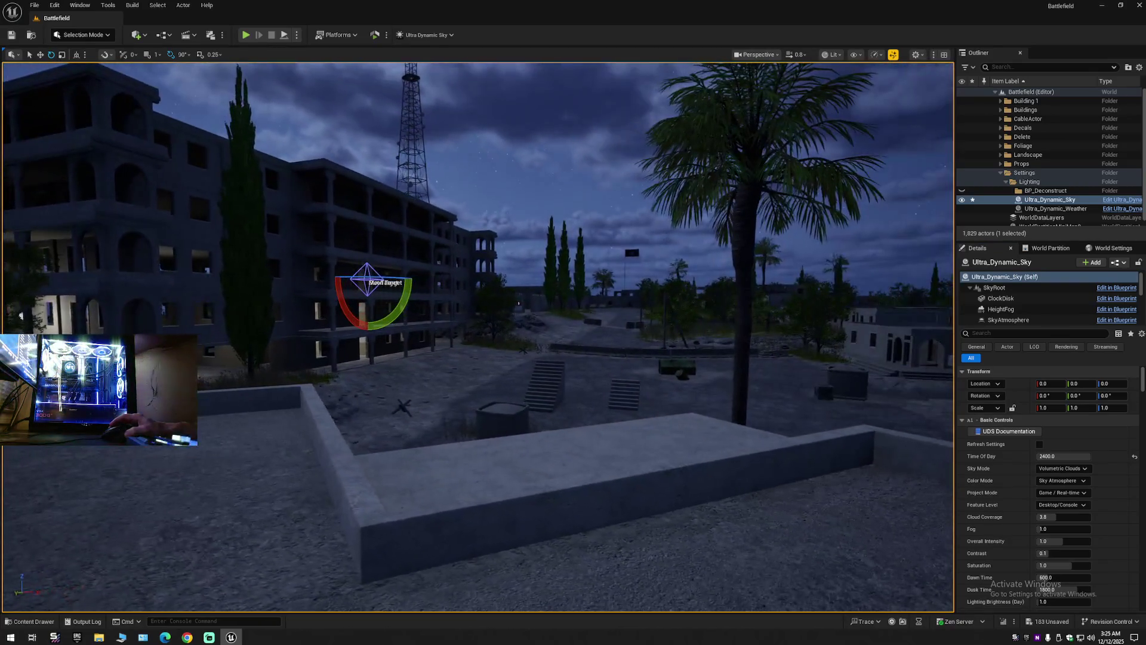
key(w)
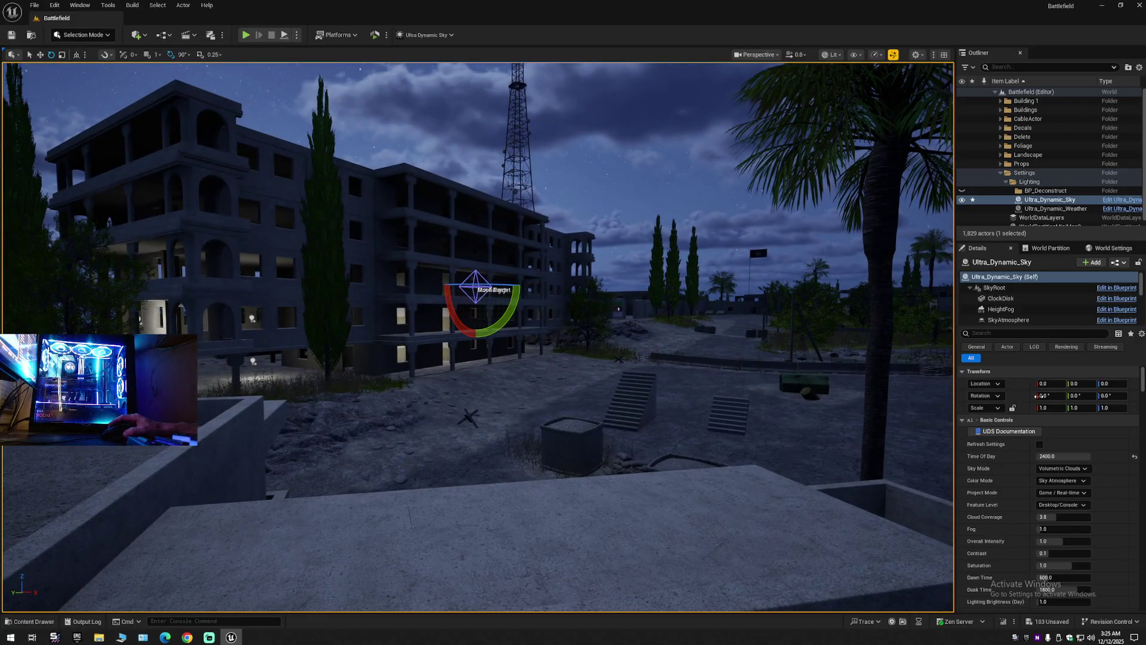
drag(1072, 456, 1039, 456)
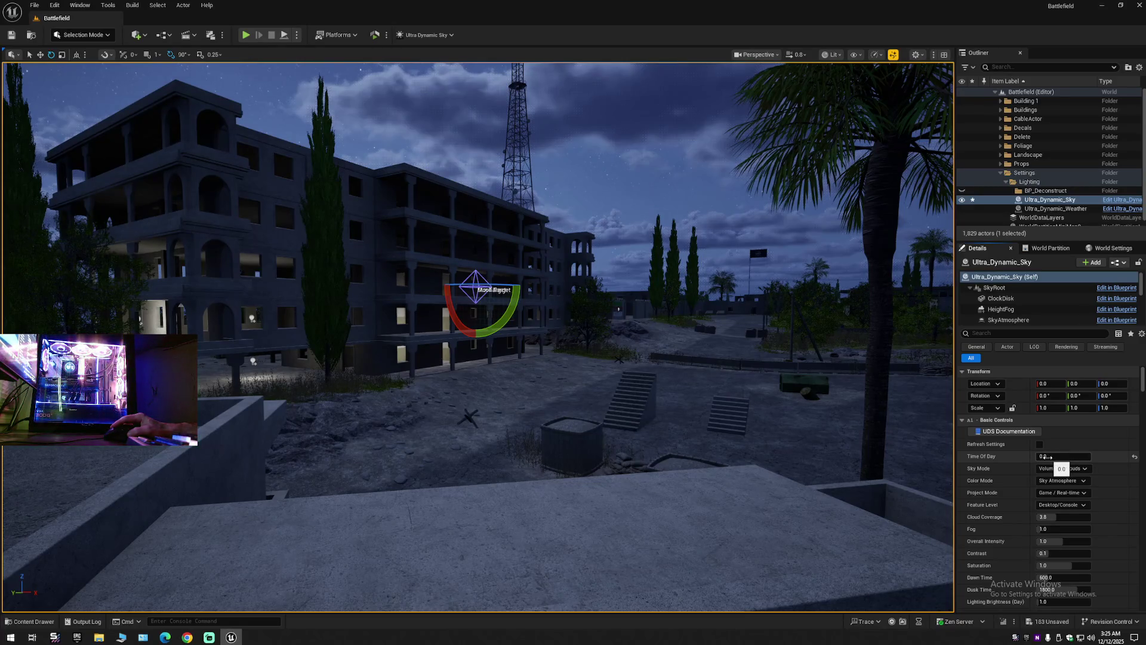
drag(1046, 456, 1093, 456)
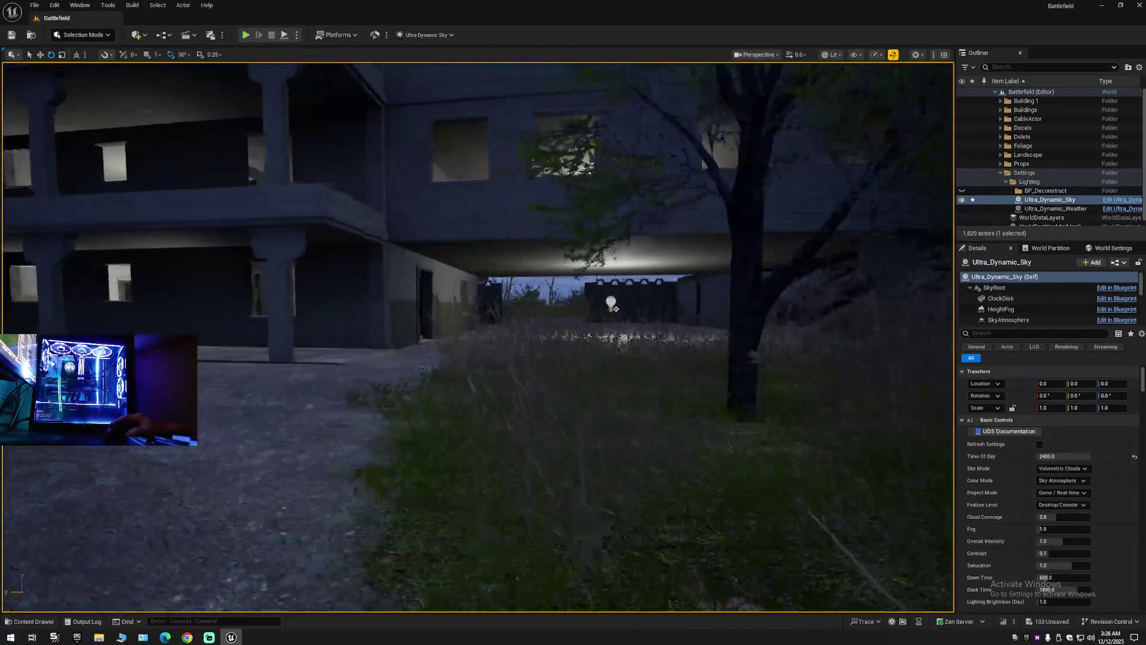
Select PointLight9 and set its intensity to 0.5 cd.
key(w)
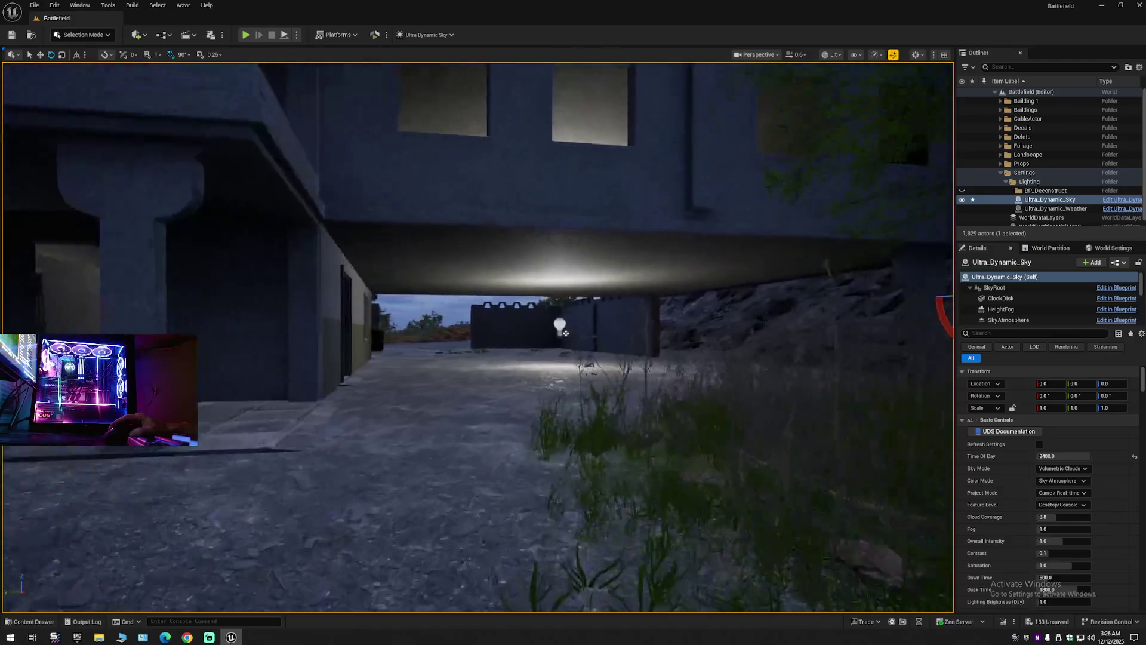
key(w)
click(553, 366)
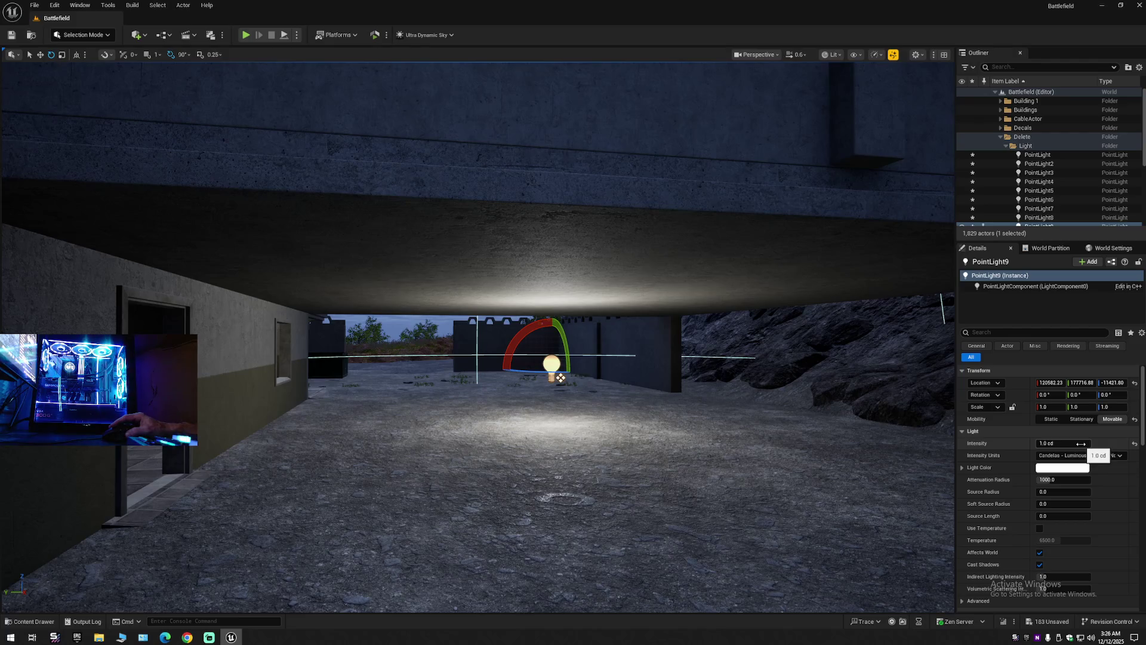
text(0)
key(Return)
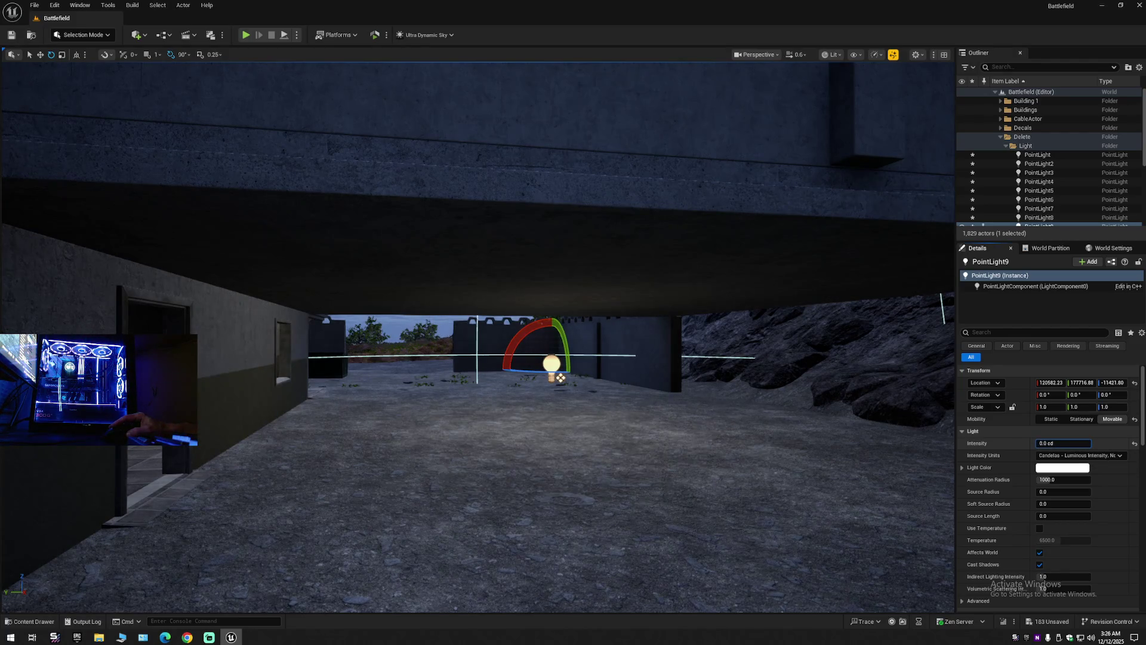
drag(835, 453, 896, 442)
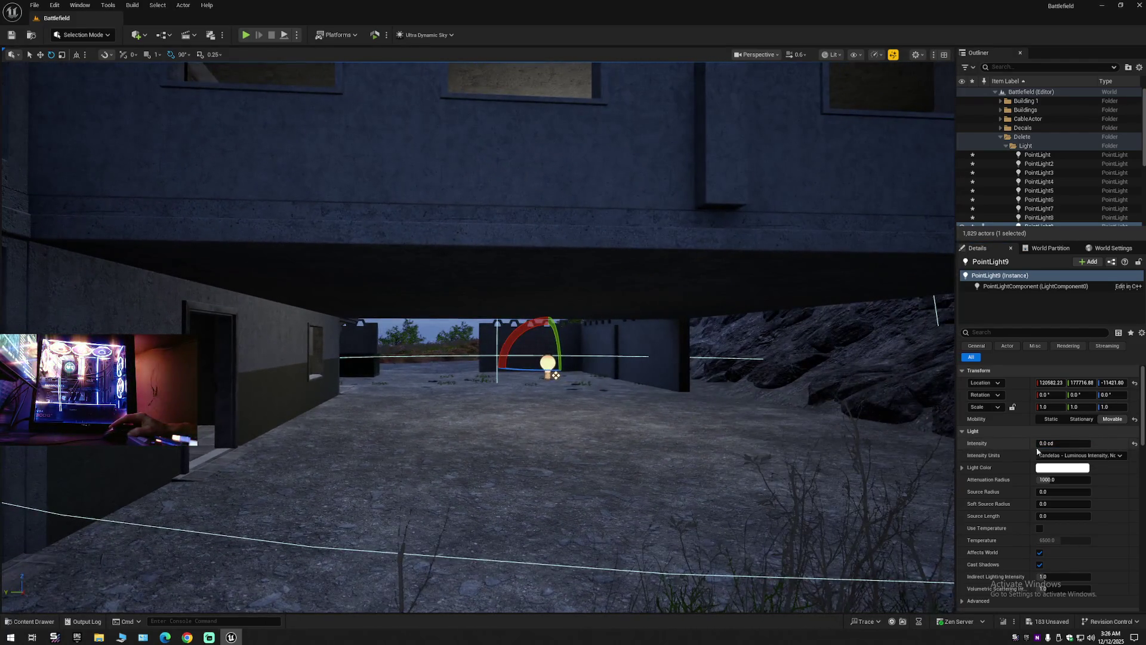
click(1056, 445)
text(0.5)
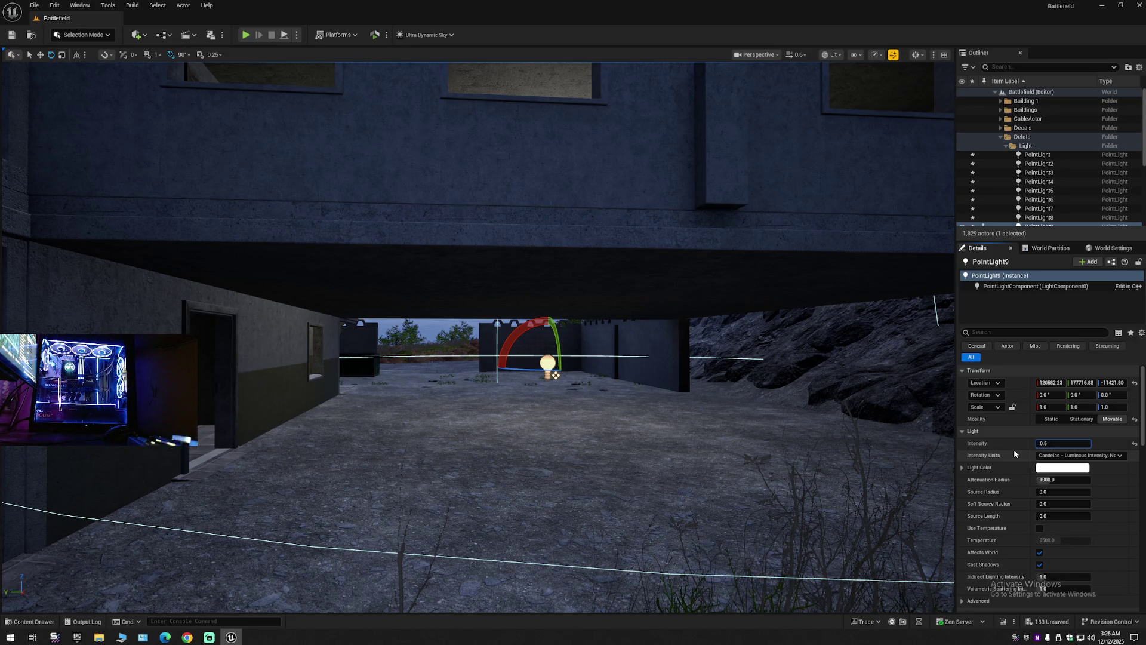
key(Return)
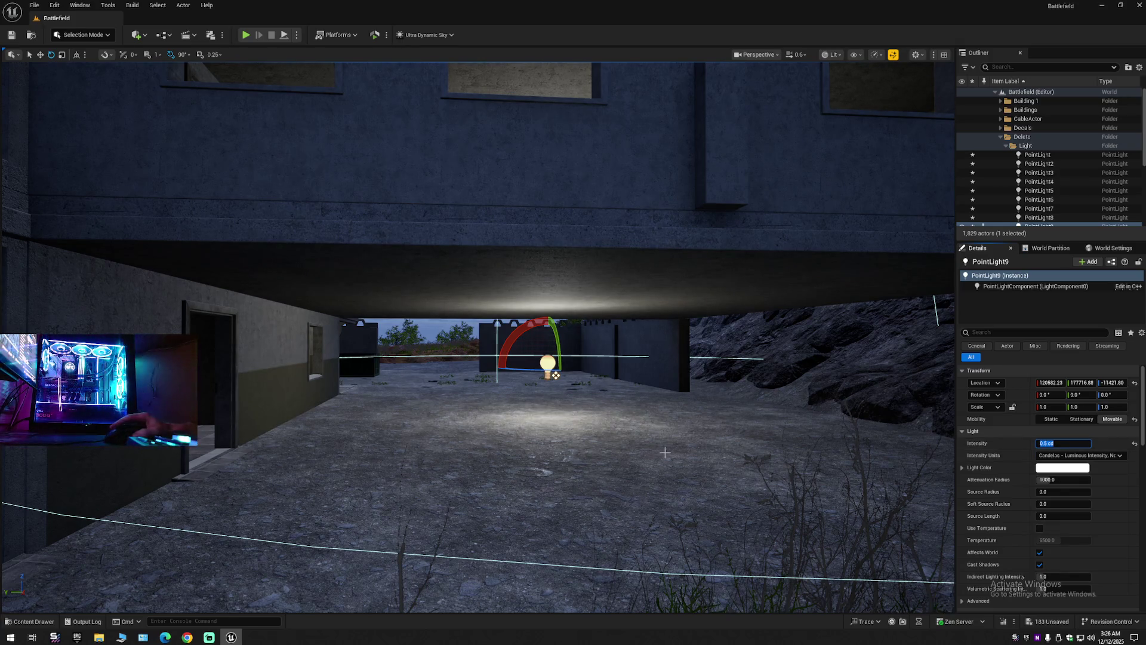
scroll(662, 453, down, 10)
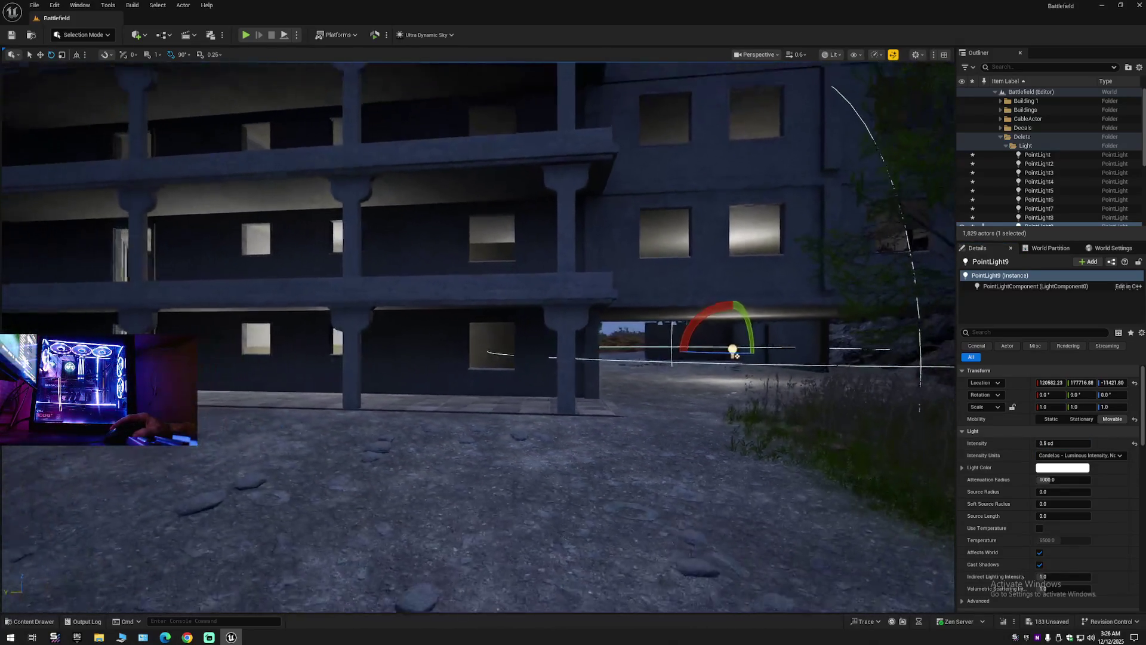
scroll(736, 354, up, 5)
Select PointLight through PointLight11 and set all their intensities to 0.5 cd.
click(1039, 154)
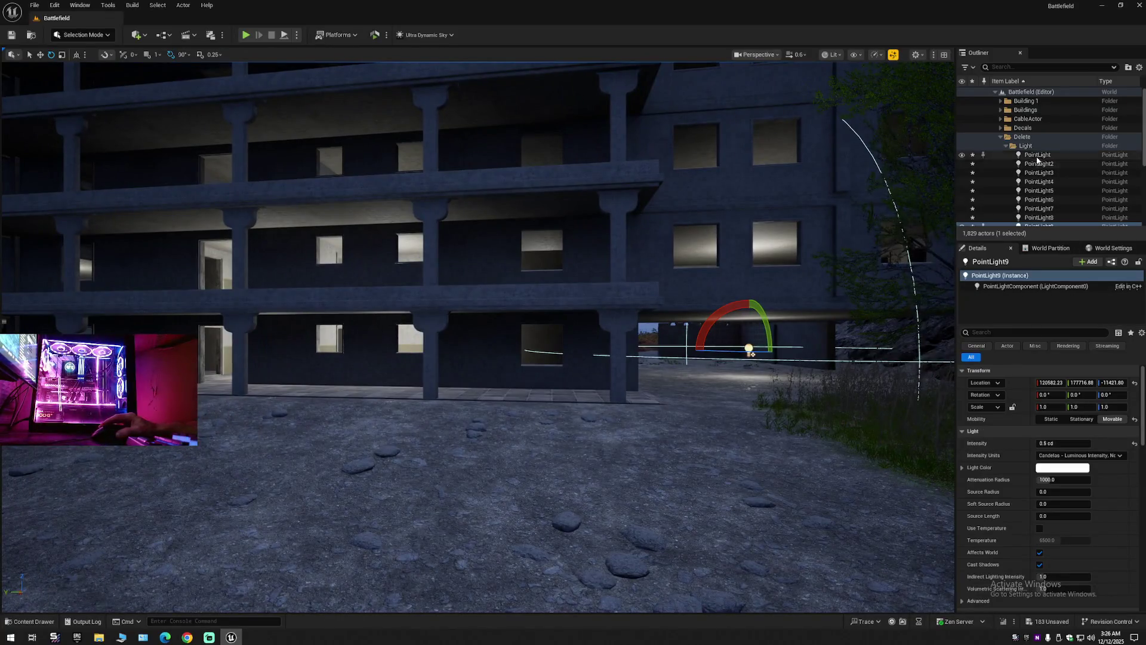
scroll(1049, 194, down, 2)
shift+click(1042, 186)
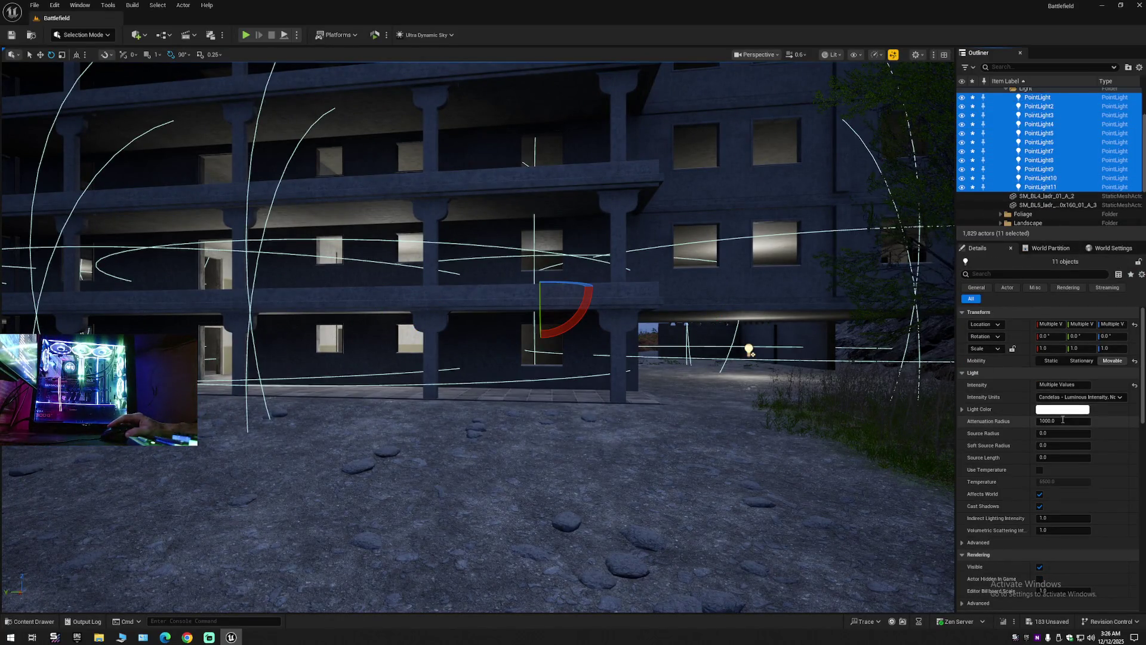
click(1063, 385)
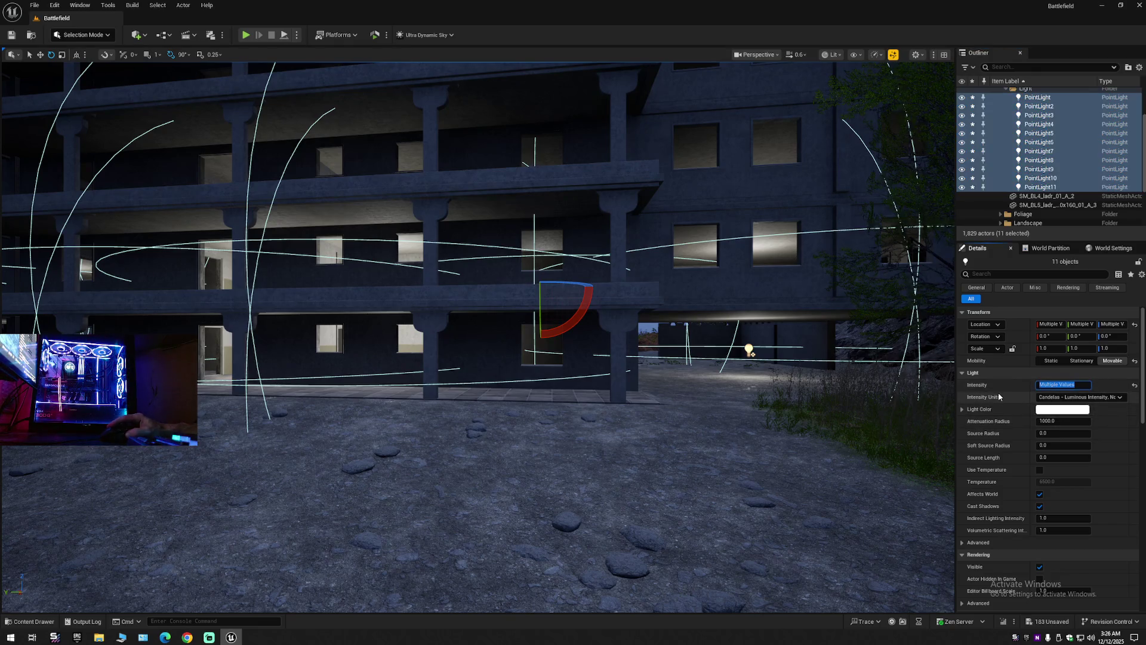
text(0.5)
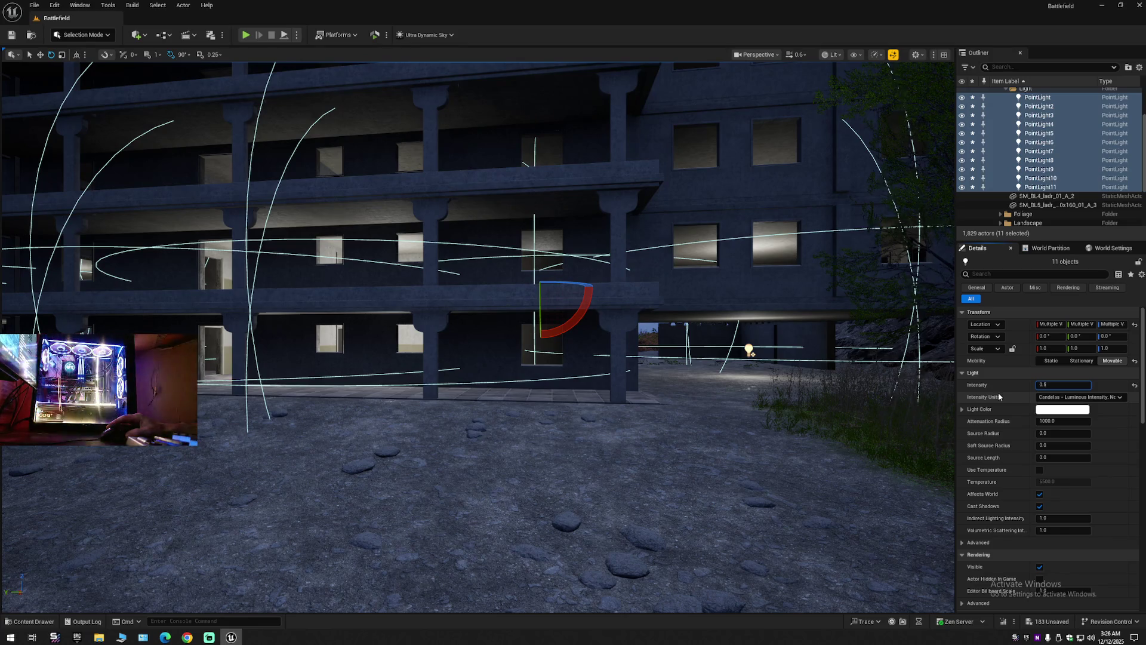
key(Return)
mouse_move(669, 424)
mouse_down()
mouse_move(597, 382)
mouse_move(627, 388)
mouse_move(639, 418)
mouse_move(639, 370)
mouse_up()
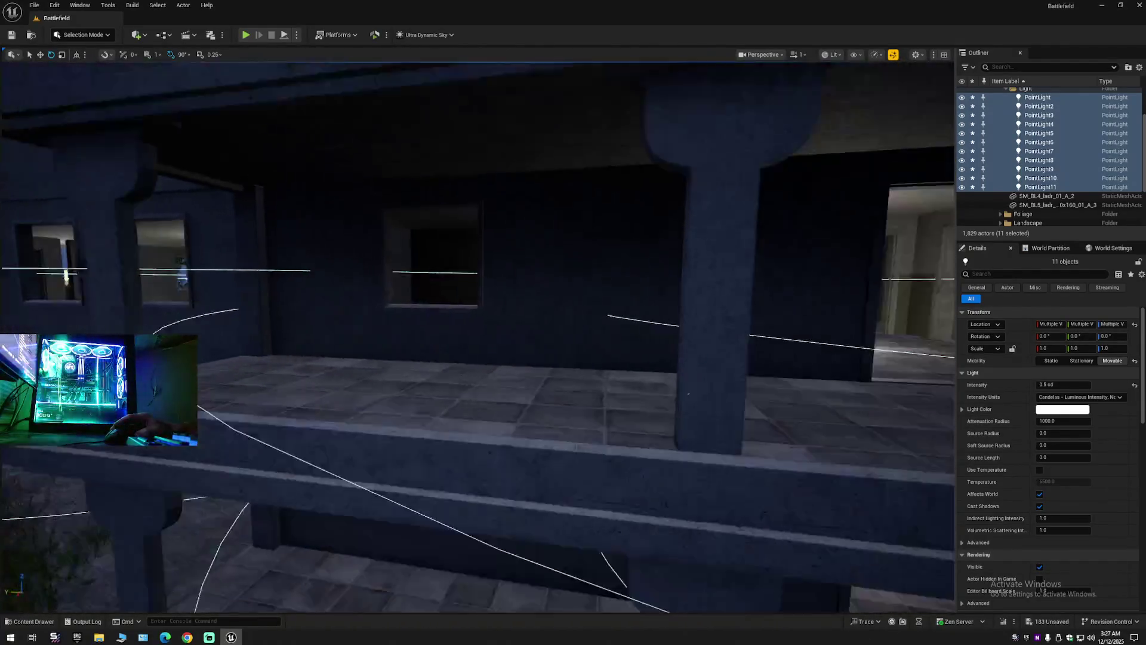
drag(500, 382, 500, 365)
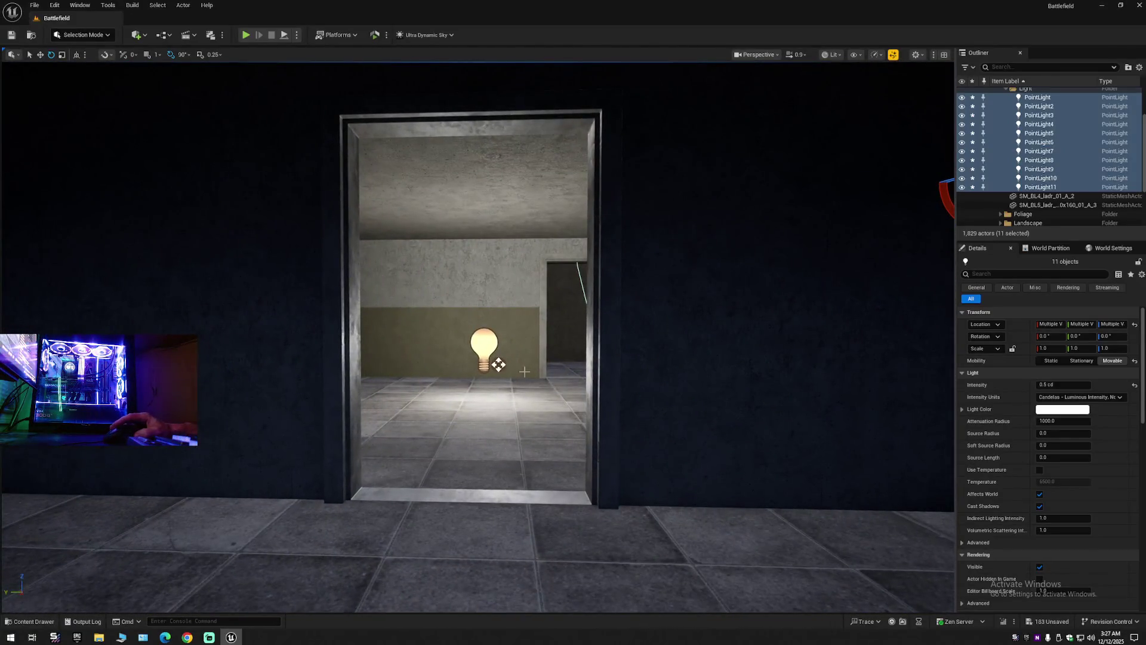
Alt-drag PointLight7 to duplicate it as PointLight12 inside the ground-floor room.
click(498, 364)
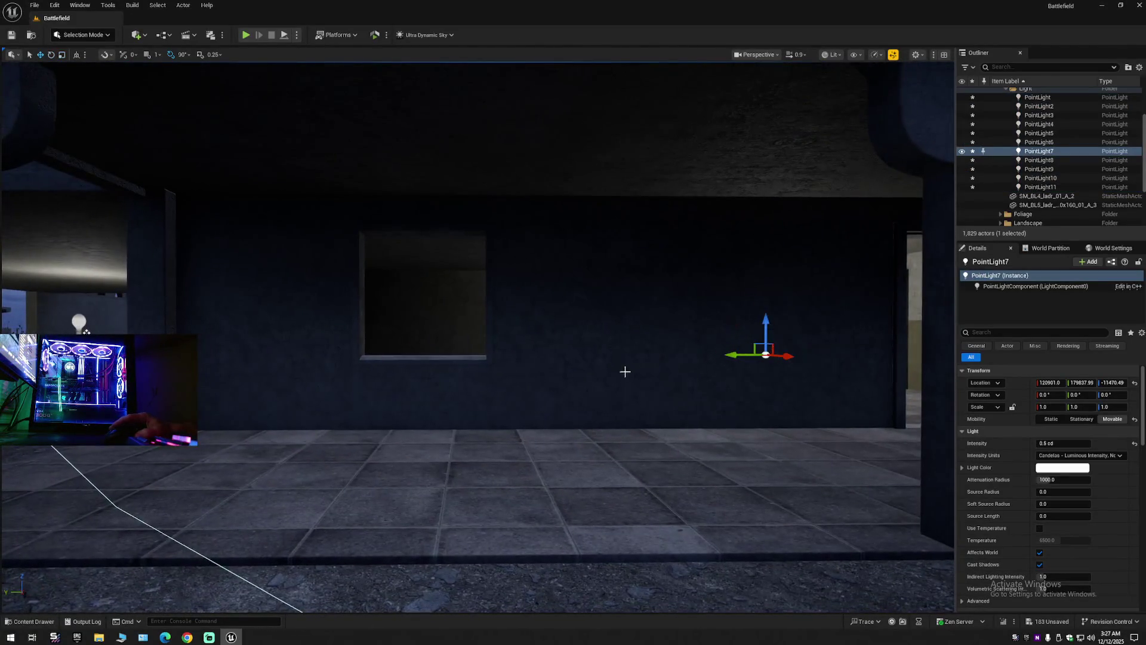
alt+drag(730, 356, 735, 357)
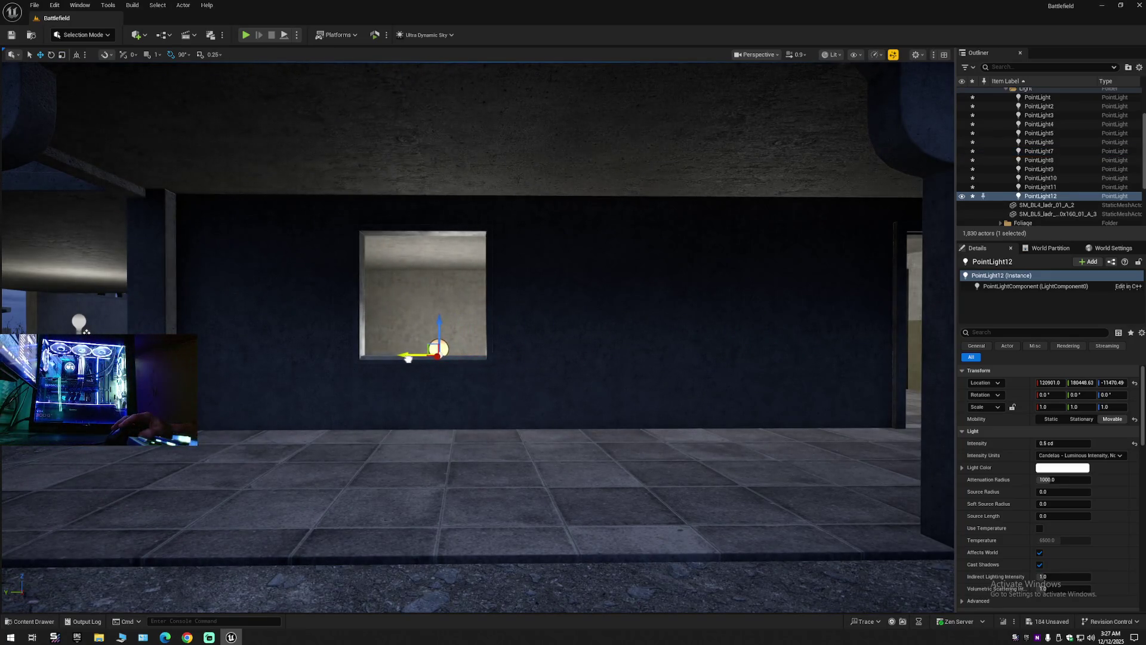
scroll(407, 358, down, 2)
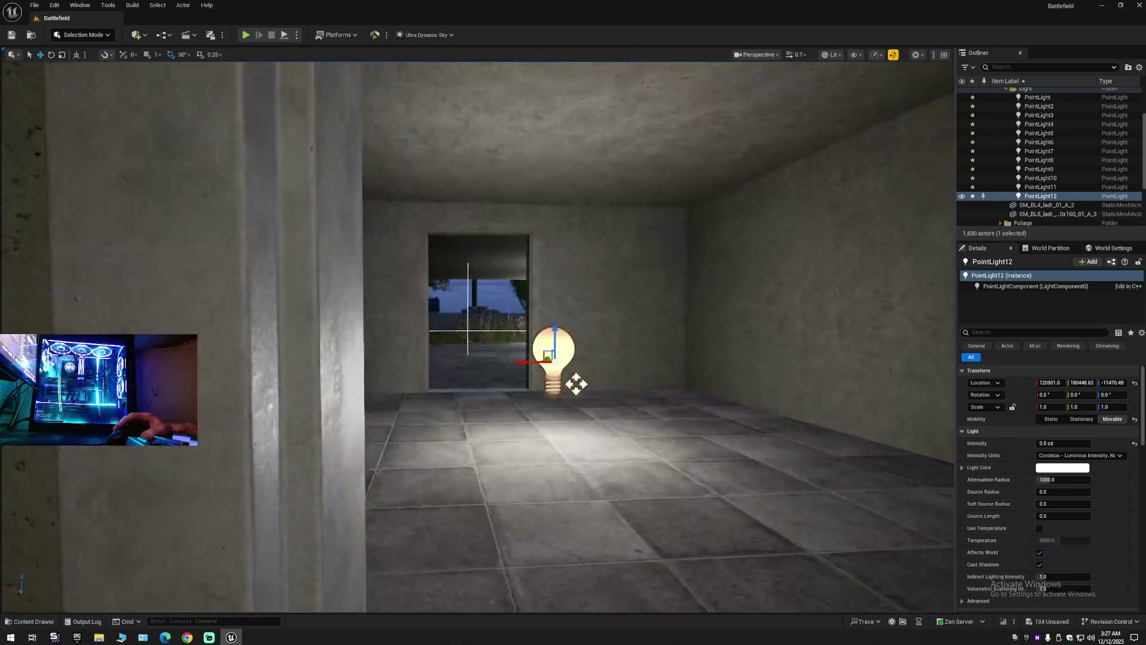
drag(576, 384, 487, 383)
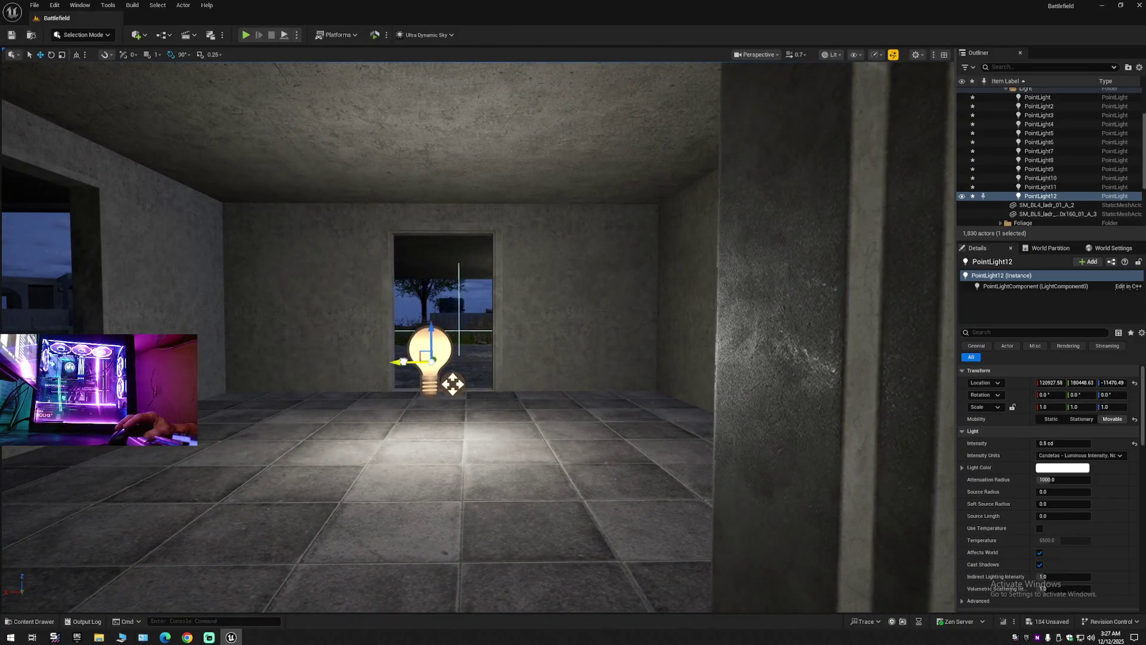
scroll(464, 356, up, 3)
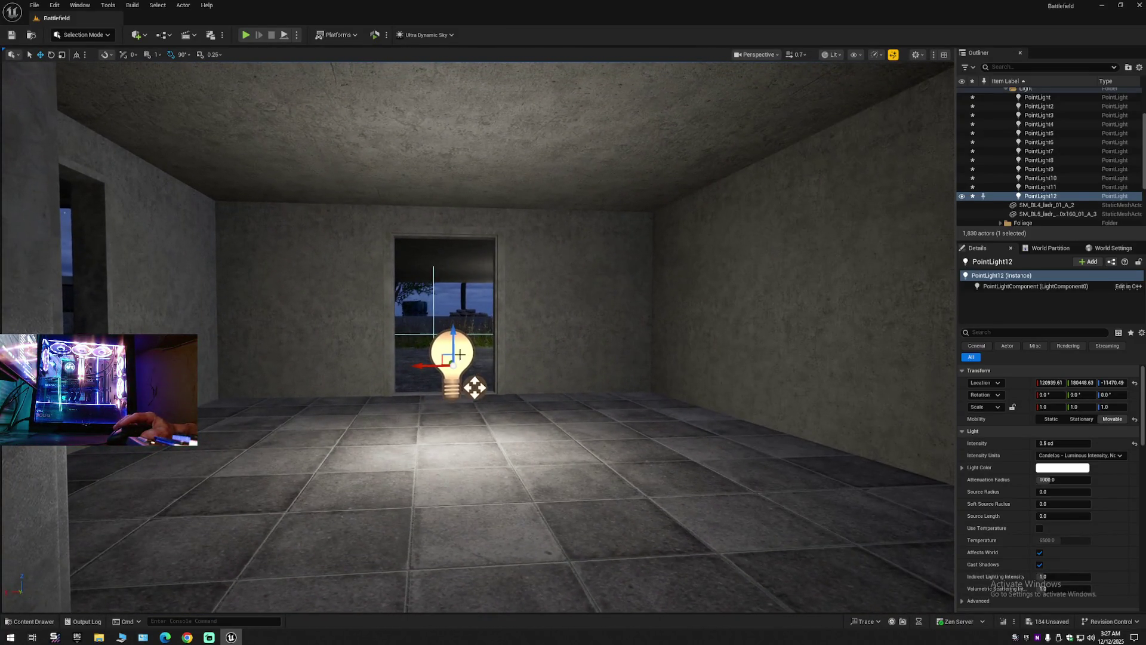
mouse_move(452, 334)
mouse_down()
mouse_move(448, 308)
mouse_move(409, 308)
mouse_move(409, 379)
mouse_move(456, 308)
mouse_move(479, 337)
mouse_move(480, 292)
mouse_up()
drag(545, 328, 548, 329)
key(ctrl+z)
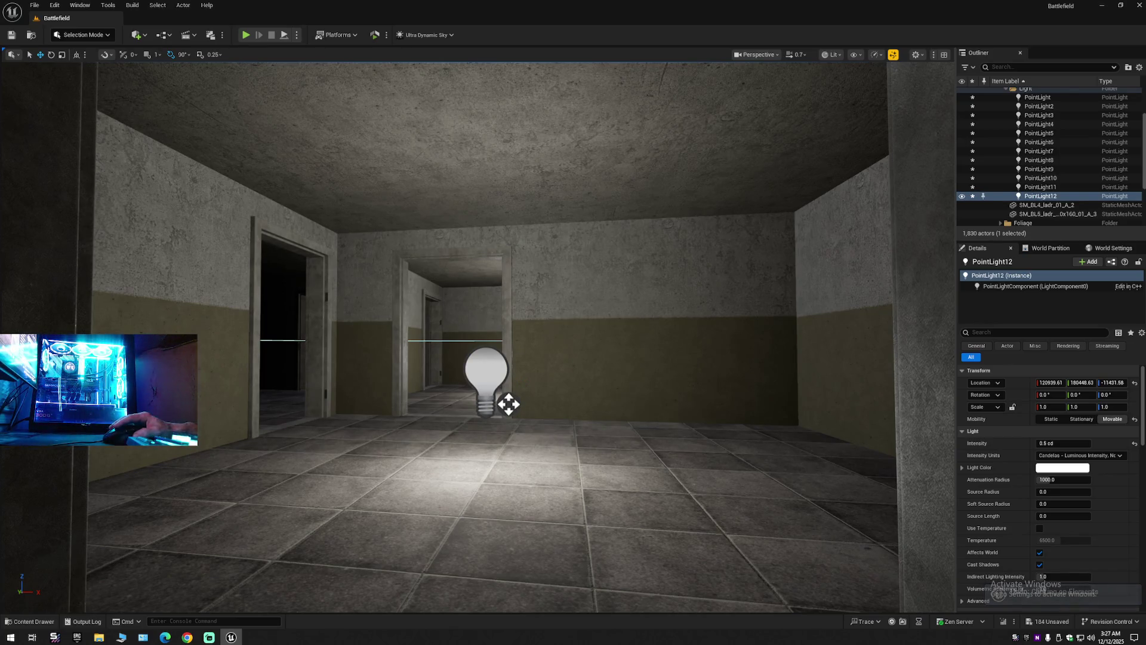
key(ctrl+y)
mouse_move(507, 401)
mouse_down()
mouse_move(529, 512)
mouse_move(588, 400)
mouse_move(442, 418)
mouse_move(300, 385)
mouse_up()
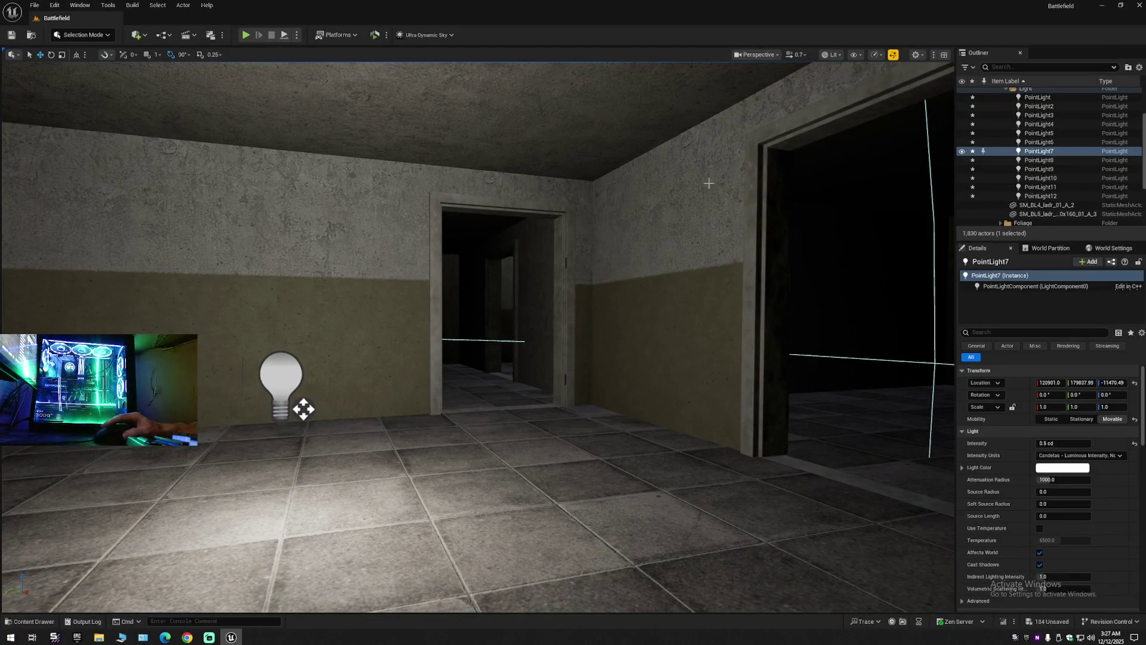
Hide the wall mesh SM_building_03_4_AA and frame the view on PointLight6.
click(364, 224)
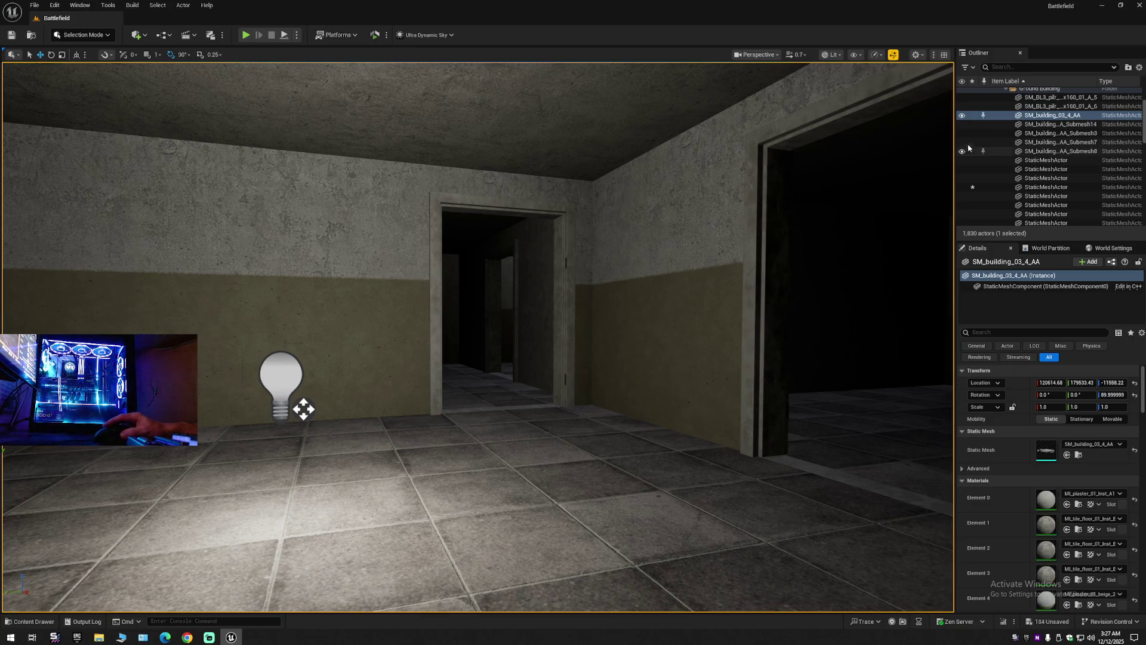
click(962, 117)
click(281, 376)
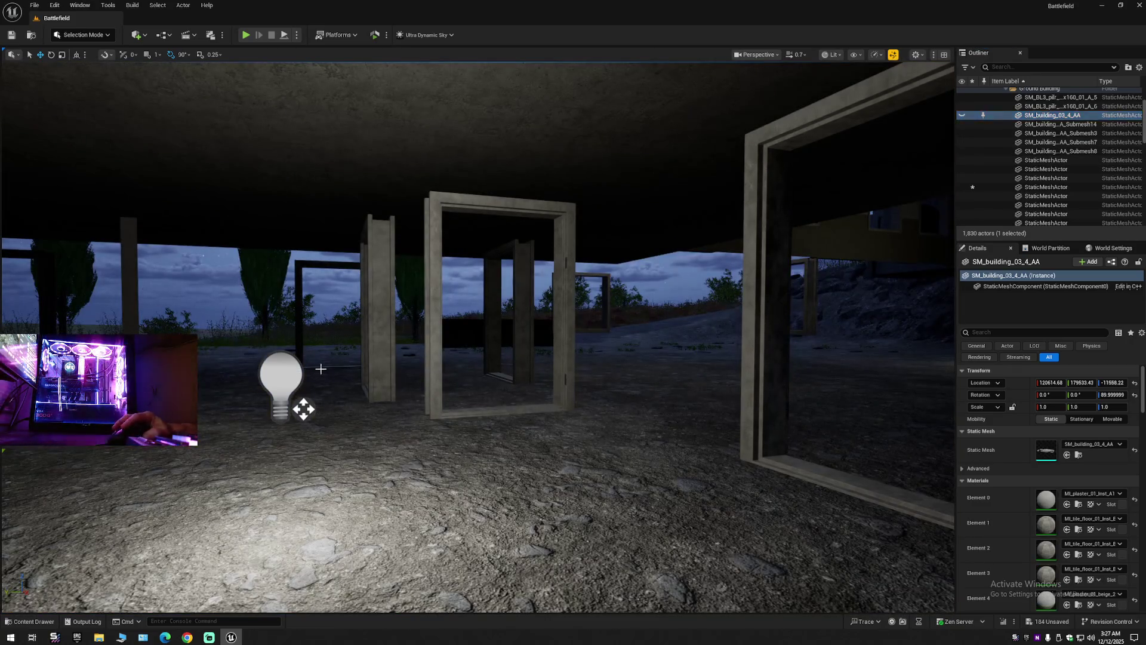
key(f)
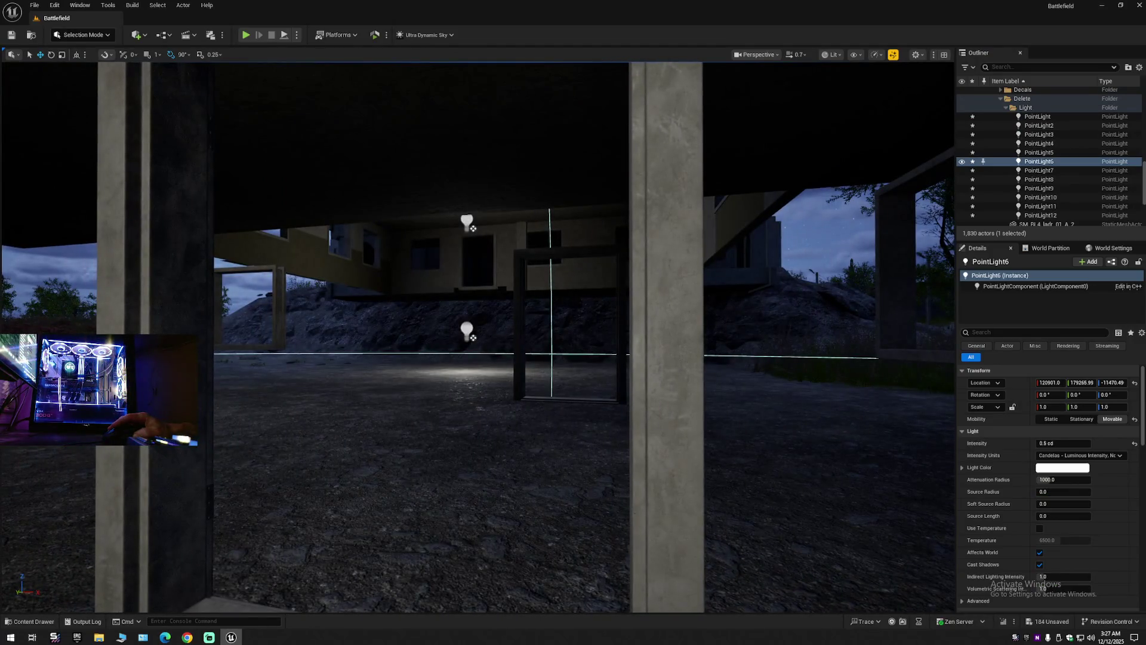
scroll(478, 334, up, 5)
key(f)
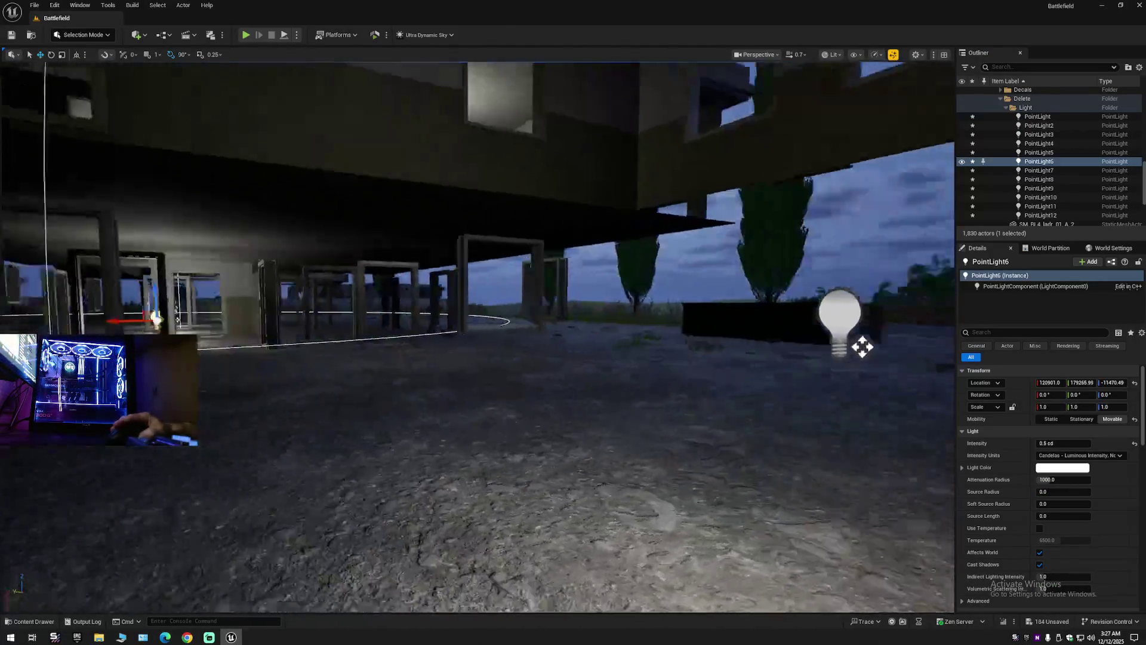
scroll(478, 334, up, 3)
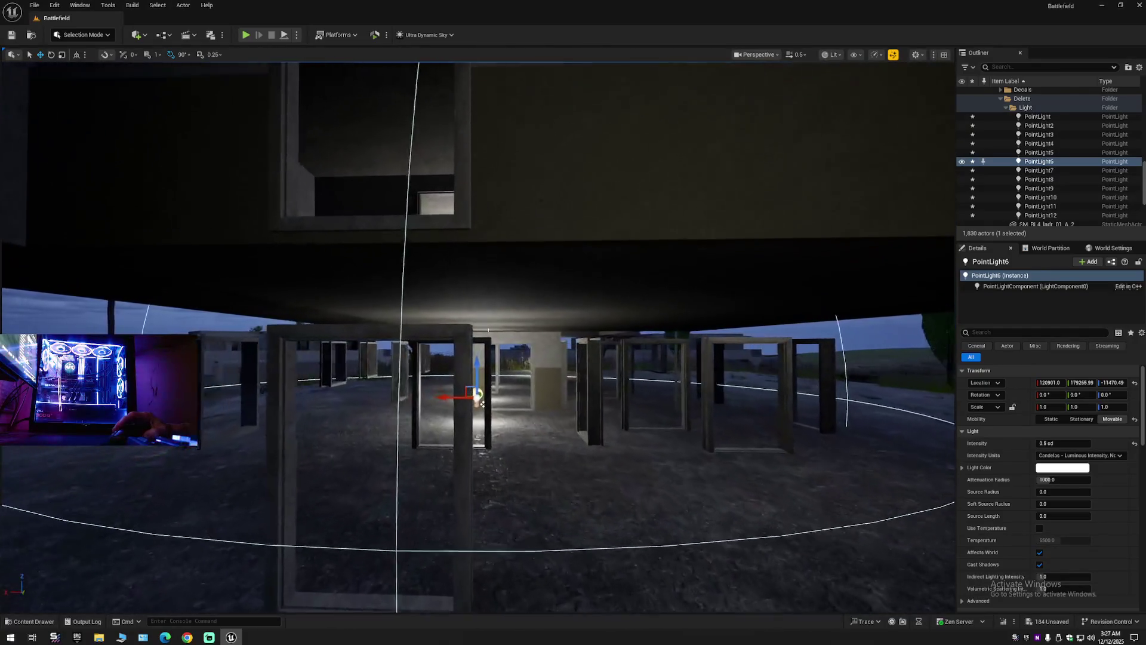
scroll(463, 371, up, 3)
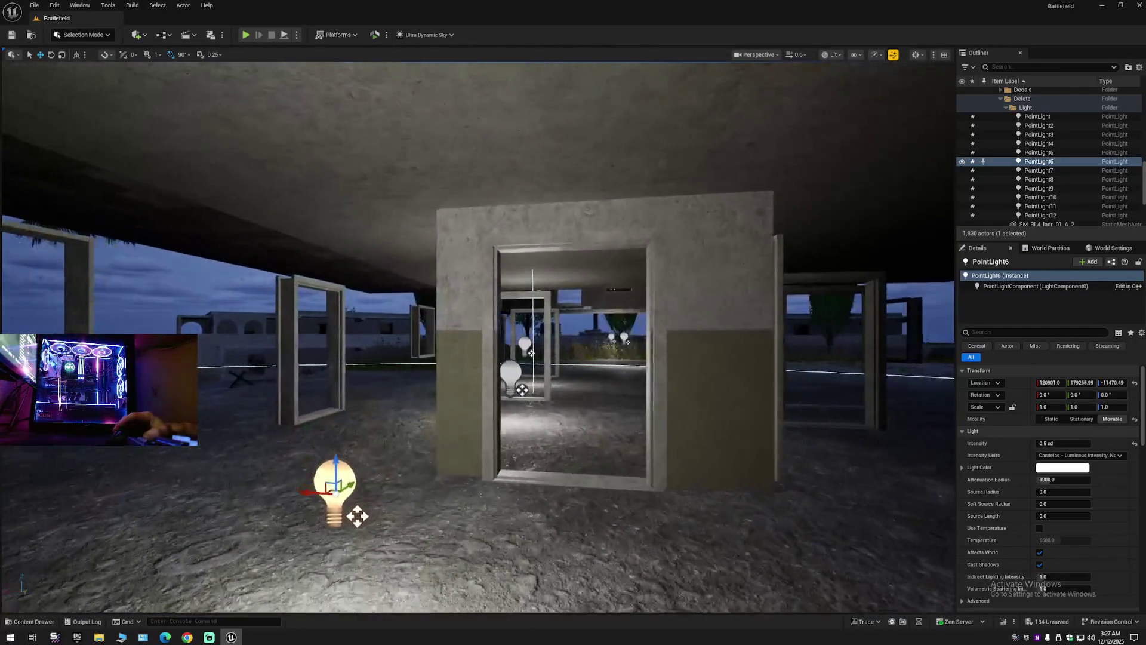
Check the lights by selecting PointLight7, PointLight12 and PointLight9 in turn.
ctrl+click(510, 376)
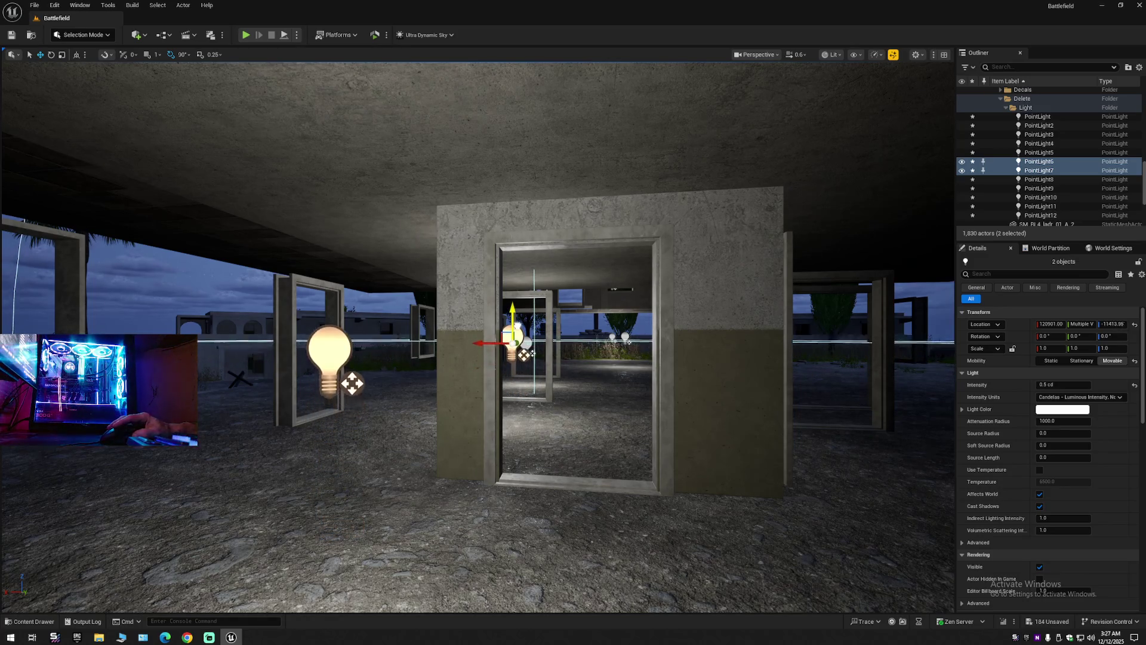
mouse_move(510, 376)
mouse_down()
mouse_move(535, 349)
mouse_move(519, 326)
mouse_move(484, 327)
mouse_up()
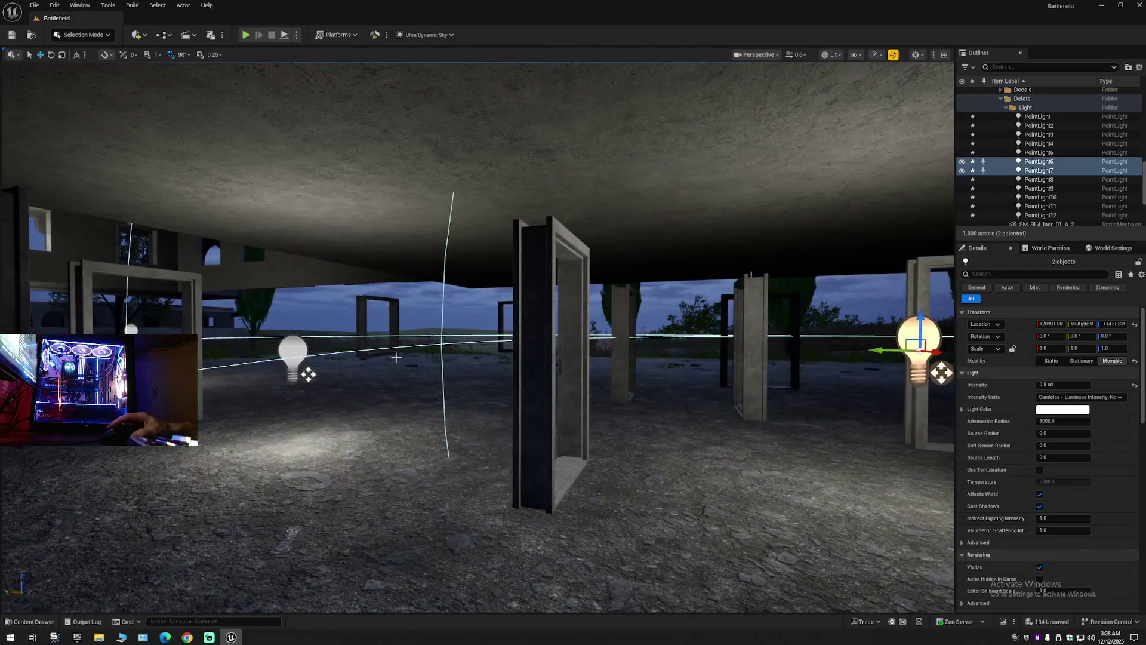
click(293, 349)
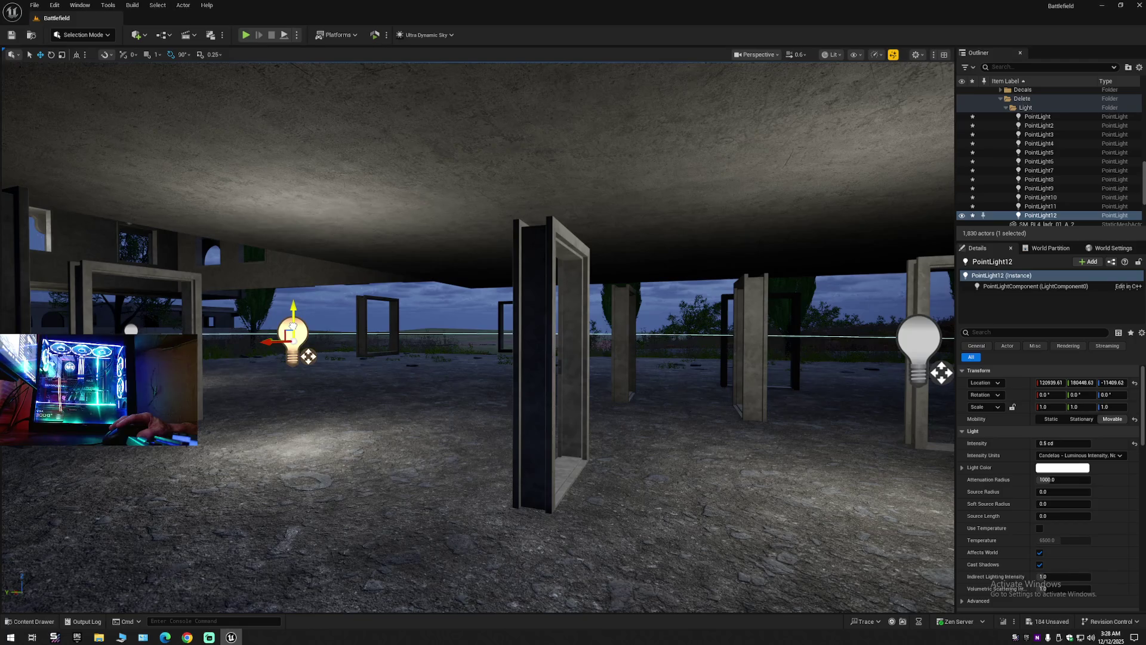
mouse_move(590, 370)
mouse_down()
mouse_move(564, 347)
mouse_move(638, 359)
mouse_up()
click(609, 351)
click(1140, 67)
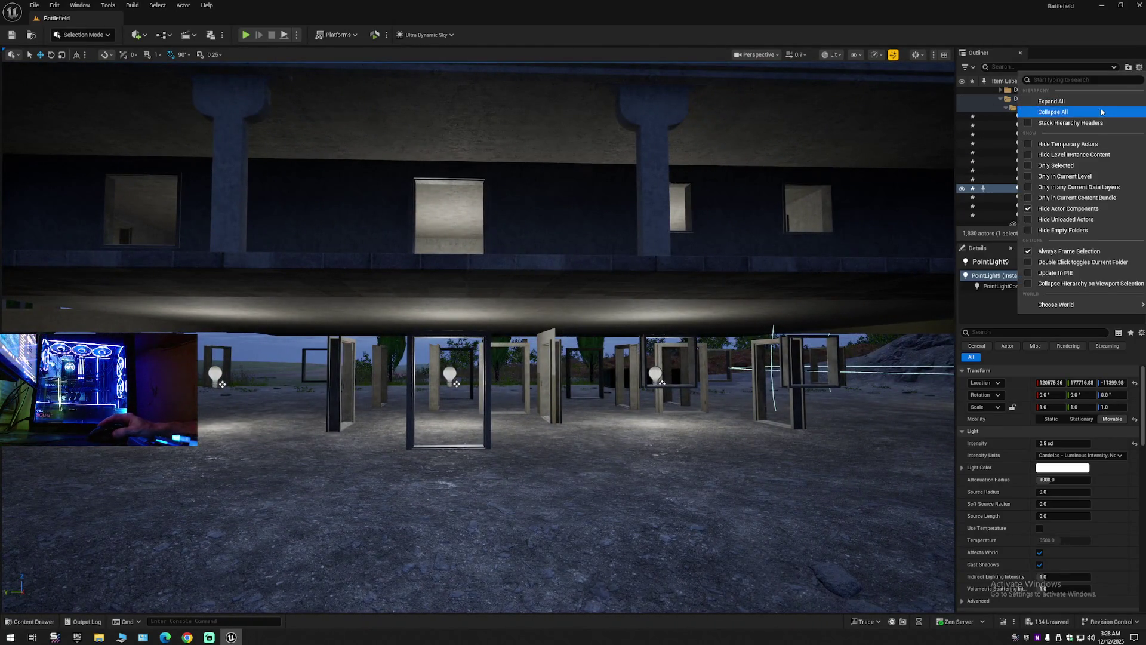
Collapse the Outliner folders and toggle the Building 1 folder's visibility off and back on.
click(1051, 113)
click(983, 95)
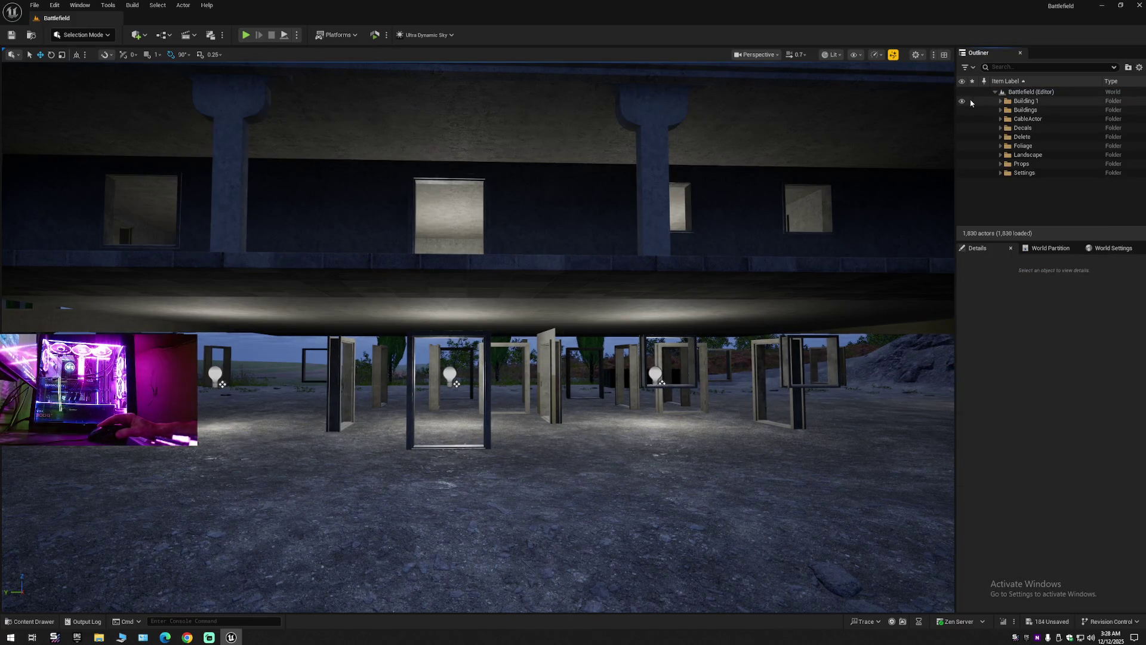
click(962, 103)
click(962, 103)
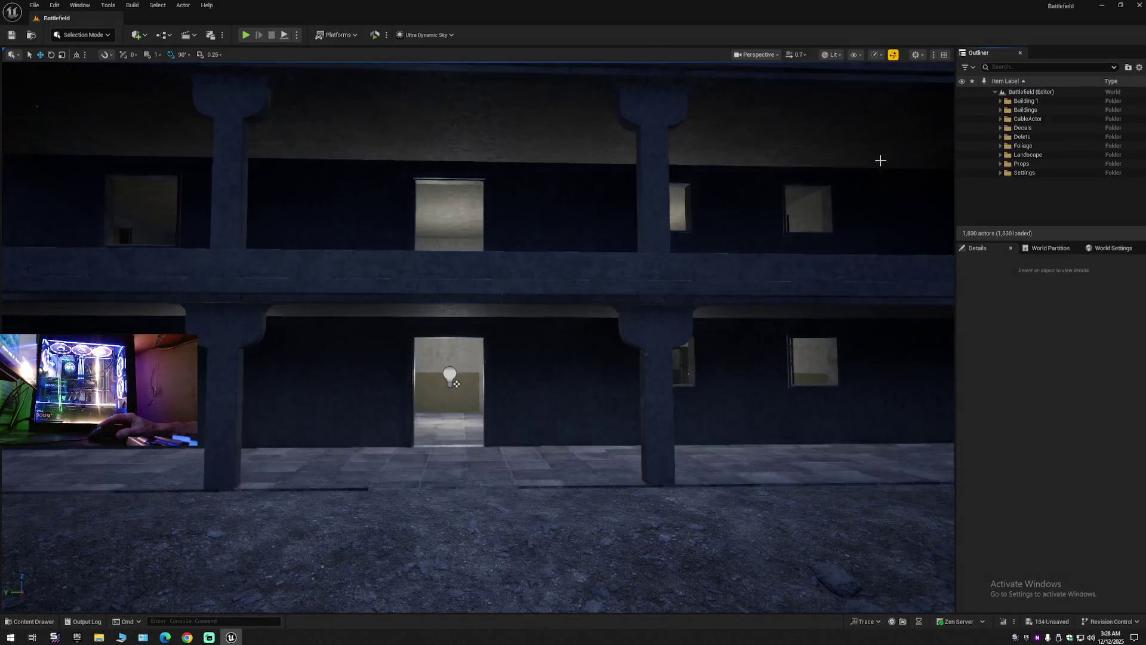
drag(898, 147, 883, 147)
Fly through the ground-floor rooms into the lit room and select PointLight7.
key(w)
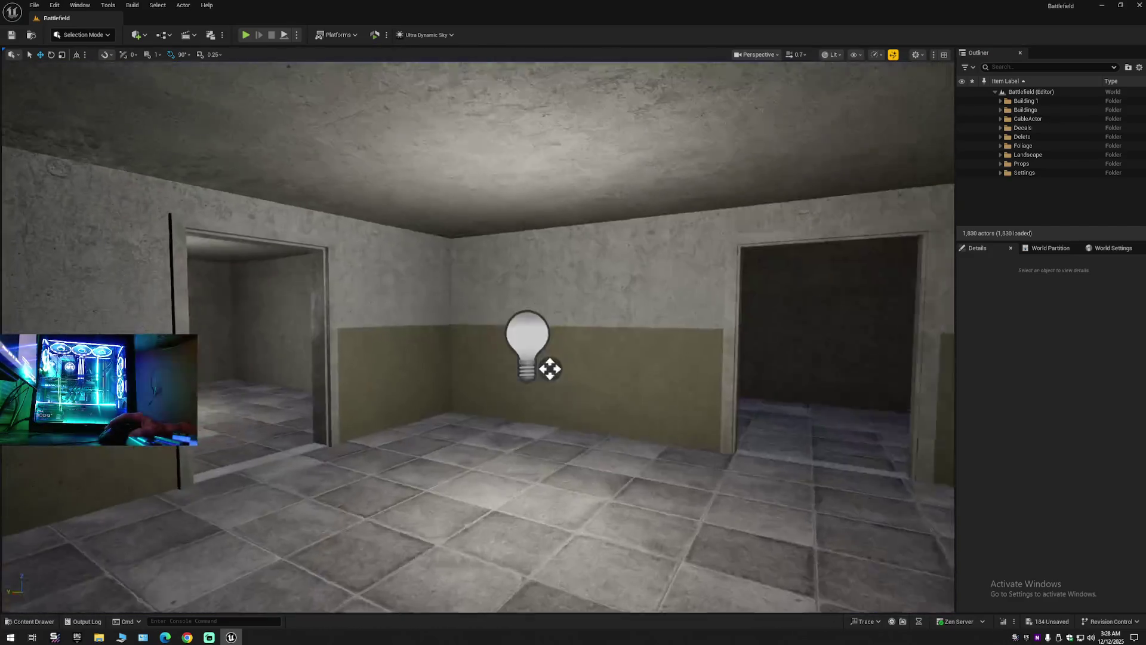
key(w)
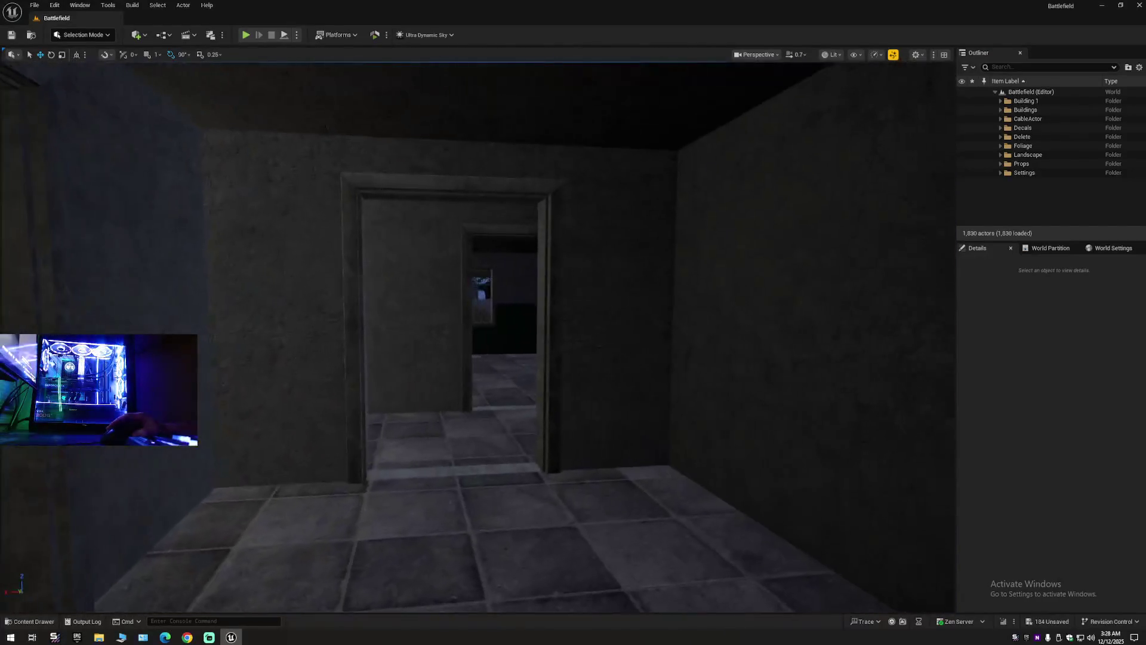
key(w)
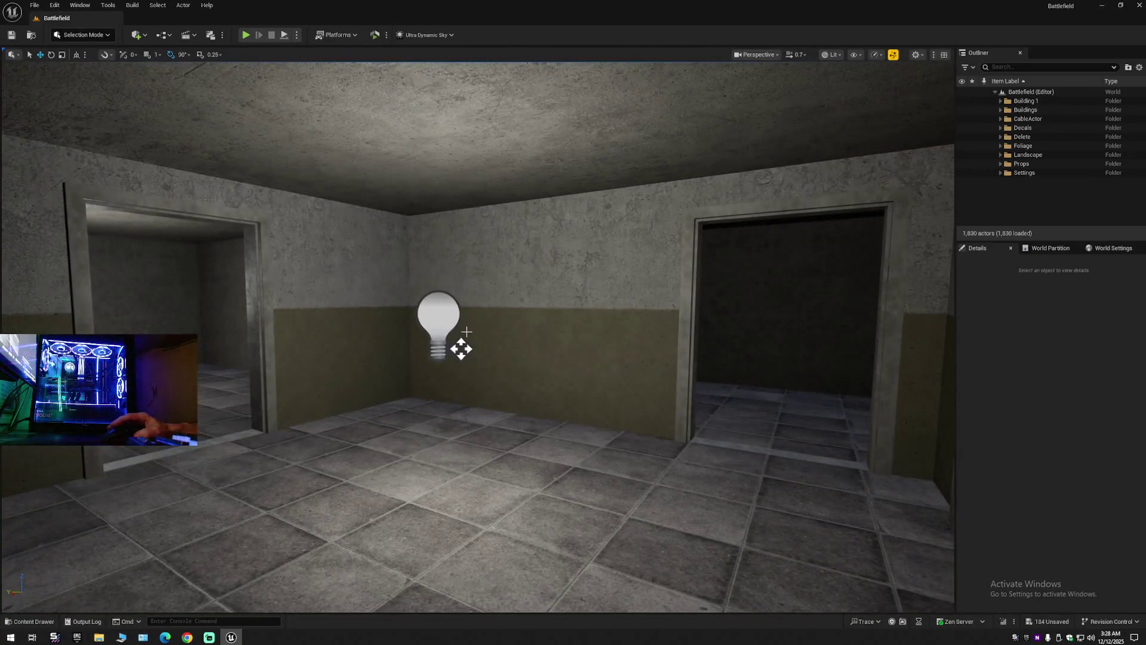
click(460, 349)
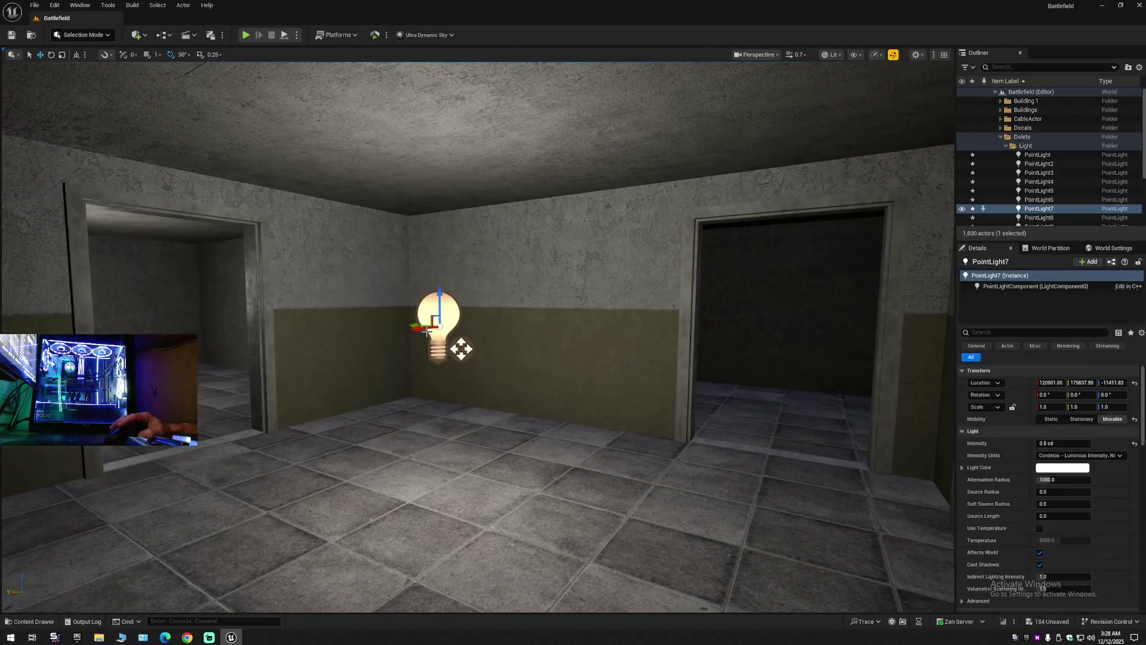
Duplicate PointLight7 as PointLight13 and move it across into the corridor.
drag(422, 330, 598, 322)
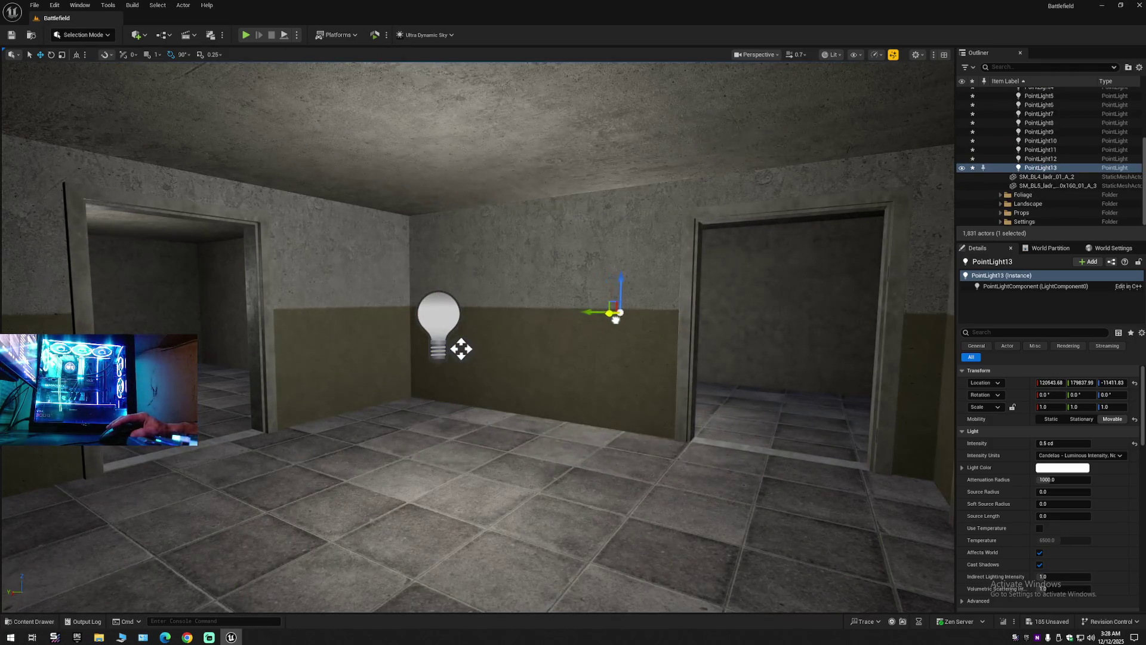
key(w)
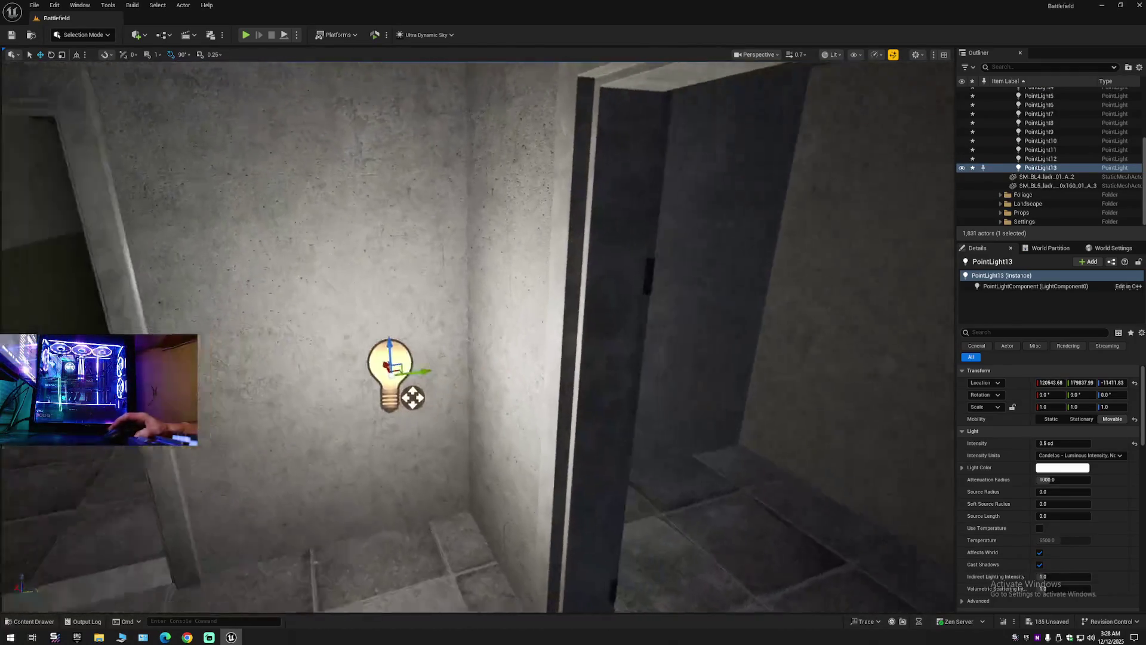
key(s)
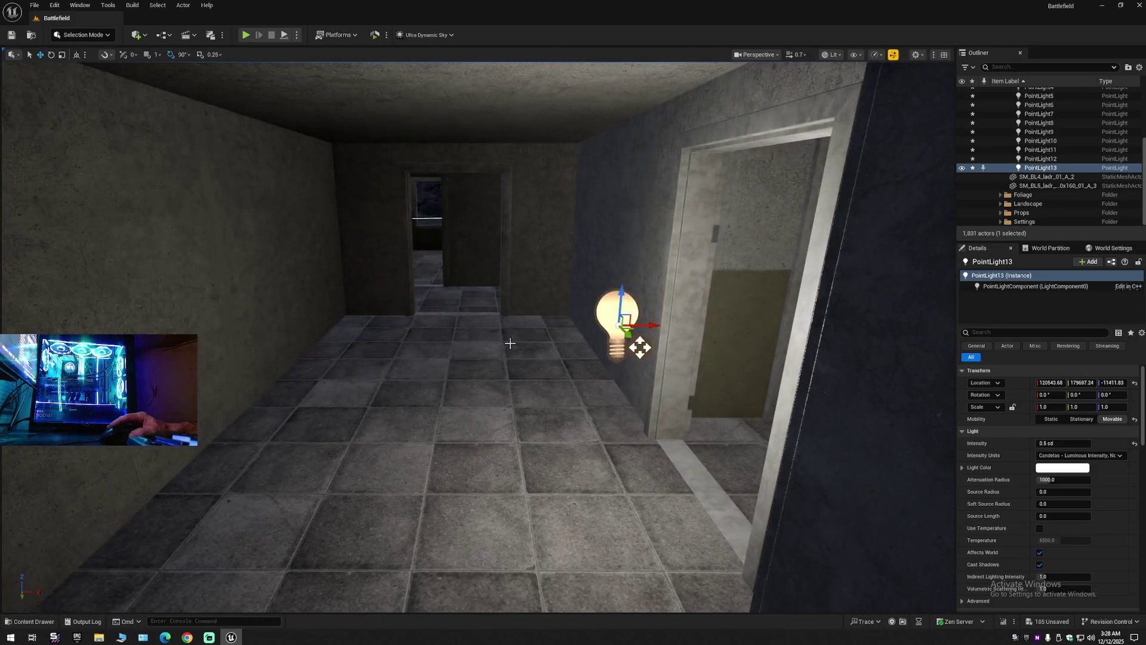
drag(595, 347, 441, 347)
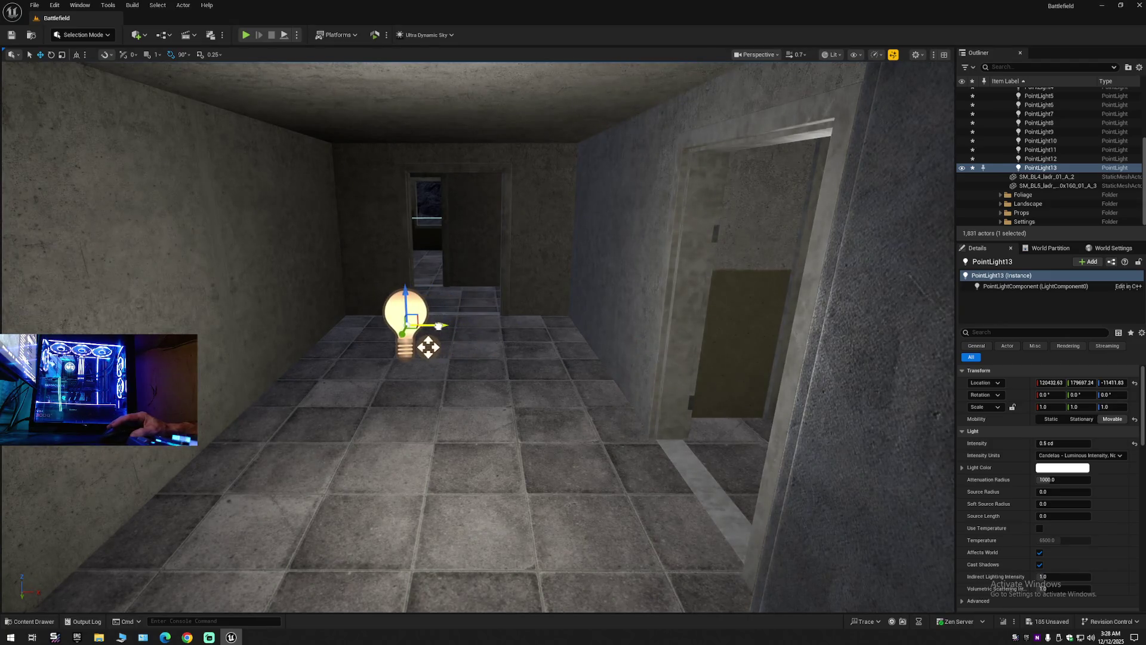
Place a duplicate, PointLight14, midway along the narrow tiled corridor and focus on it.
key(w)
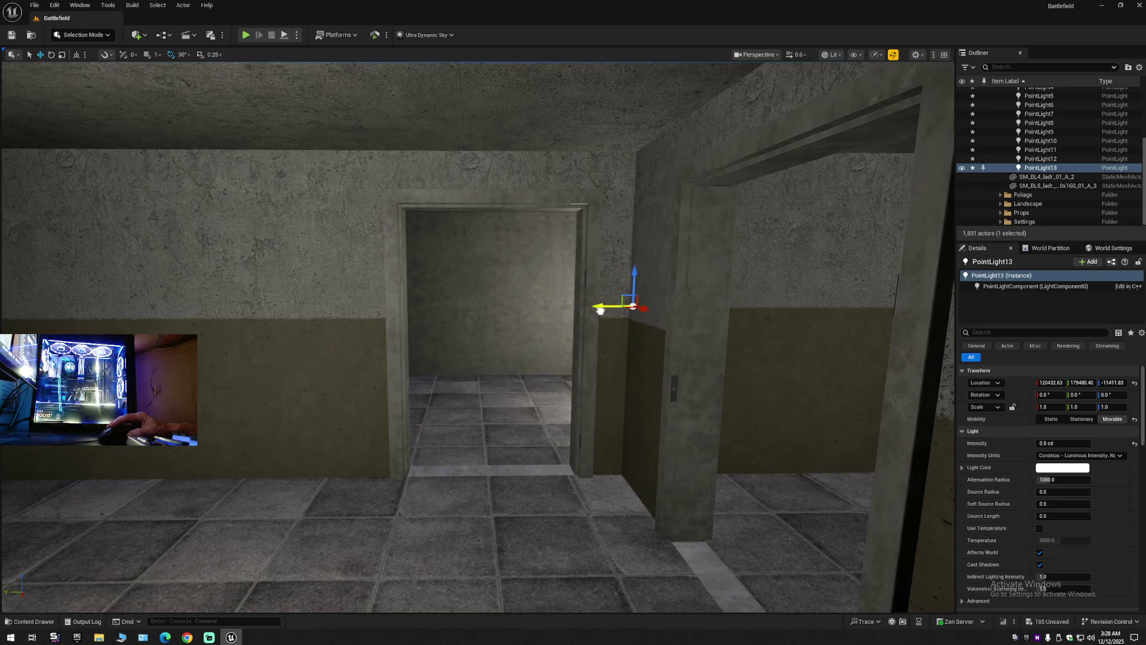
key(w)
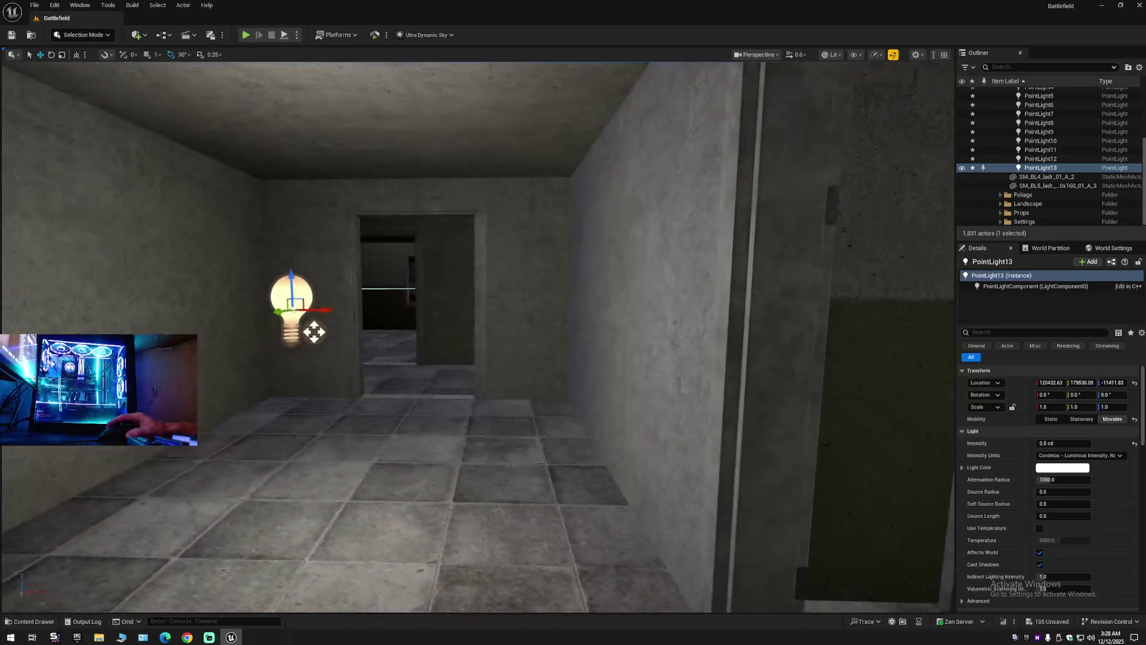
key(w)
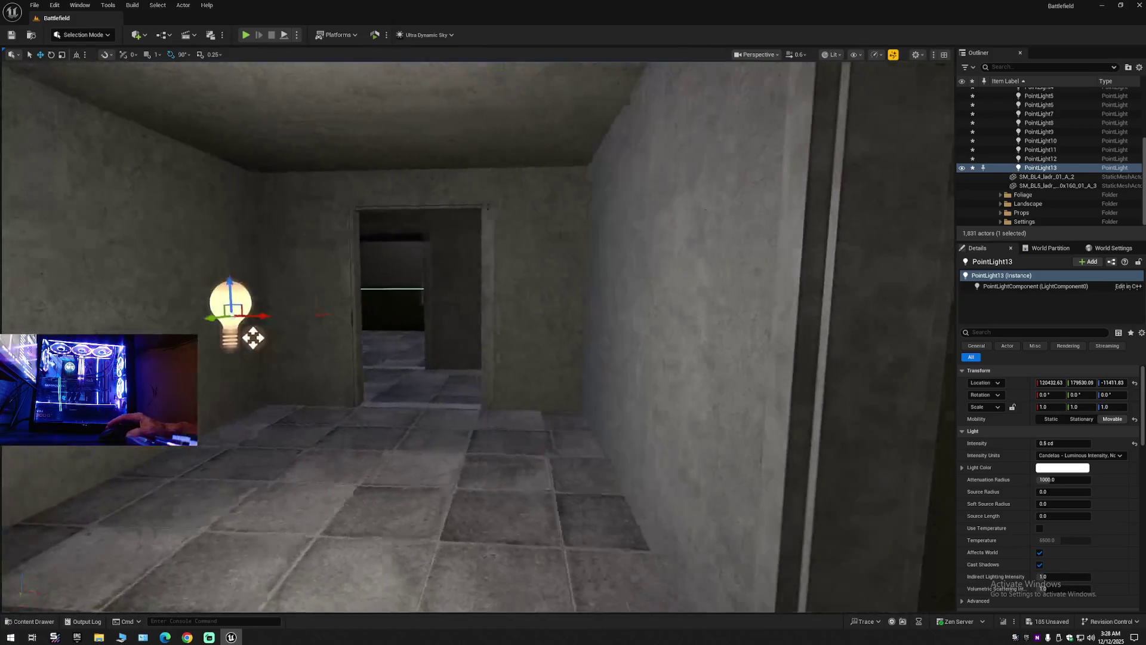
key(w)
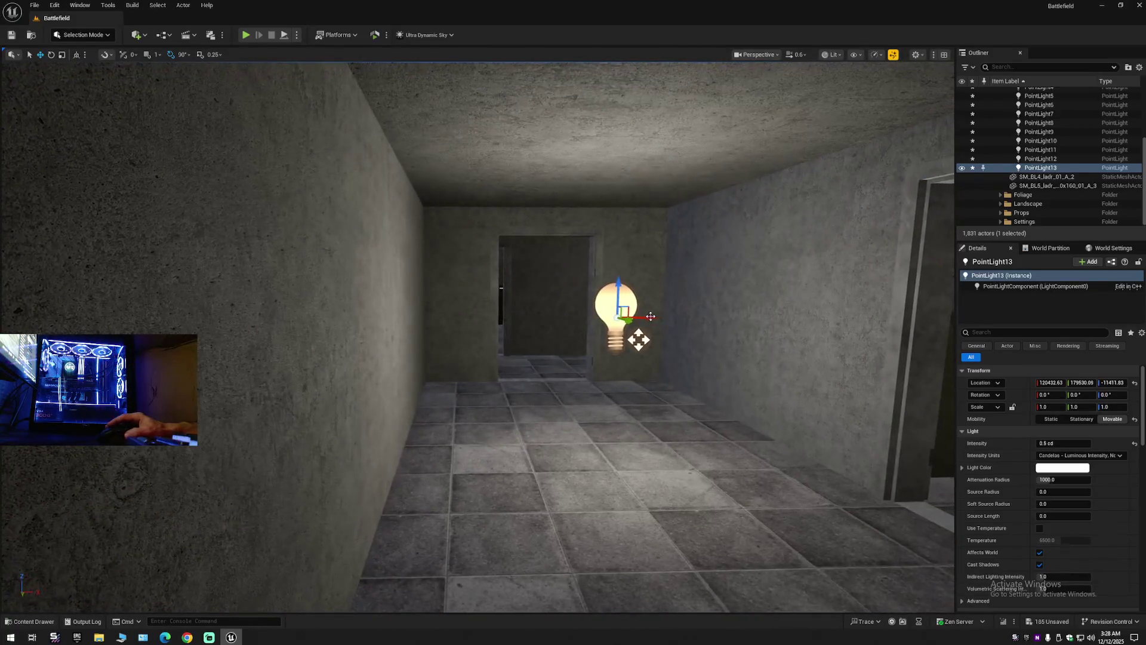
key(ctrl+d)
drag(647, 318, 348, 324)
key(f)
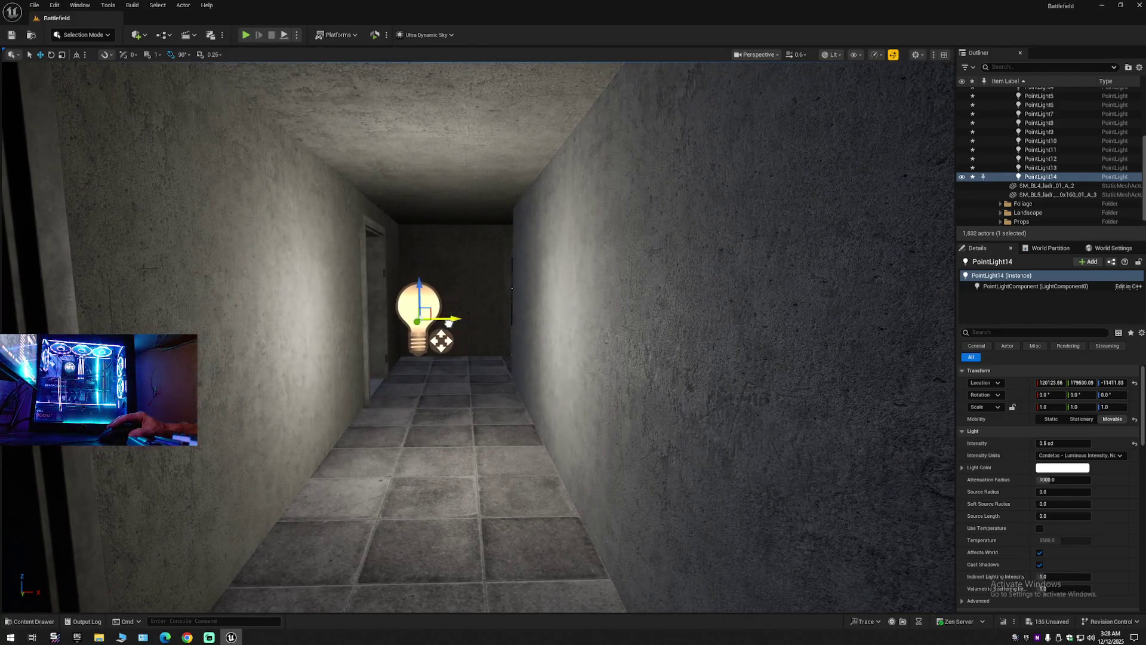
Back out past the light and drag another copy into the next room.
key(w)
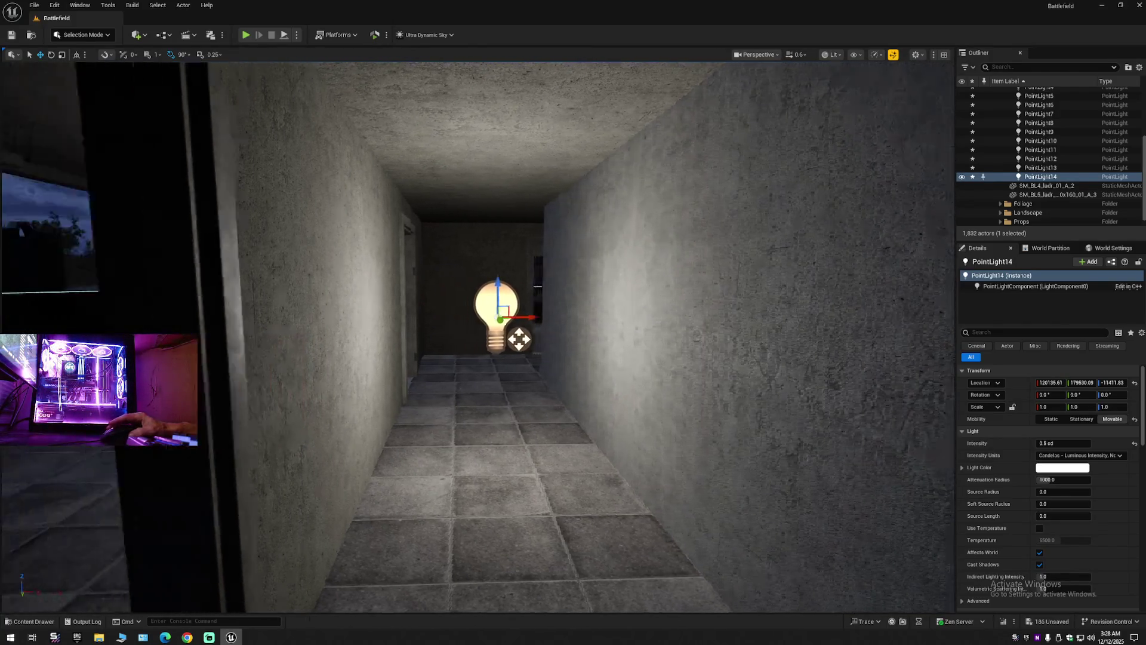
key(s)
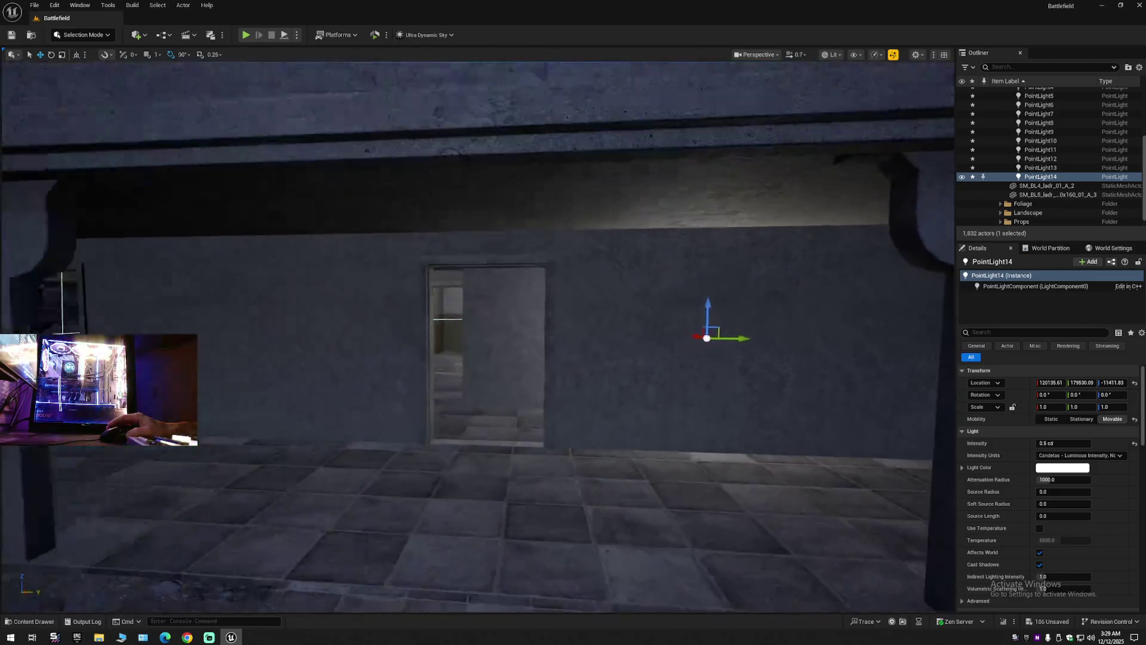
drag(765, 315, 286, 311)
Shift the new light copy toward the room's right side and check its placement.
key(f)
key(w)
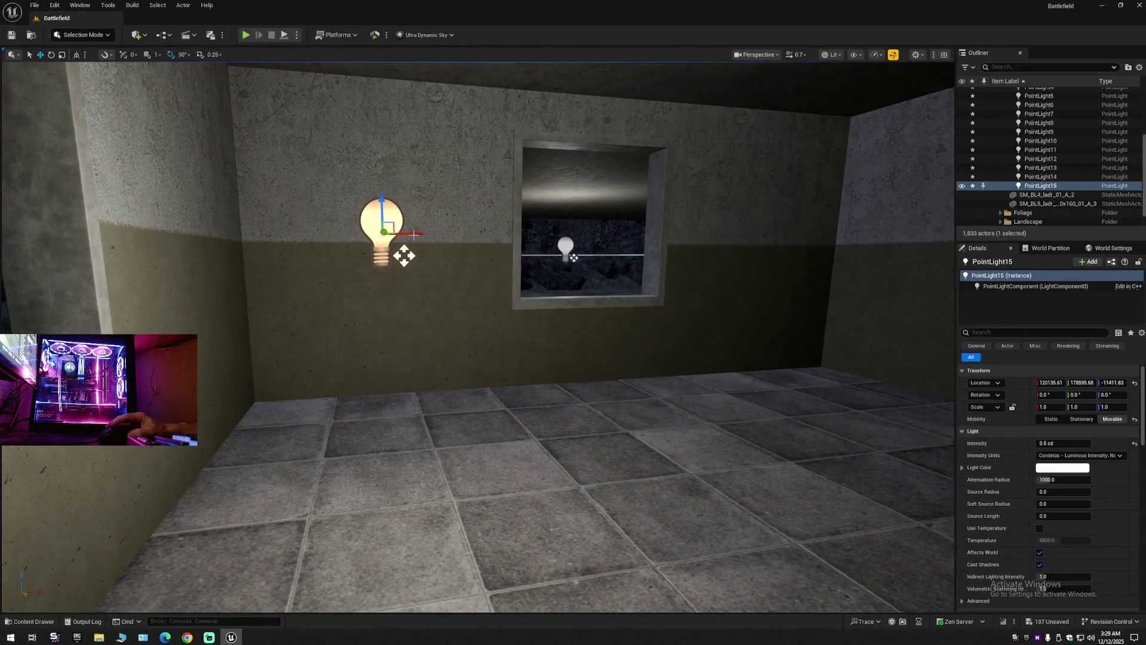
drag(498, 257, 678, 258)
key(s)
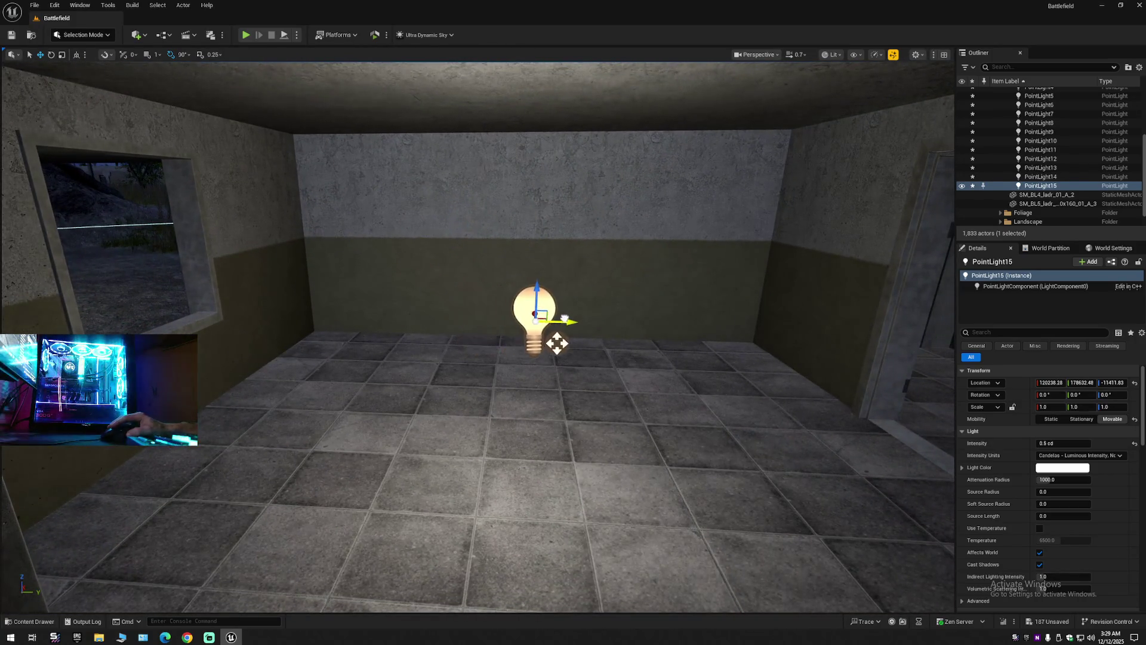
key(d)
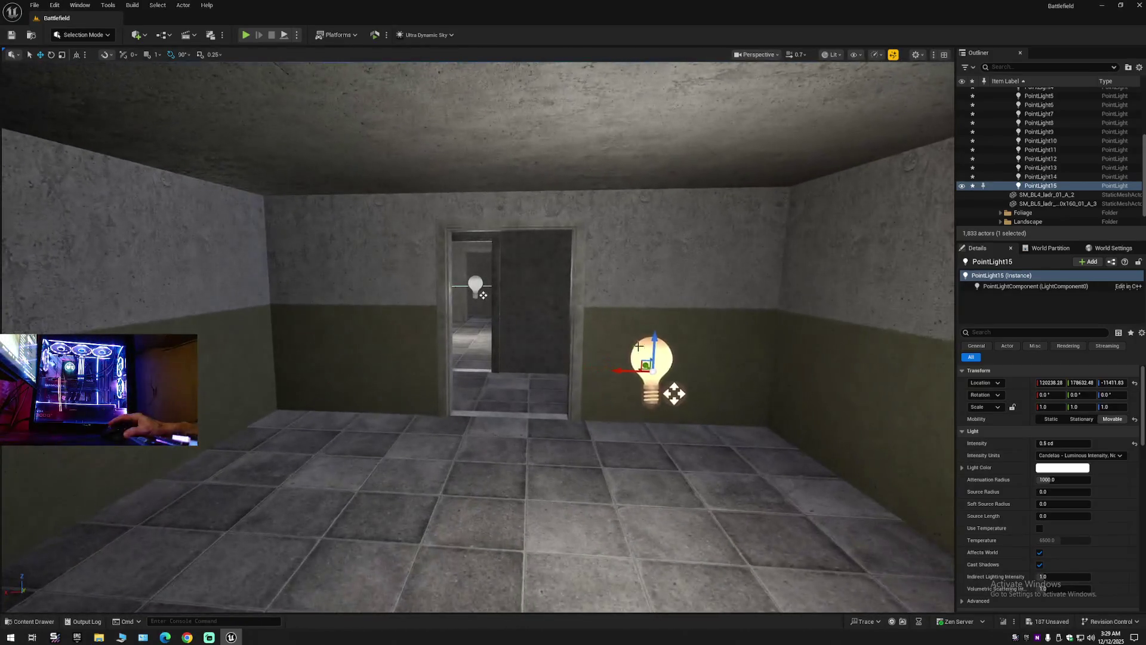
key(d)
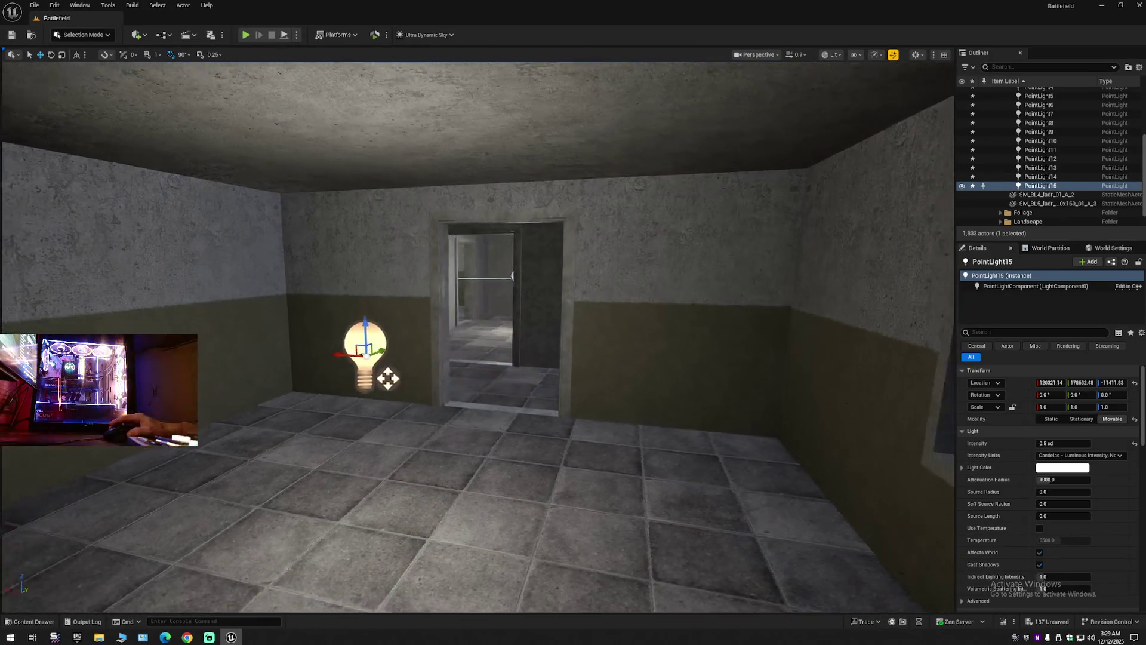
key(a)
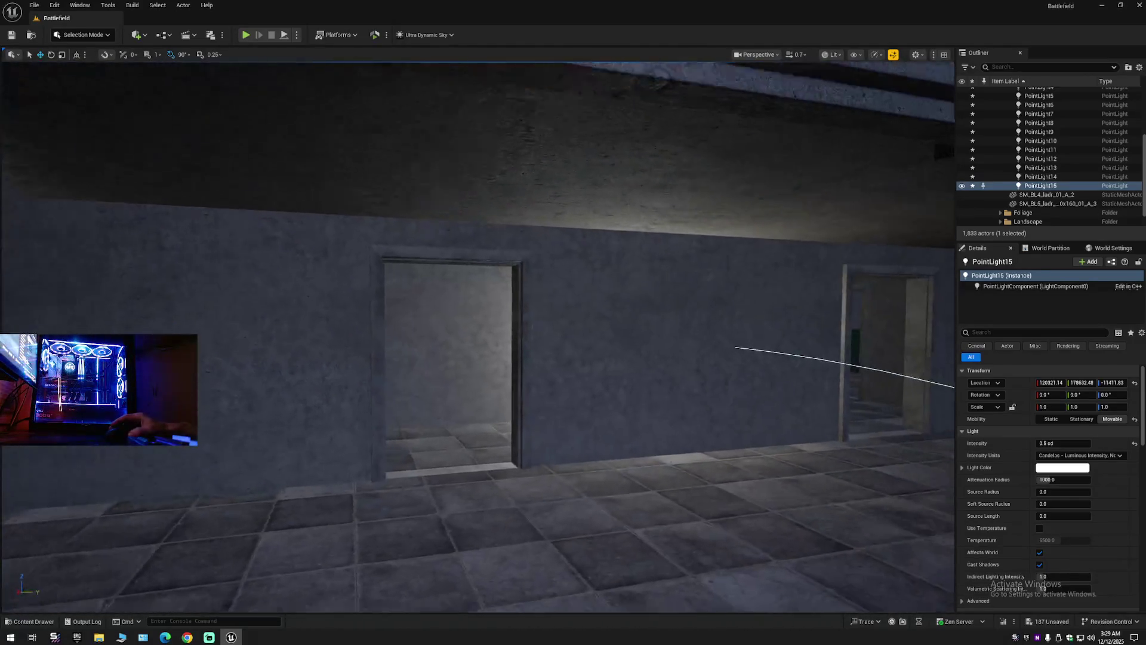
Place another point light copy toward the next room beyond the pillar.
key(w)
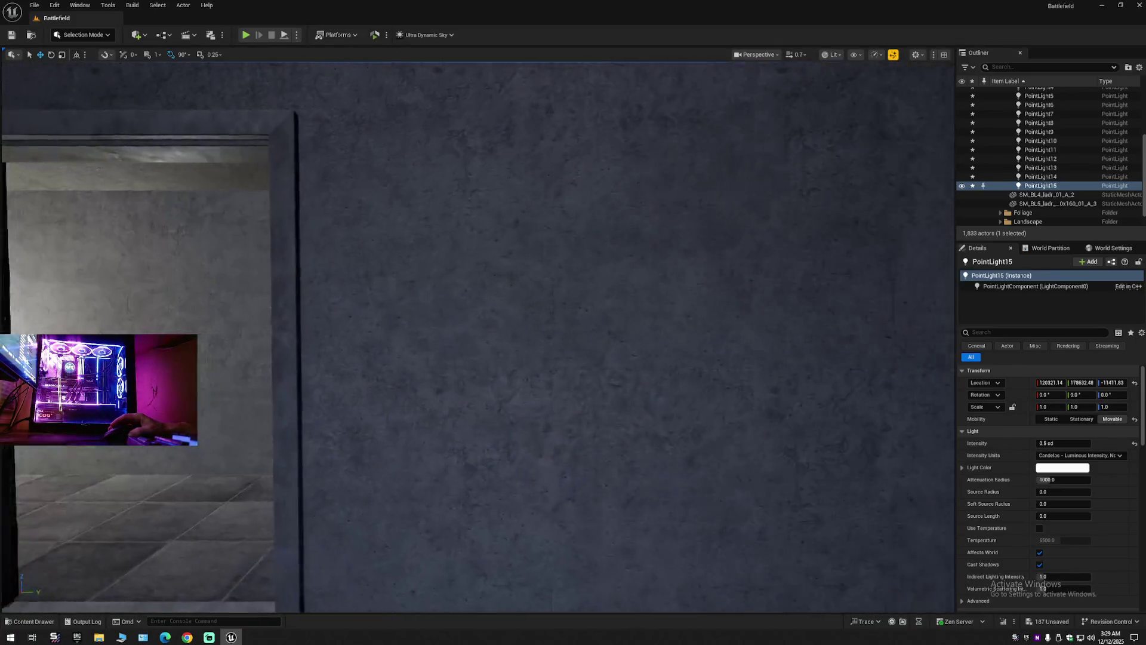
key(s)
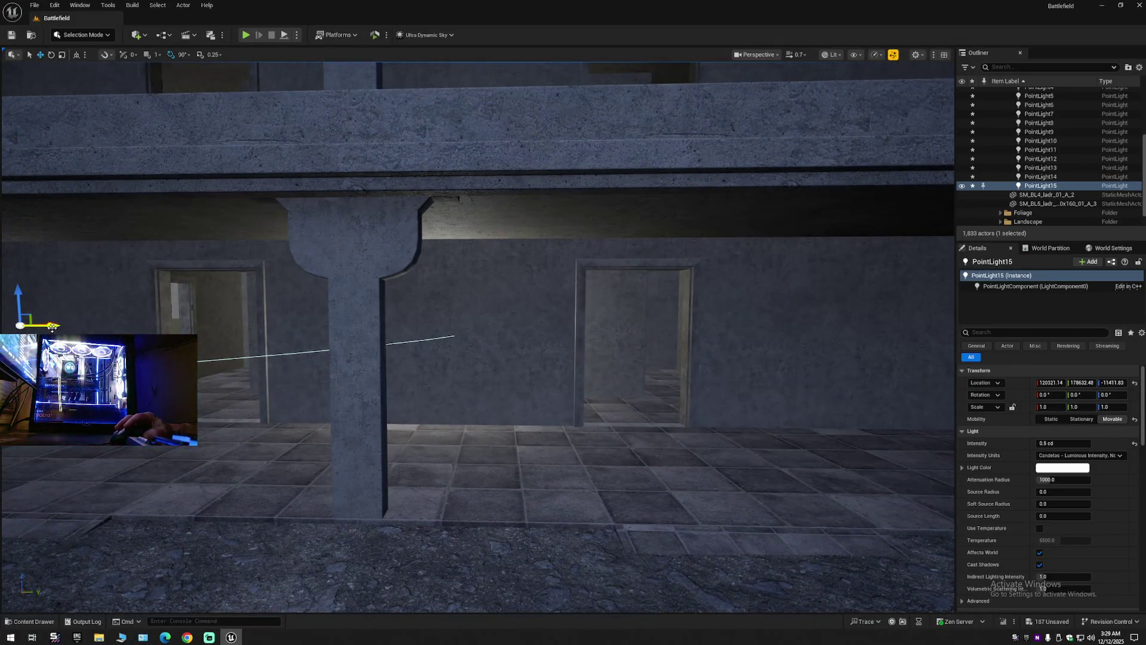
alt+drag(52, 326, 363, 328)
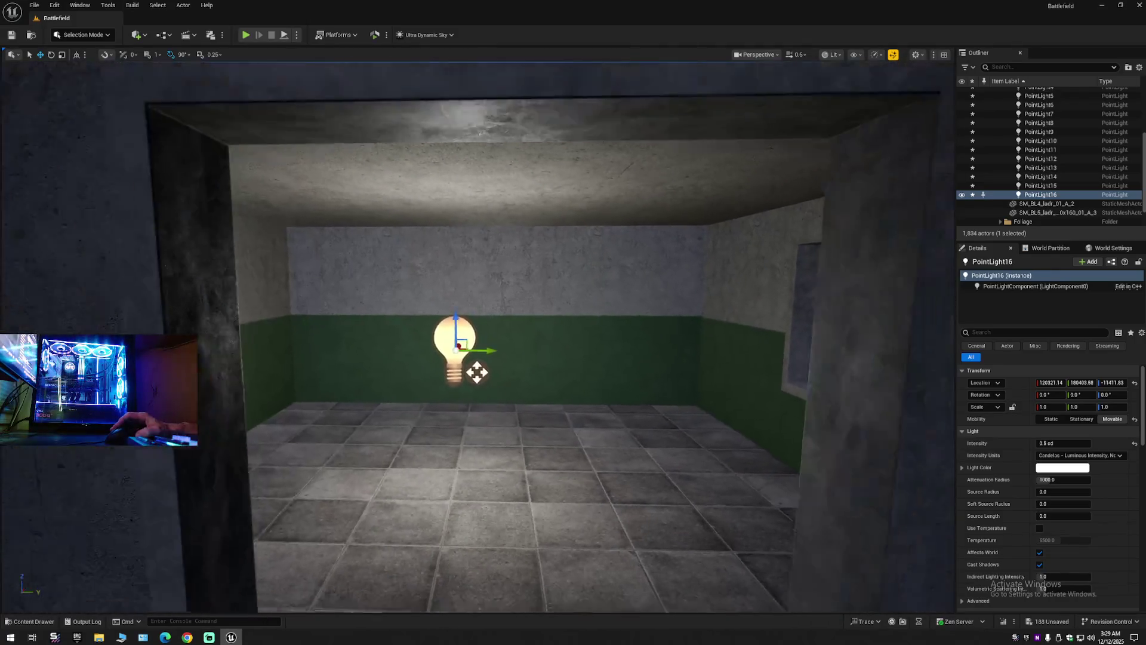
scroll(500, 319, down, 5)
scroll(496, 347, up, 5)
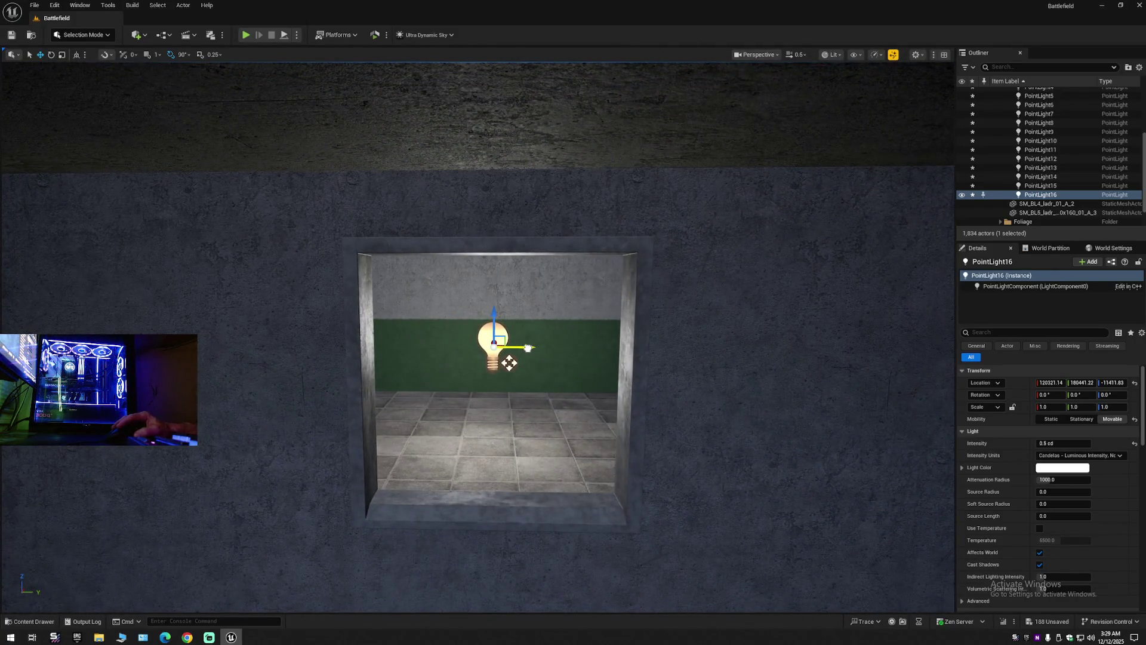
scroll(477, 334, up, 5)
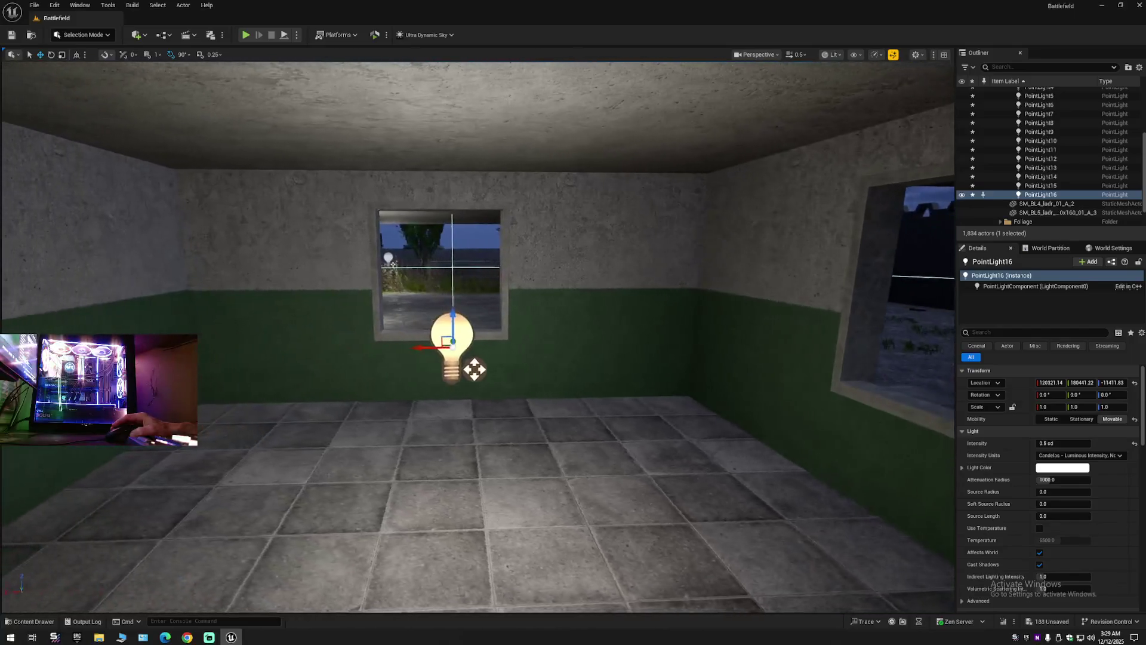
scroll(478, 334, down, 6)
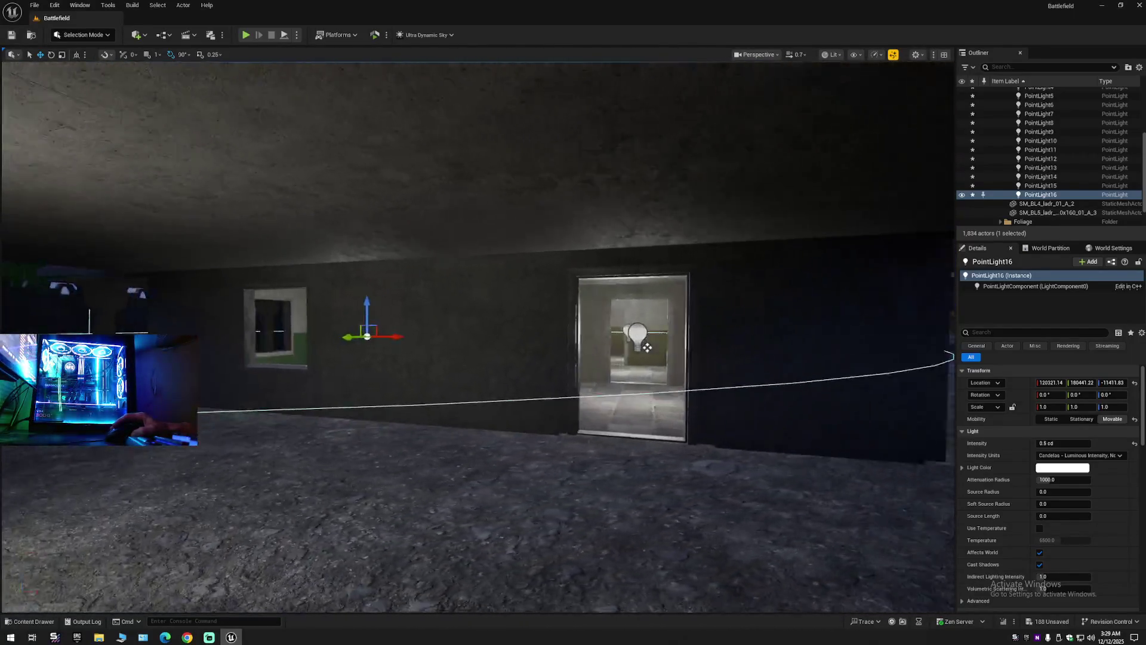
Steer the view through the doorway into the room and select its point light.
mouse_move(646, 347)
mouse_down()
mouse_move(646, 382)
mouse_move(624, 392)
mouse_up()
scroll(481, 341, up, 6)
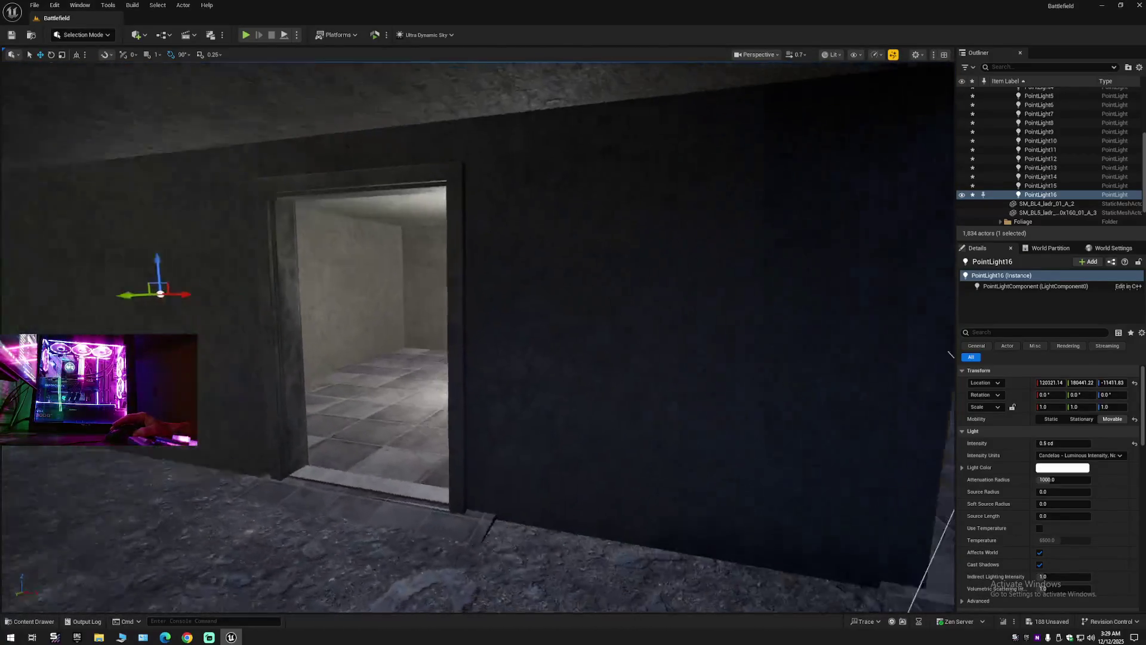
scroll(481, 340, up, 8)
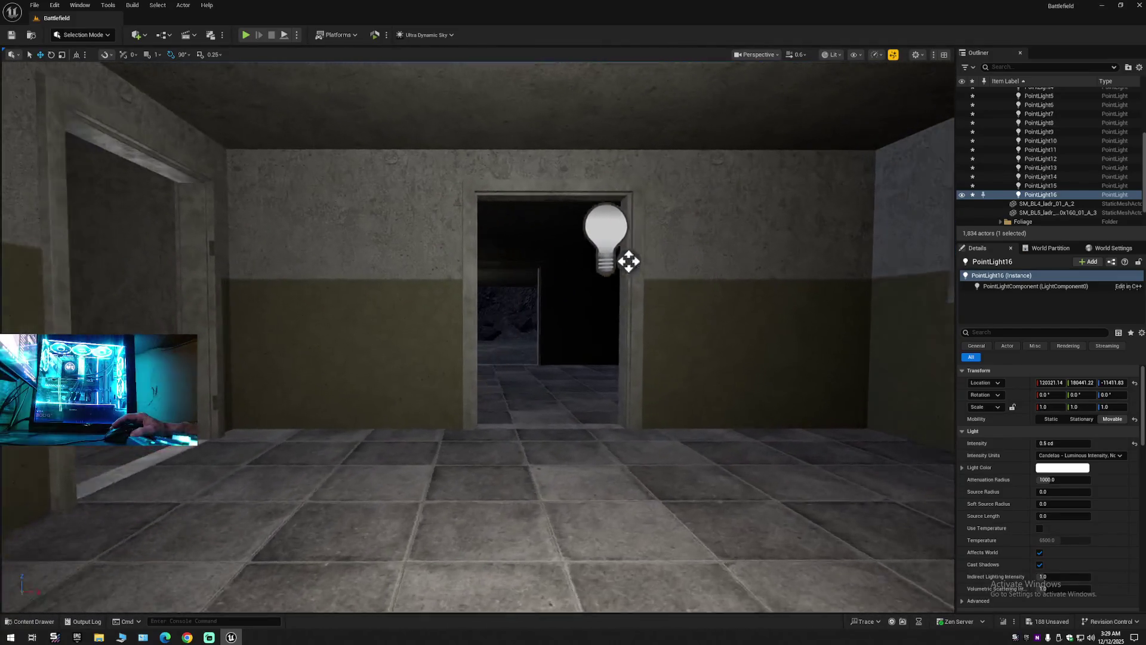
drag(627, 258, 547, 370)
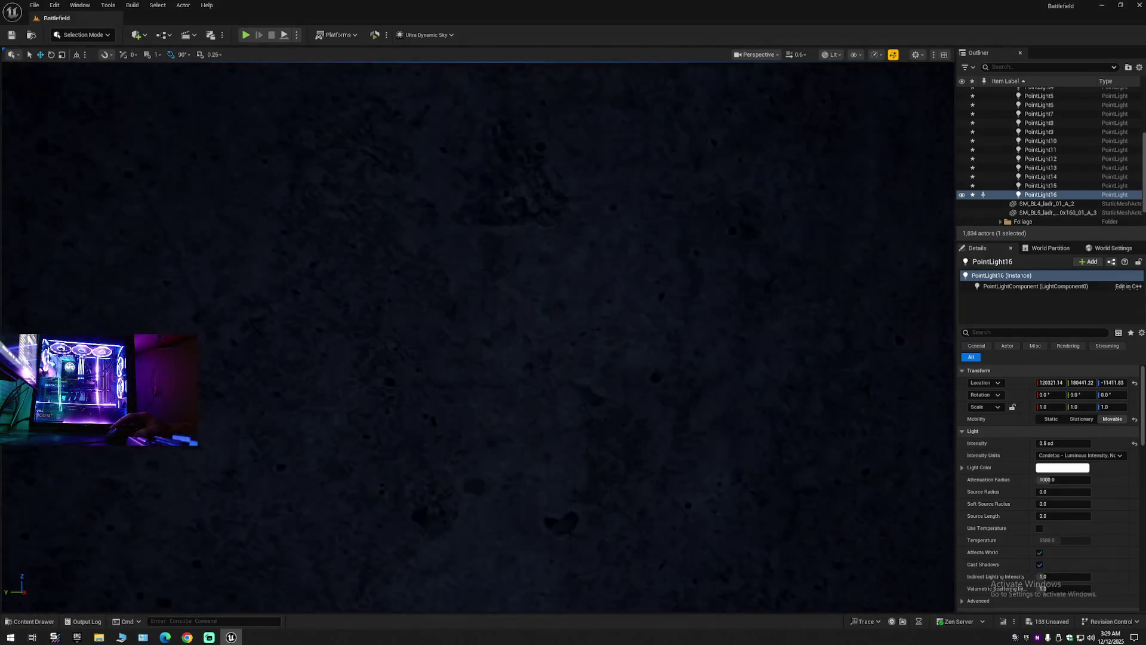
scroll(547, 371, down, 5)
click(497, 285)
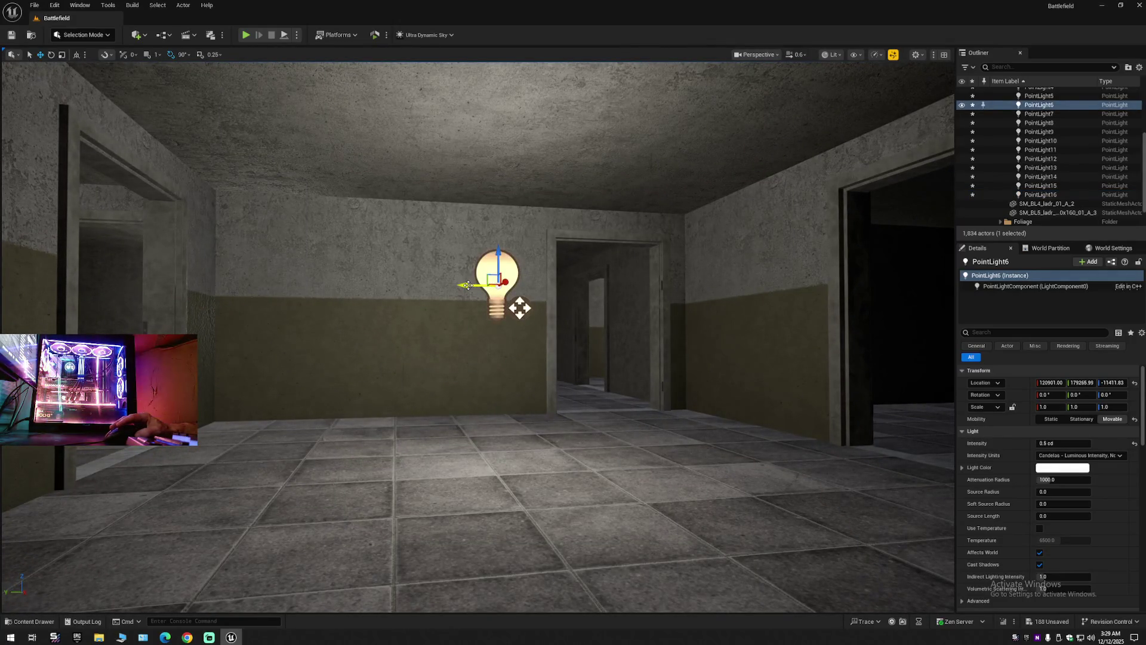
Copy that light into the neighbouring room and nudge it deeper toward the room's side.
drag(469, 285, 942, 307)
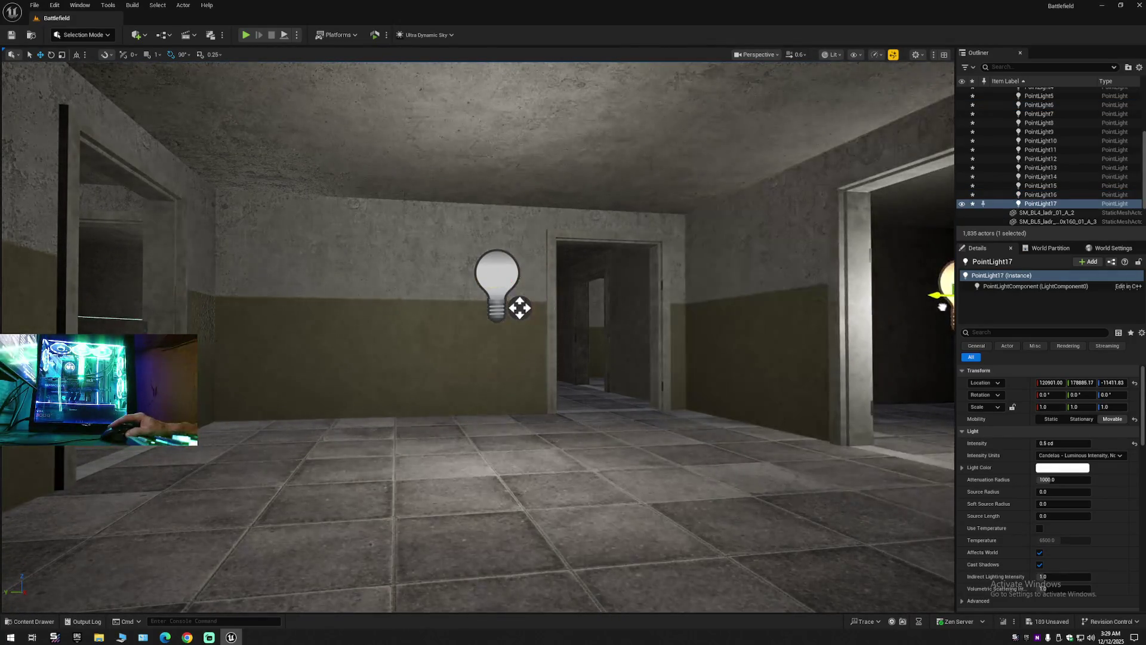
key(f)
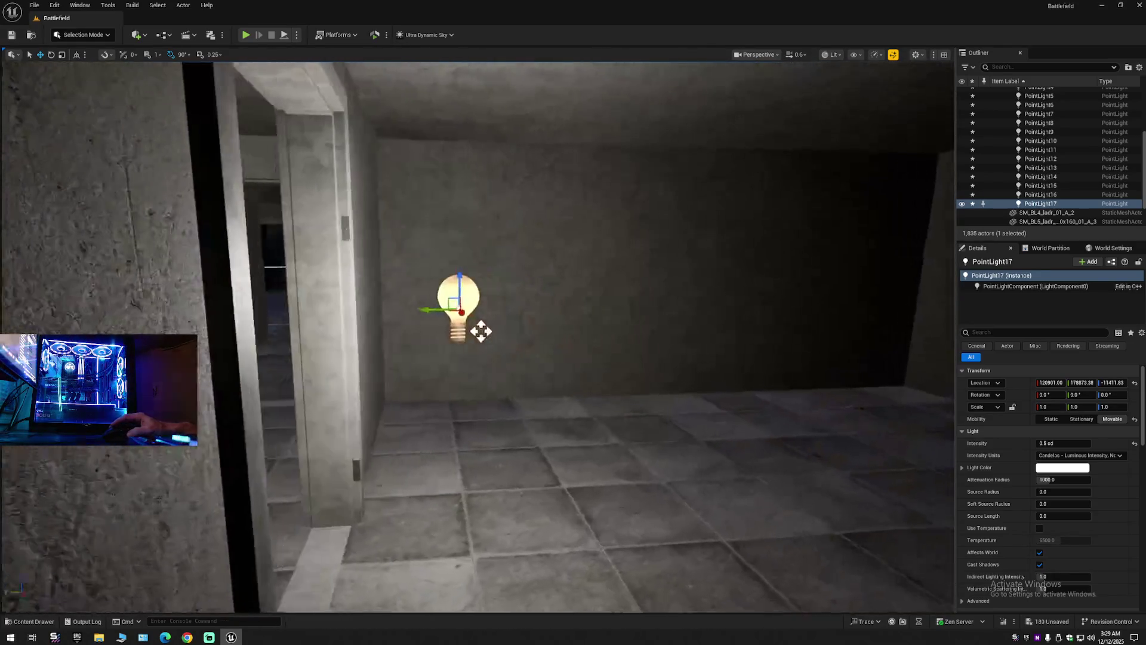
drag(415, 308, 760, 306)
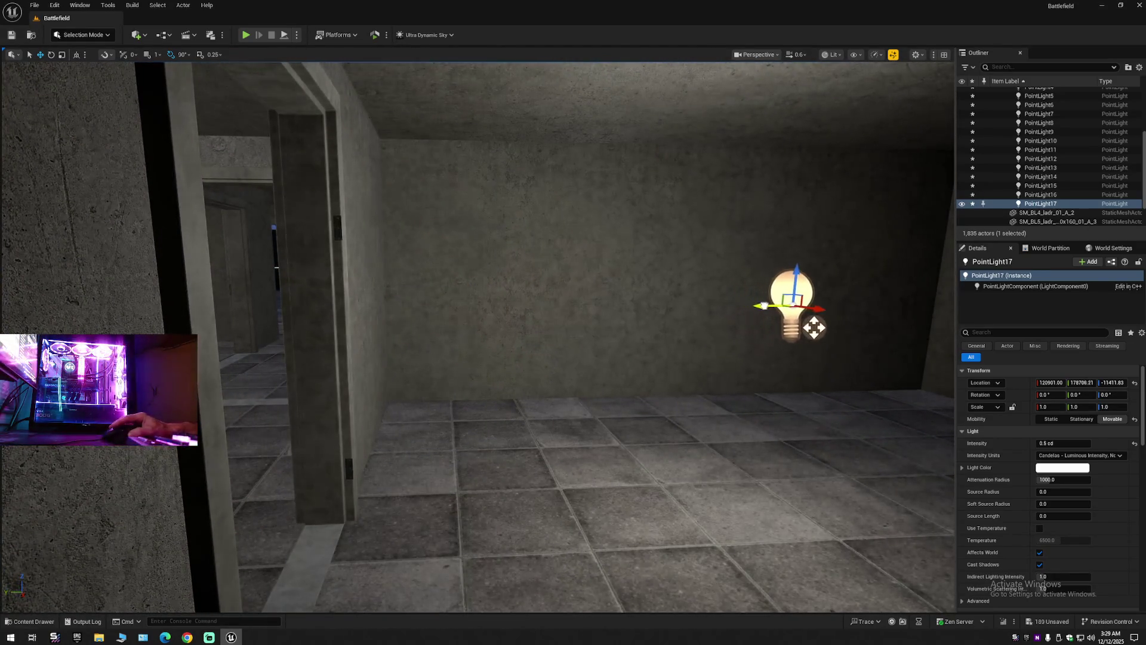
key(f)
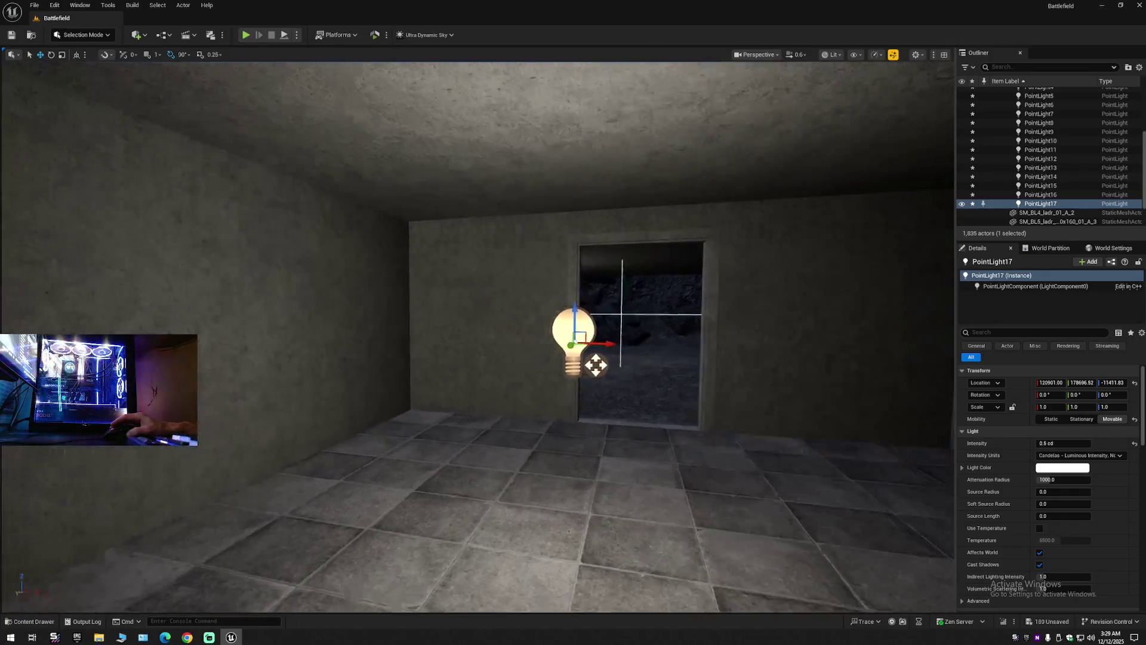
key(f)
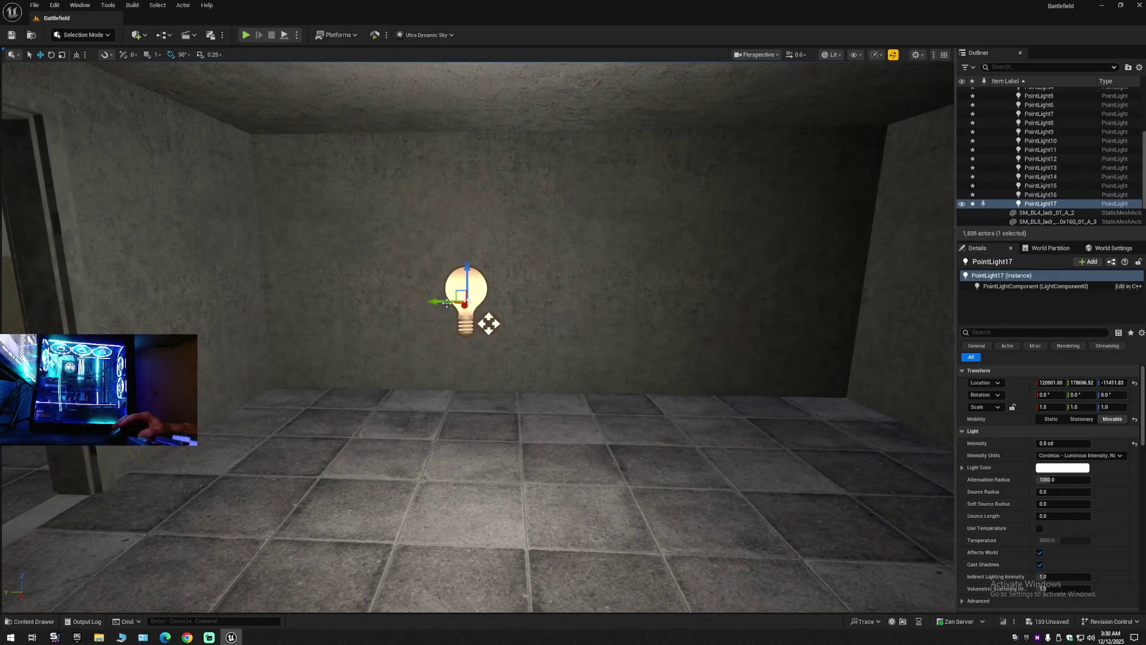
mouse_move(507, 324)
mouse_down()
mouse_move(607, 325)
mouse_move(384, 363)
mouse_move(471, 371)
mouse_move(437, 385)
mouse_move(624, 378)
mouse_move(617, 366)
mouse_up()
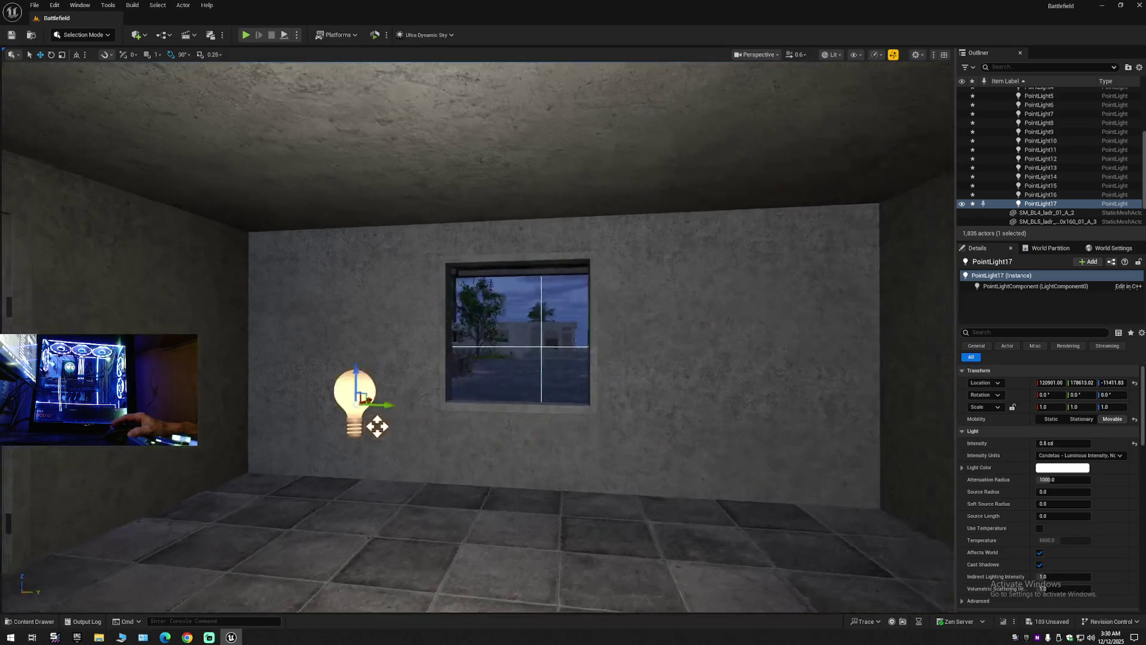
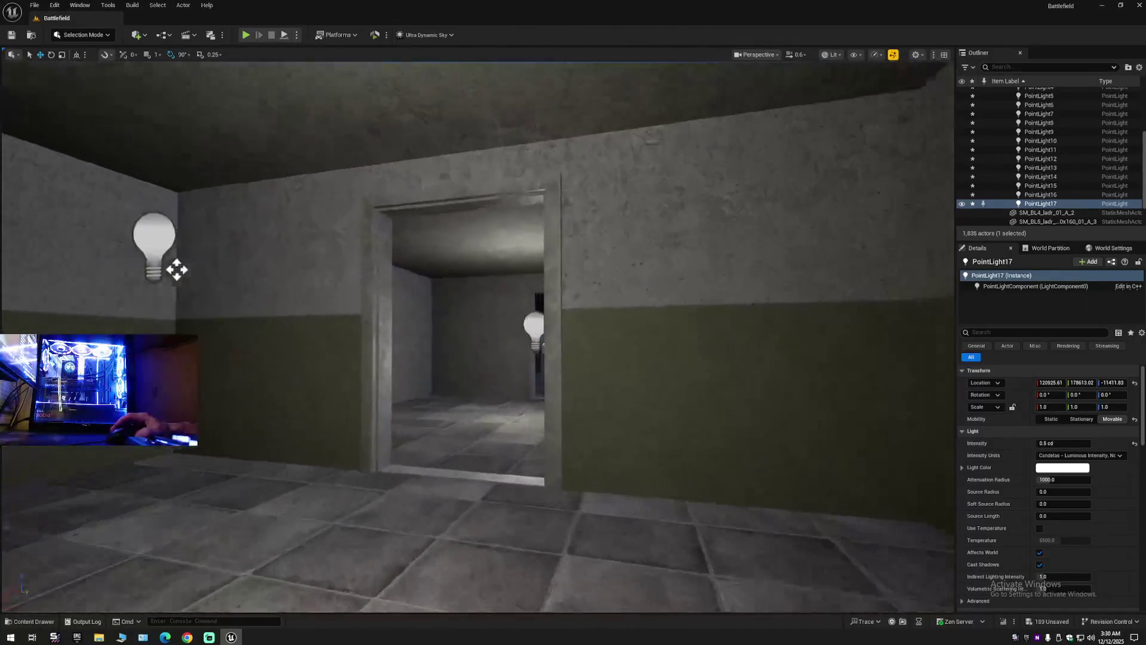
Frame PointLight17 beneath the building's overhang and delete it.
key(f)
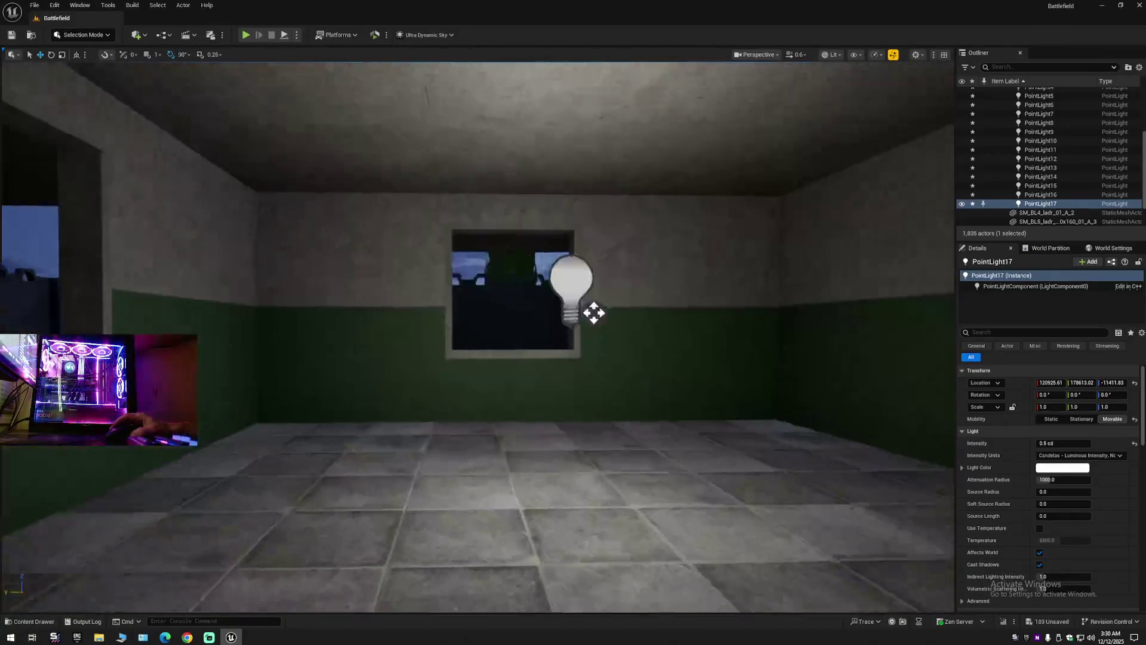
scroll(478, 335, up, 8)
scroll(419, 378, up, 10)
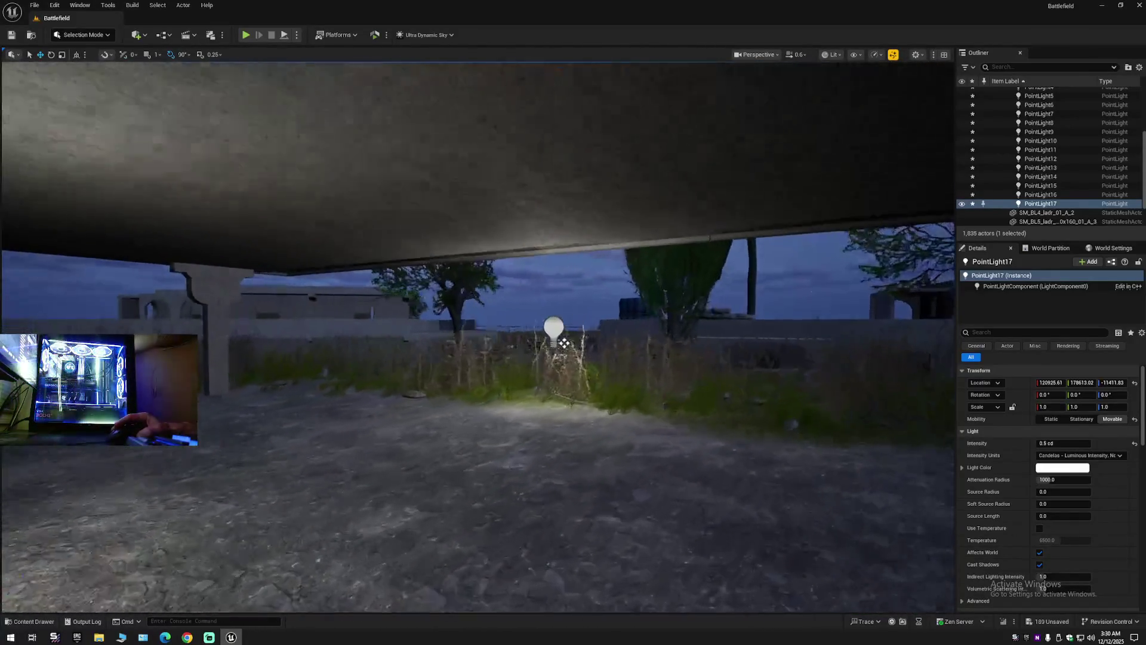
scroll(412, 361, down, 6)
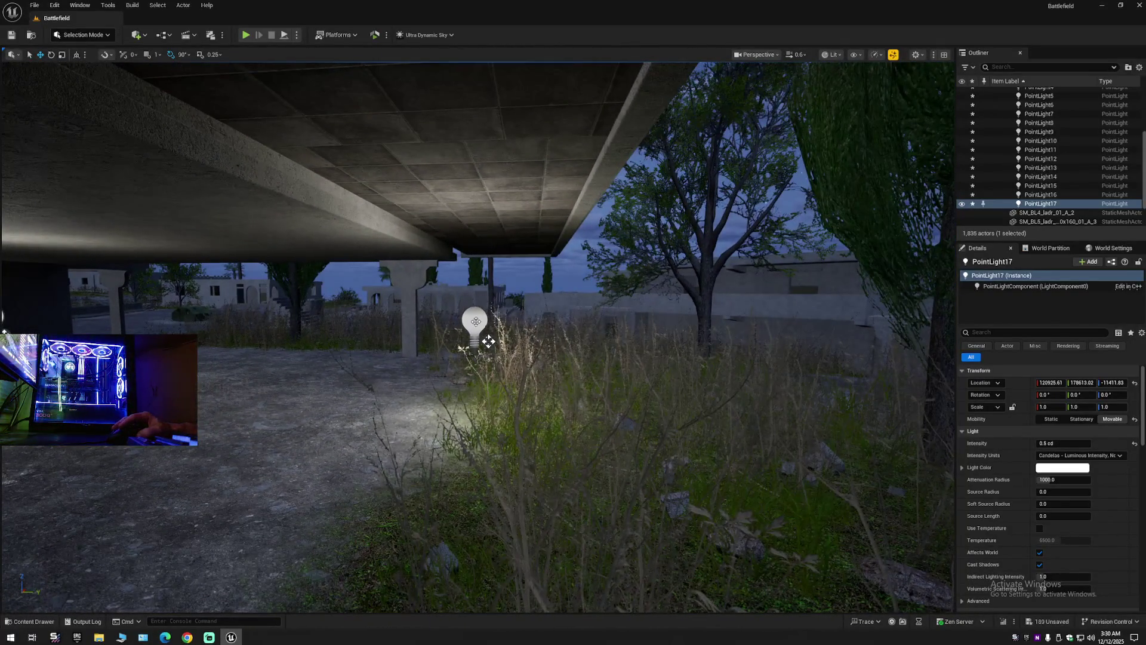
click(476, 322)
key(Delete)
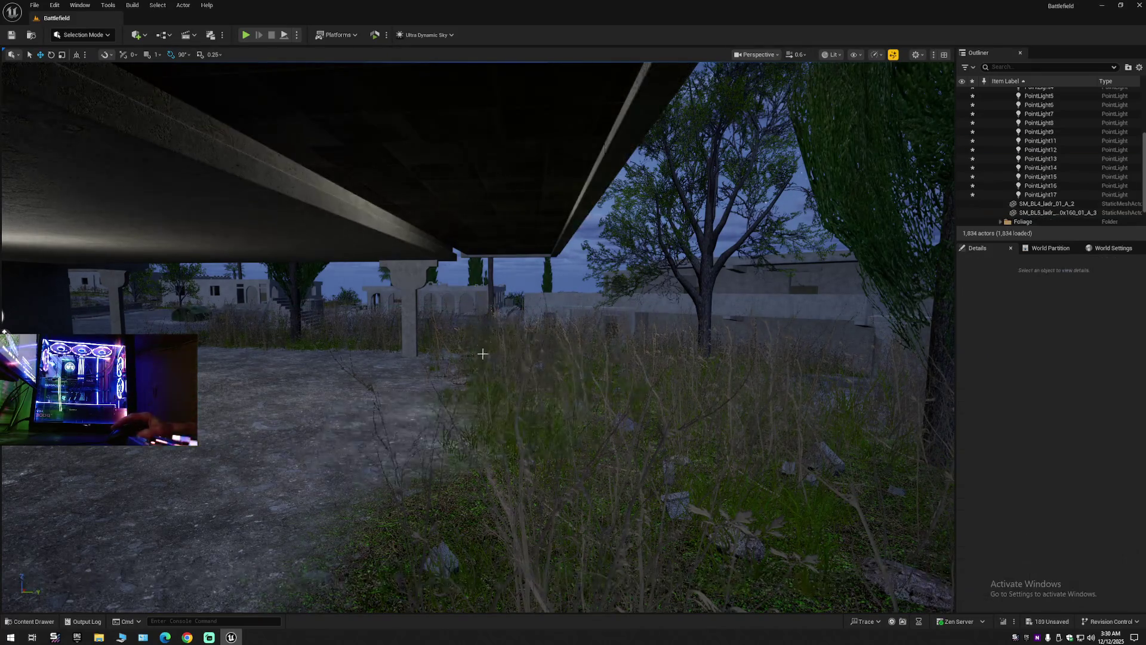
Turn the view toward the building and select its floor slab mesh.
scroll(478, 335, up, 2)
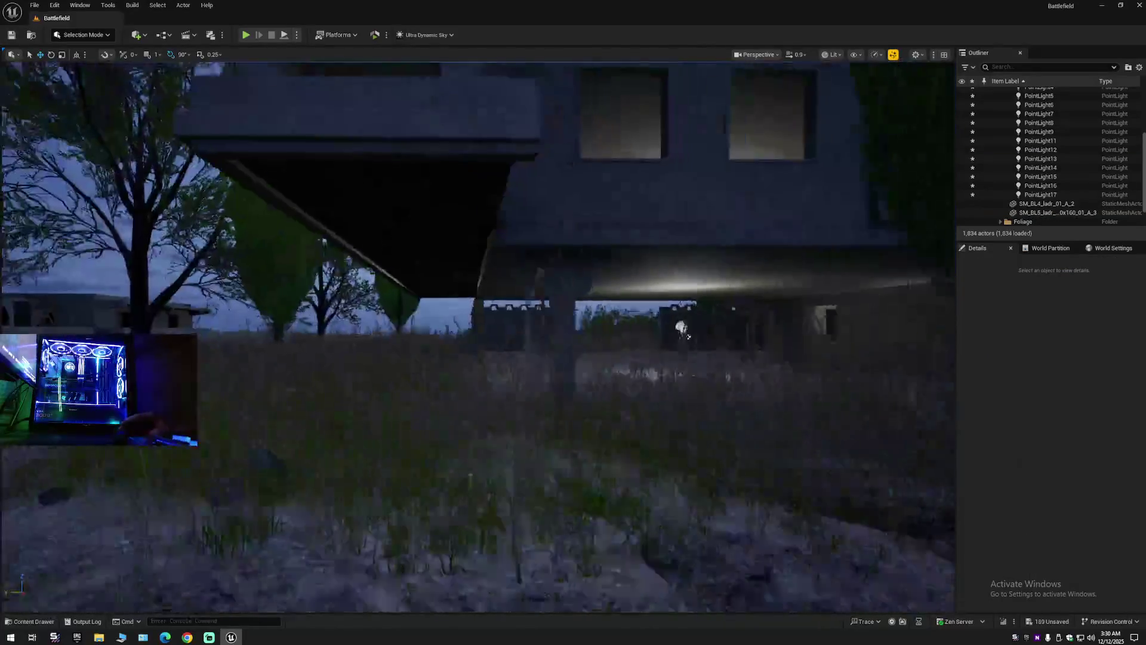
scroll(509, 331, up, 4)
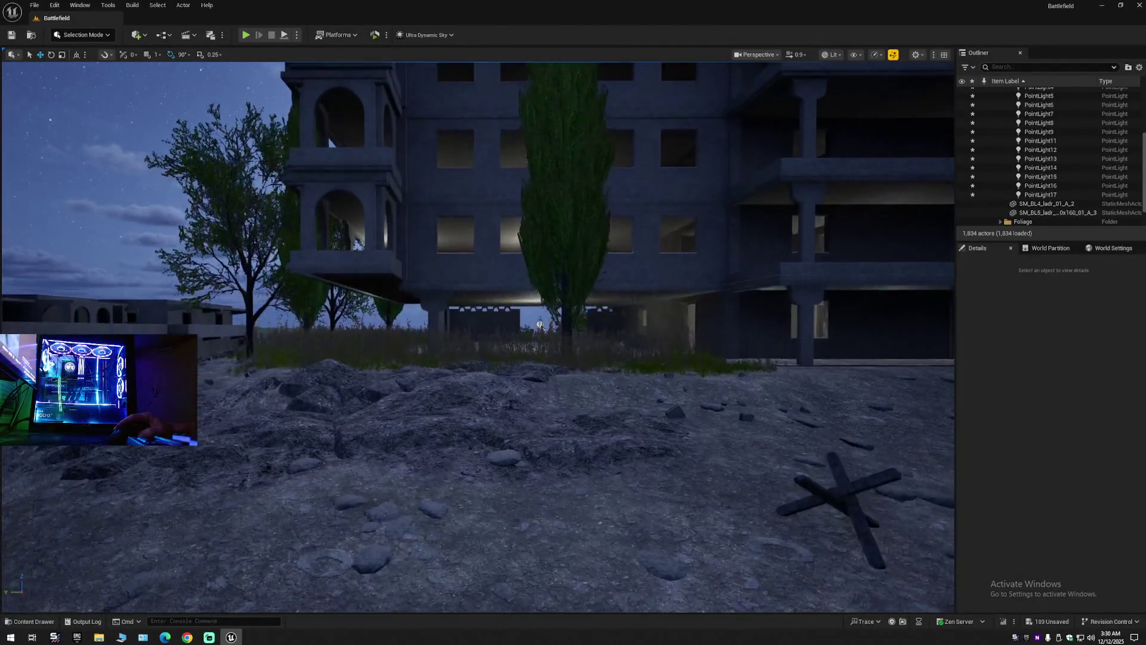
scroll(525, 354, up, 3)
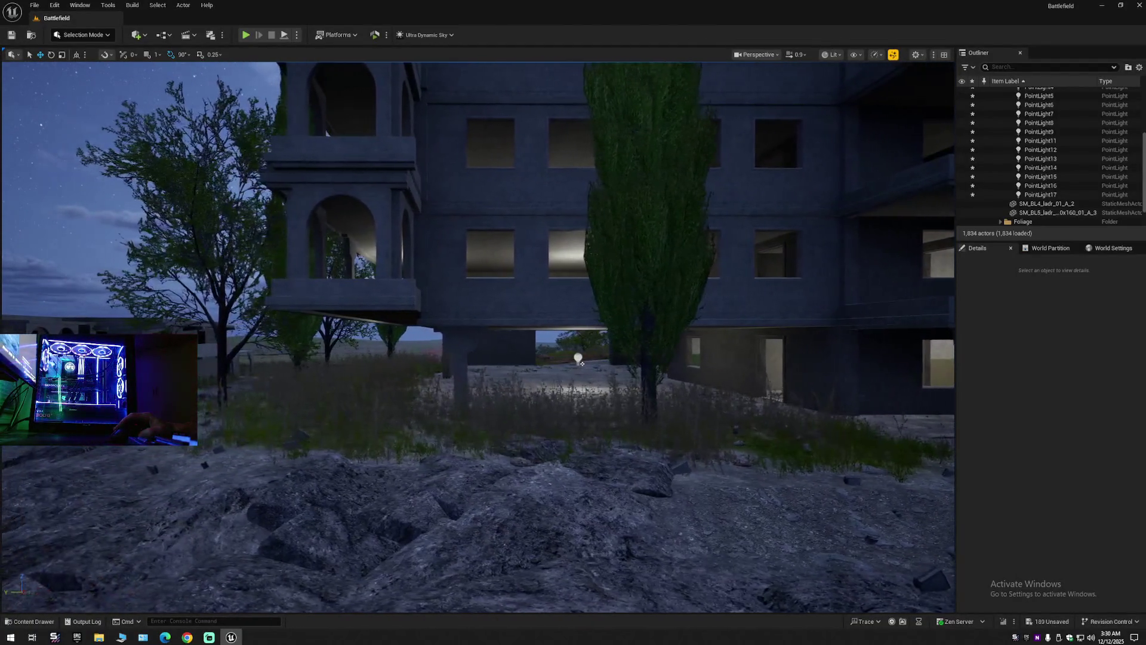
mouse_move(517, 357)
mouse_down()
mouse_move(927, 297)
mouse_move(471, 392)
mouse_move(603, 355)
mouse_up()
click(557, 383)
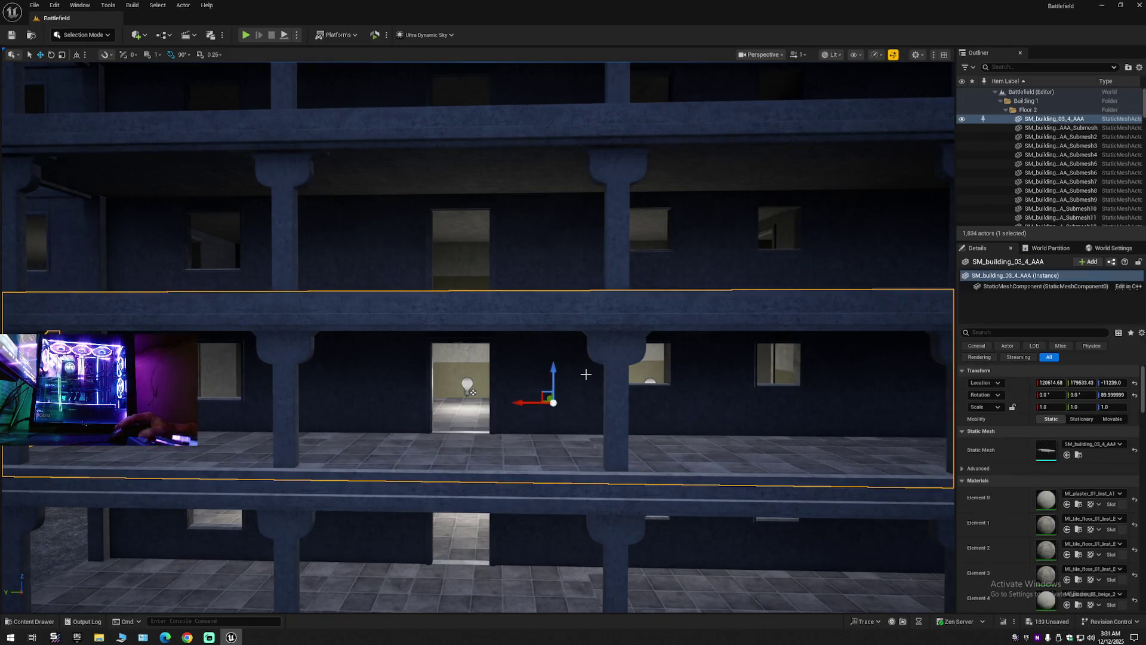
Hide the floor slab and delete PointLights 1–4 and 11 inside the building.
click(962, 119)
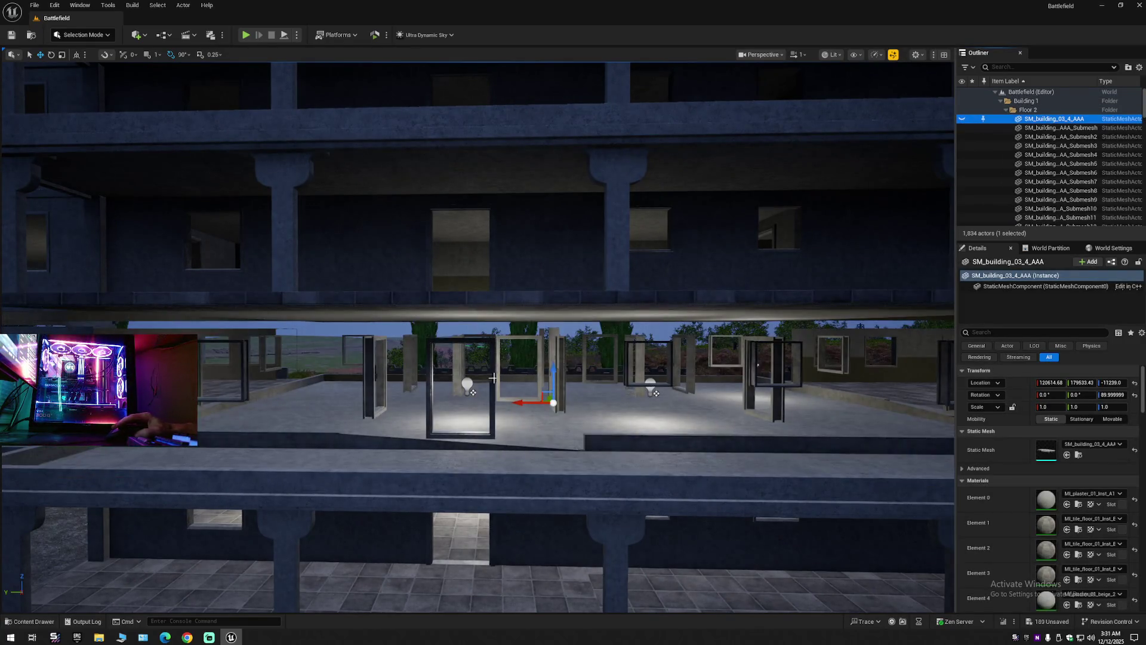
click(467, 385)
ctrl+click(652, 389)
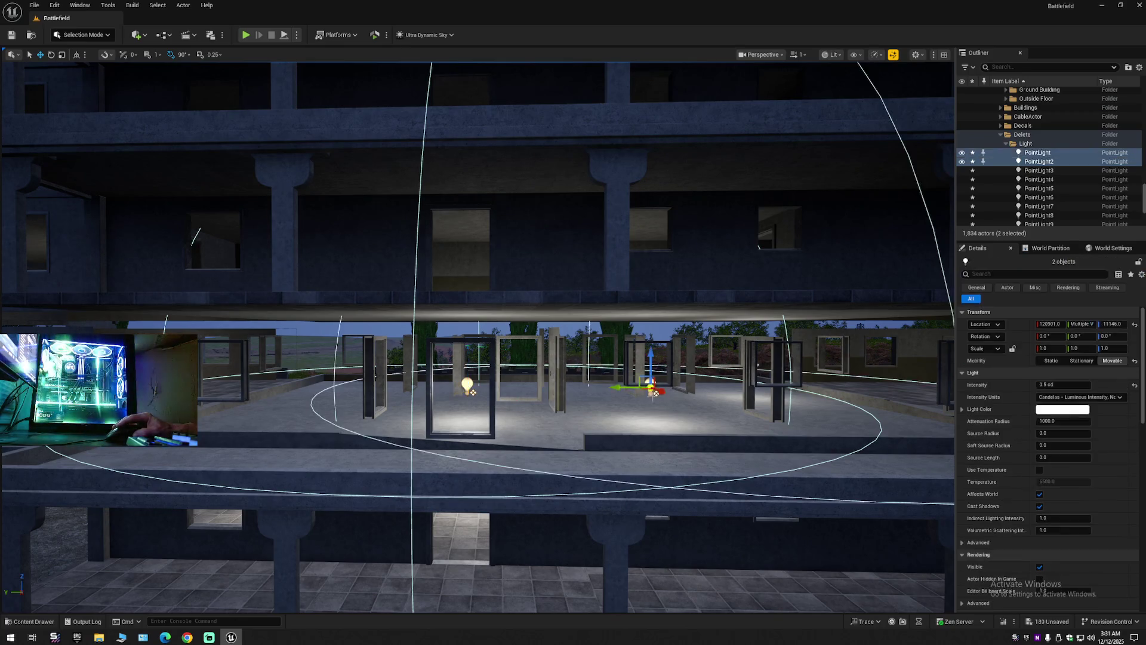
key(Delete)
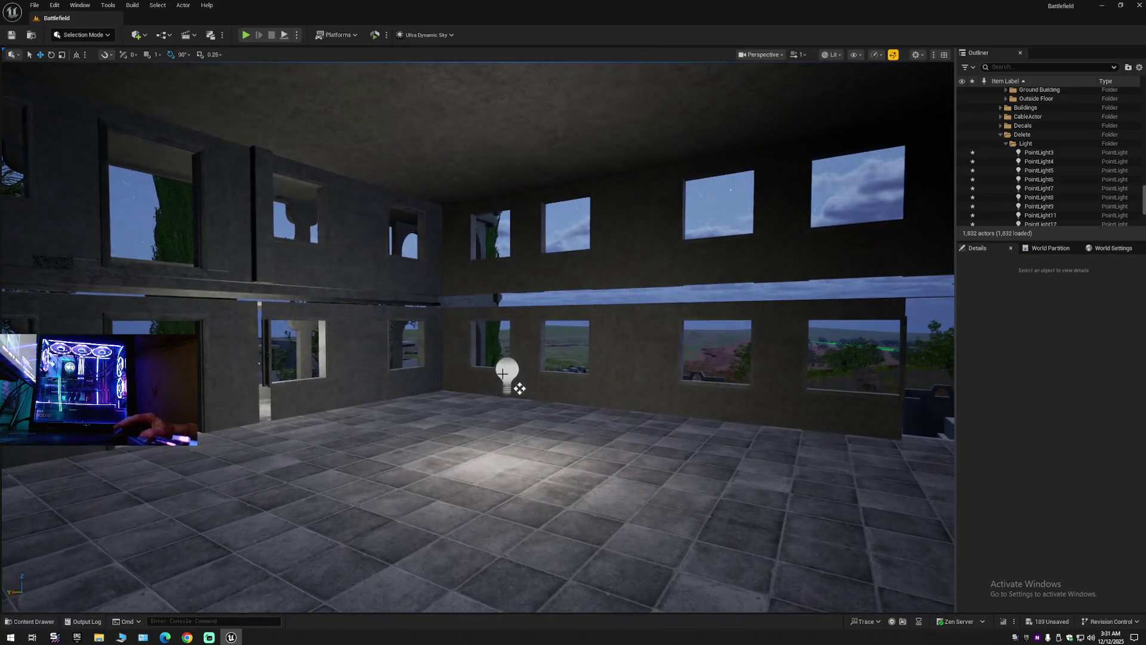
click(520, 389)
key(Delete)
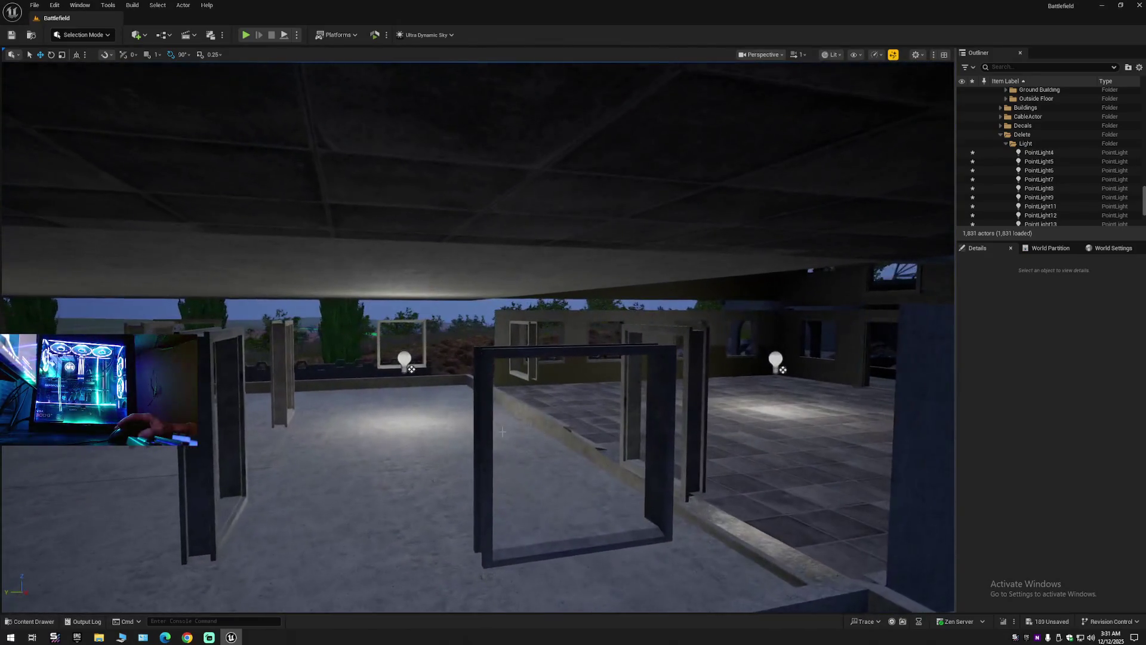
click(403, 361)
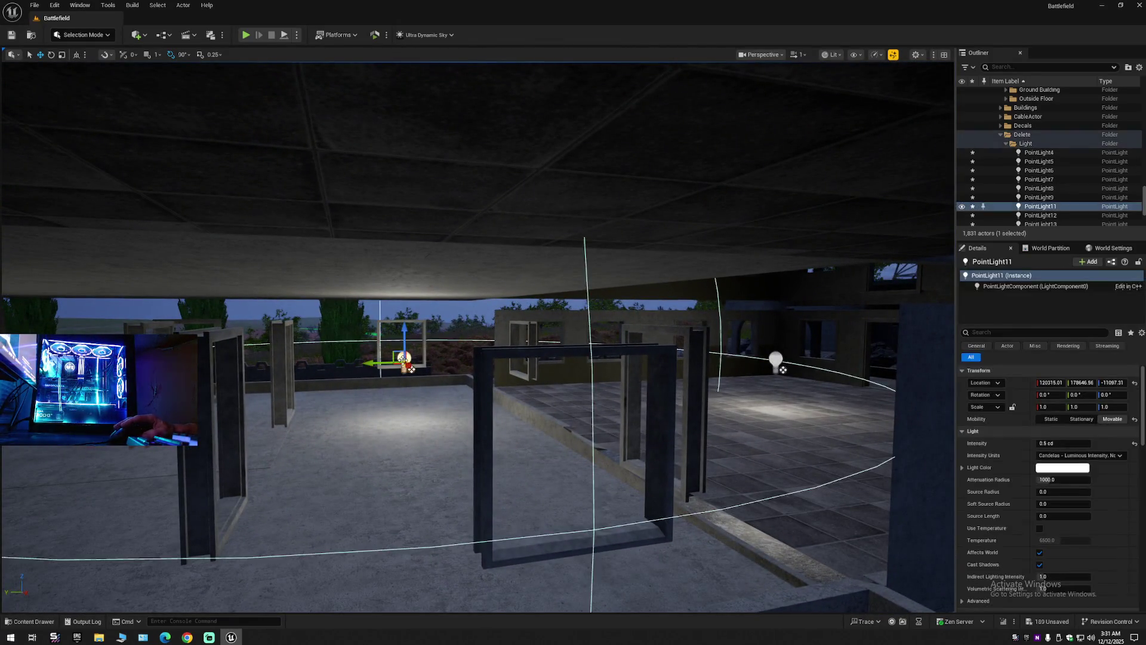
ctrl+click(778, 360)
key(Delete)
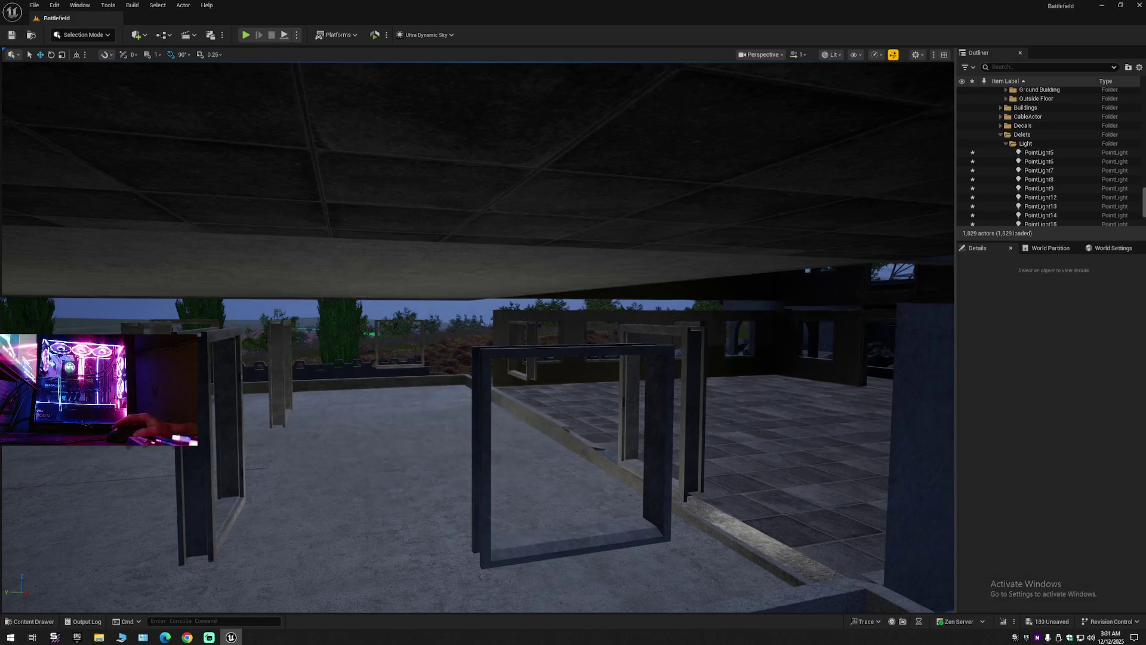
Fly into the lit corridor and delete PointLight5.
key(w)
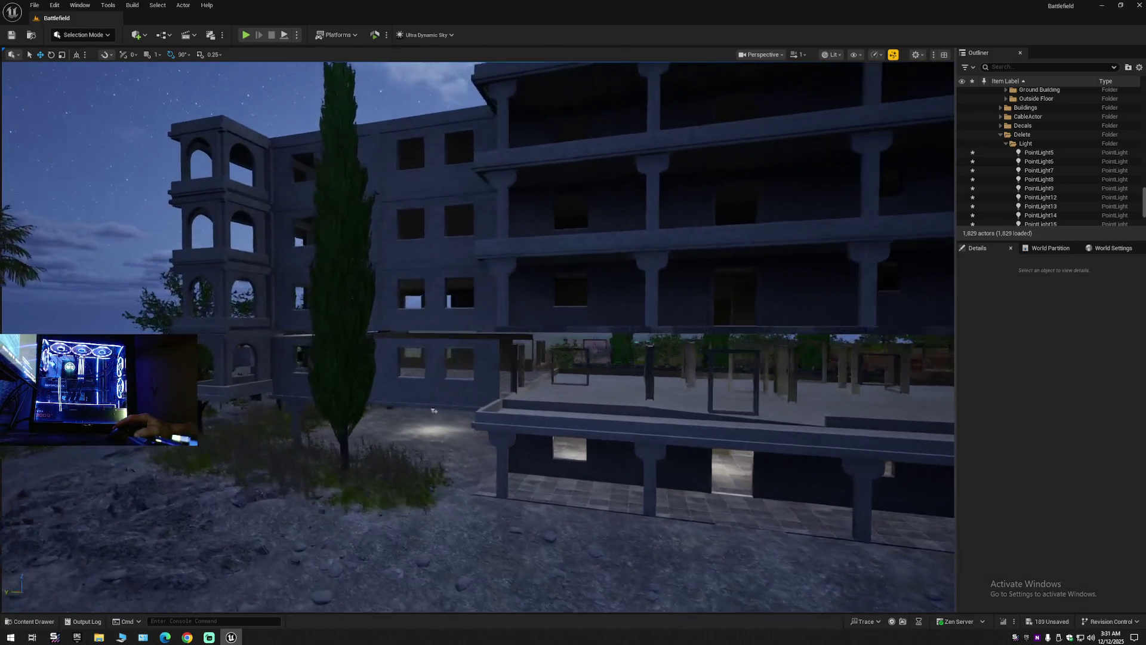
key(w)
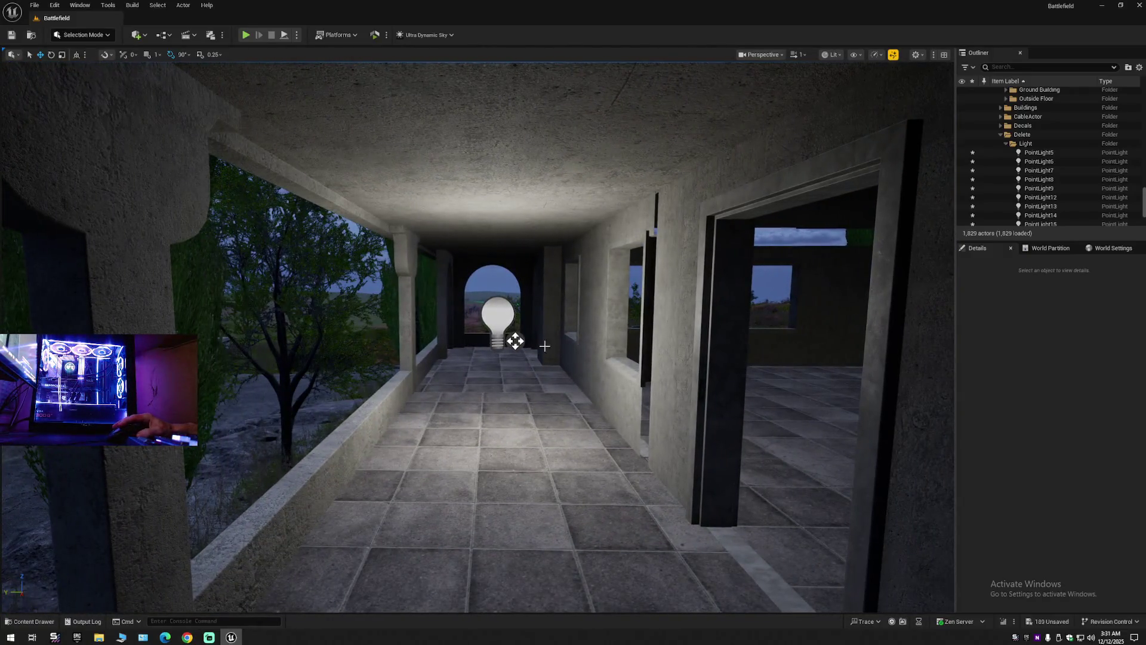
click(515, 348)
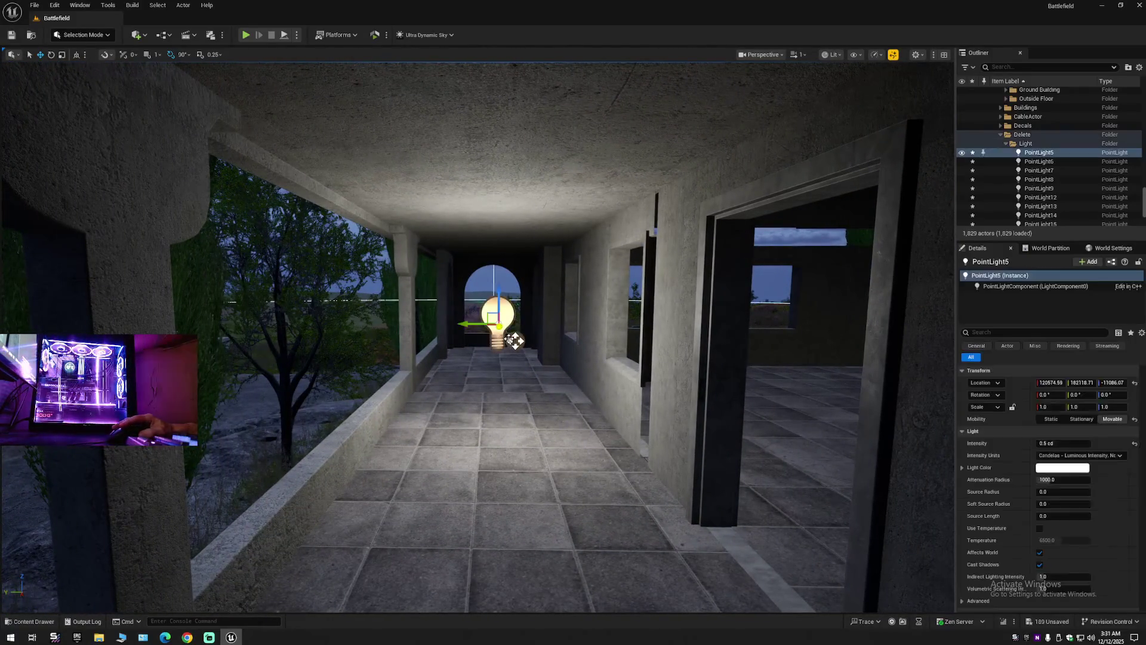
key(Delete)
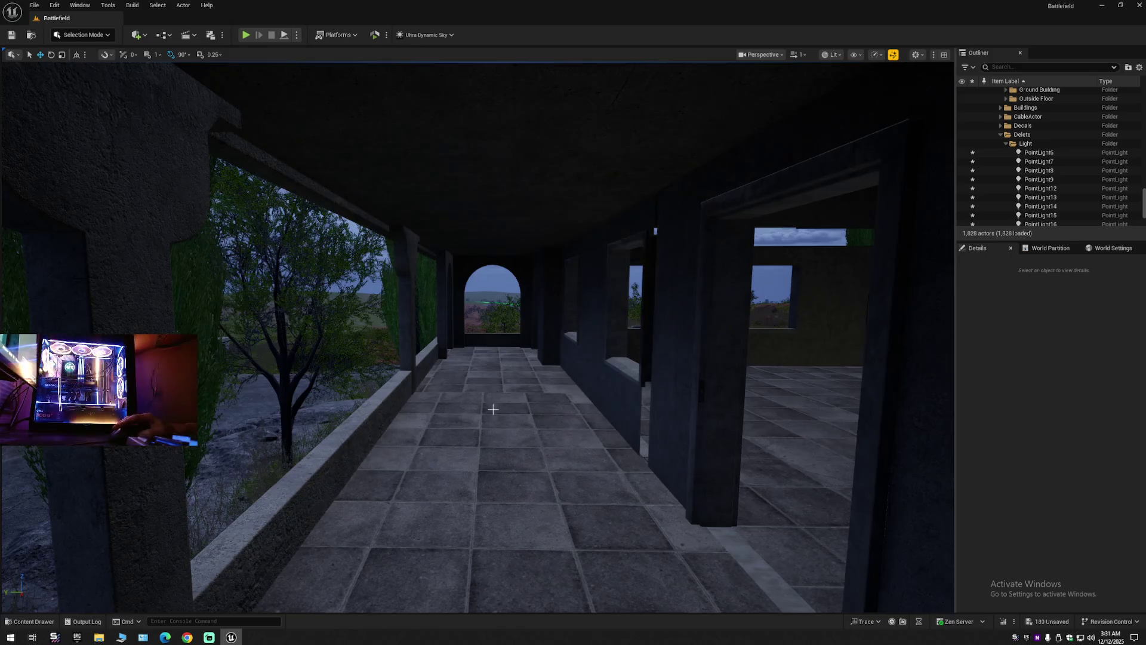
Duplicate PointLight8 under the building, placing the copy PointLight10 beside it.
key(s)
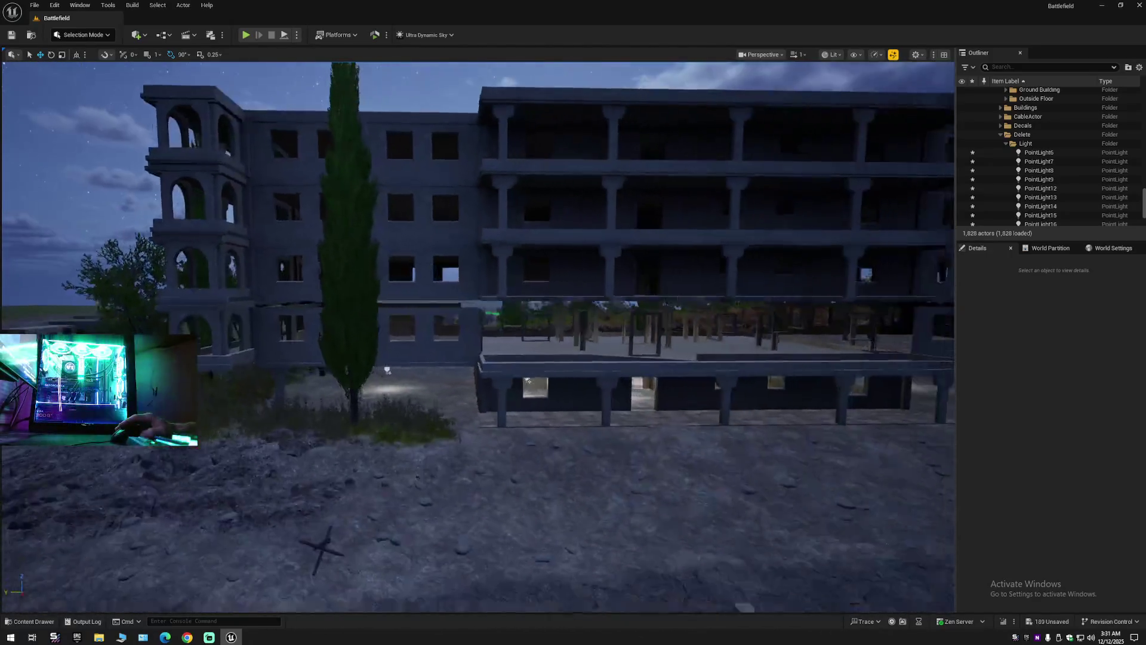
key(w)
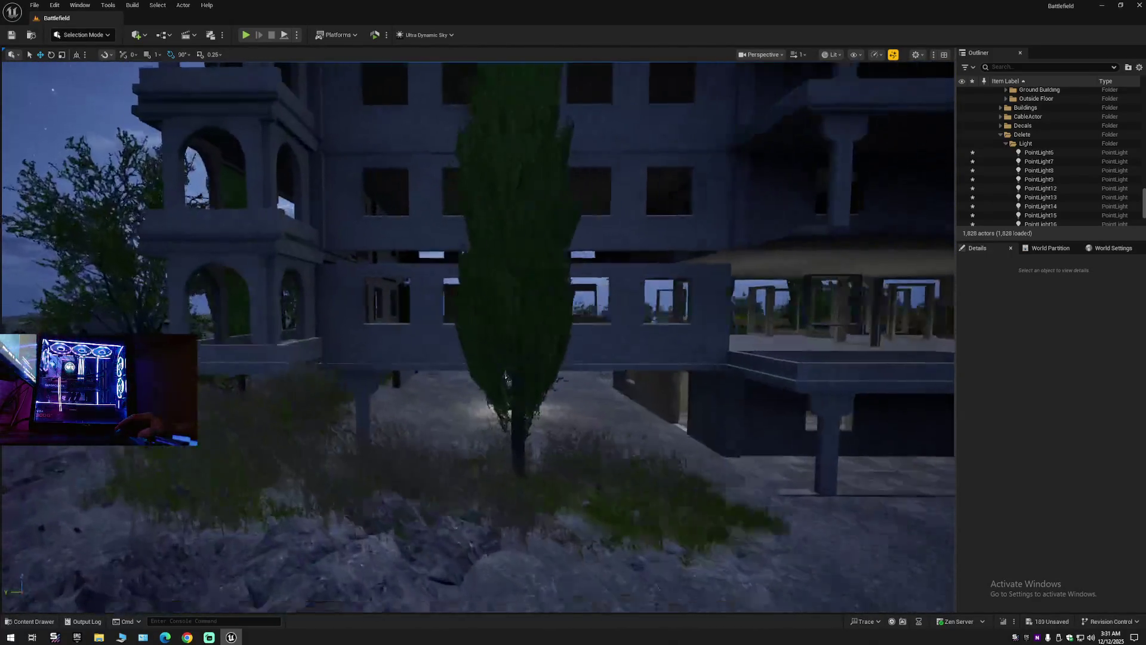
key(w)
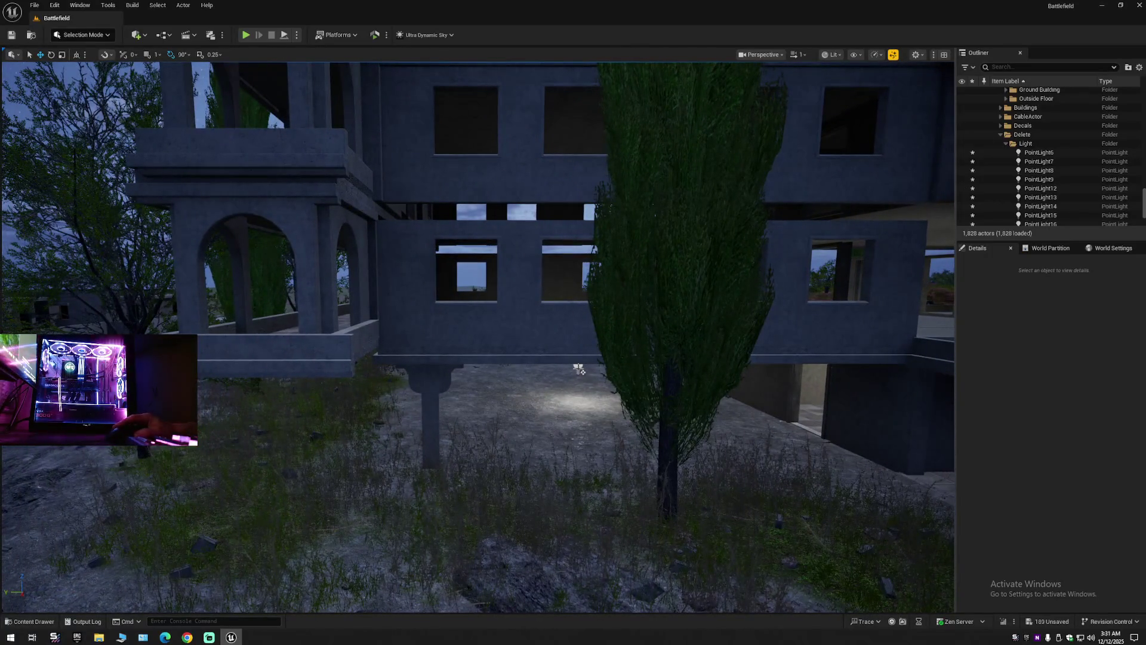
click(578, 369)
mouse_move(561, 366)
alt+mouse_down()
mouse_move(361, 370)
mouse_move(439, 373)
mouse_move(451, 386)
mouse_move(412, 362)
mouse_move(499, 379)
mouse_move(394, 370)
mouse_move(550, 346)
mouse_move(464, 348)
mouse_move(786, 324)
mouse_move(550, 335)
mouse_move(621, 299)
alt+mouse_up()
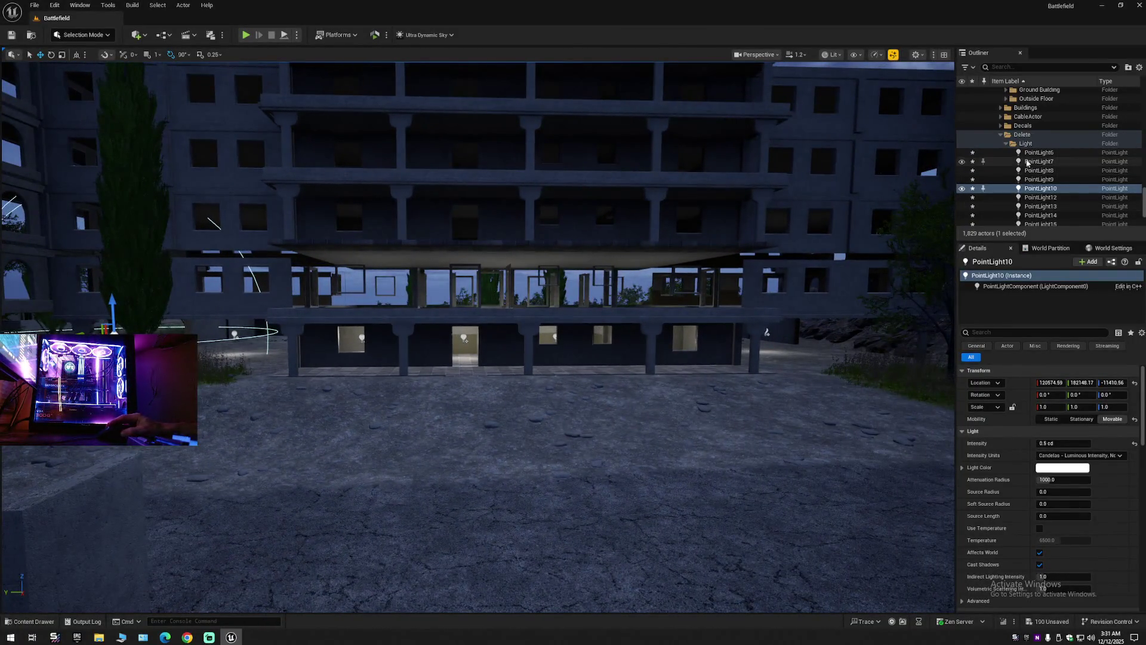
Collapse the Outliner and toggle Building 1's visibility off and on to restore its floors.
click(1039, 153)
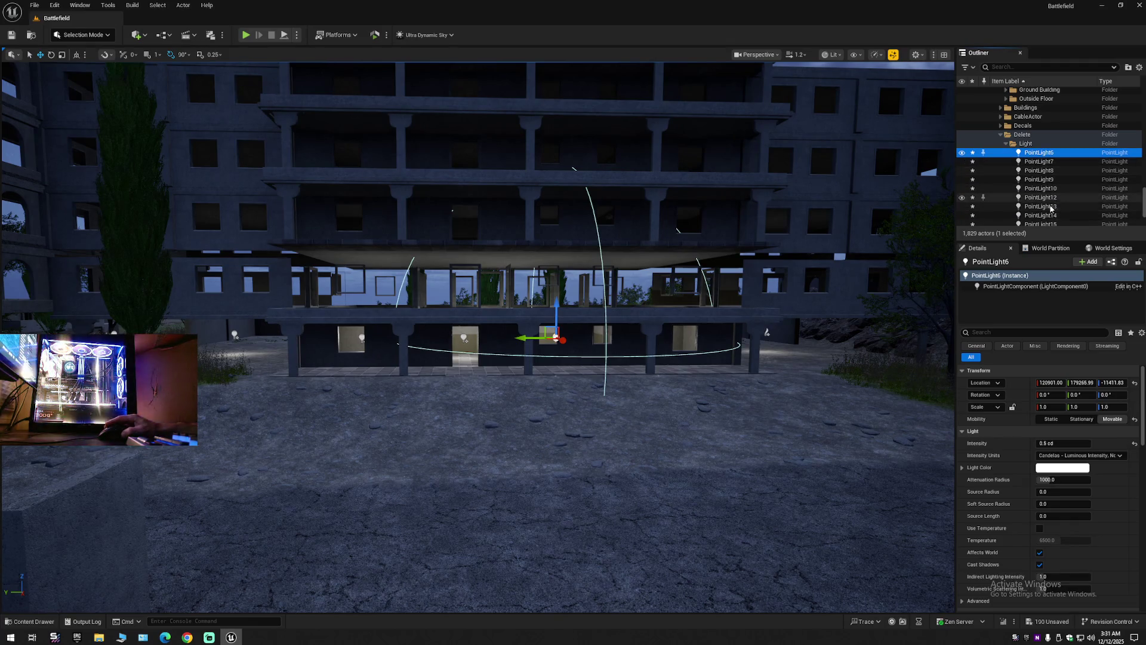
right_click(1015, 90)
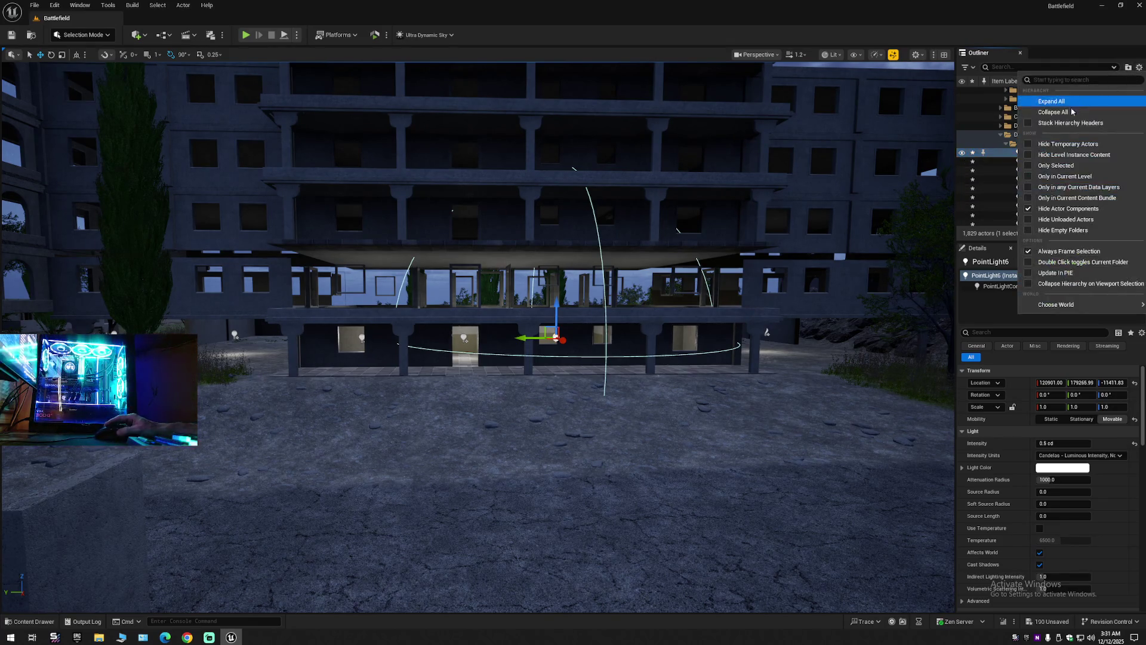
click(1015, 110)
click(995, 92)
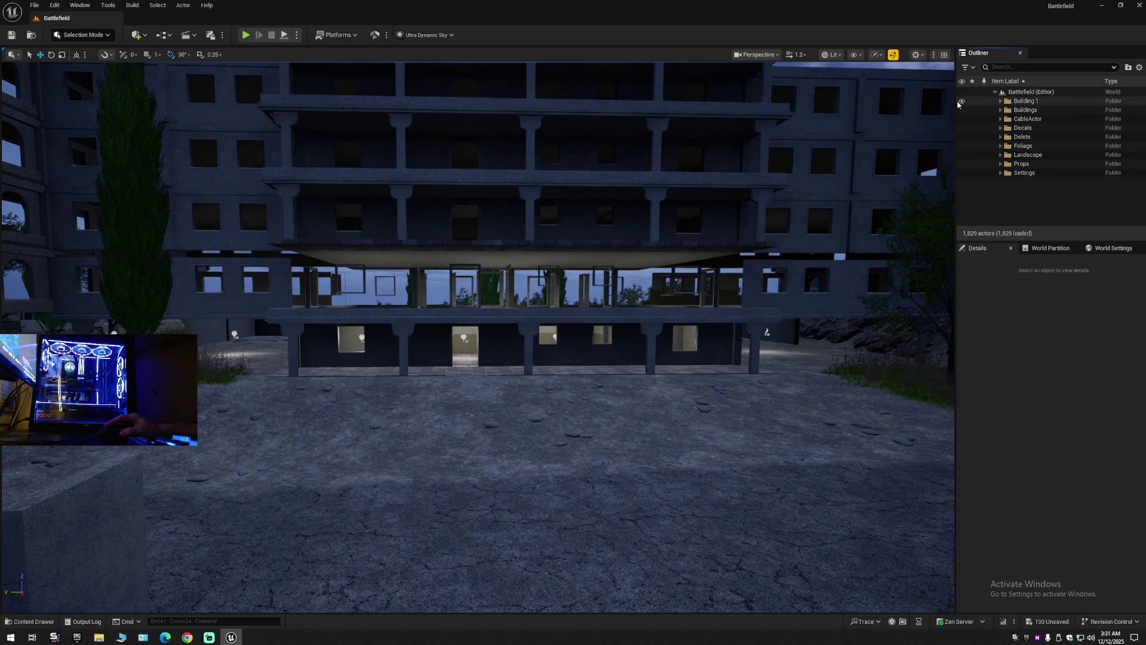
click(962, 101)
click(962, 101)
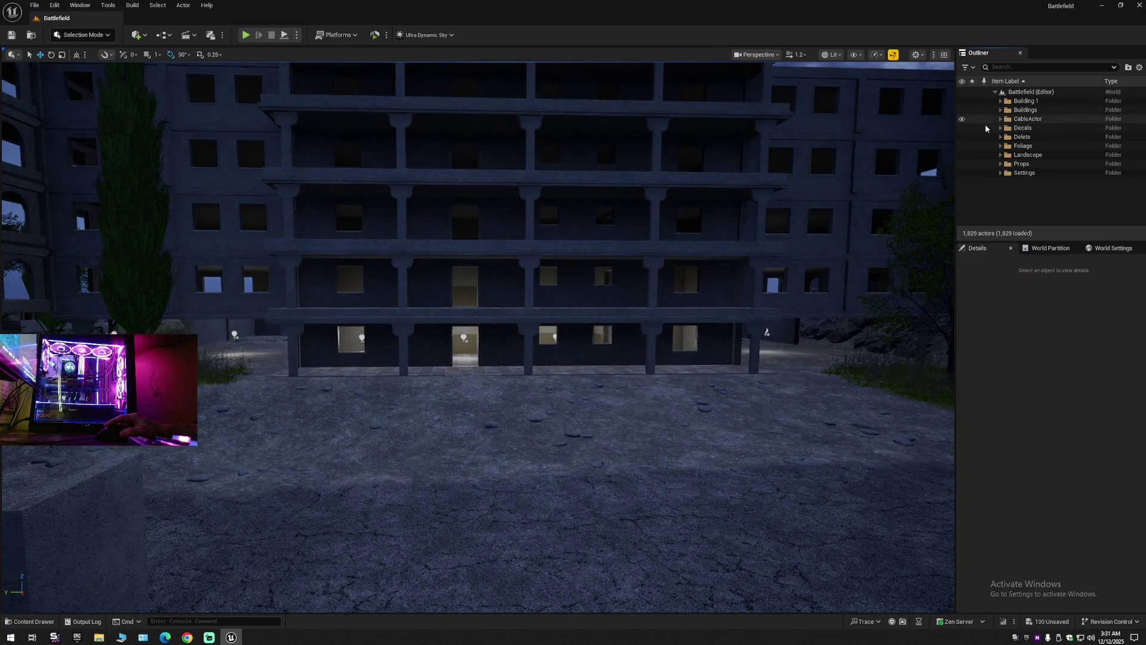
Expand Delete > Light and select the row of 11 point lights starting at PointLight6.
click(1001, 137)
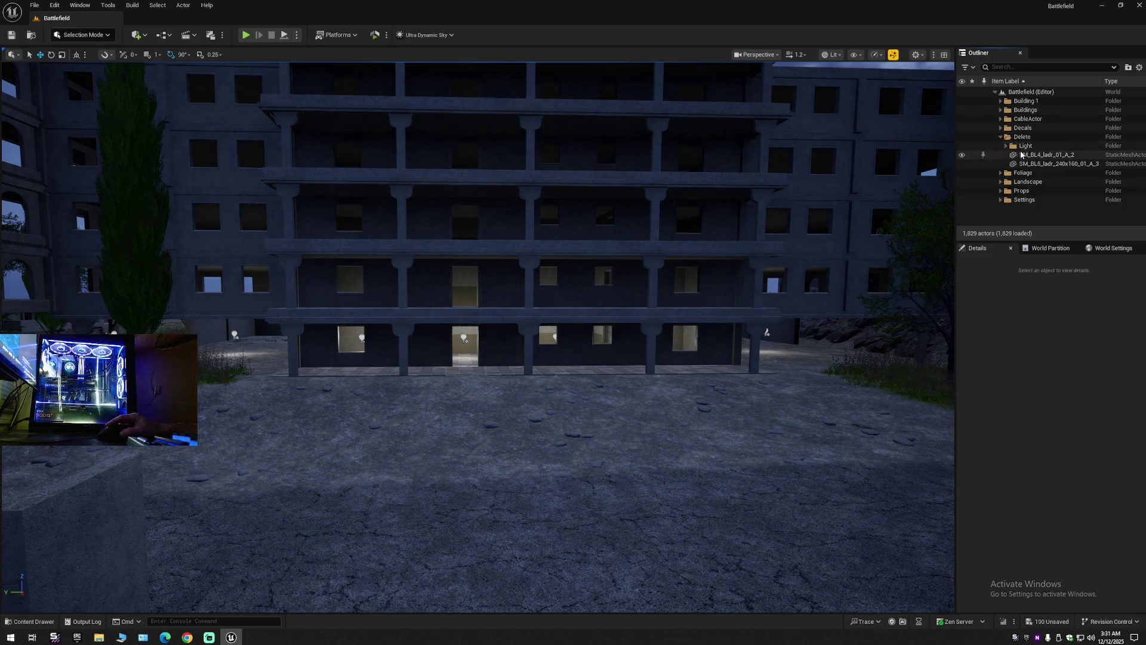
click(1007, 145)
click(1035, 155)
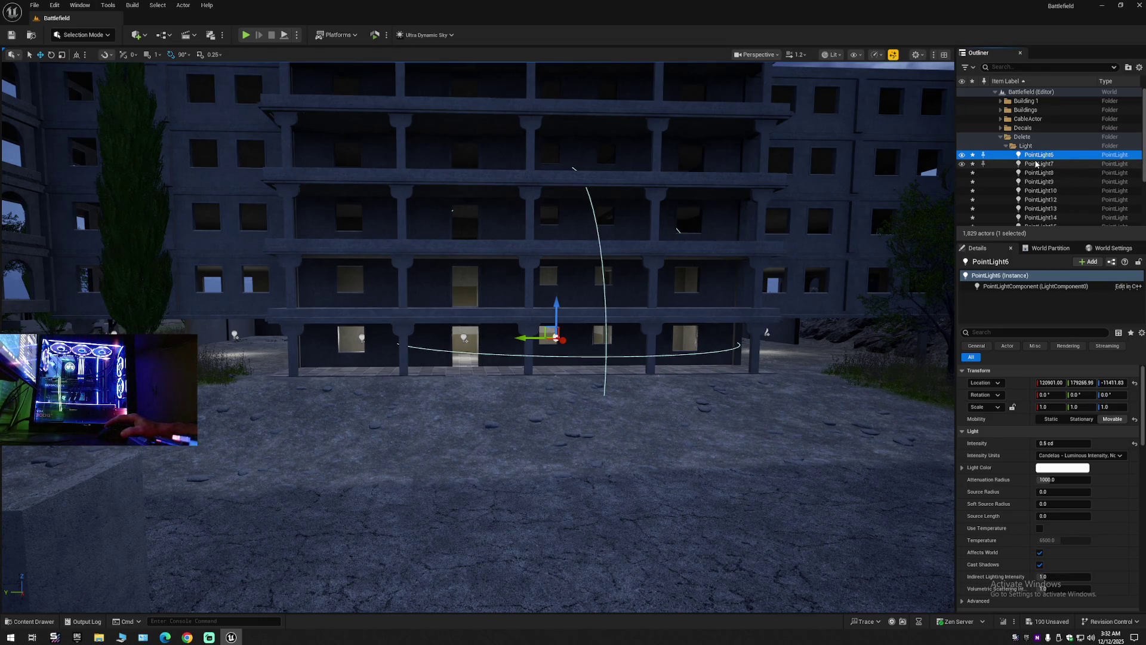
scroll(1040, 173, down, 2)
shift+click(1045, 187)
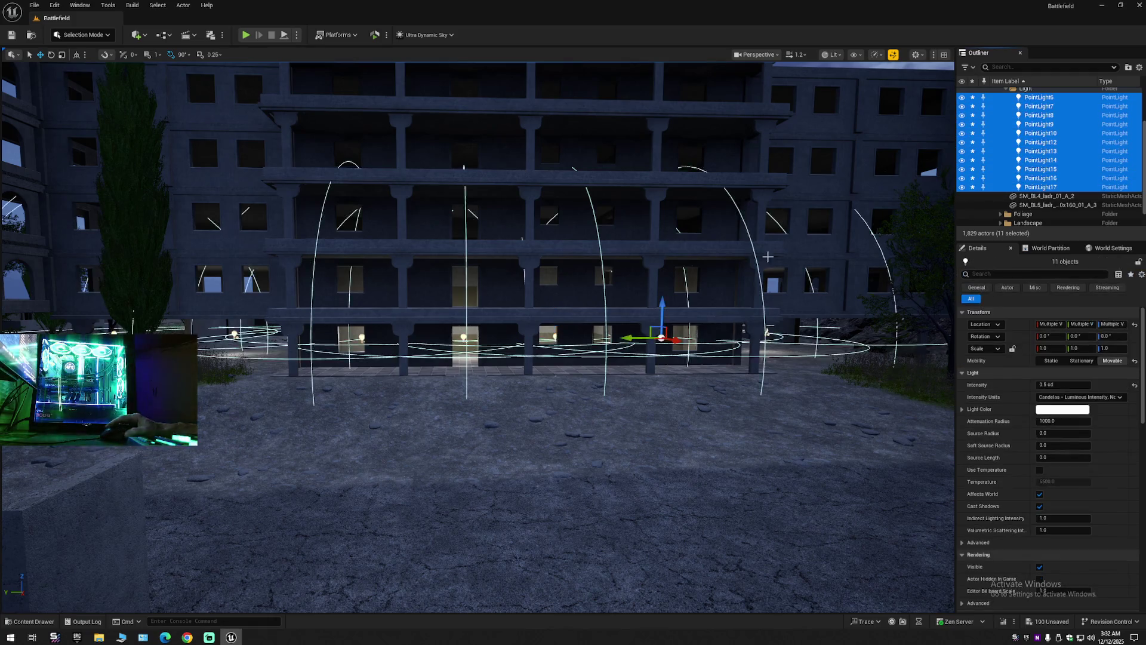
Duplicate the PointLight6–17 row one floor up, up to PointLight27, and fly in to check it.
scroll(652, 303, down, 5)
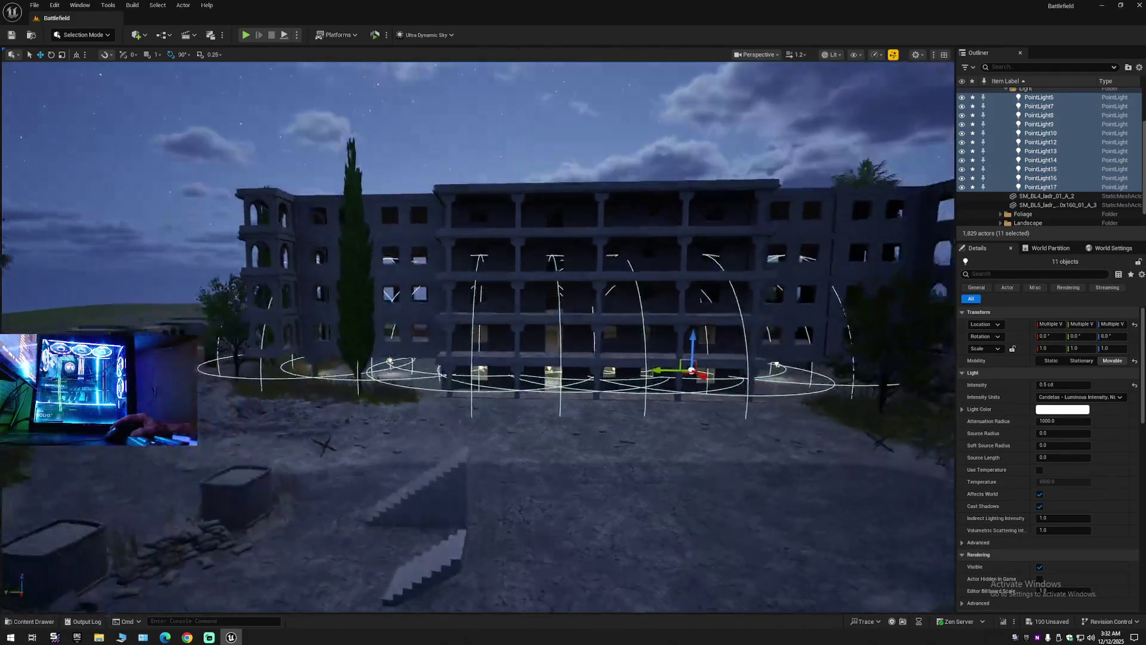
scroll(636, 302, up, 4)
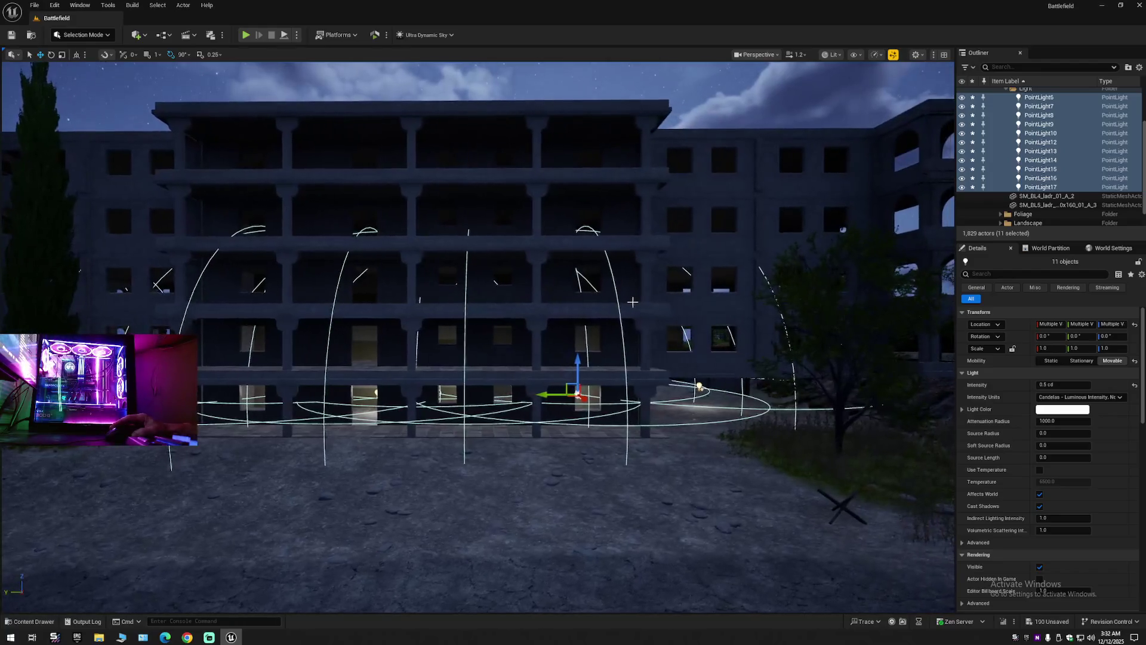
key(Right)
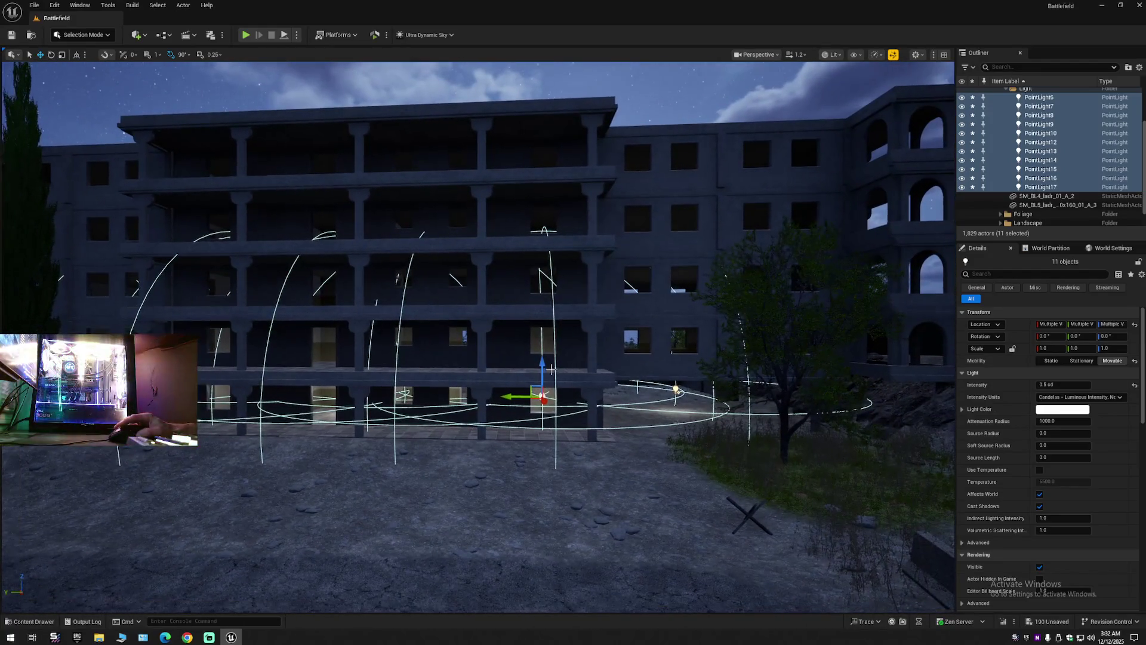
drag(542, 365, 542, 334)
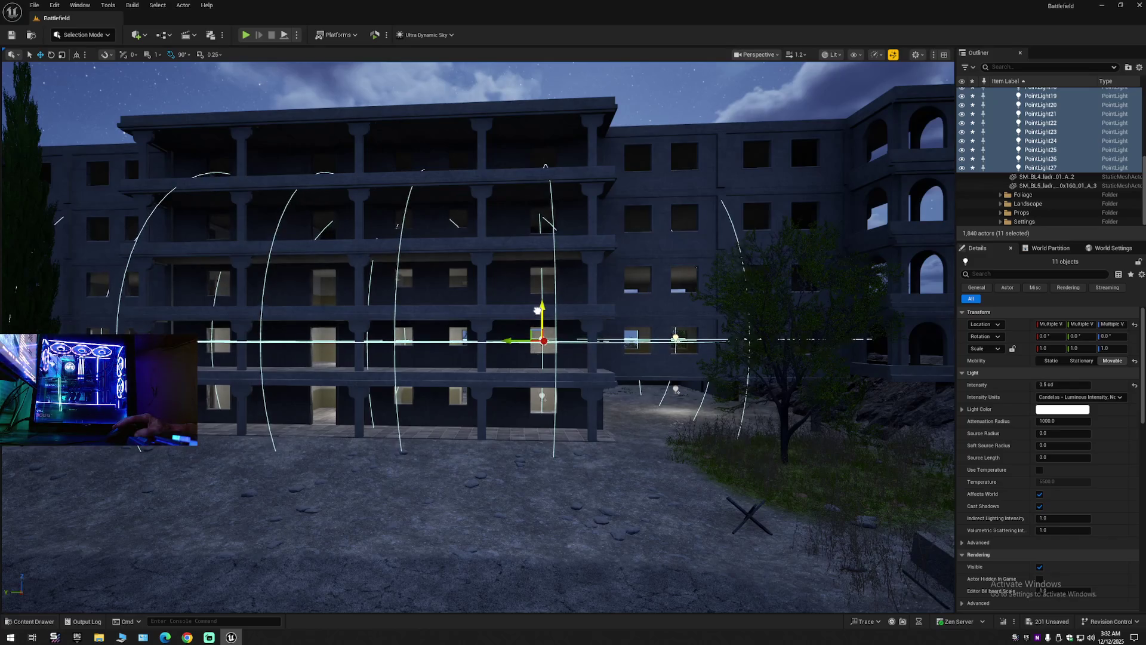
scroll(478, 337, up, 8)
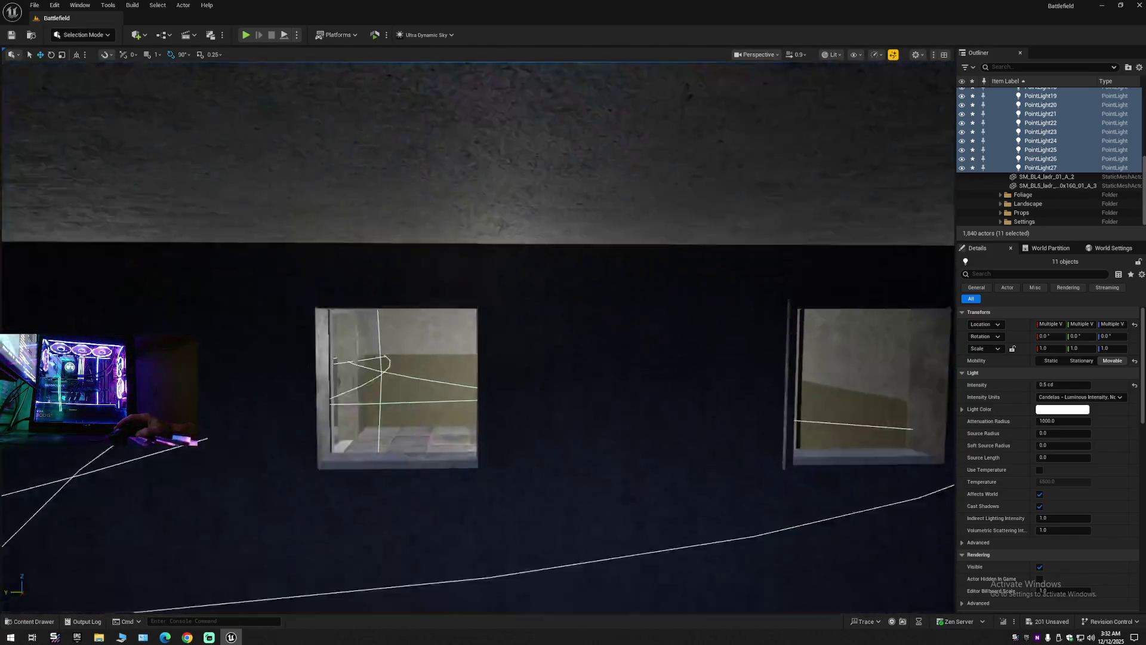
mouse_move(477, 337)
mouse_down()
mouse_move(478, 287)
mouse_move(442, 281)
mouse_move(496, 281)
mouse_move(472, 287)
mouse_move(471, 256)
mouse_move(472, 280)
mouse_move(454, 277)
mouse_move(507, 280)
mouse_move(472, 272)
mouse_move(529, 341)
mouse_move(511, 351)
mouse_up()
scroll(508, 280, down, 1)
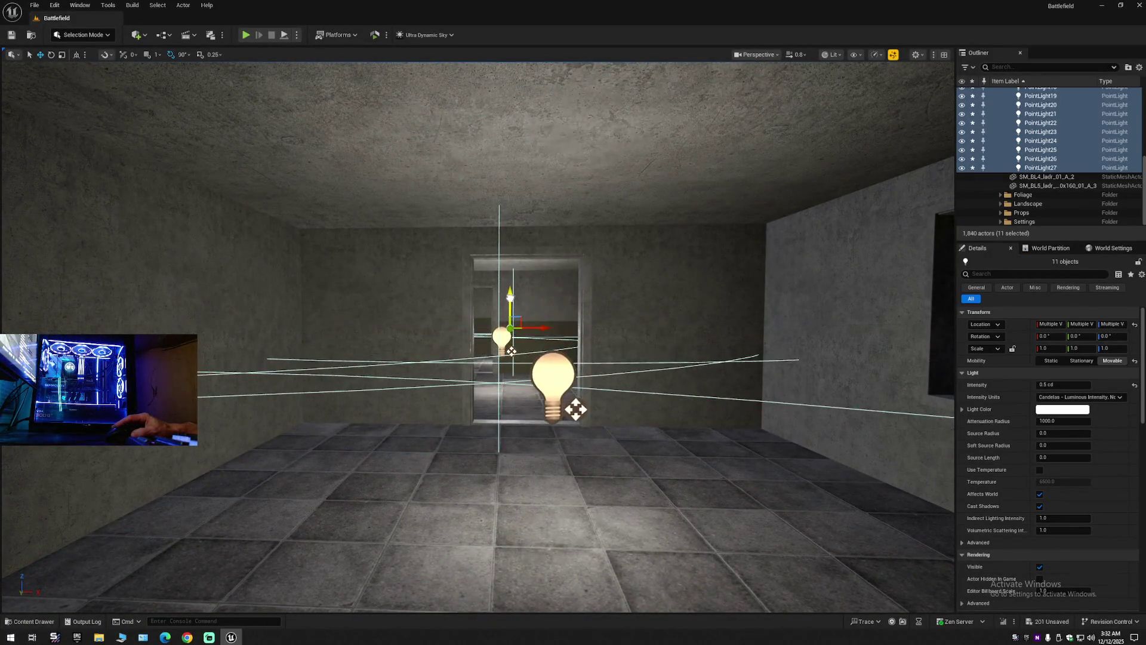
scroll(478, 337, down, 10)
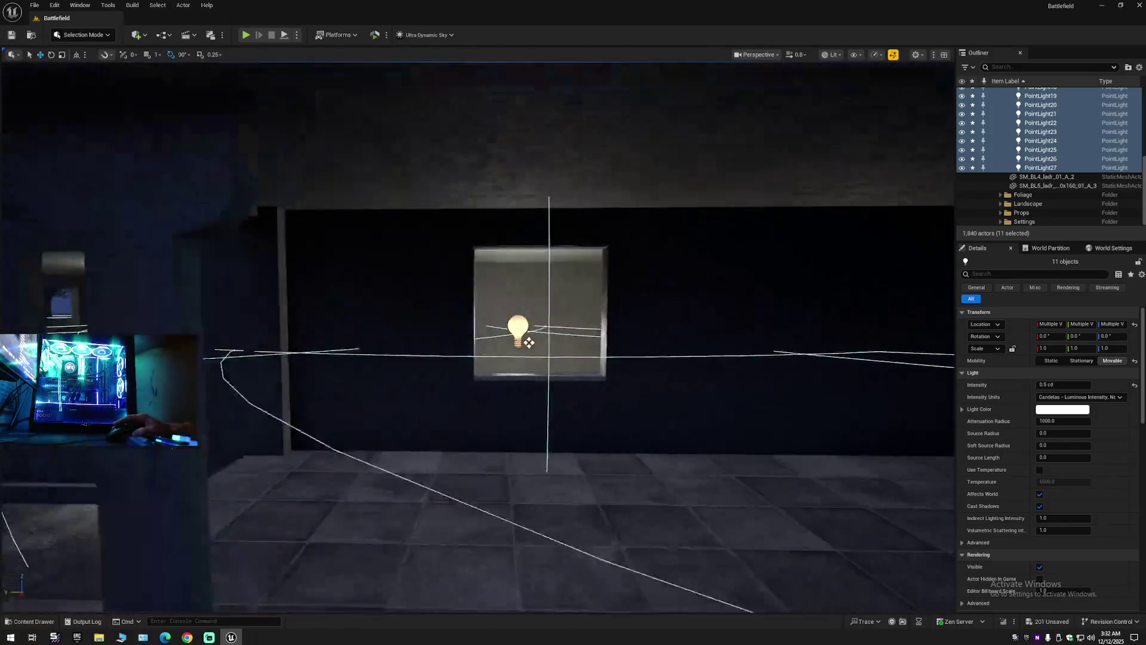
scroll(573, 352, down, 10)
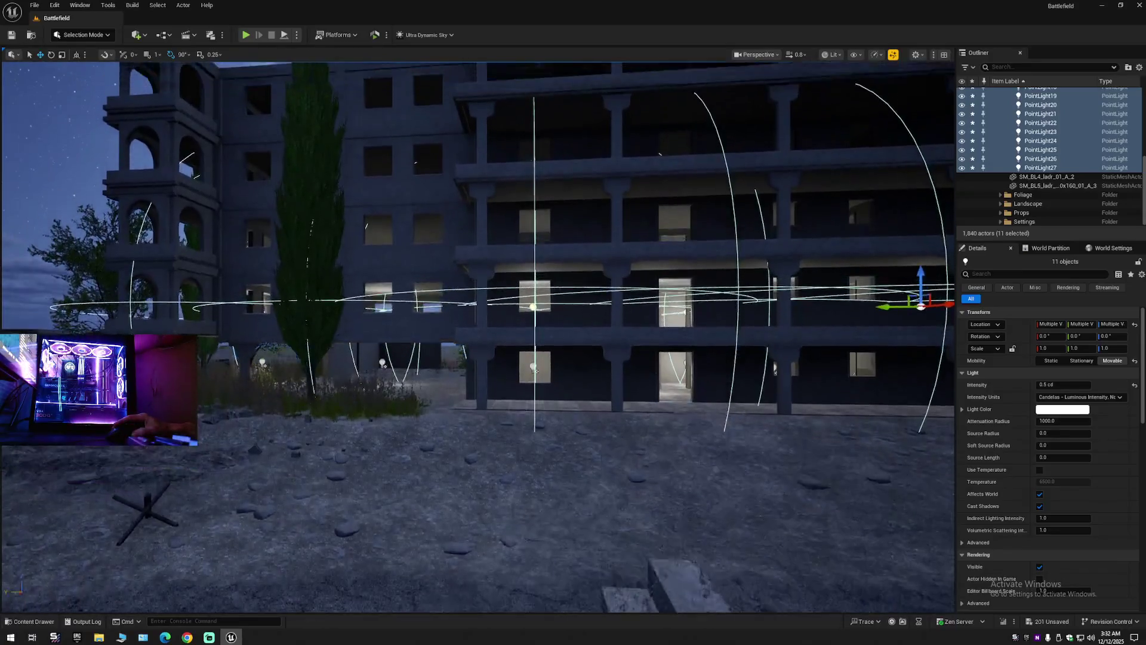
drag(606, 313, 606, 259)
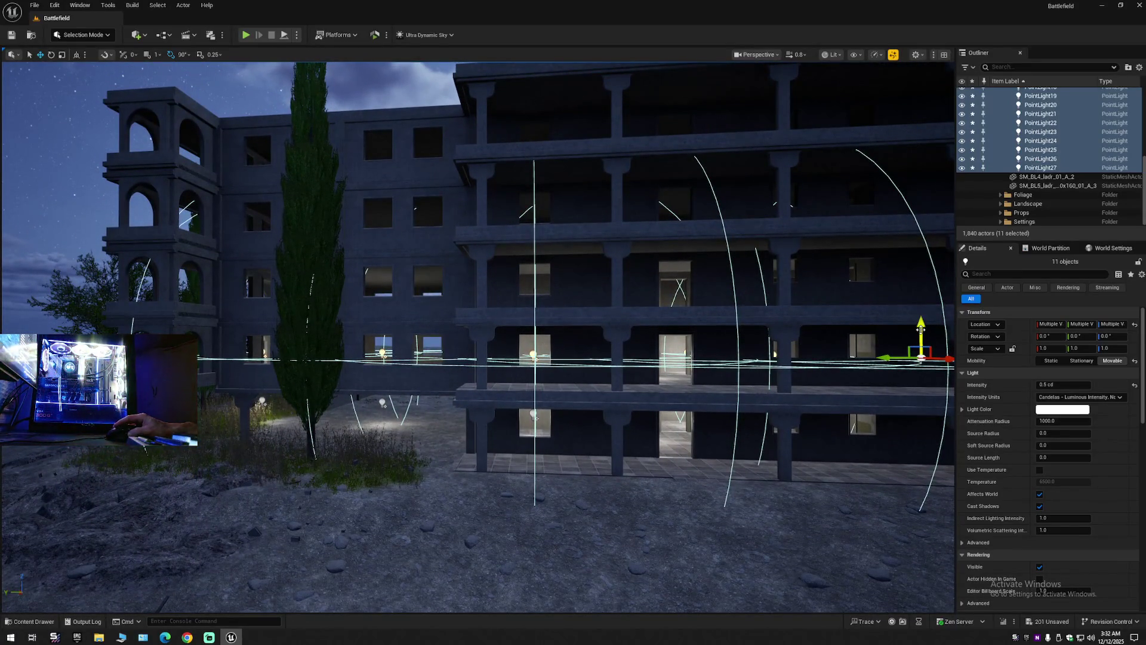
Copy the 11-light row onto each remaining upper floor, reaching PointLight60 on the top floor.
scroll(796, 342, down, 10)
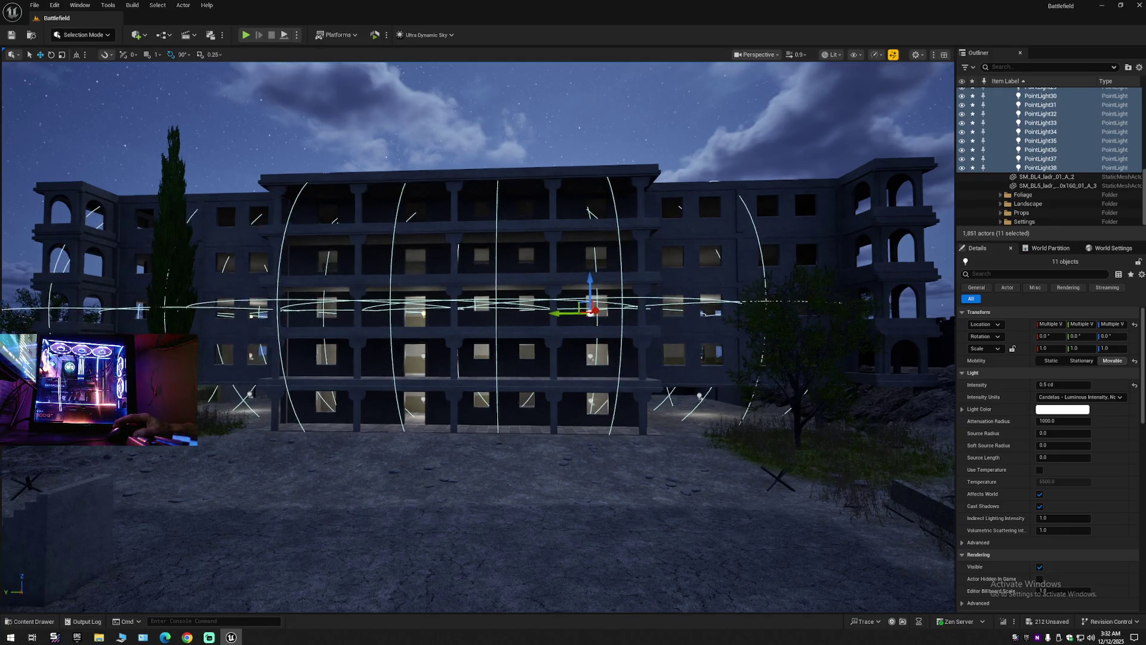
scroll(477, 334, up, 10)
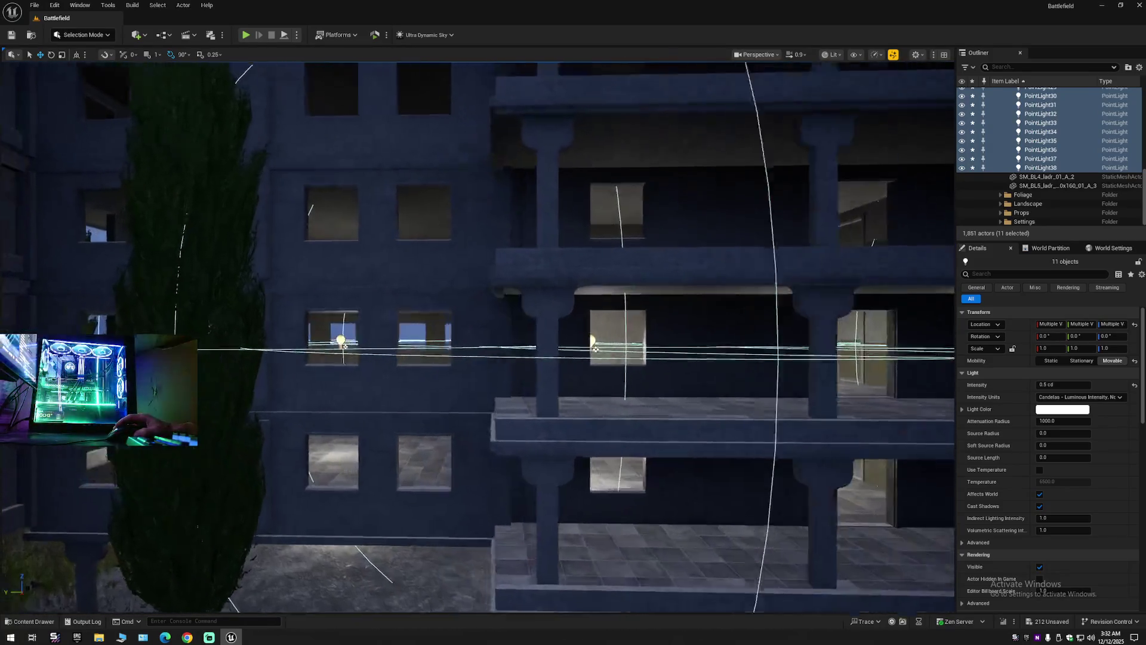
scroll(478, 334, up, 10)
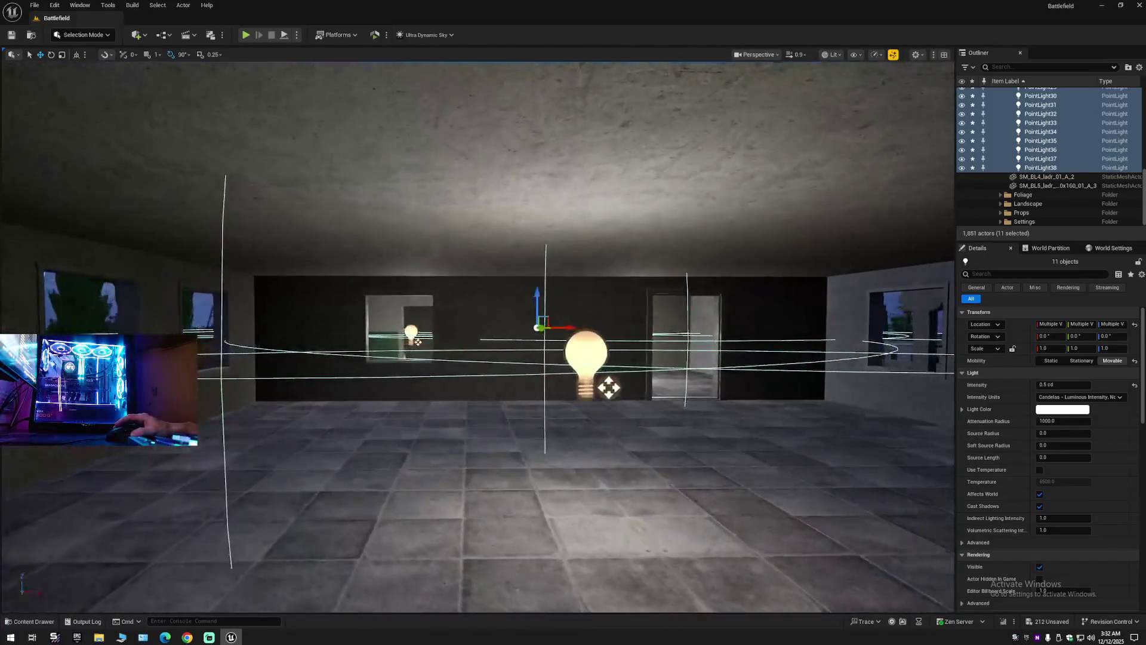
scroll(612, 388, down, 10)
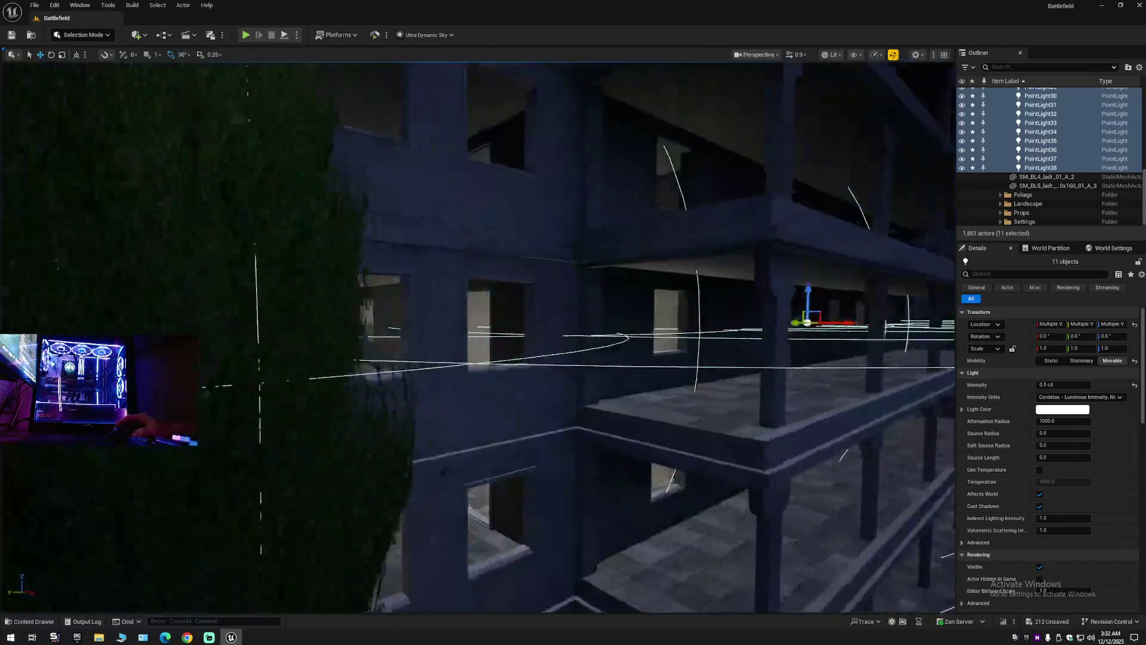
scroll(478, 334, down, 10)
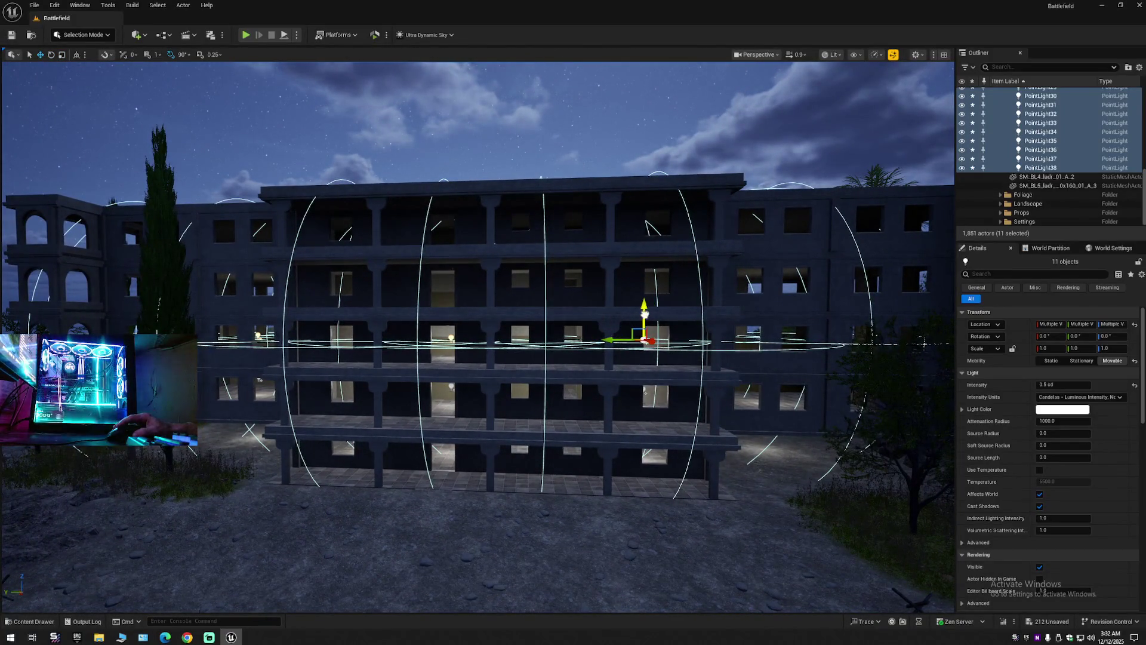
scroll(640, 261, up, 5)
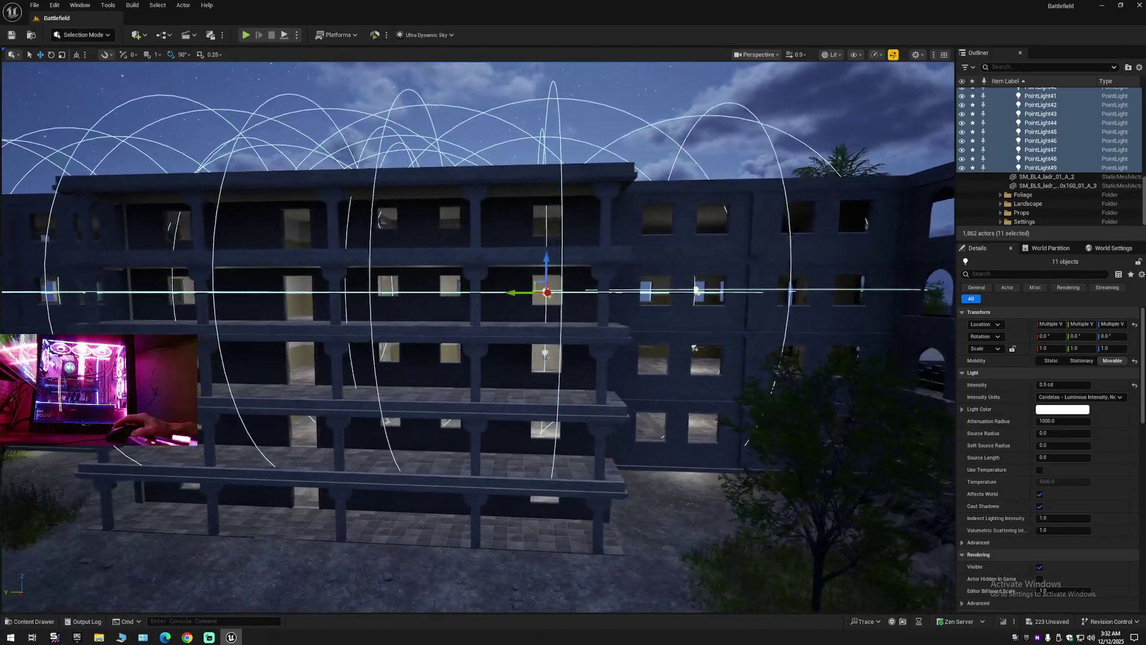
scroll(634, 305, up, 10)
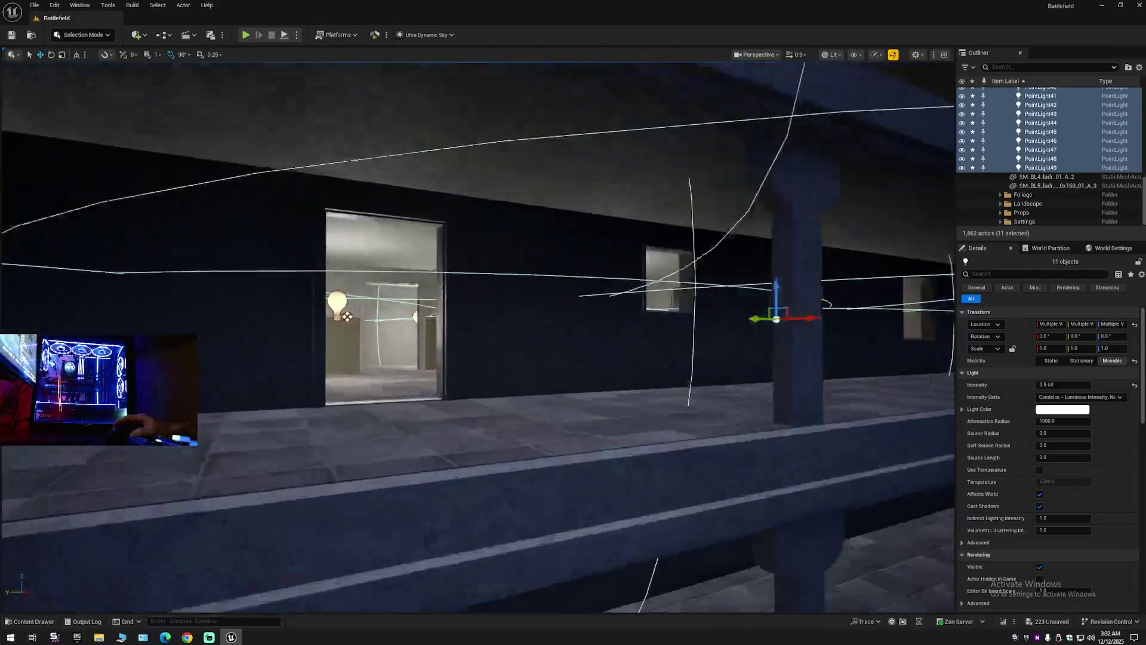
scroll(554, 312, up, 3)
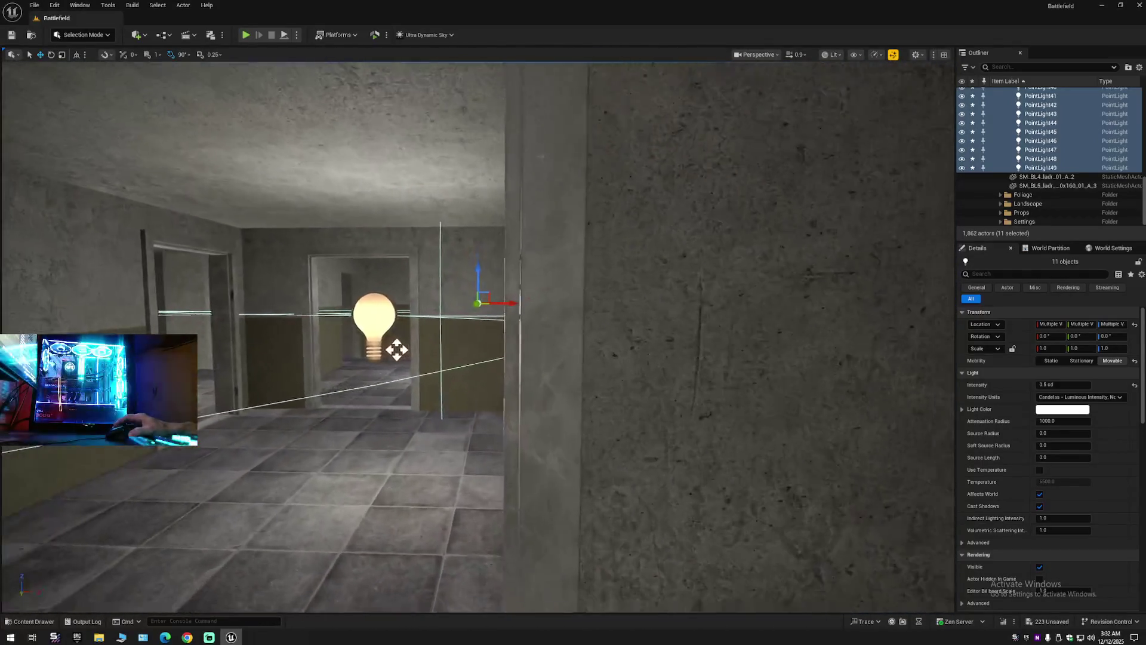
scroll(397, 349, up, 3)
scroll(551, 308, up, 5)
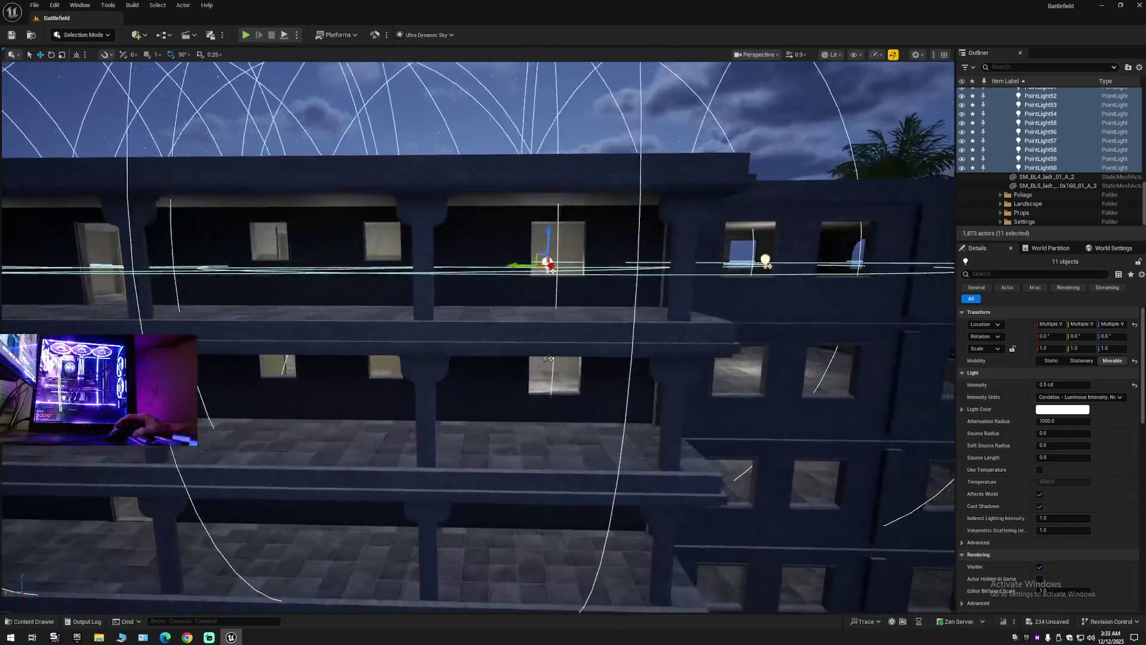
Tilt and orbit the view to inspect the new light row, up to PointLight71, above the roof.
mouse_move(550, 358)
mouse_down()
mouse_move(556, 227)
mouse_move(747, 233)
mouse_up()
mouse_move(504, 313)
mouse_down()
mouse_move(519, 297)
mouse_move(506, 285)
mouse_move(507, 341)
mouse_move(508, 331)
mouse_move(561, 341)
mouse_move(595, 382)
mouse_move(577, 335)
mouse_move(582, 269)
mouse_move(594, 263)
mouse_move(595, 304)
mouse_move(577, 299)
mouse_up()
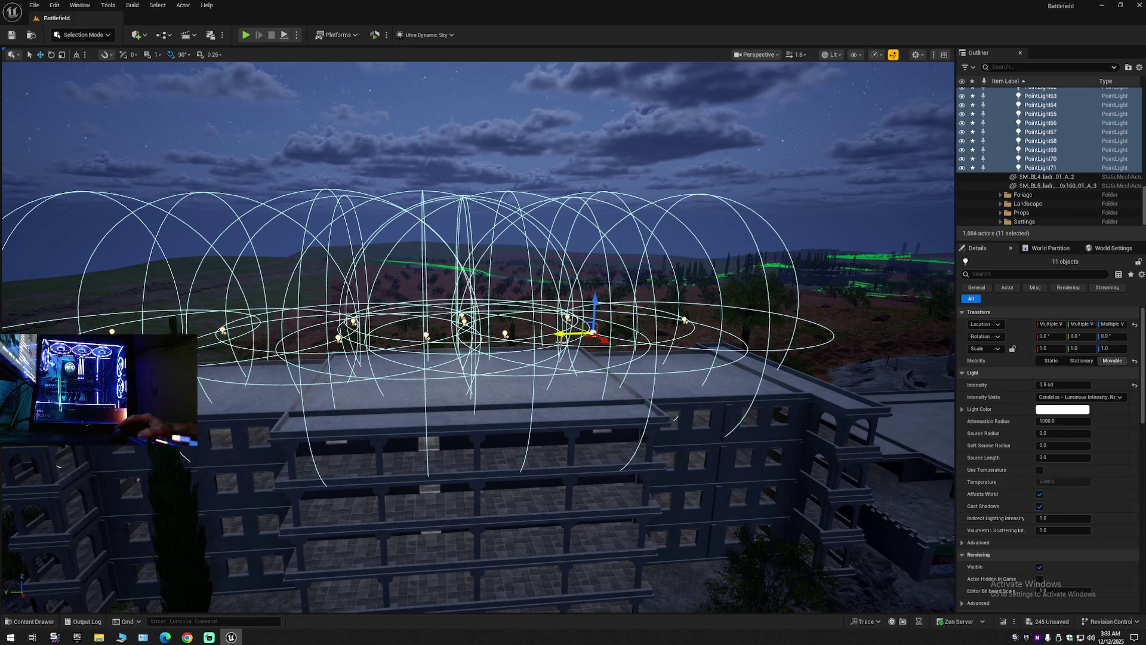
Restore the rooftop light selection with Ctrl+Z, delete those 11 lights, and fly down to ground level.
scroll(561, 339, down, 10)
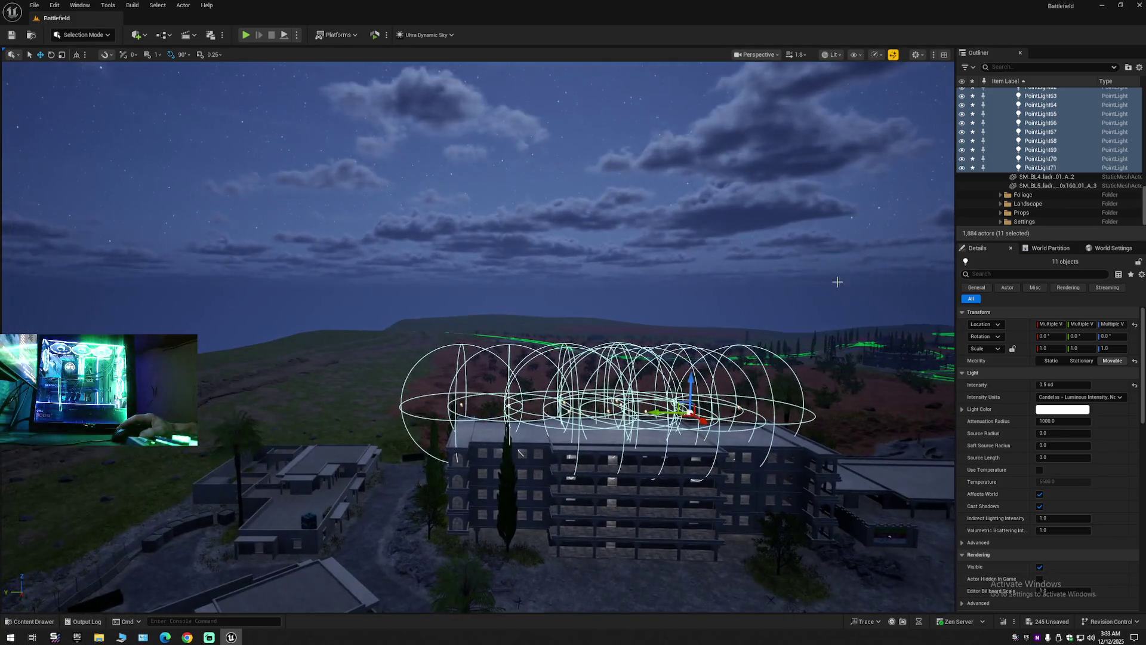
click(1057, 185)
drag(477, 335, 436, 314)
mouse_move(323, 512)
mouse_down()
mouse_move(537, 418)
mouse_move(780, 341)
mouse_up()
key(ctrl+z)
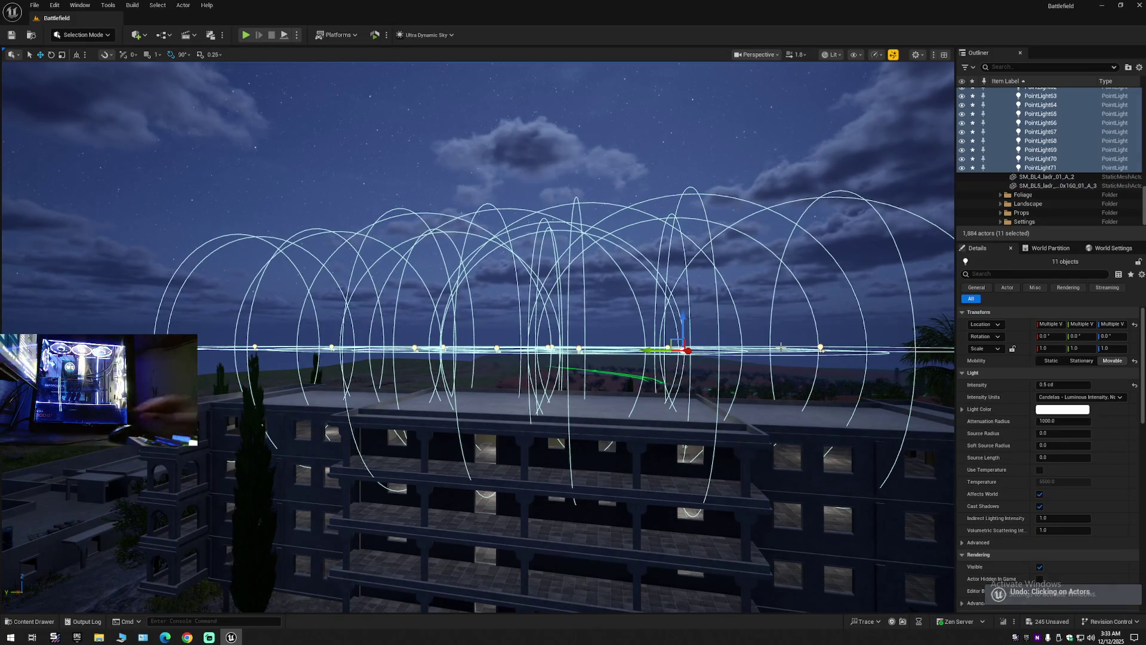
key(Delete)
mouse_move(686, 446)
mouse_down()
mouse_move(342, 329)
mouse_move(695, 320)
mouse_move(725, 276)
mouse_move(579, 290)
mouse_move(602, 367)
mouse_move(640, 338)
mouse_move(762, 333)
mouse_move(761, 405)
mouse_move(706, 415)
mouse_up()
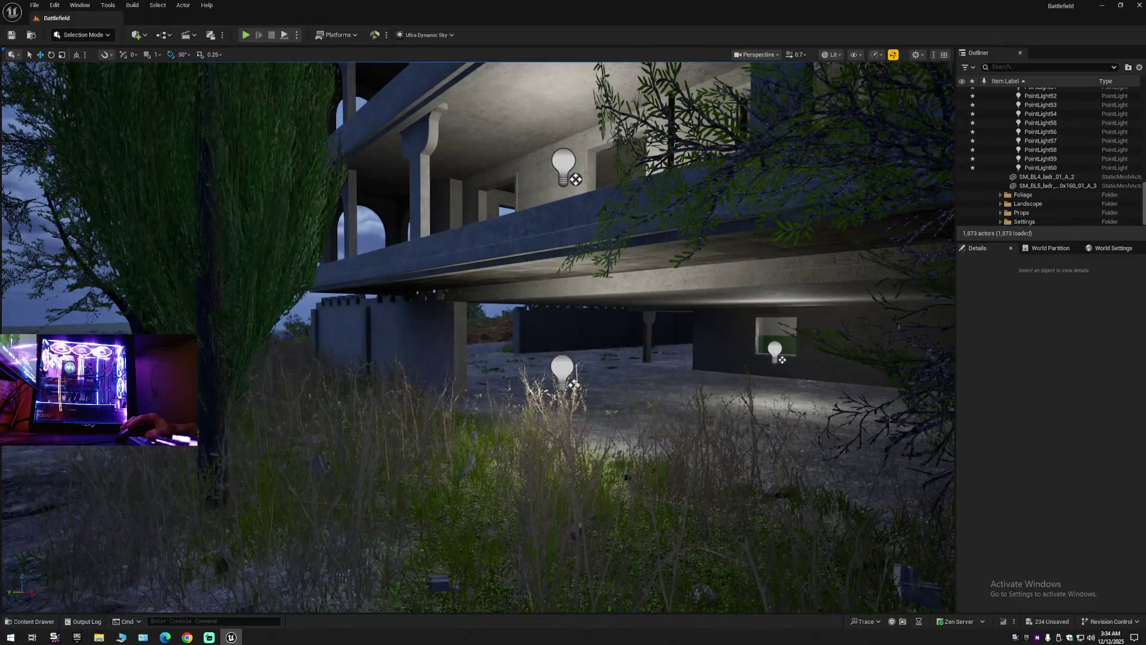
Select the balcony light column and duplicate five lights sideways as PointLight61–65.
click(561, 370)
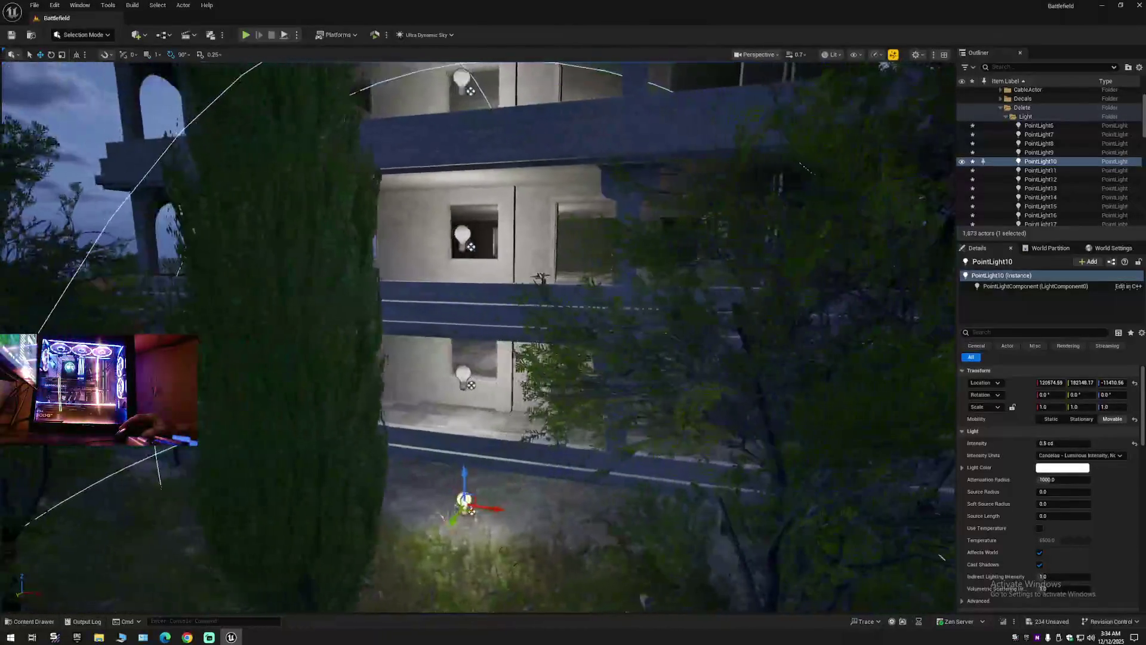
ctrl+click(503, 376)
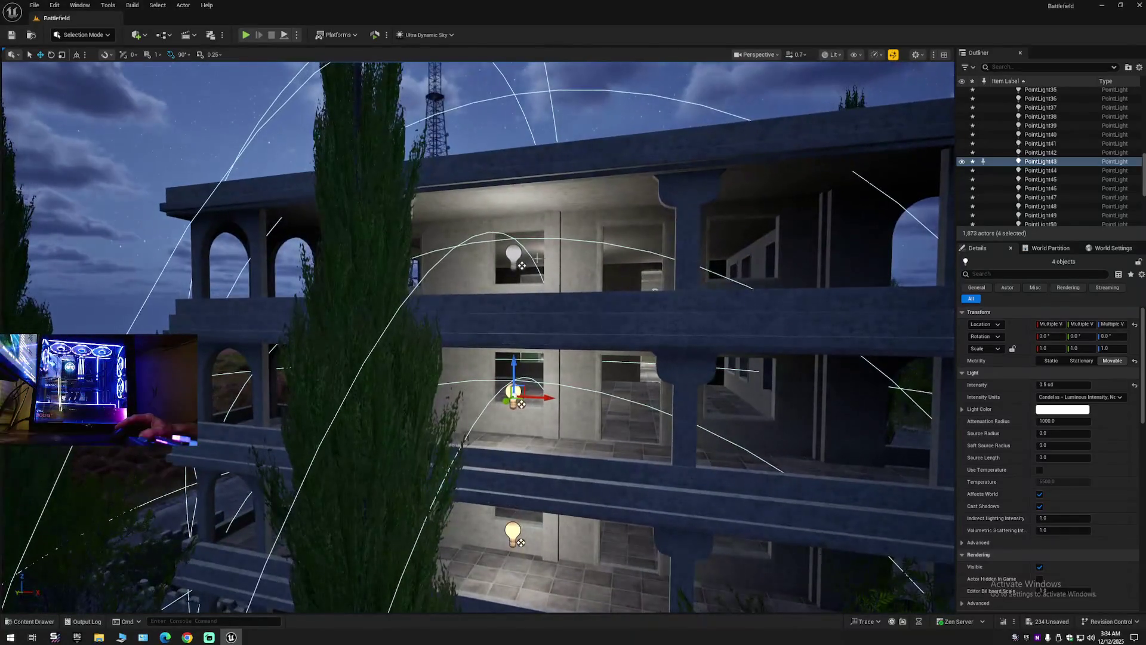
scroll(595, 341, down, 5)
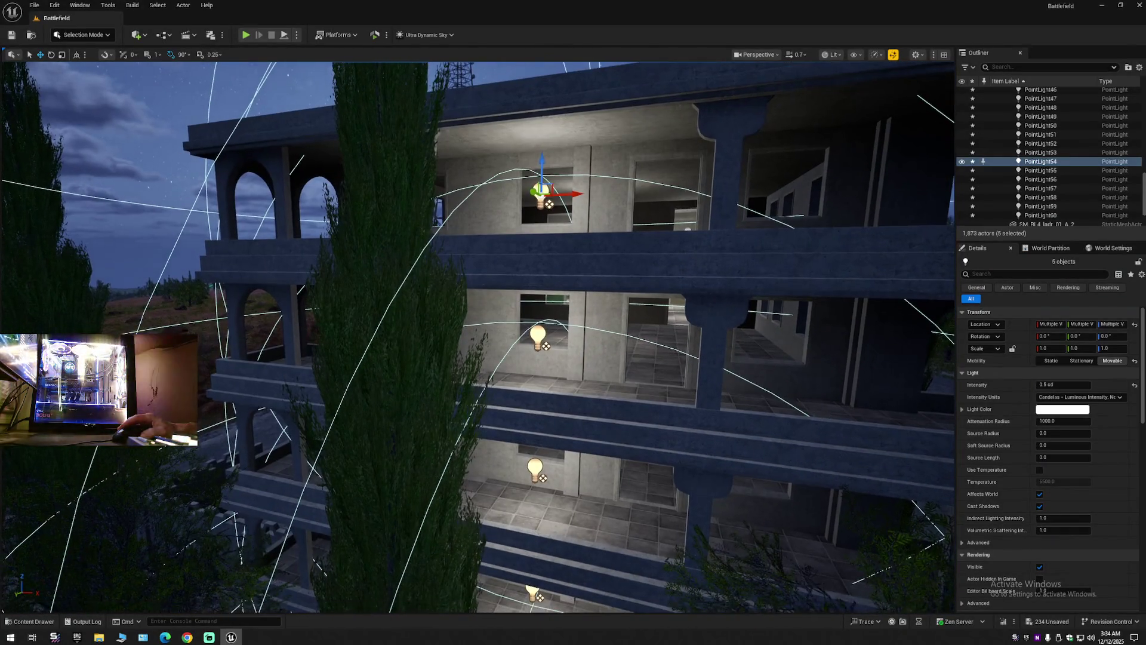
scroll(593, 338, down, 5)
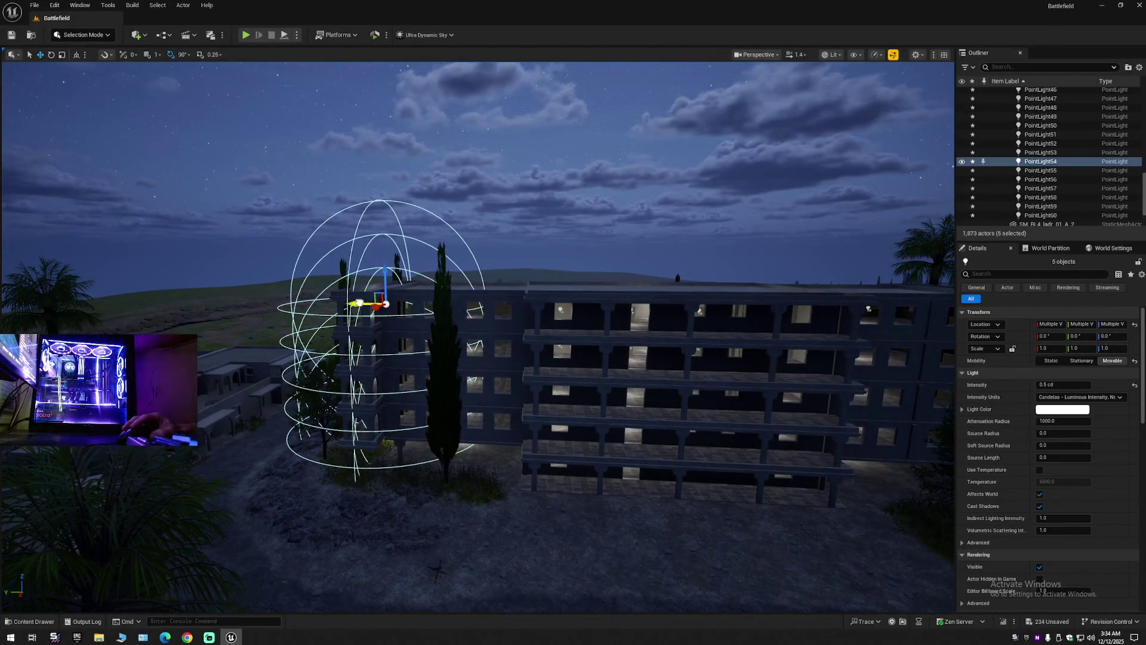
drag(359, 303, 688, 313)
key(d)
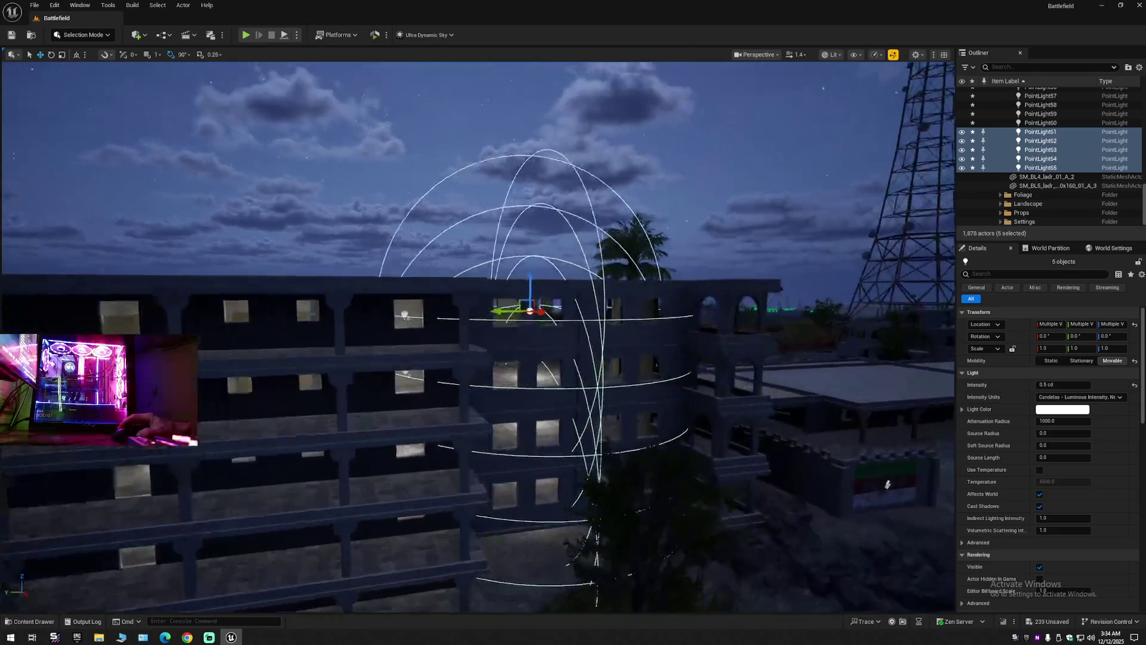
scroll(478, 334, down, 1)
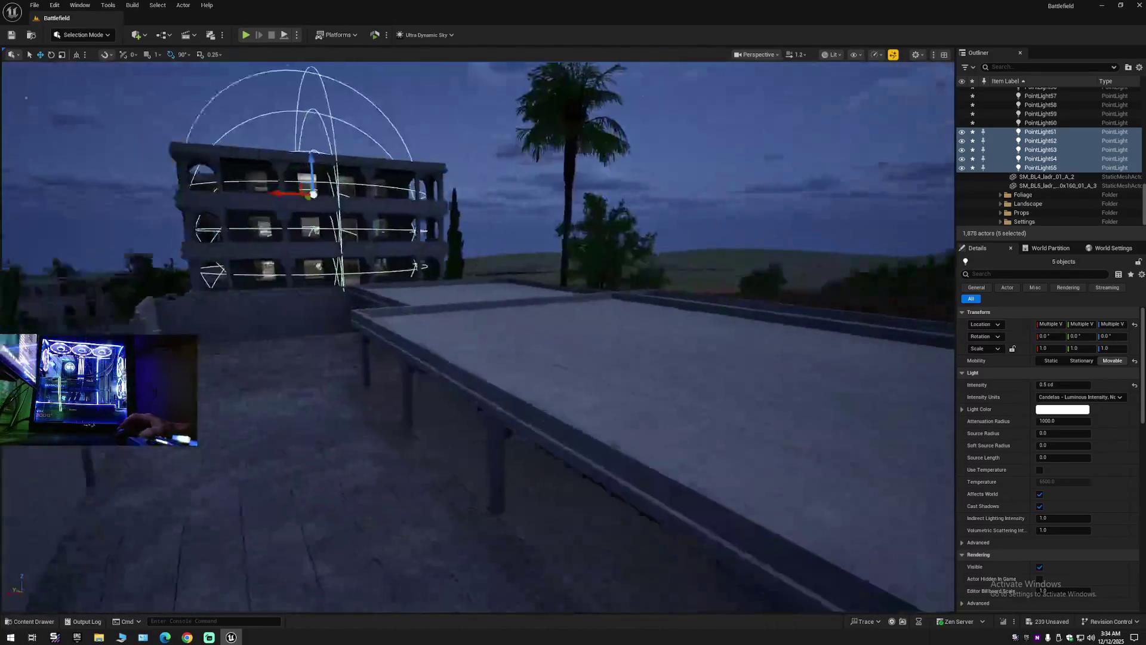
key(d)
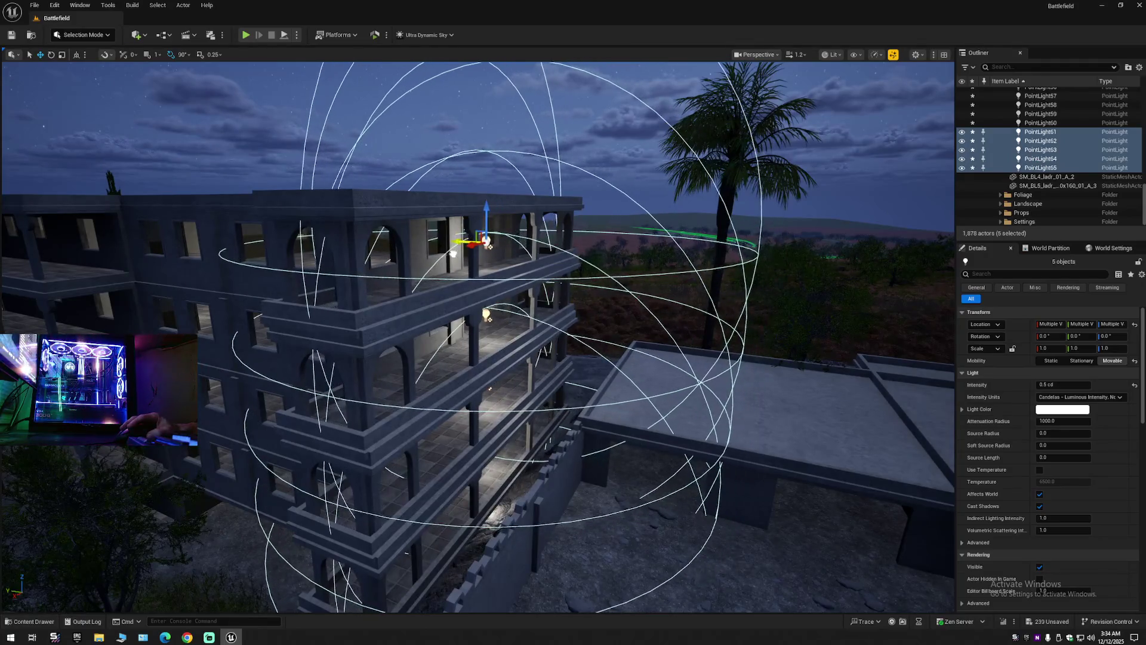
Fly around the building and into the corridor to inspect the new lights.
key(d)
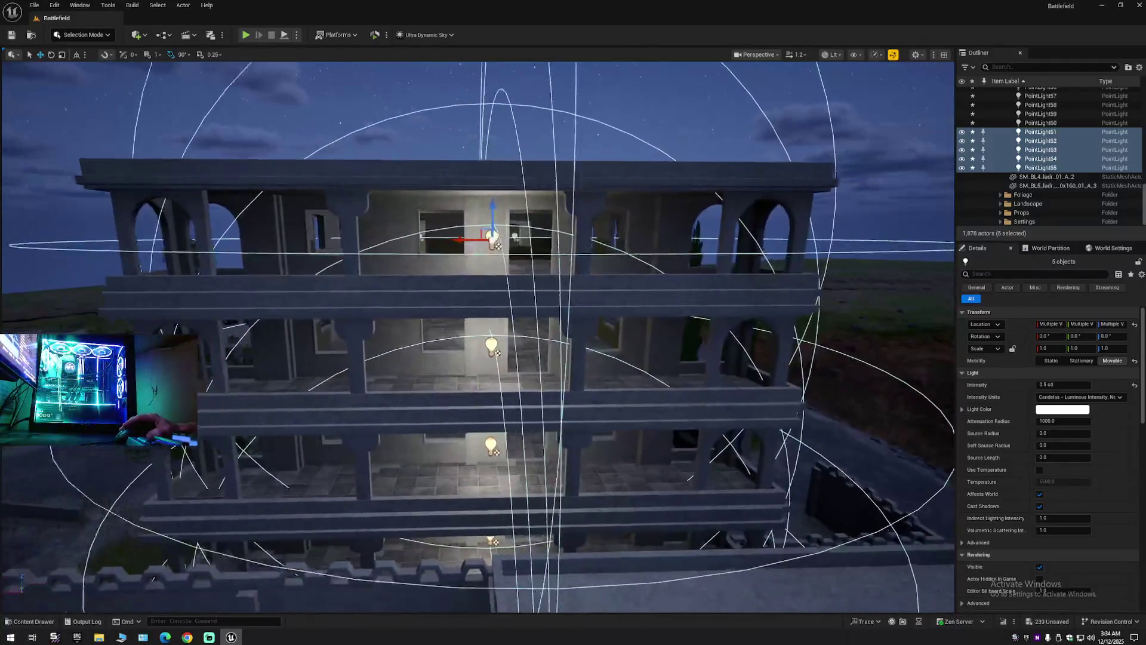
key(s)
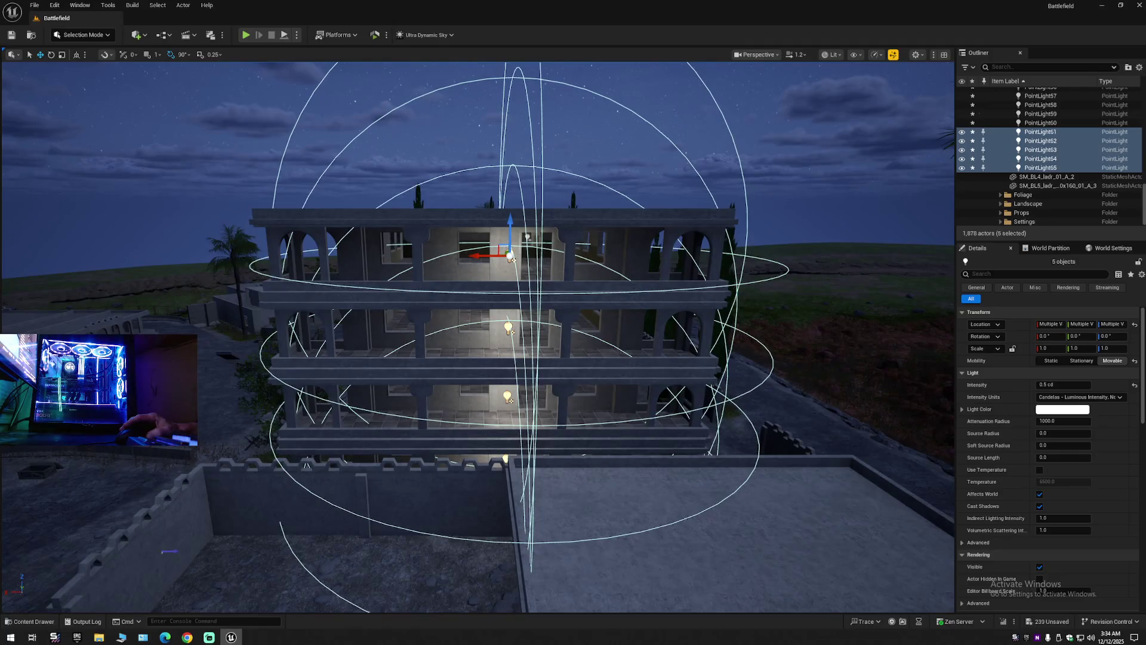
key(w)
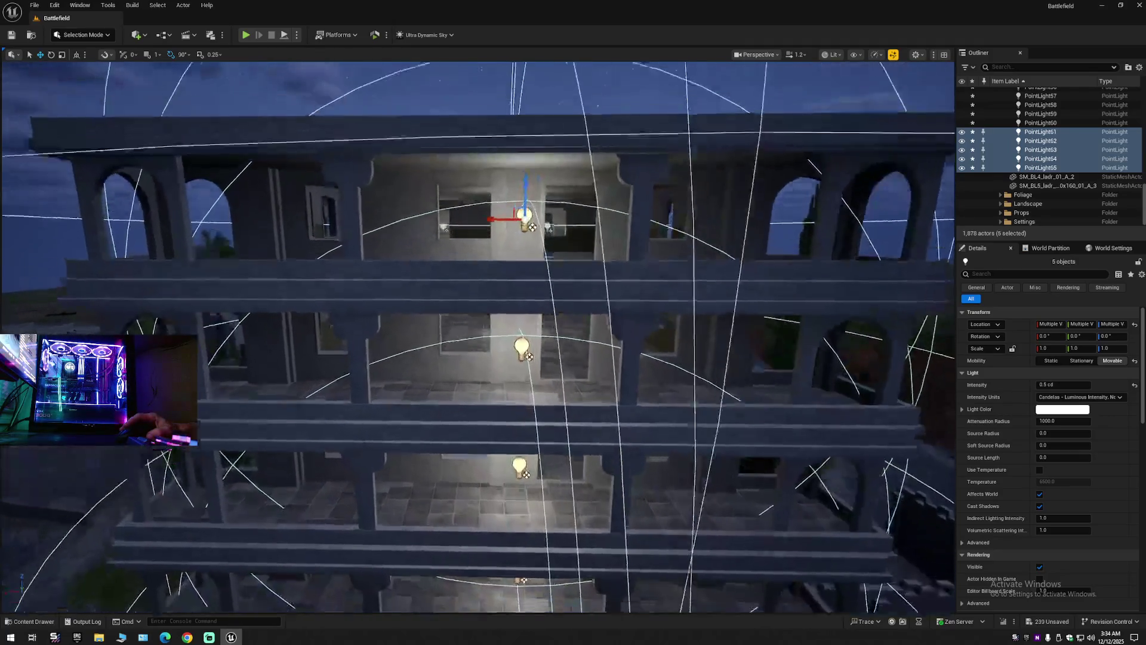
key(w)
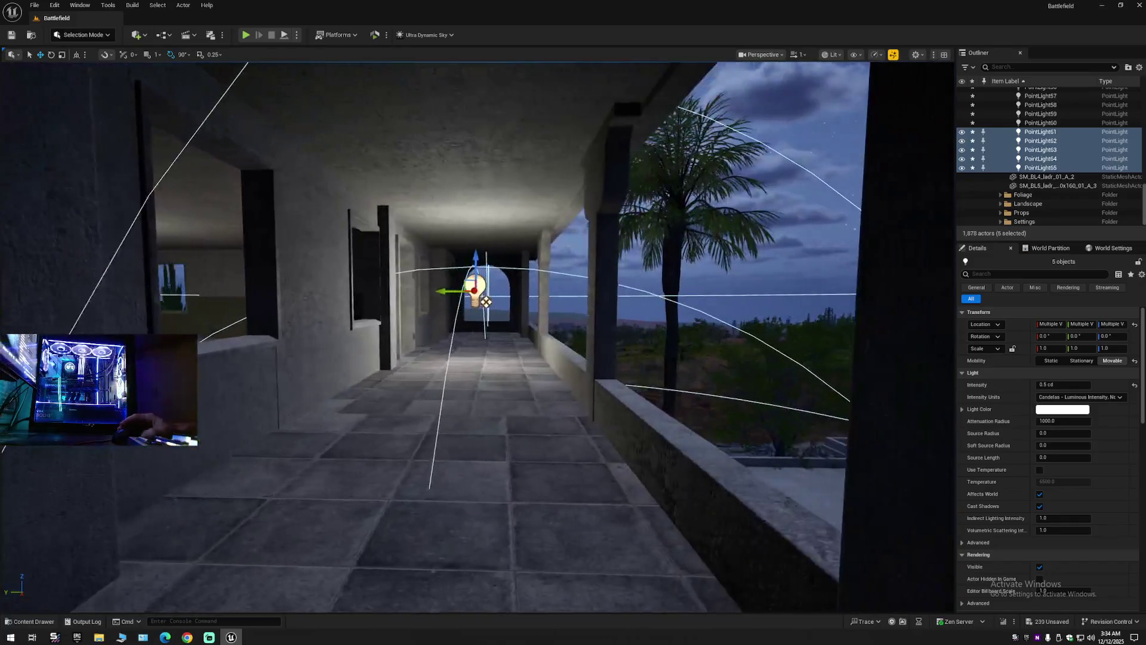
key(s)
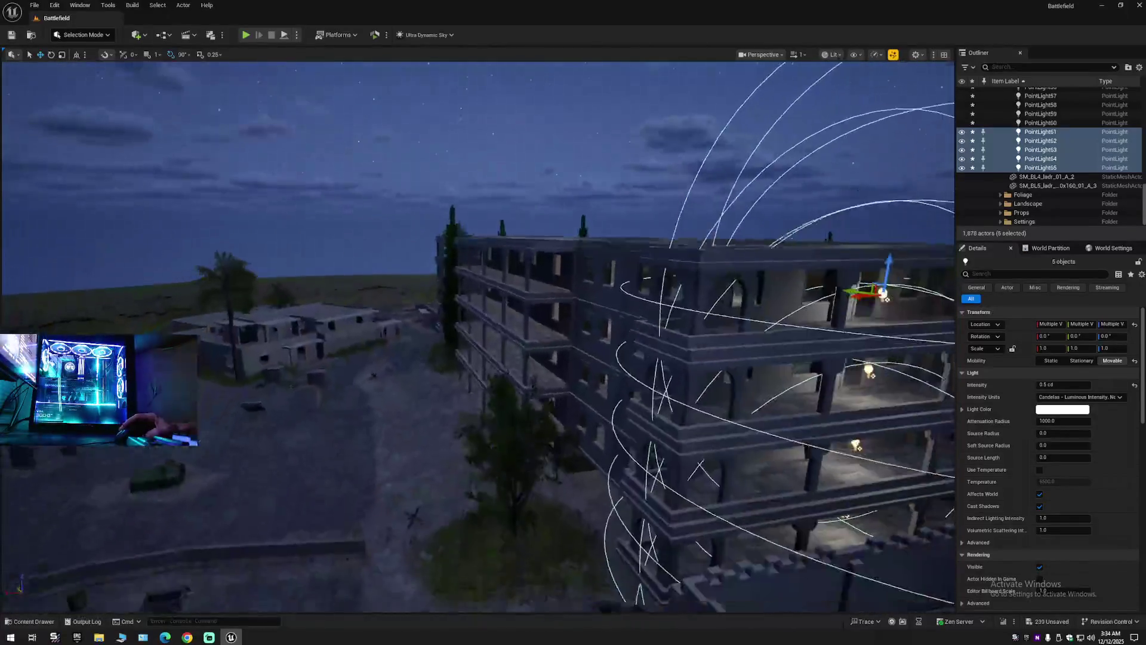
key(s)
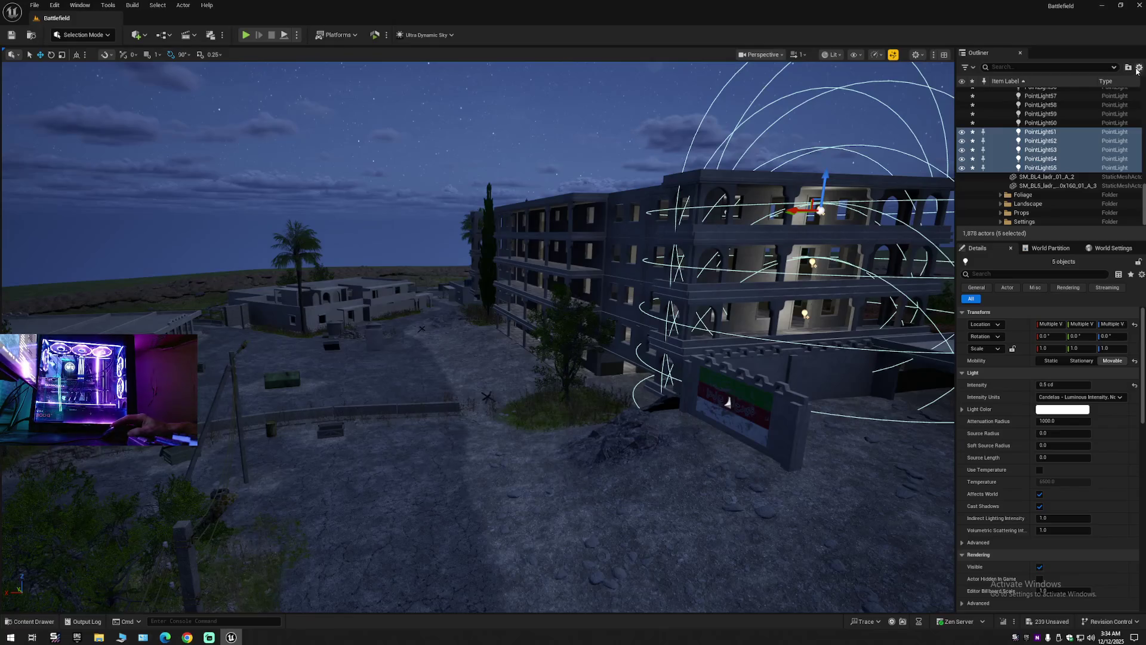
Collapse the Outliner, clear the selection, and expand Battlefield (Editor).
click(1139, 67)
click(1053, 112)
click(1051, 180)
click(995, 91)
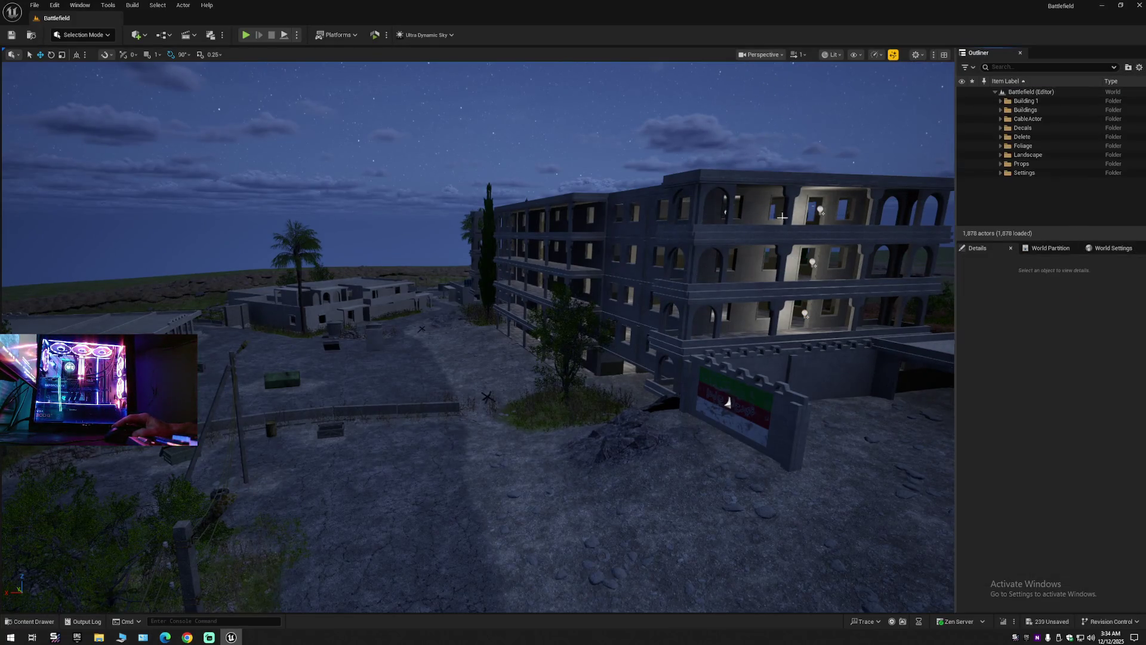
Fly down to the front courtyard to view the lit building.
key(w)
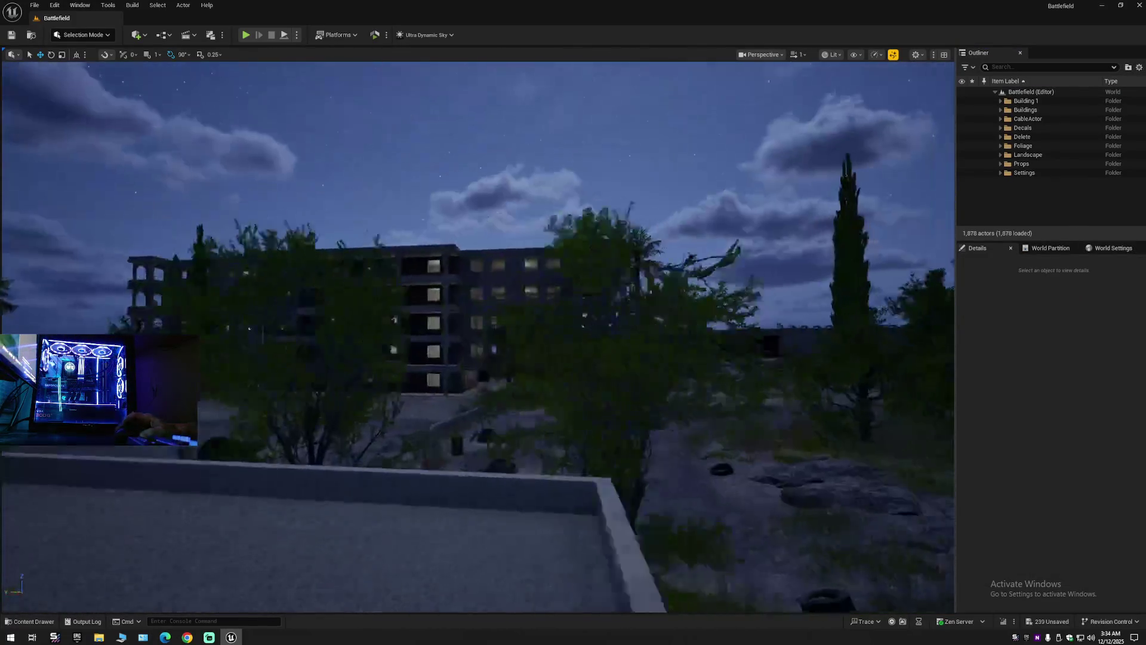
key(a)
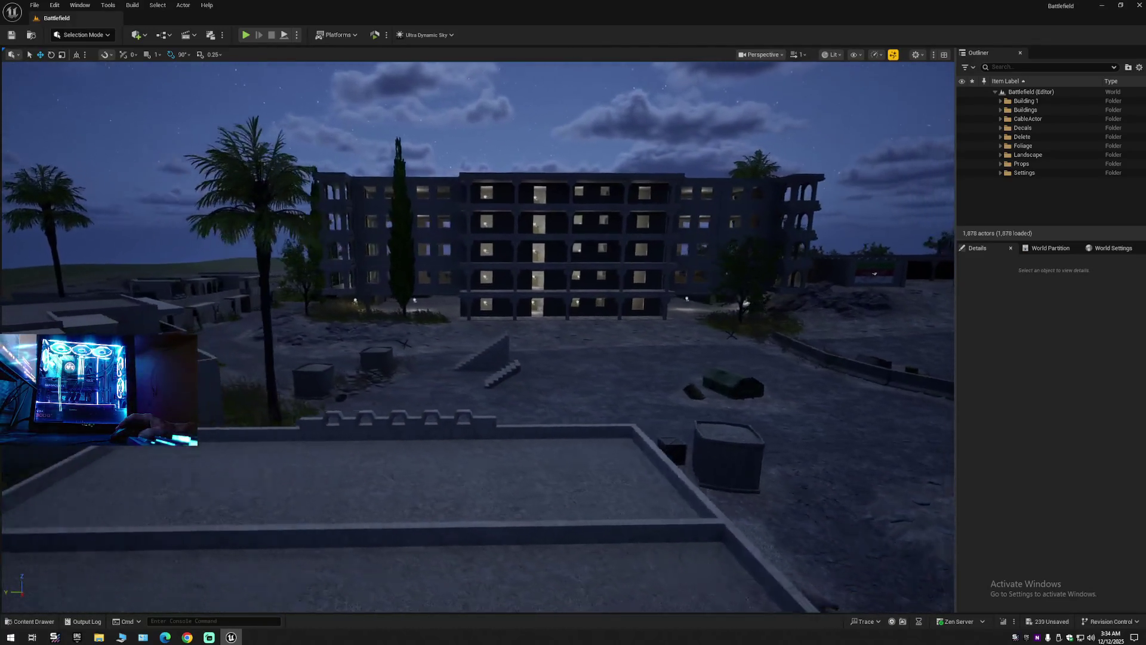
key(w)
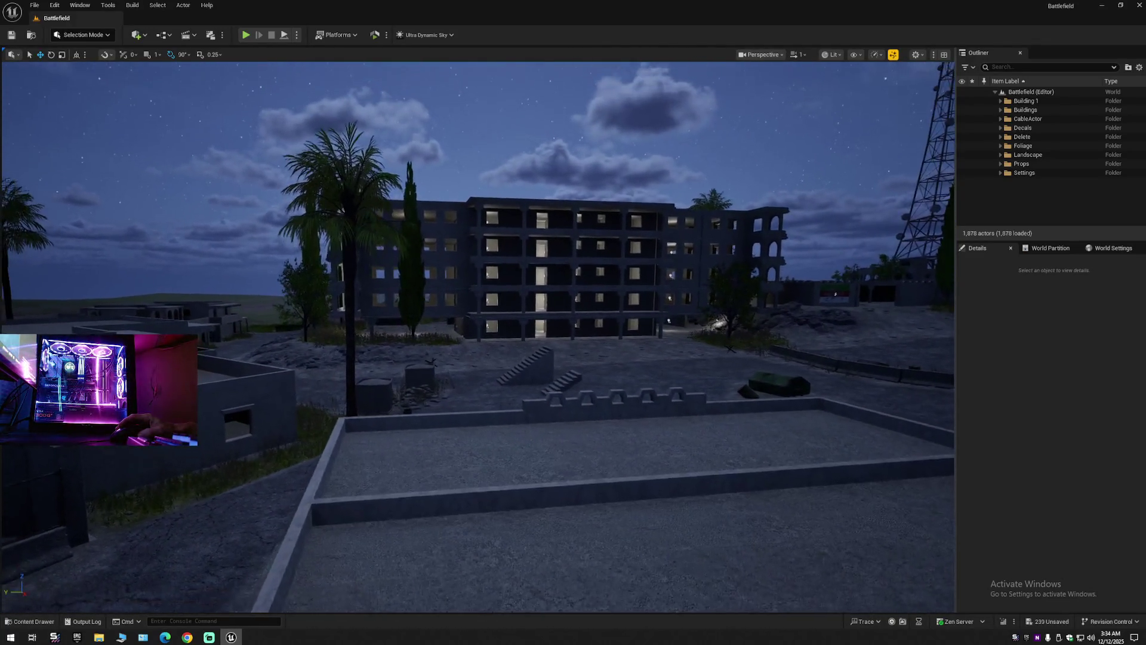
key(d)
key(w)
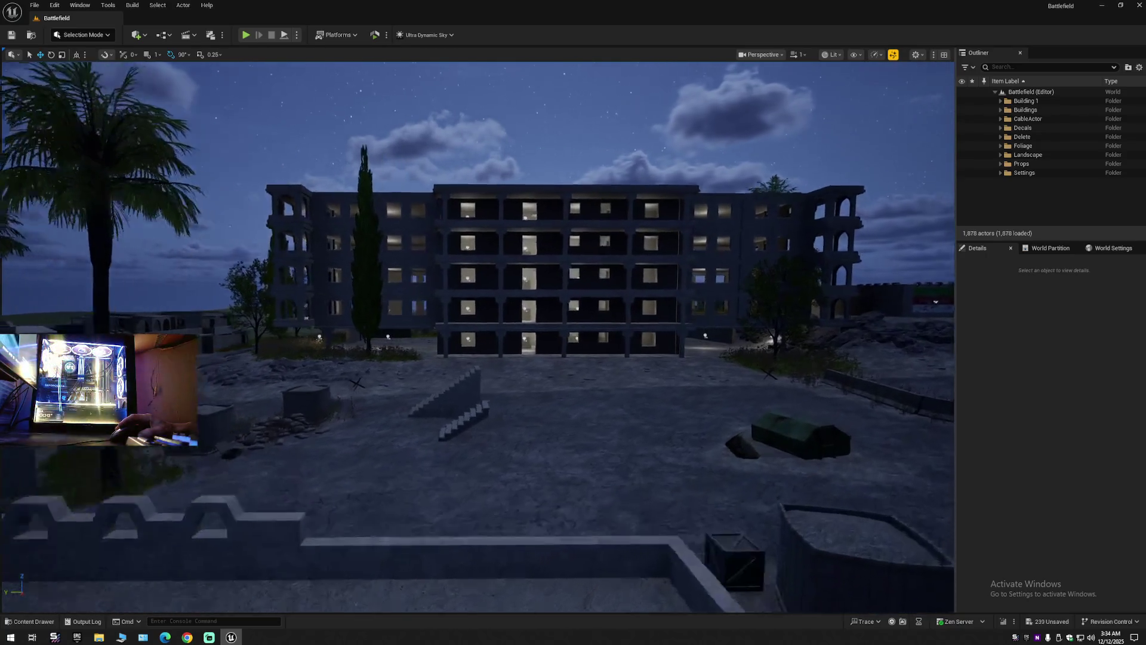
Select PointLight6–65 in Delete > Light and set their Intensity to 0.3 cd.
click(1000, 137)
double_click(1025, 146)
click(1039, 154)
drag(1145, 120, 1145, 179)
shift+click(1040, 168)
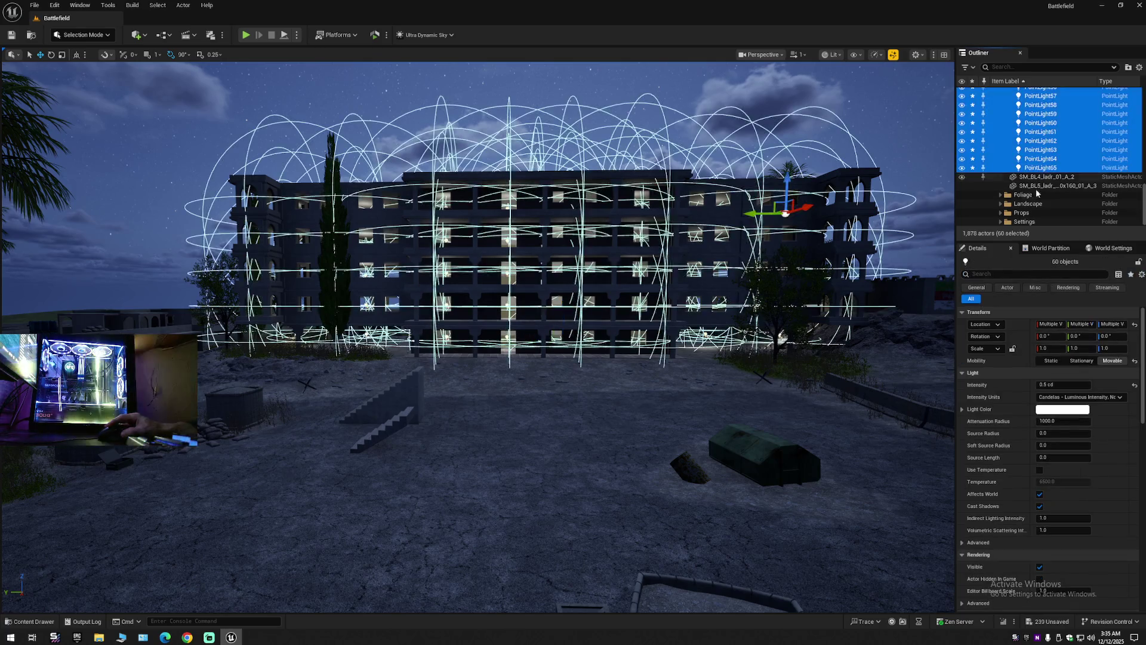
click(1059, 385)
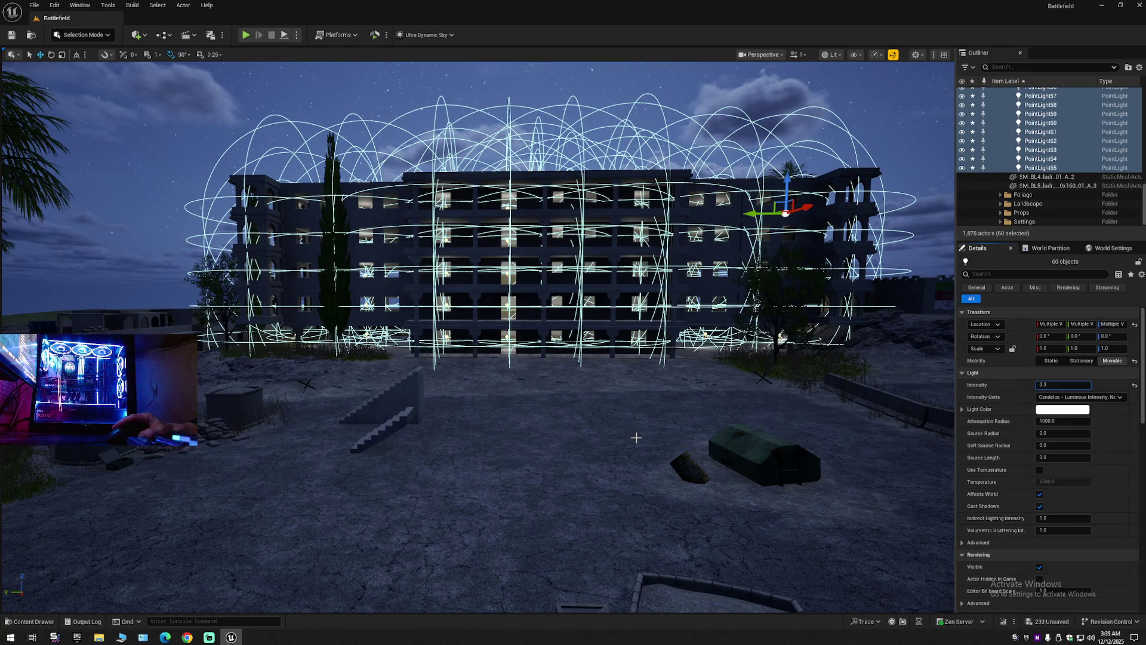
key(Return)
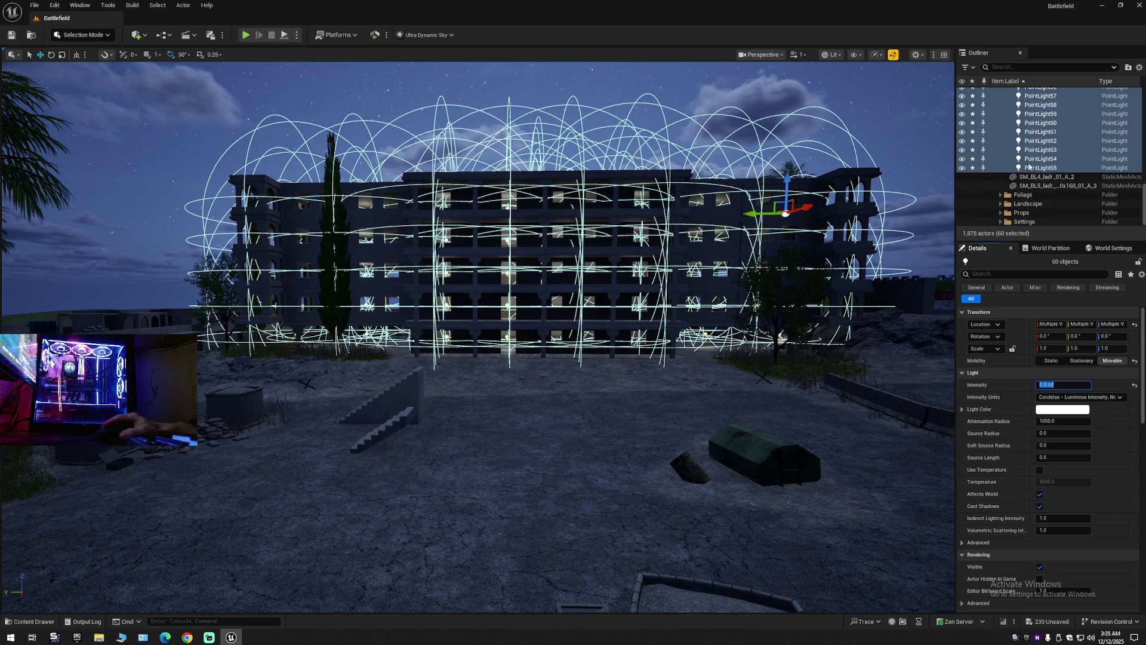
Collapse the Outliner tree and deselect all 60 lights.
click(1138, 66)
click(1057, 114)
click(1056, 115)
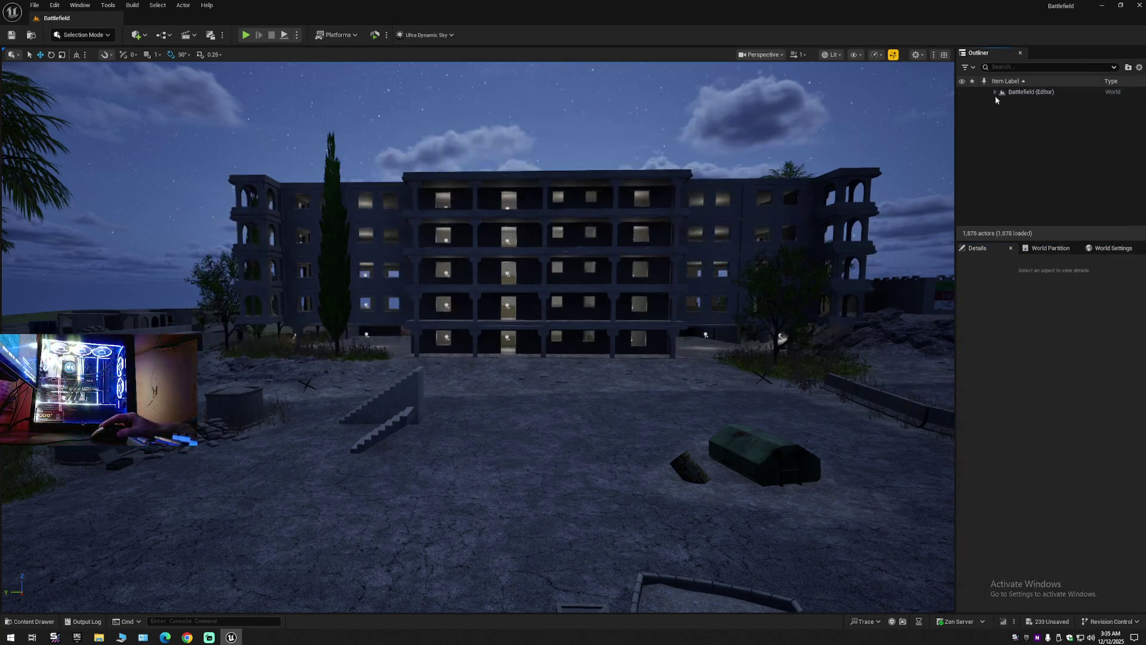
Place a new Rect Light in the level near the building facade.
click(995, 91)
mouse_move(477, 335)
mouse_down()
mouse_move(430, 262)
mouse_move(409, 161)
mouse_up()
click(145, 36)
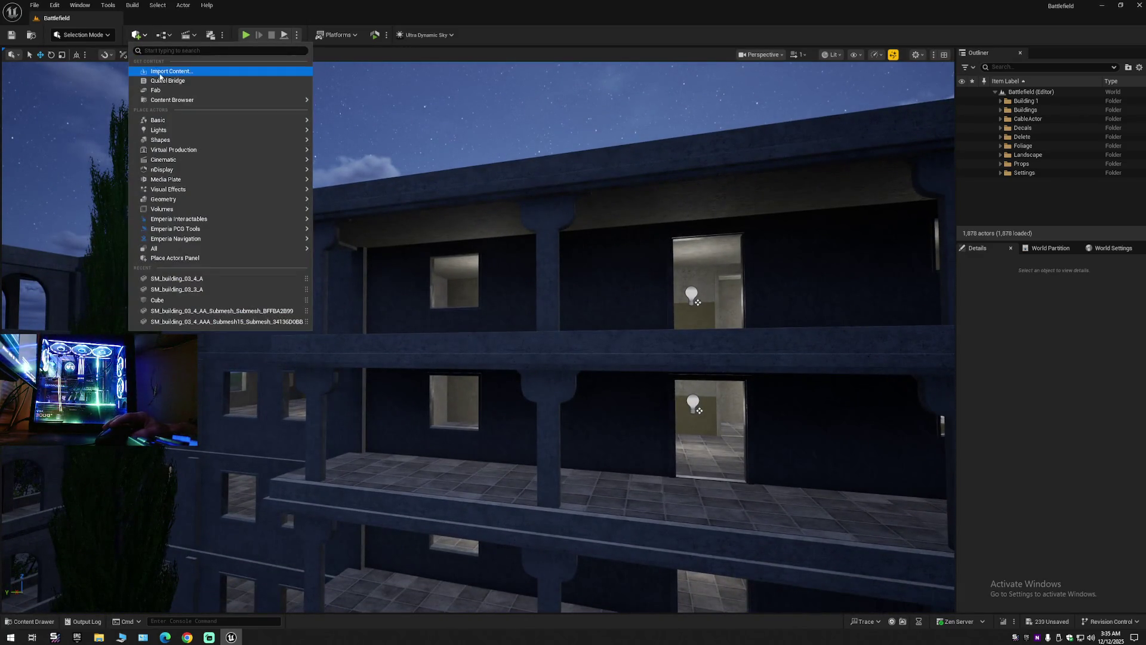
mouse_move(182, 172)
mouse_move(167, 130)
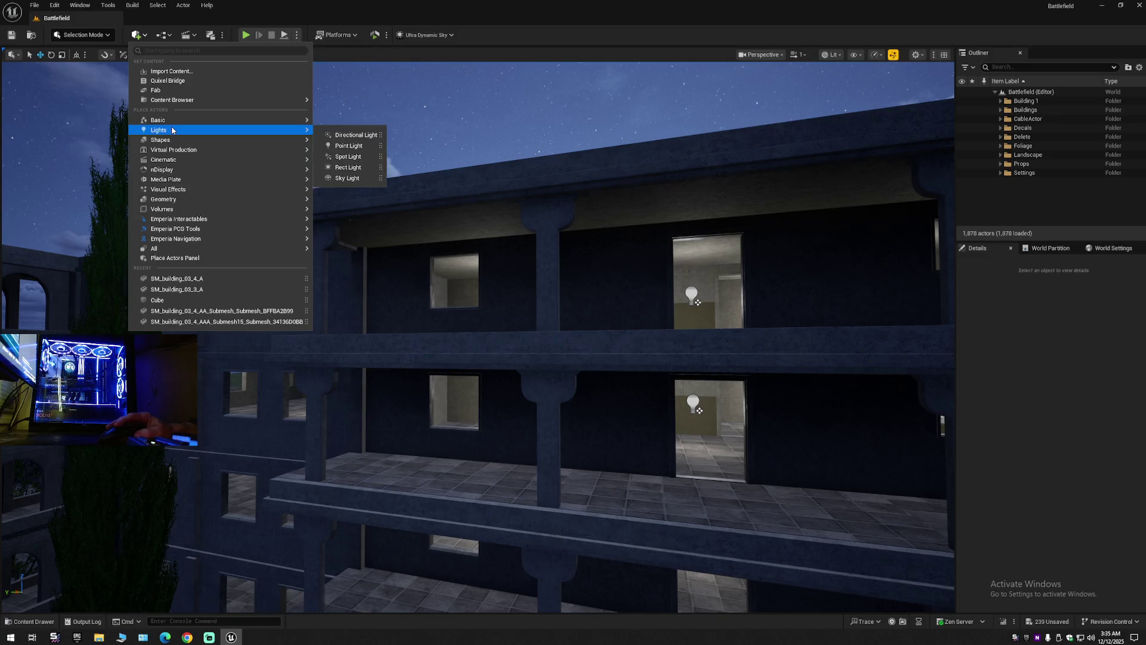
click(356, 167)
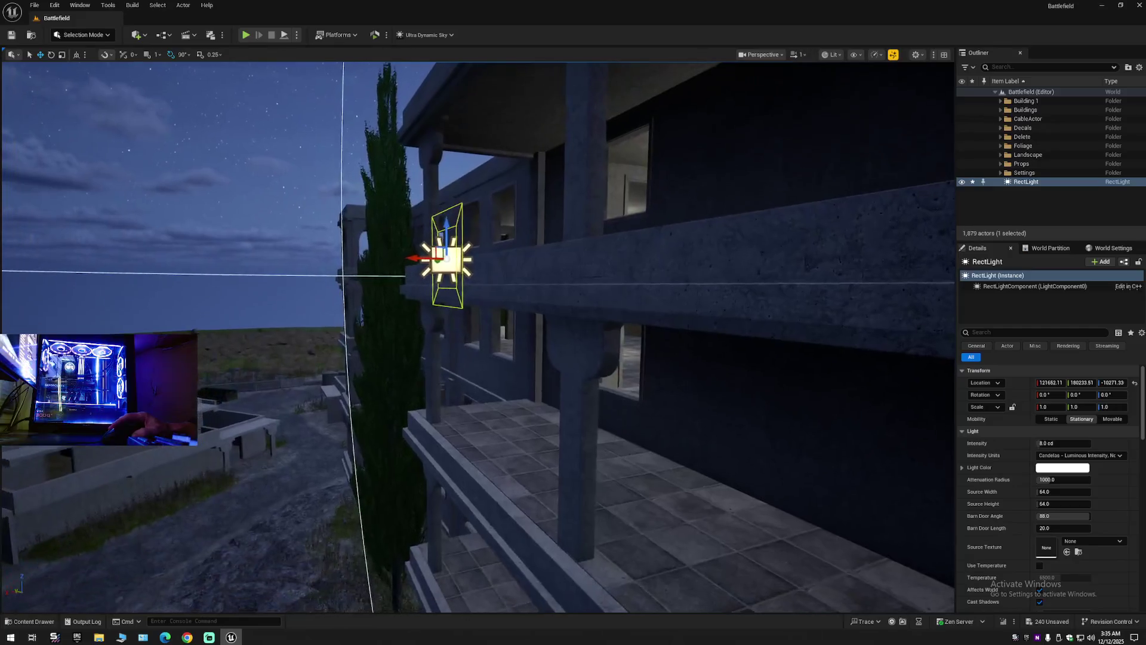
Move the rect light up under the upper balcony ceiling, tilted to shine downward.
mouse_move(415, 260)
mouse_down()
mouse_move(585, 263)
mouse_move(663, 280)
mouse_up()
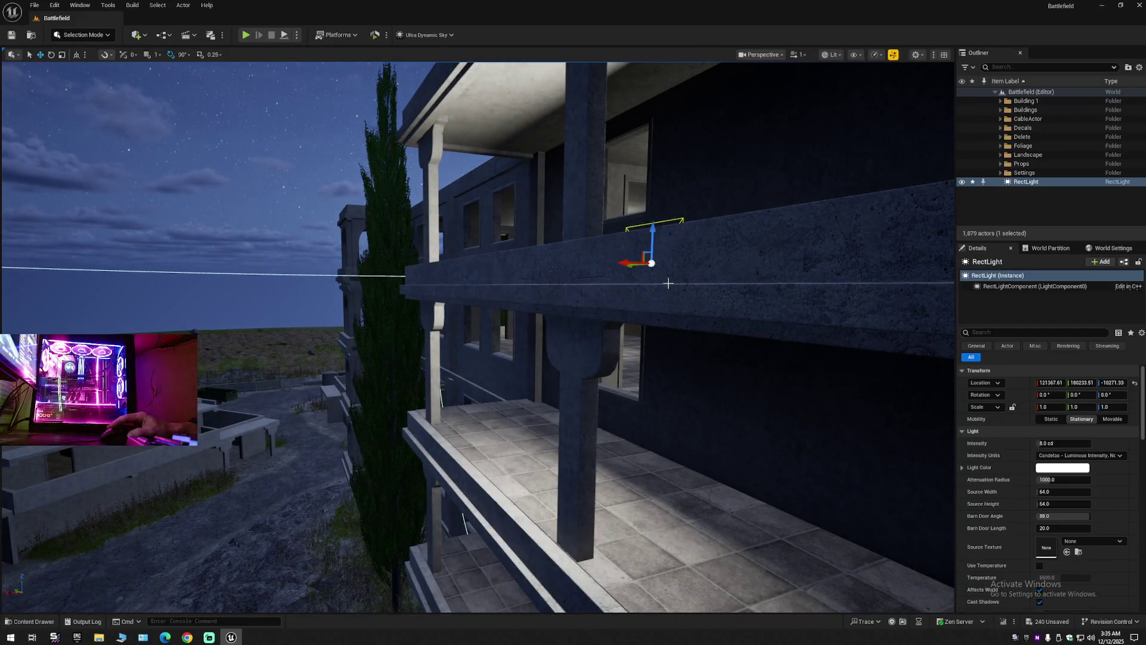
key(w)
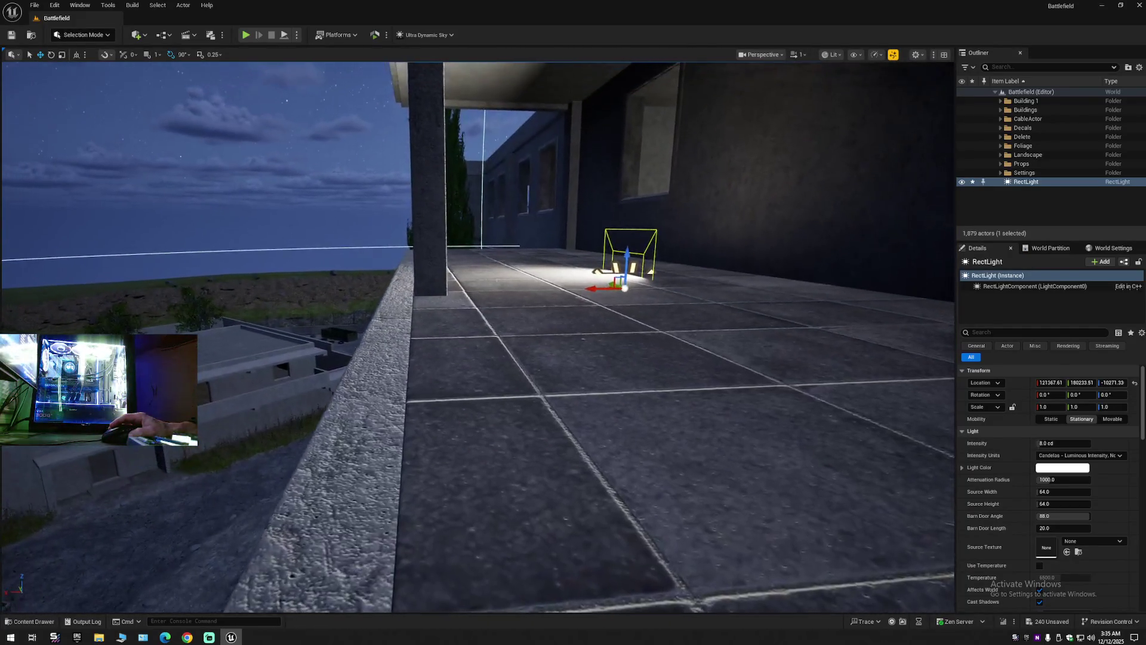
key(s)
key(End)
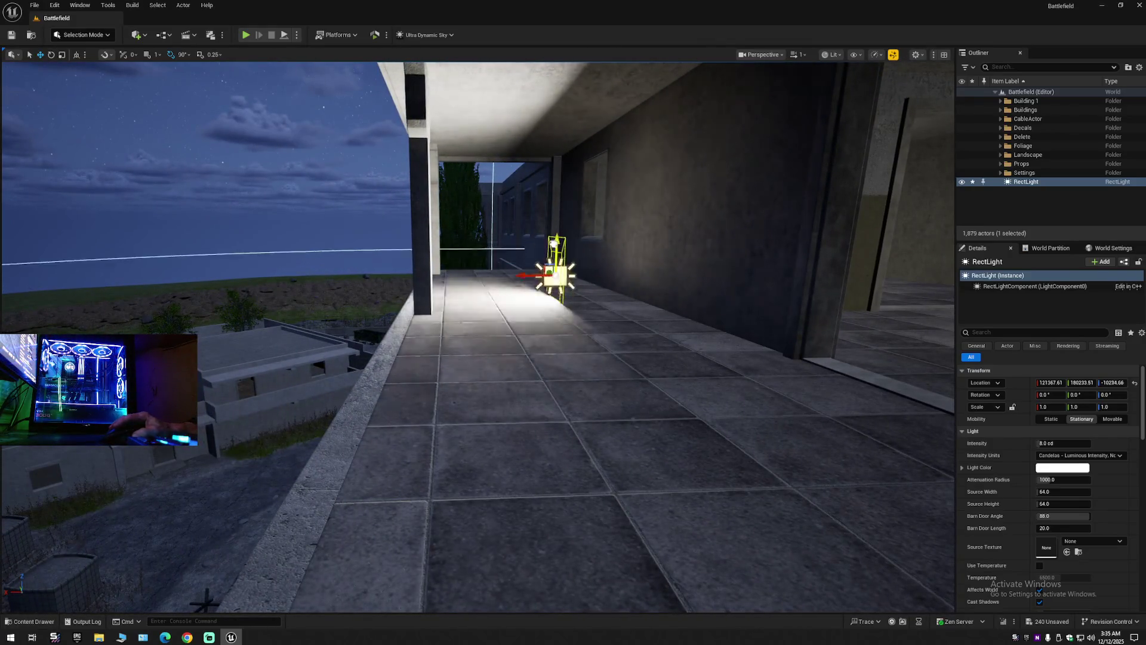
drag(554, 250, 546, 130)
drag(542, 180, 541, 230)
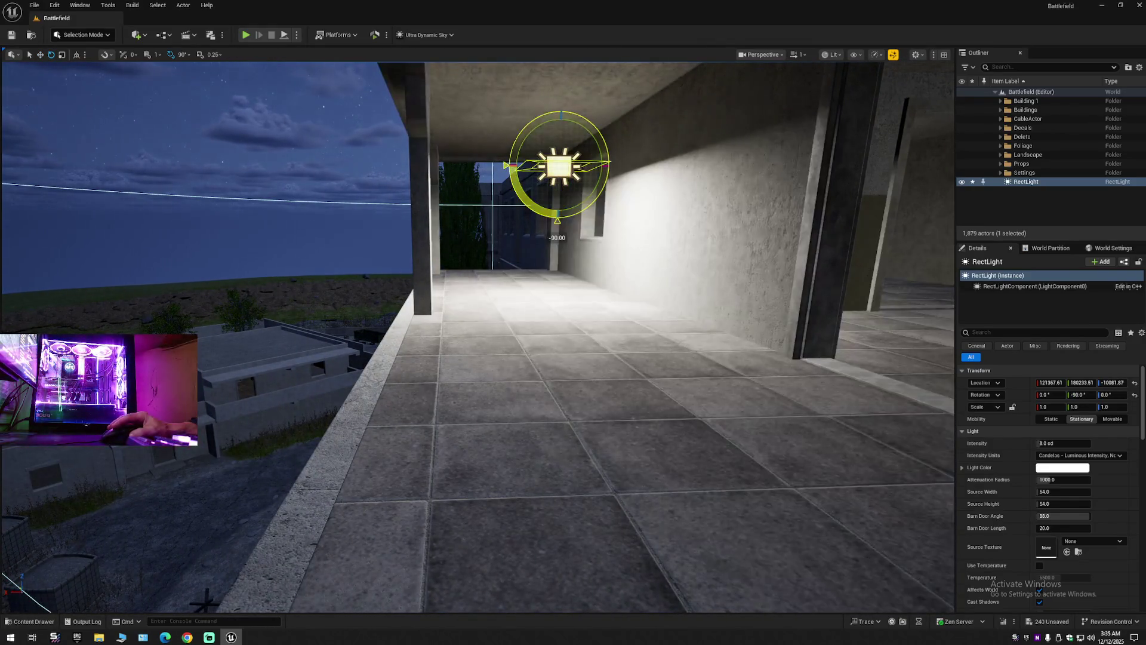
key(s)
scroll(564, 201, down, 1)
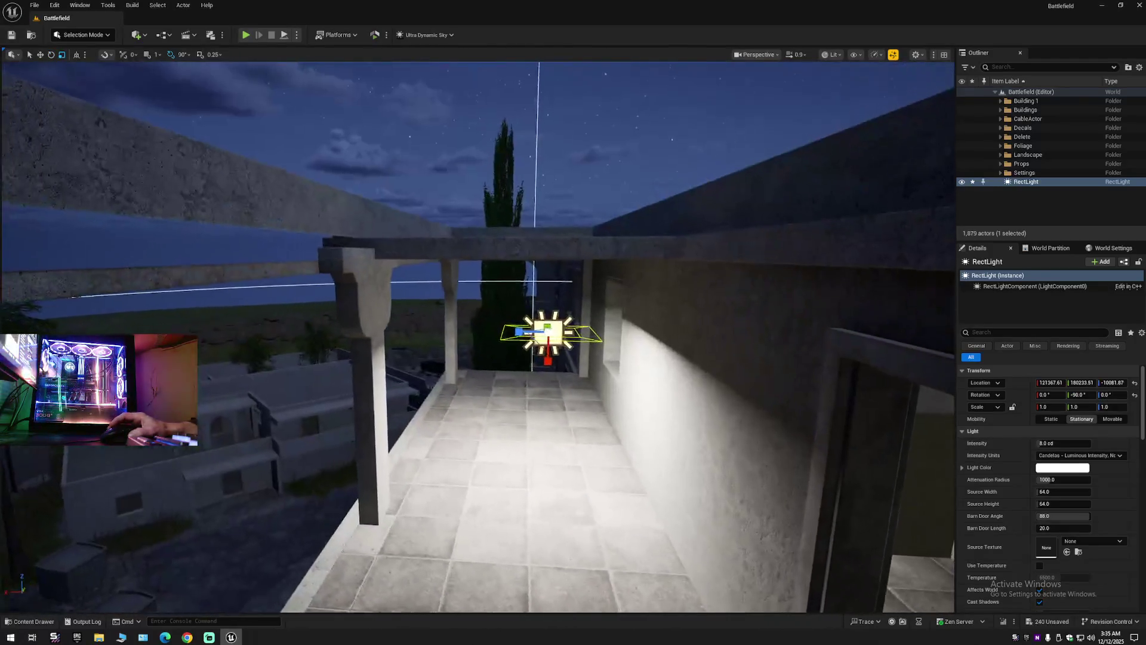
drag(523, 379, 522, 430)
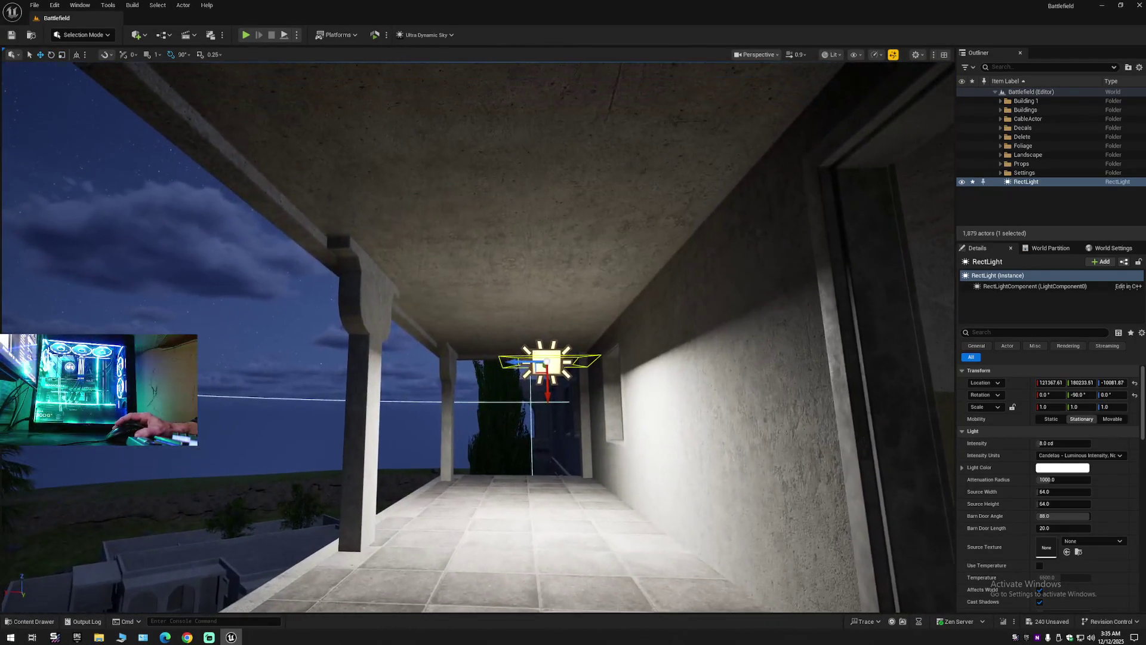
mouse_move(547, 385)
mouse_down()
mouse_move(545, 305)
mouse_move(545, 323)
mouse_move(466, 369)
mouse_move(555, 283)
mouse_up()
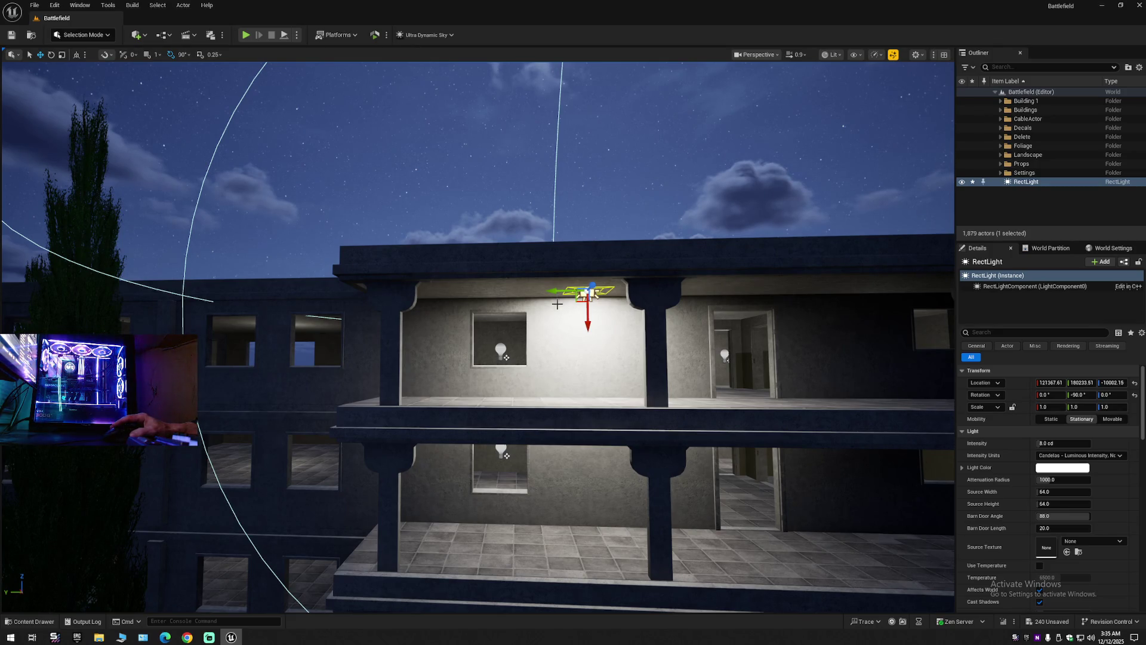
drag(594, 294, 603, 293)
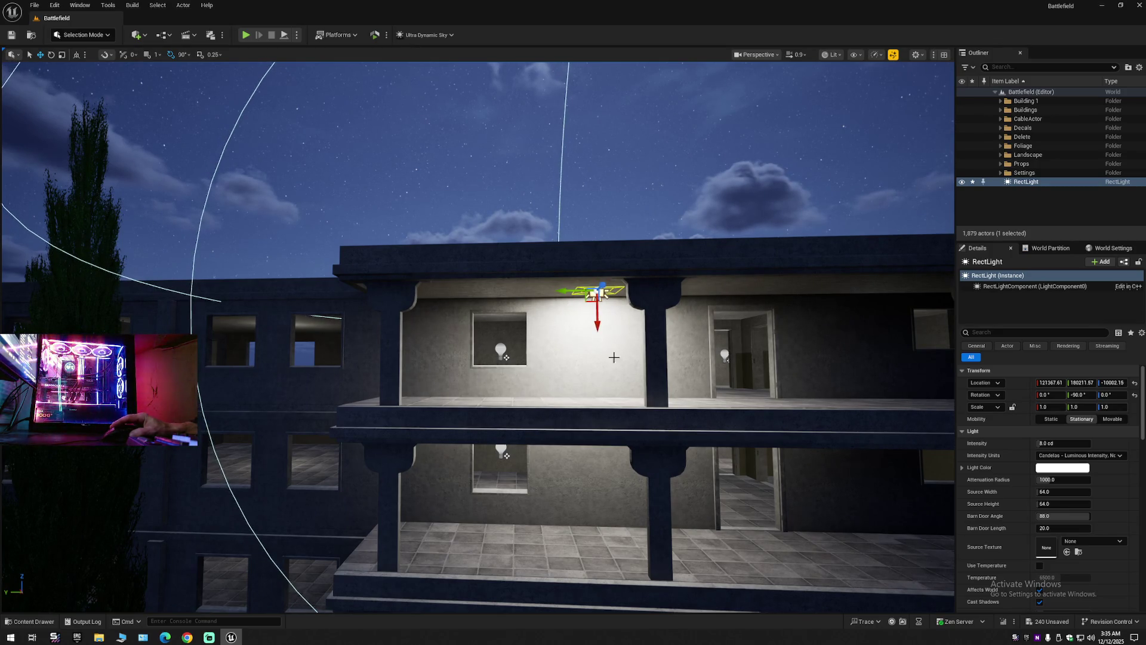
Set the rect light's Intensity to 0.1 cd.
scroll(607, 353, up, 5)
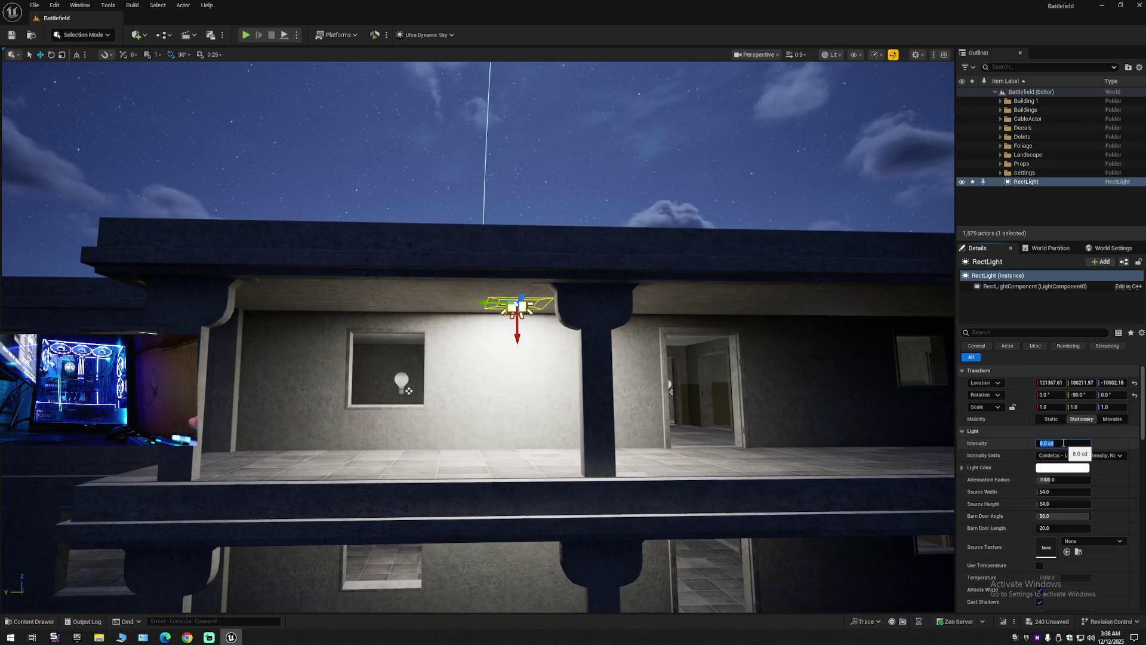
text(1)
key(Return)
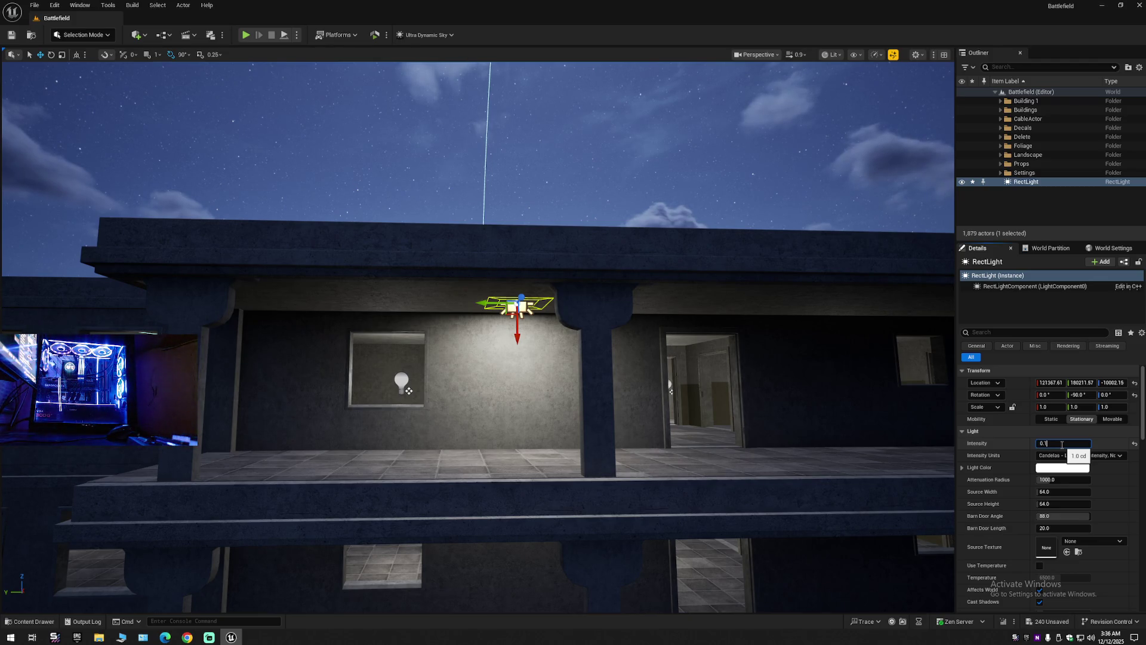
key(Return)
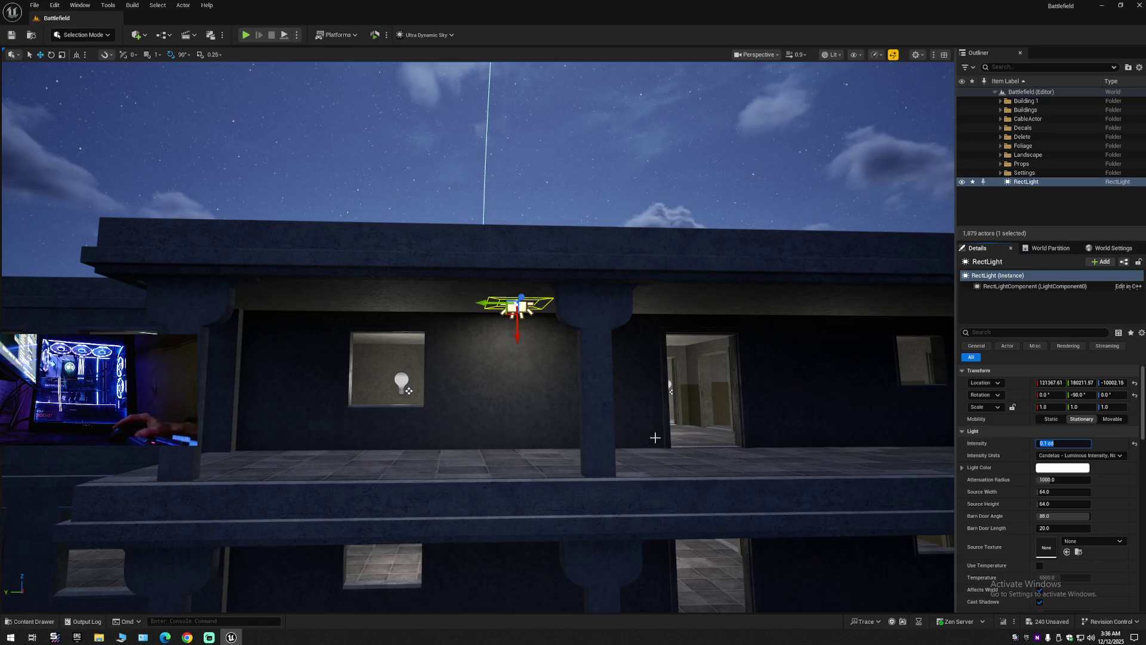
scroll(657, 438, down, 10)
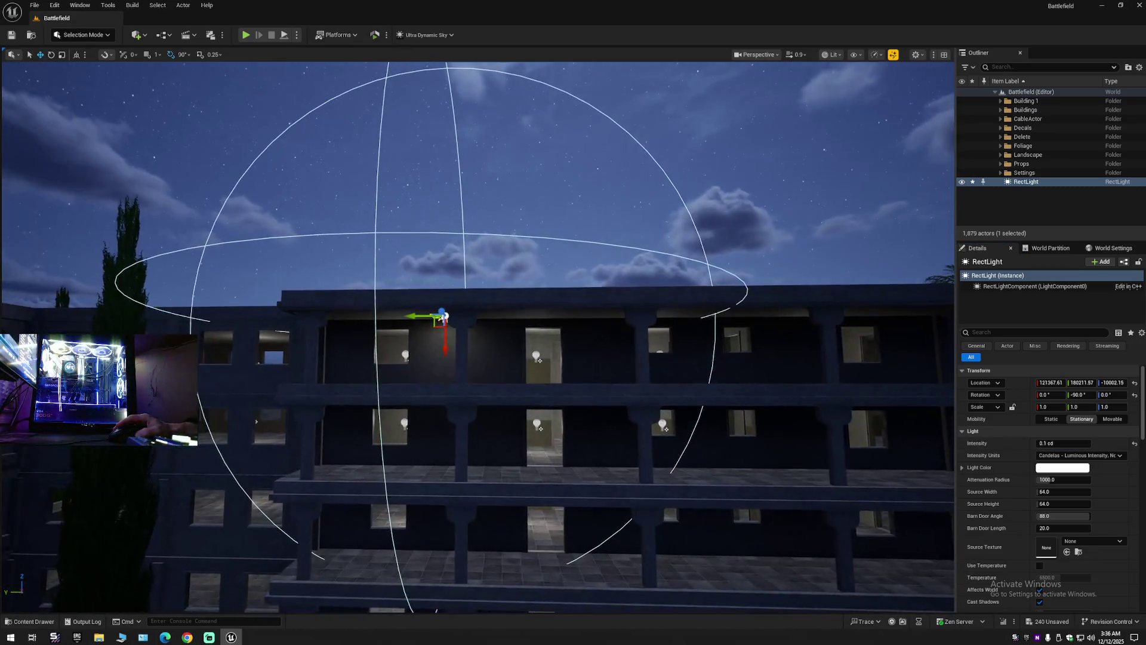
Try 0.3 cd, then settle the balcony light's intensity at 0.2 cd.
scroll(773, 453, up, 5)
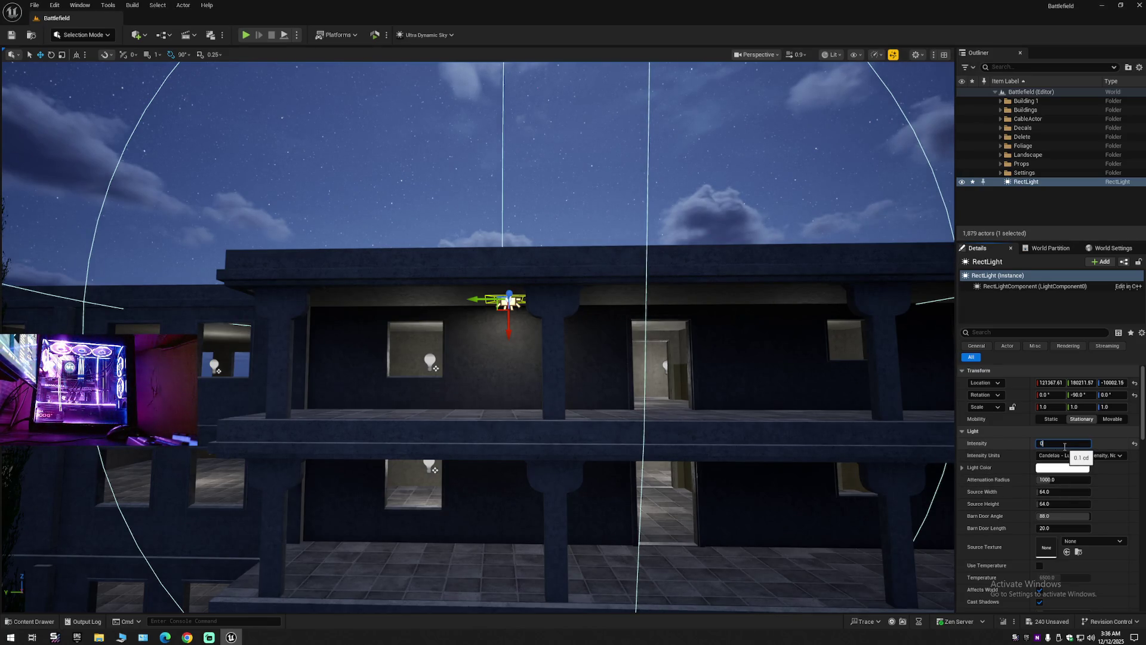
text(.3)
key(Return)
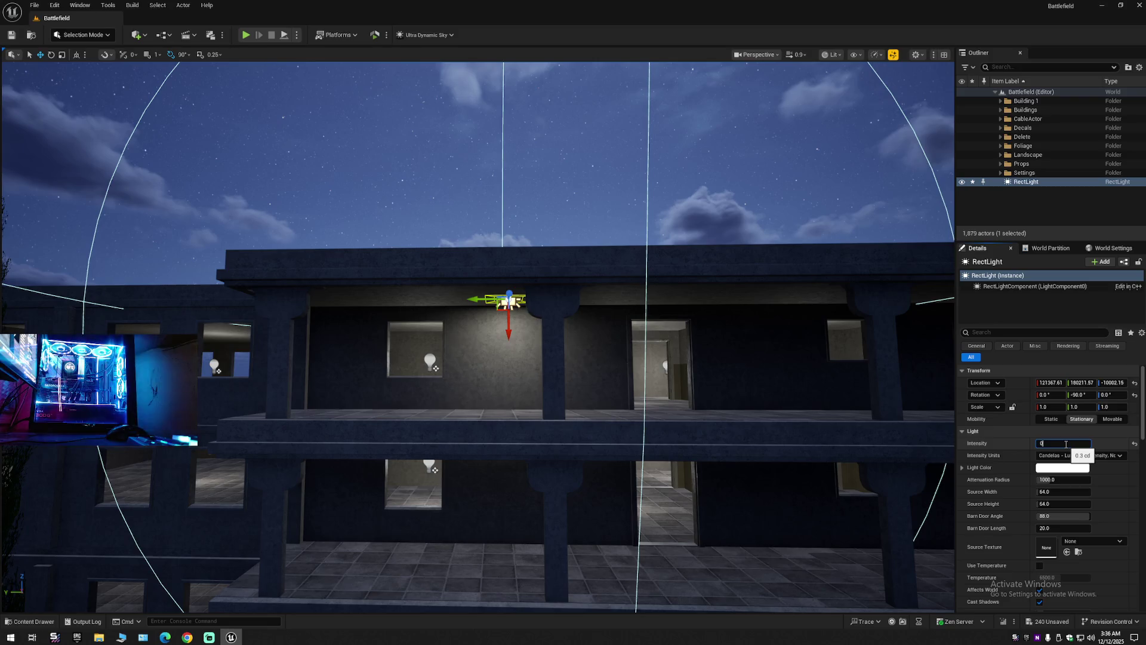
text(.2)
key(Return)
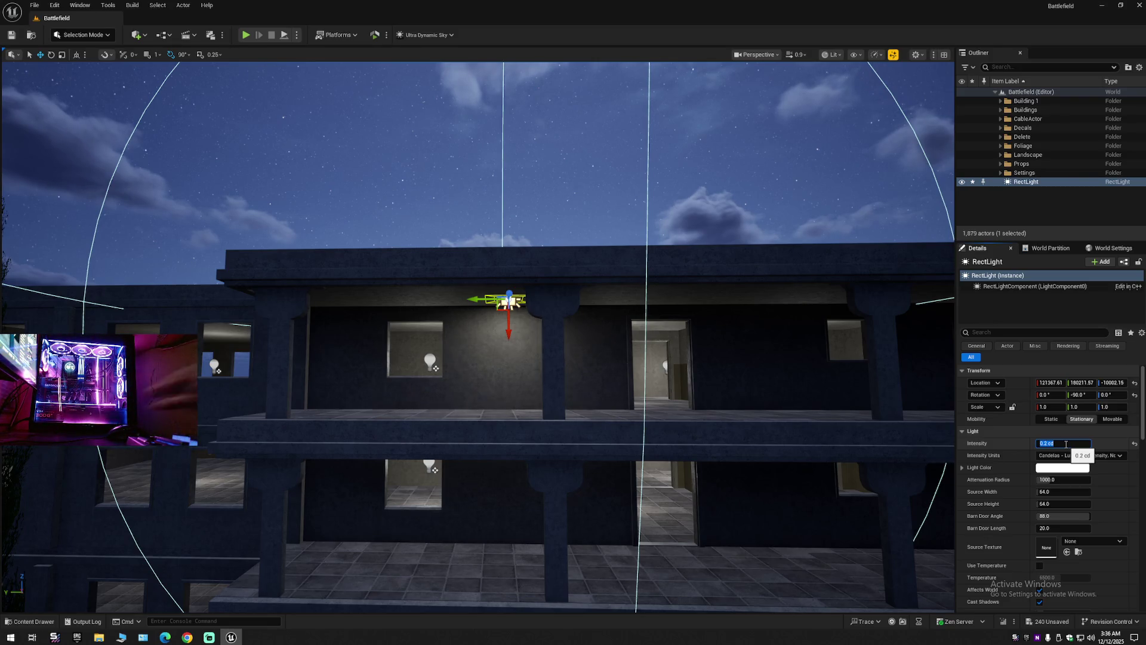
Alt-drag two copies, RectLight2 and RectLight3, further along the balcony ceiling.
drag(941, 440, 967, 453)
drag(657, 388, 673, 402)
alt+drag(312, 317, 487, 319)
mouse_move(399, 345)
mouse_down()
mouse_move(364, 323)
mouse_move(526, 323)
mouse_move(621, 308)
mouse_move(573, 281)
mouse_move(561, 245)
mouse_move(512, 370)
mouse_up()
Nudge RectLight, RectLight2 and RectLight3 along Y to respace them under the balcony.
click(520, 257)
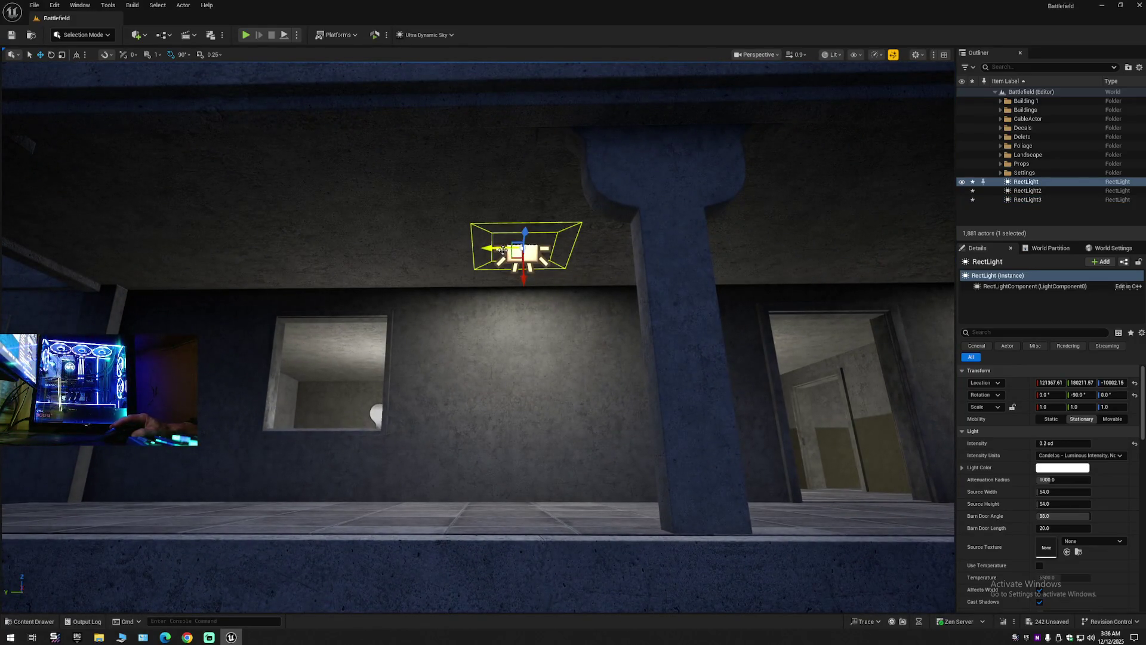
drag(504, 249, 535, 249)
scroll(535, 249, down, 10)
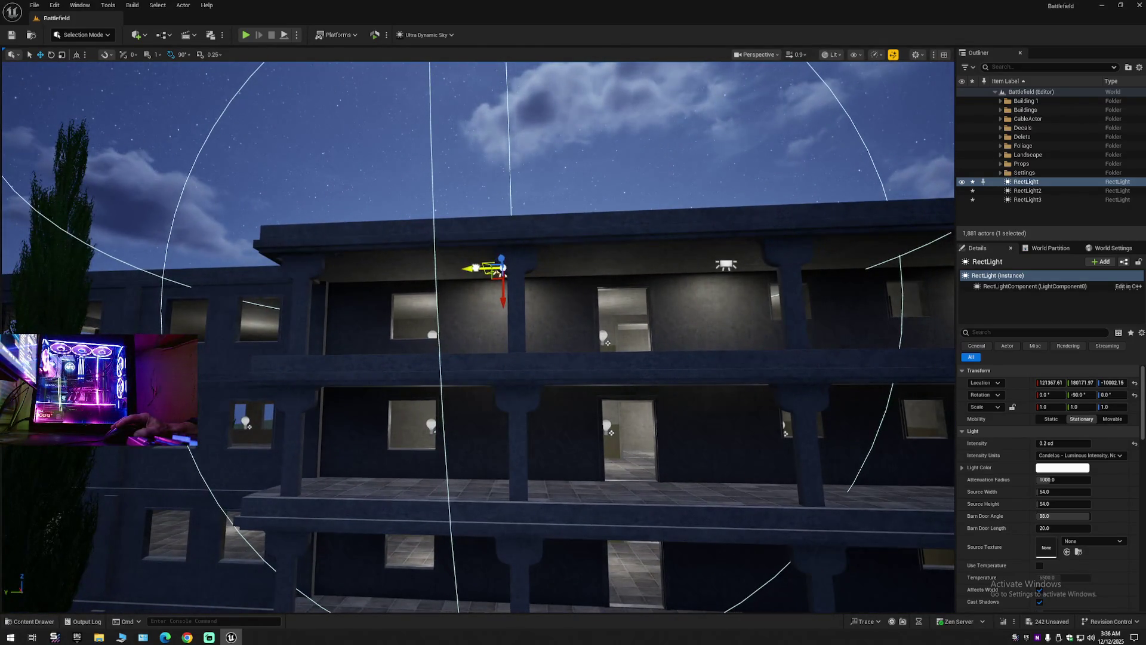
drag(540, 278, 597, 262)
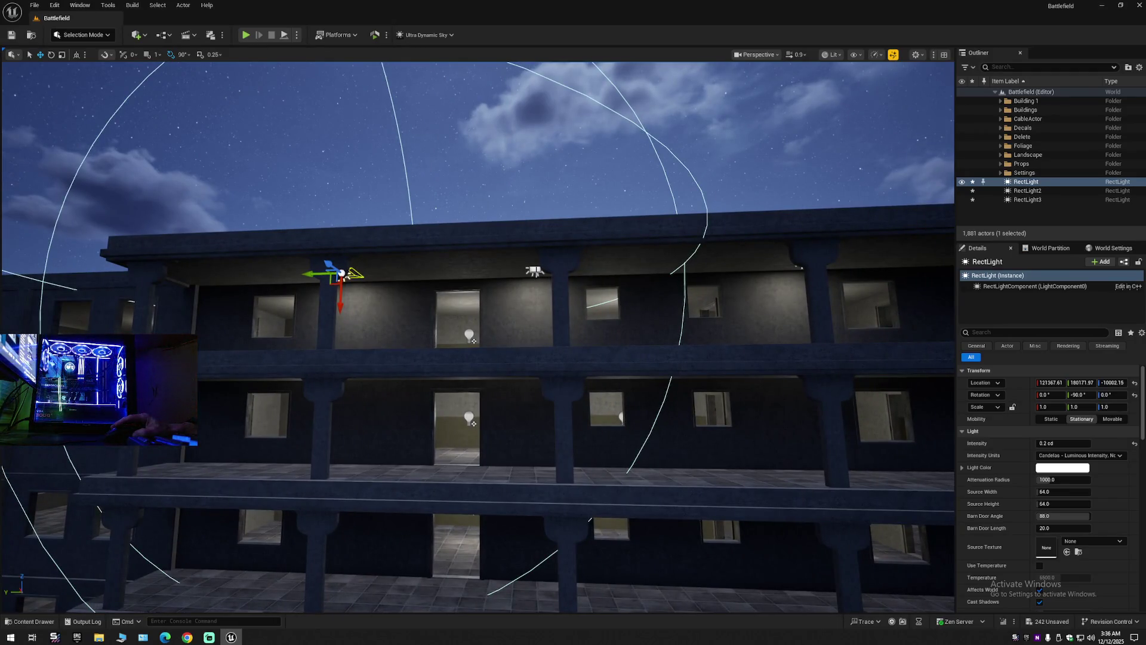
click(534, 271)
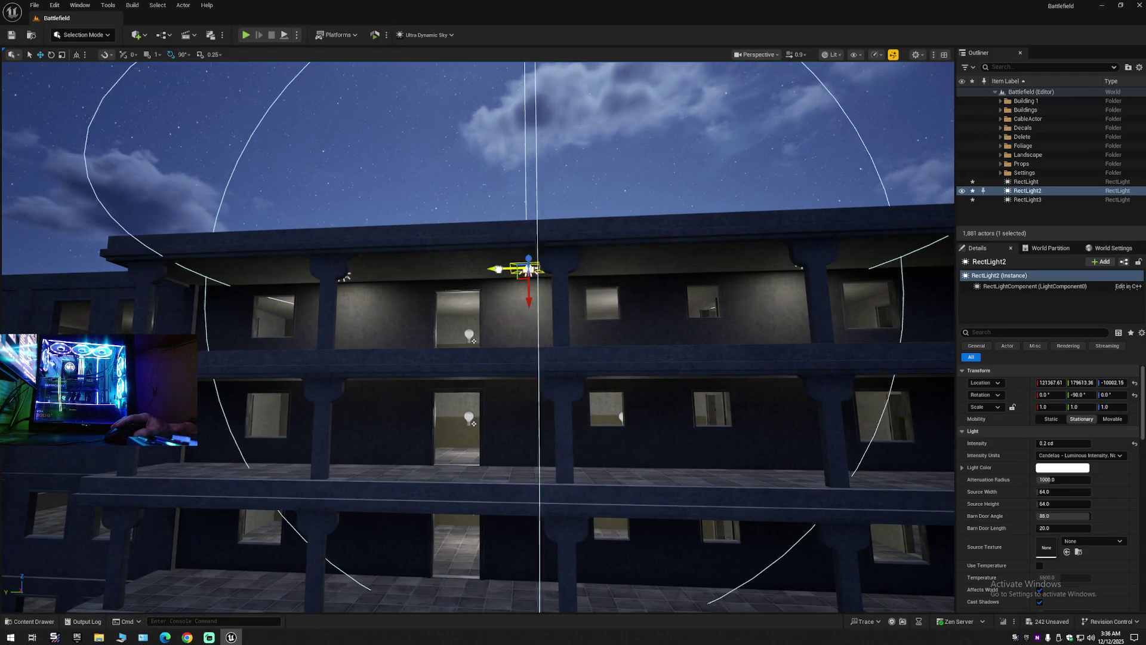
mouse_move(506, 270)
mouse_down()
mouse_move(518, 273)
mouse_move(495, 271)
mouse_move(597, 304)
mouse_up()
click(557, 263)
drag(534, 261, 575, 300)
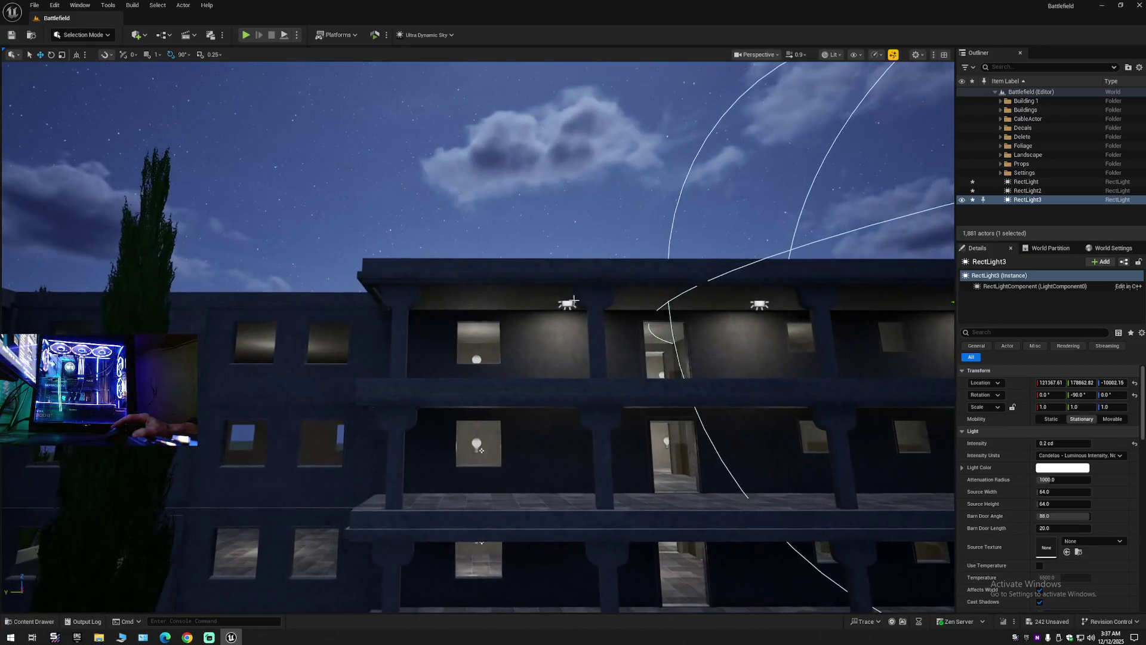
Select all three lights, duplicate and raise the copies, then delete the copies.
ctrl+click(567, 304)
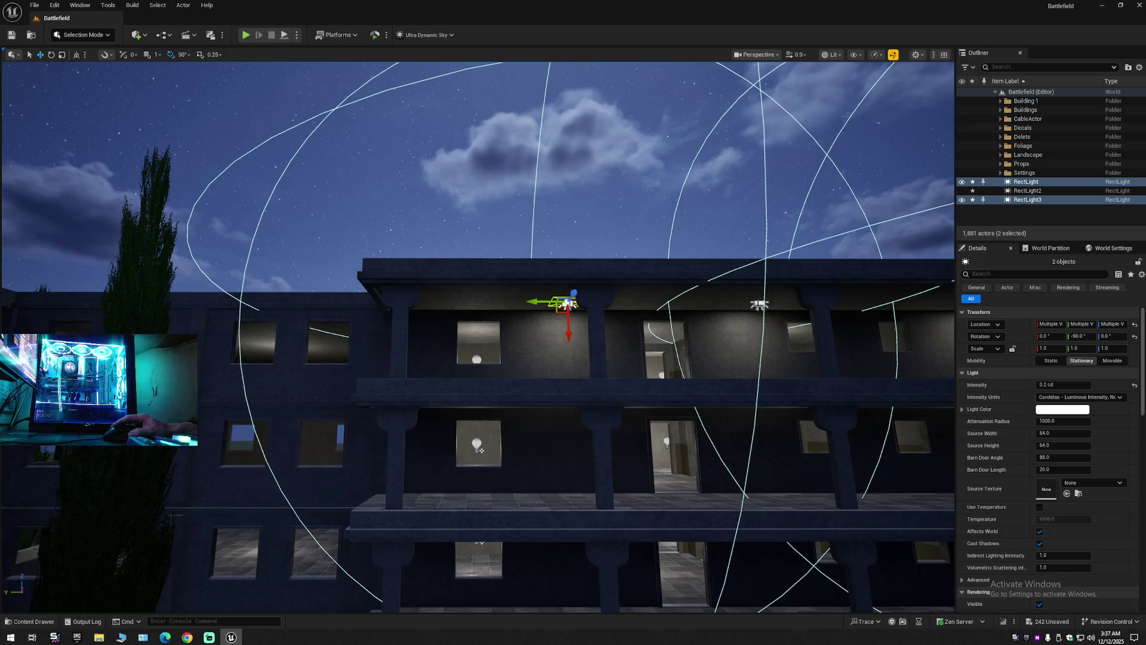
ctrl+click(759, 304)
drag(733, 345, 642, 276)
key(ctrl+d)
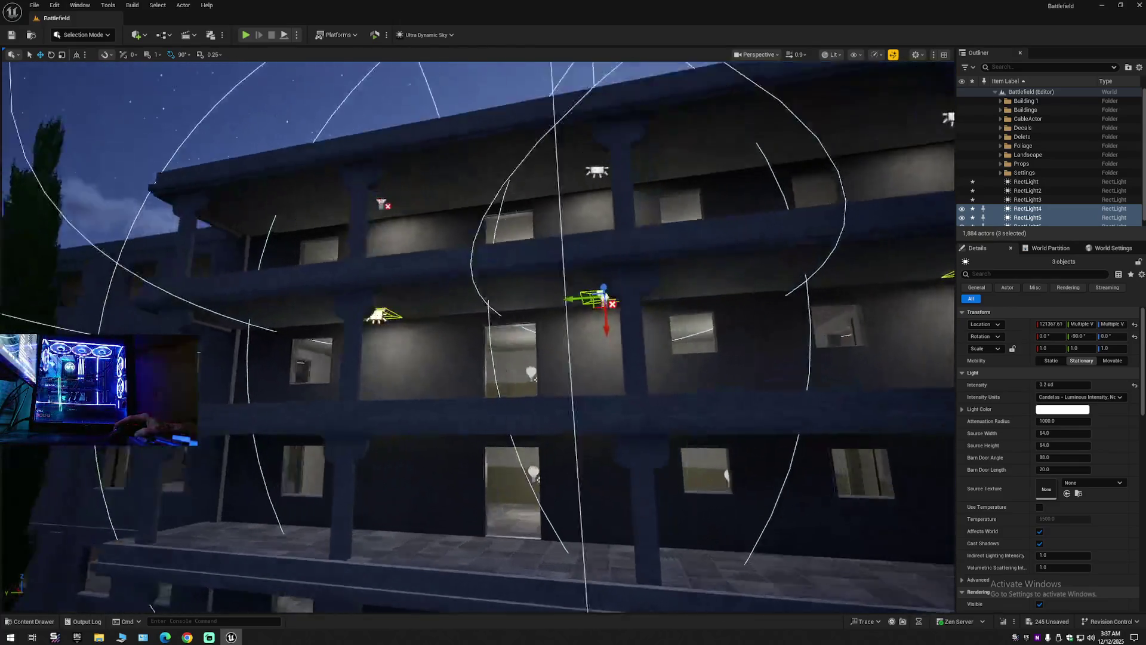
drag(661, 384, 661, 384)
mouse_move(487, 306)
mouse_down()
mouse_move(490, 291)
mouse_move(934, 435)
mouse_move(775, 443)
mouse_move(782, 422)
mouse_move(515, 392)
mouse_move(538, 328)
mouse_up()
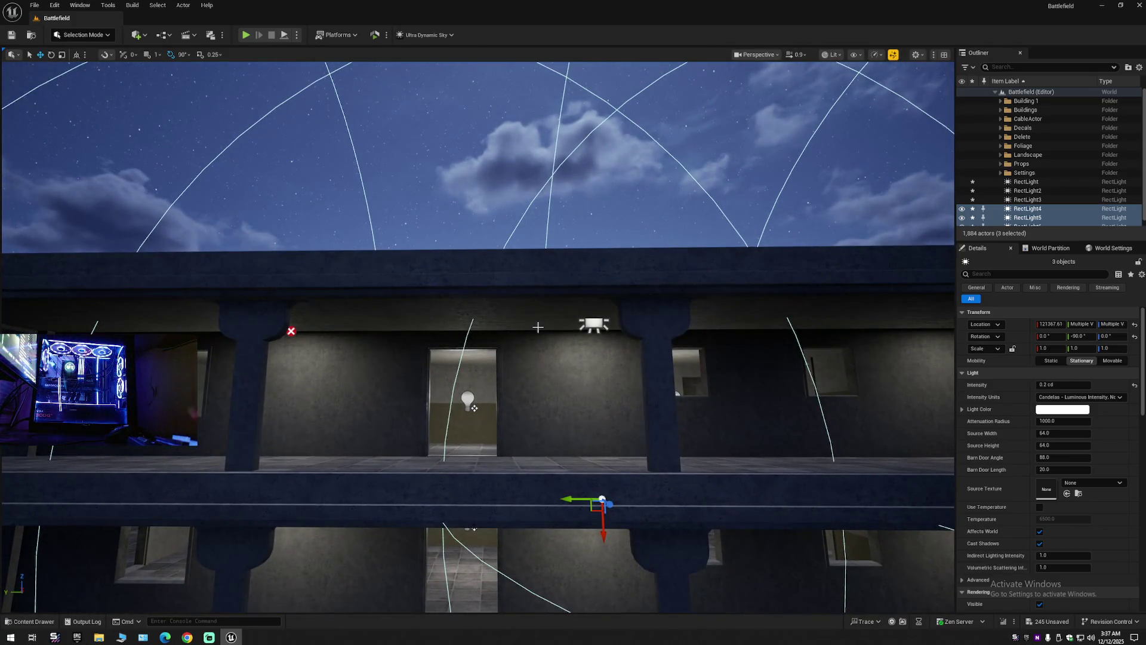
key(Delete)
drag(437, 284, 450, 328)
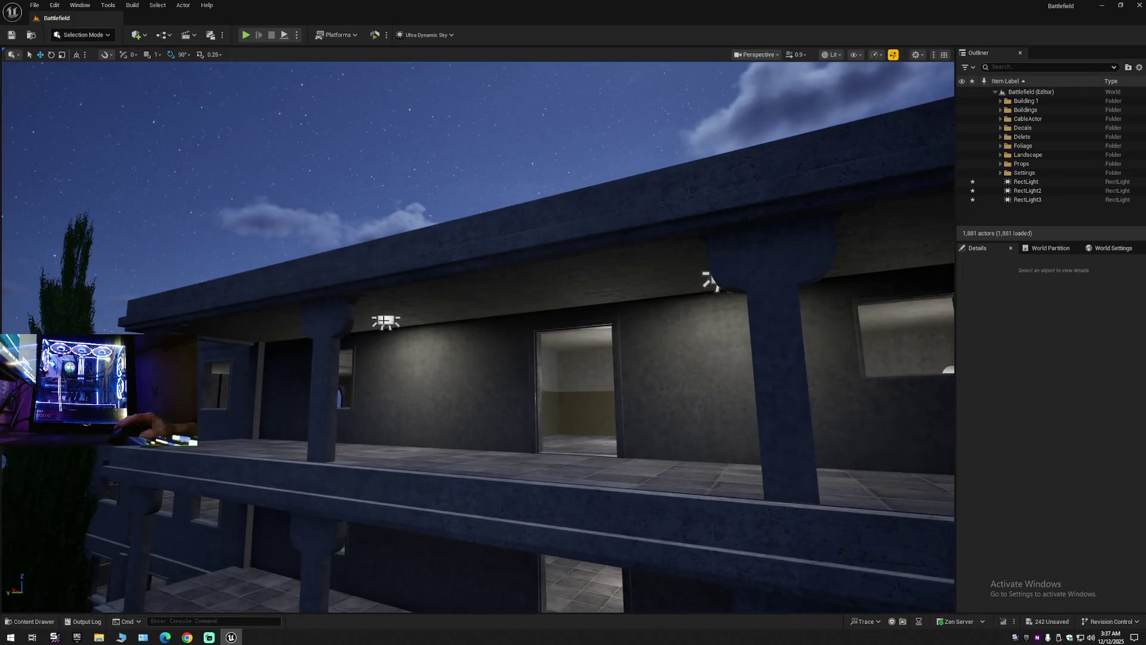
click(450, 328)
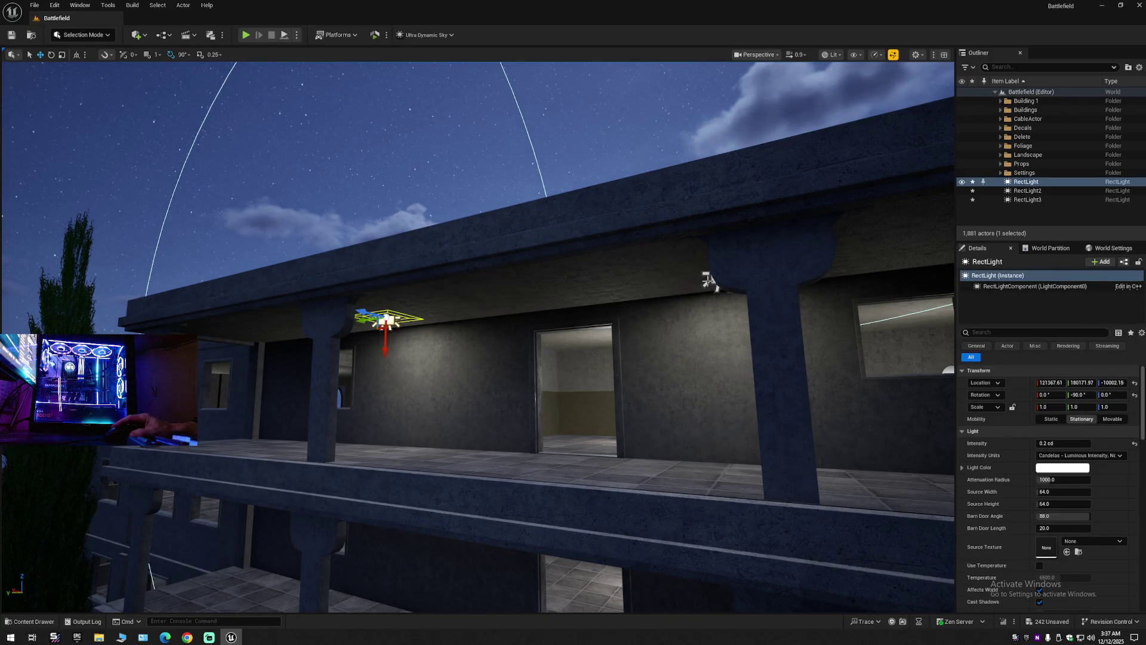
ctrl+click(708, 280)
key(f)
drag(671, 372, 609, 305)
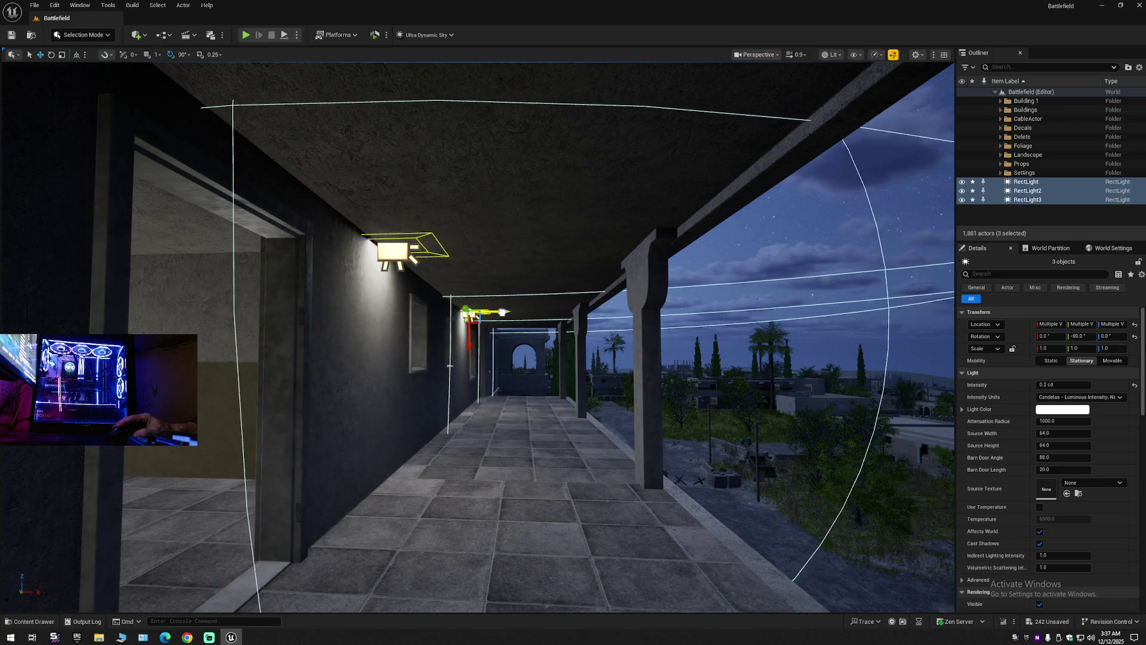
mouse_move(493, 317)
mouse_down()
mouse_move(815, 465)
mouse_move(621, 322)
mouse_move(597, 334)
mouse_move(627, 322)
mouse_move(603, 334)
mouse_move(560, 291)
mouse_move(615, 292)
mouse_move(567, 291)
mouse_move(585, 299)
mouse_move(561, 280)
mouse_move(449, 257)
mouse_move(449, 238)
mouse_move(478, 290)
mouse_move(583, 250)
mouse_move(550, 231)
mouse_move(660, 236)
mouse_move(626, 241)
mouse_up()
key(Escape)
key(ctrl+z)
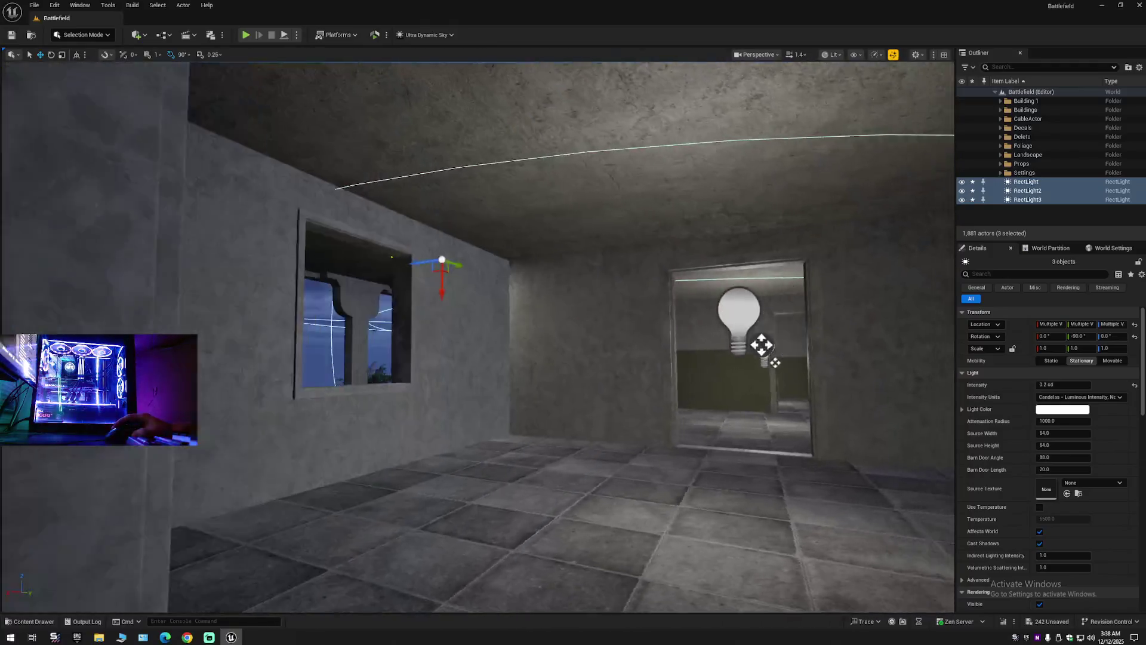
mouse_move(763, 345)
mouse_down()
mouse_move(645, 251)
mouse_move(373, 208)
mouse_move(440, 189)
mouse_move(352, 214)
mouse_move(319, 208)
mouse_move(538, 197)
mouse_move(388, 203)
mouse_move(392, 179)
mouse_move(418, 191)
mouse_move(406, 197)
mouse_move(466, 179)
mouse_up()
mouse_move(484, 248)
mouse_down()
mouse_move(496, 239)
mouse_move(484, 248)
mouse_up()
text(19)
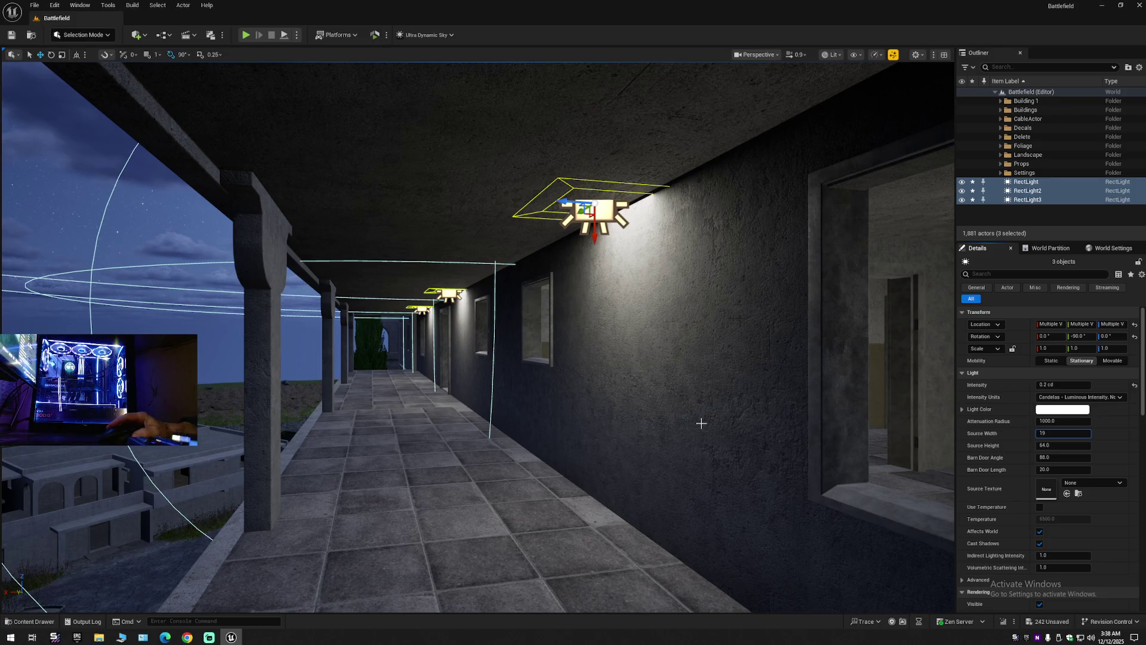
key(Return)
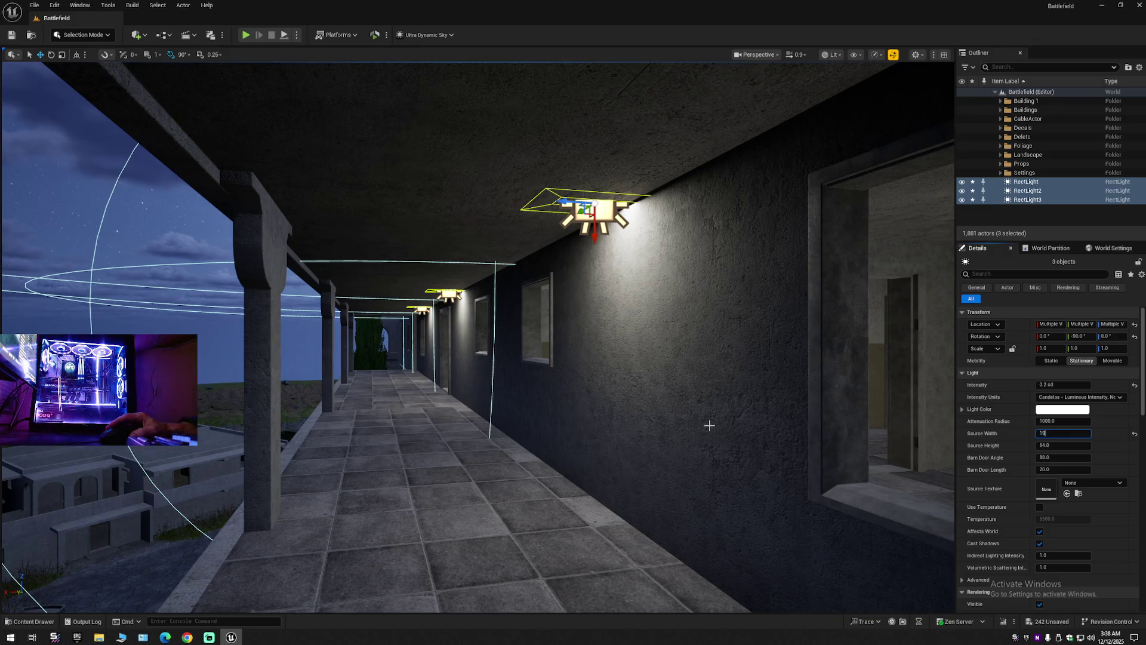
key(ctrl+z)
text(10)
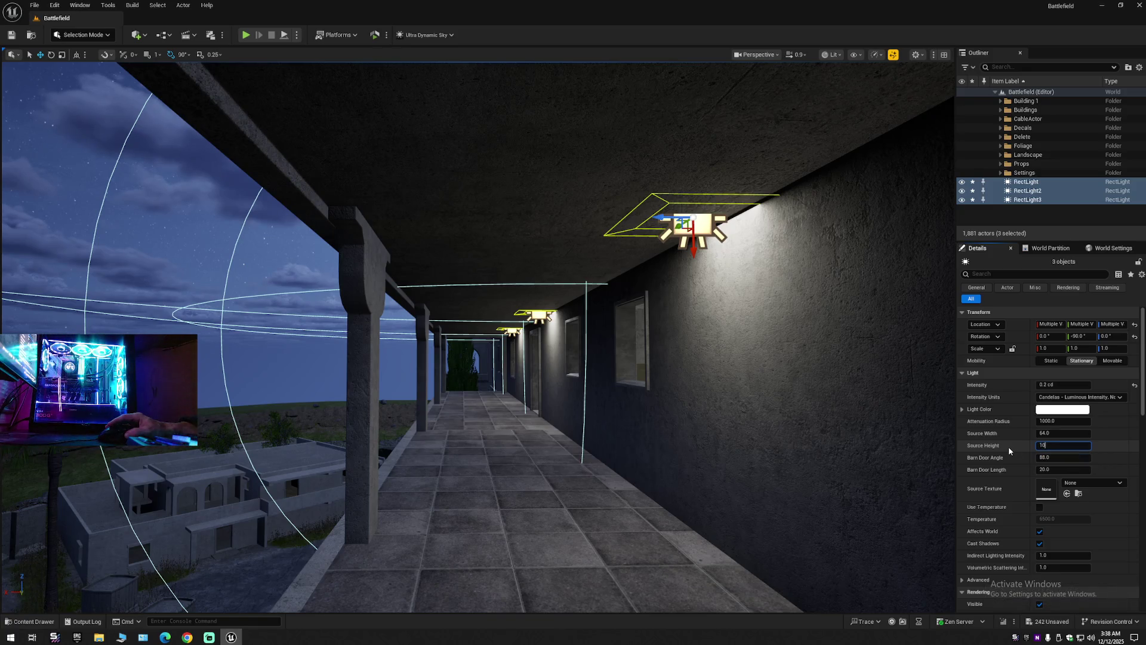
key(Return)
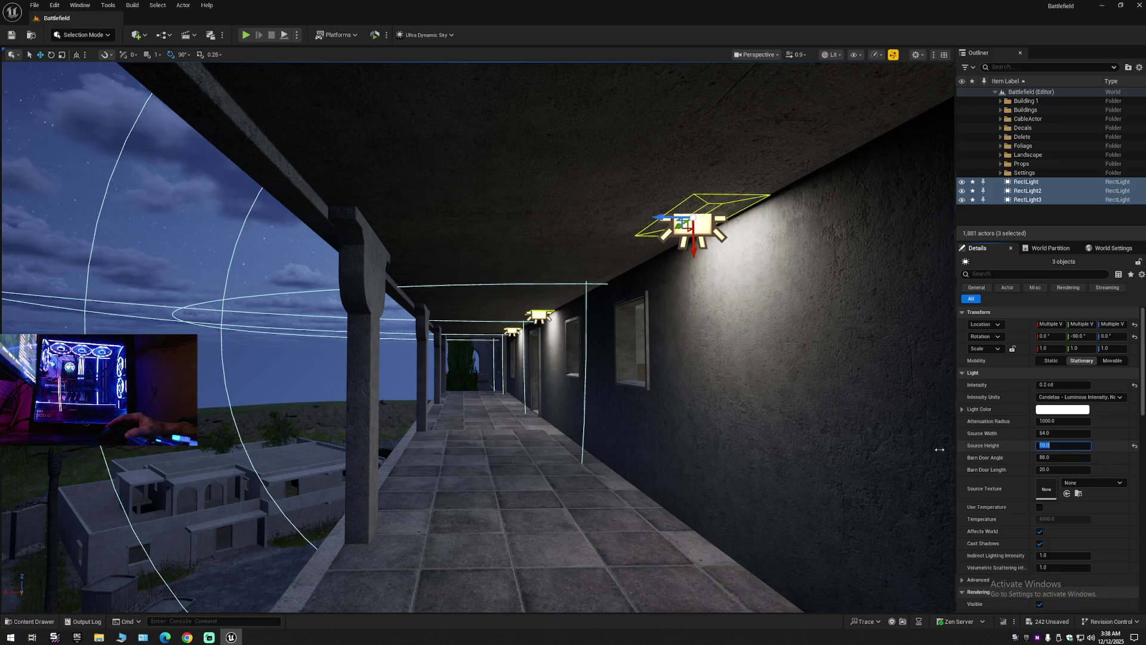
mouse_move(763, 456)
mouse_down()
mouse_move(704, 388)
mouse_move(719, 415)
mouse_move(739, 391)
mouse_move(751, 404)
mouse_up()
key(ctrl+z)
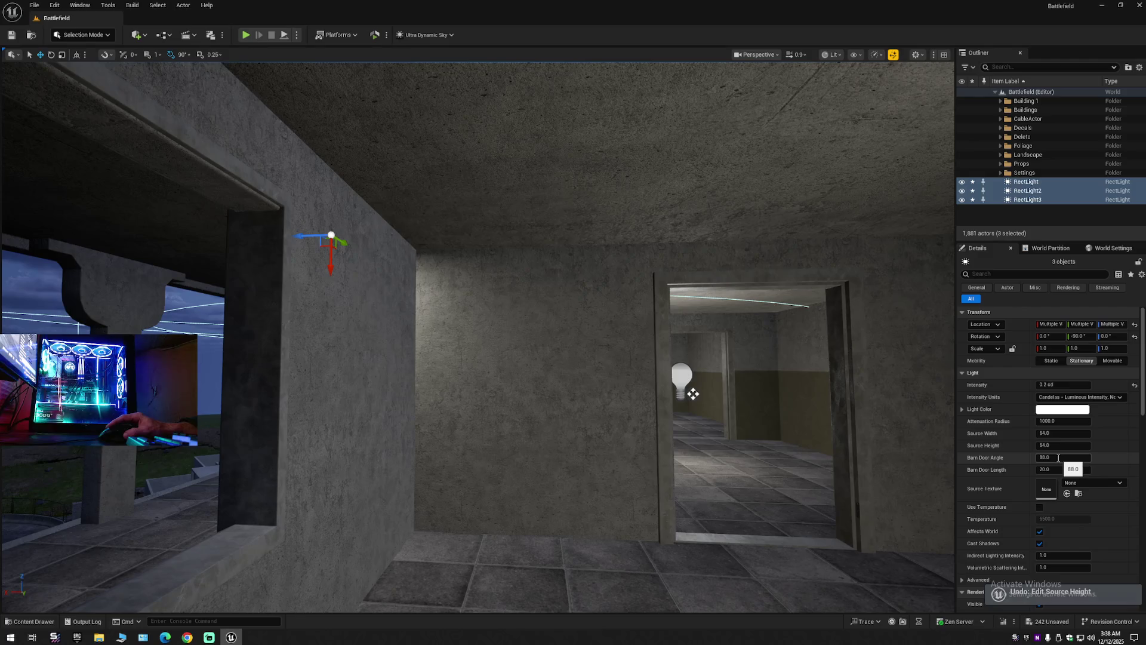
click(1058, 458)
text(100)
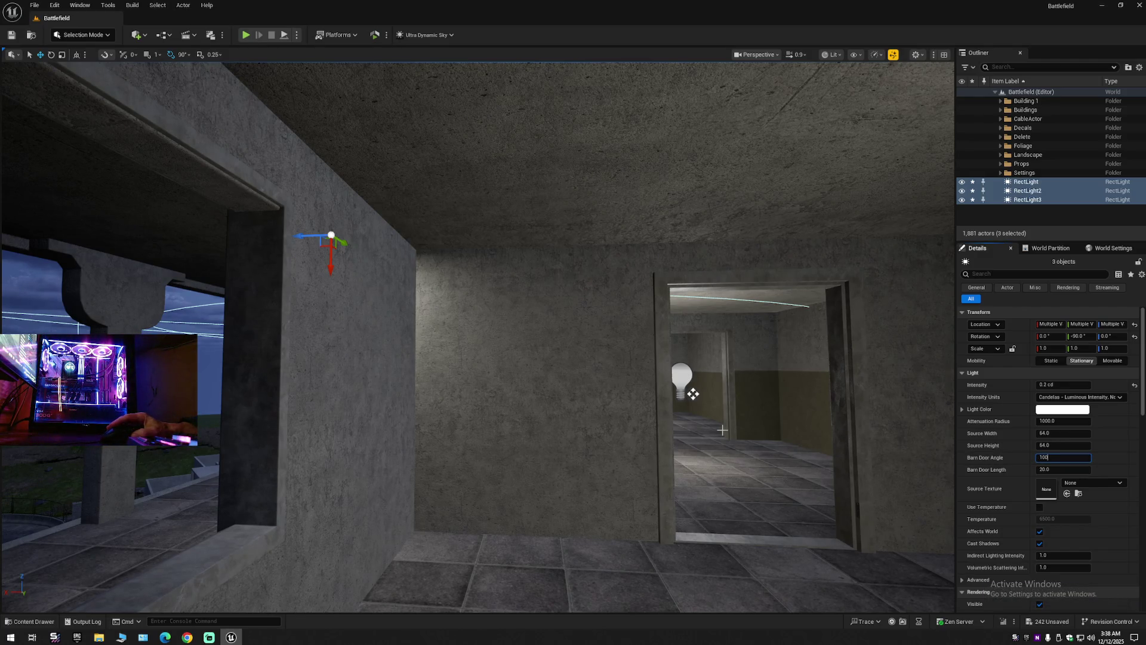
key(Return)
key(f)
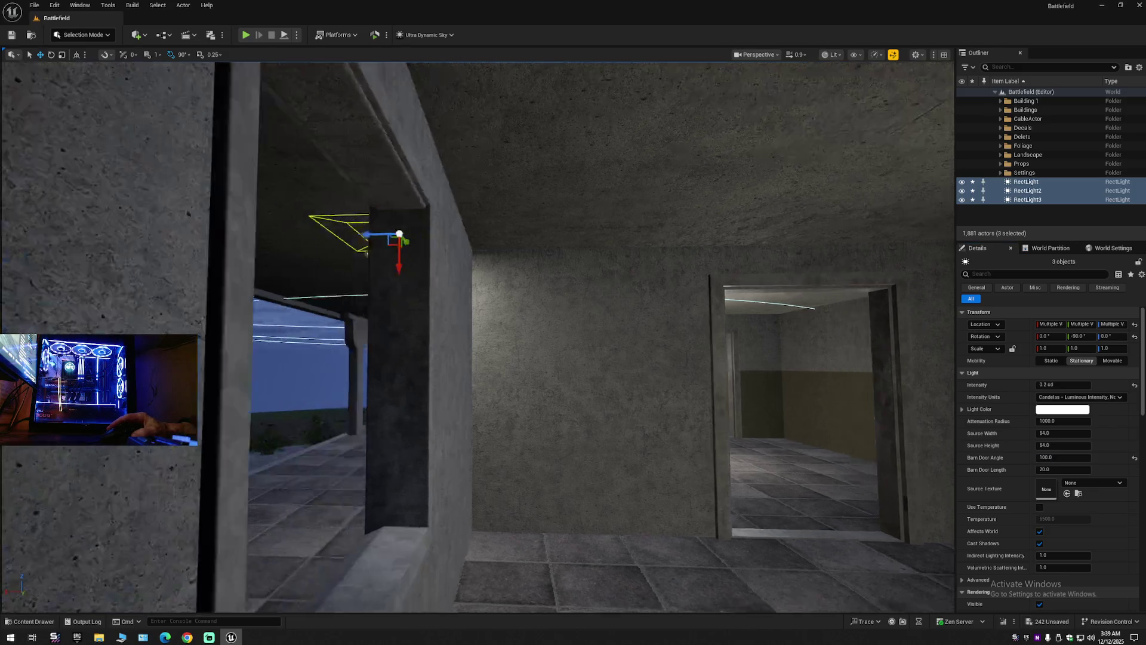
key(ctrl+z)
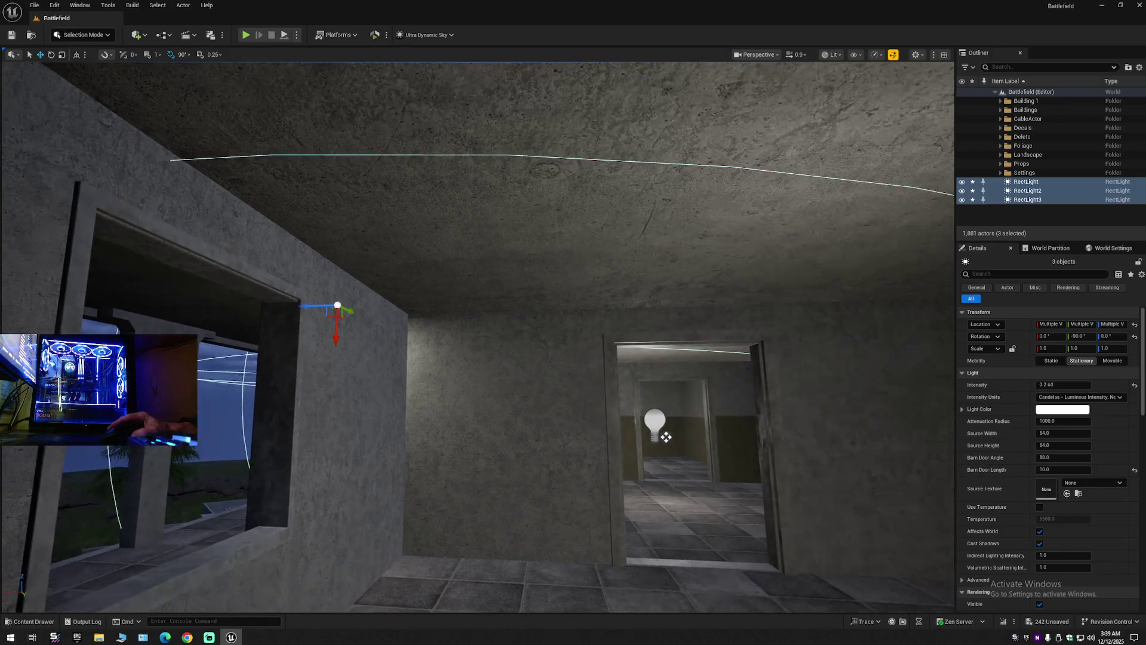
key(ctrl+z)
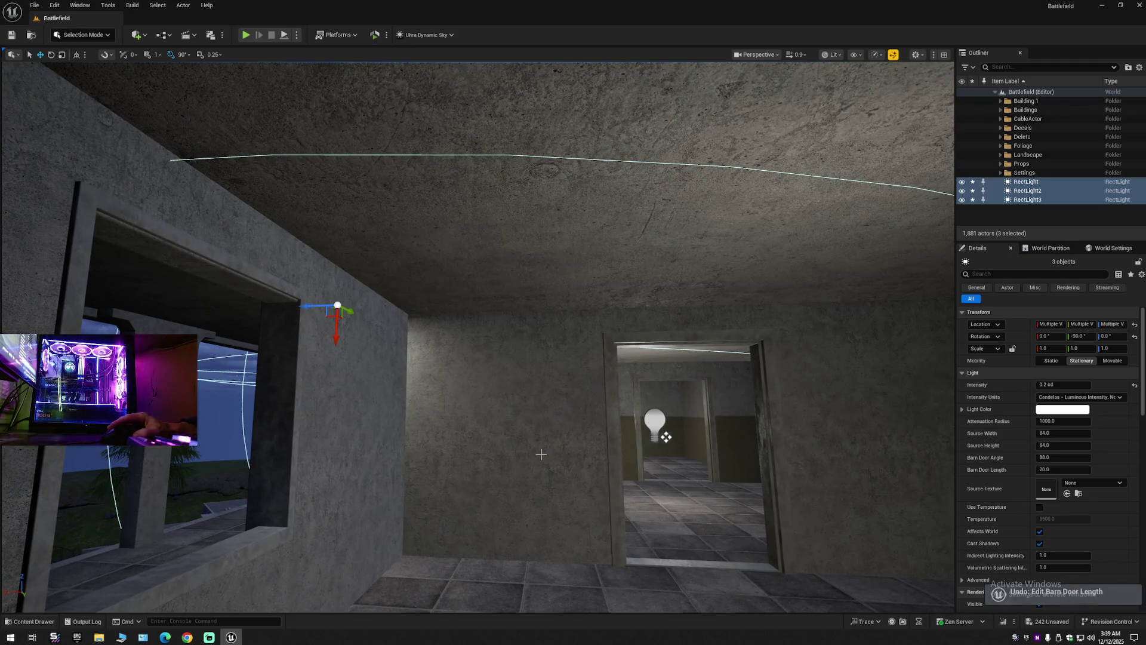
scroll(666, 437, up, 3)
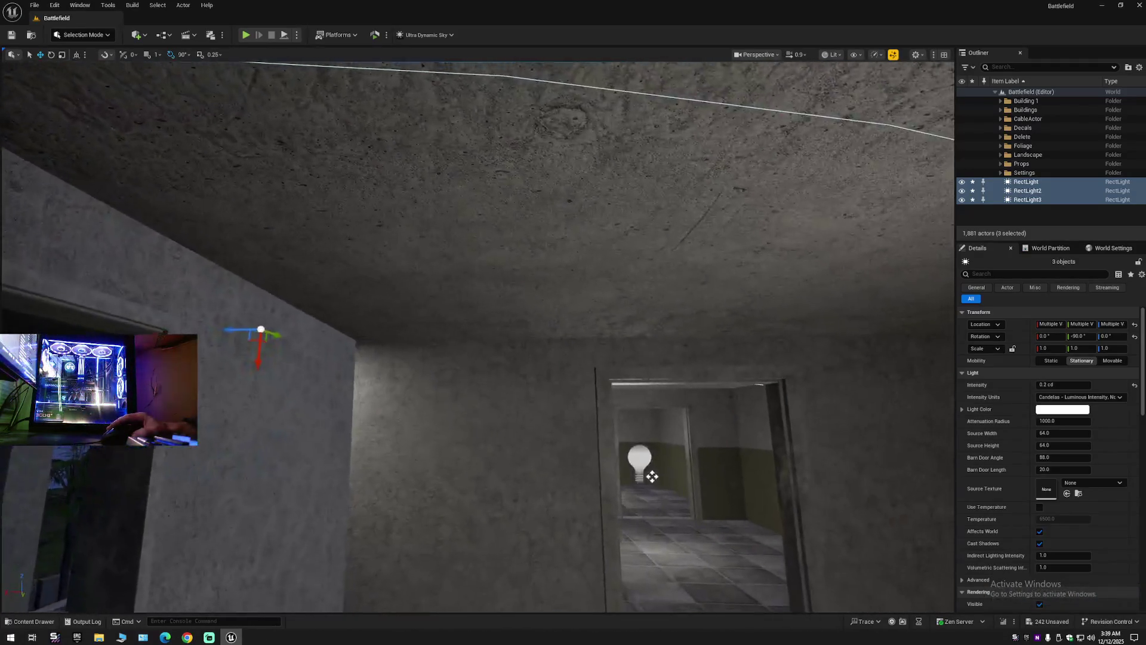
click(1063, 421)
text(500)
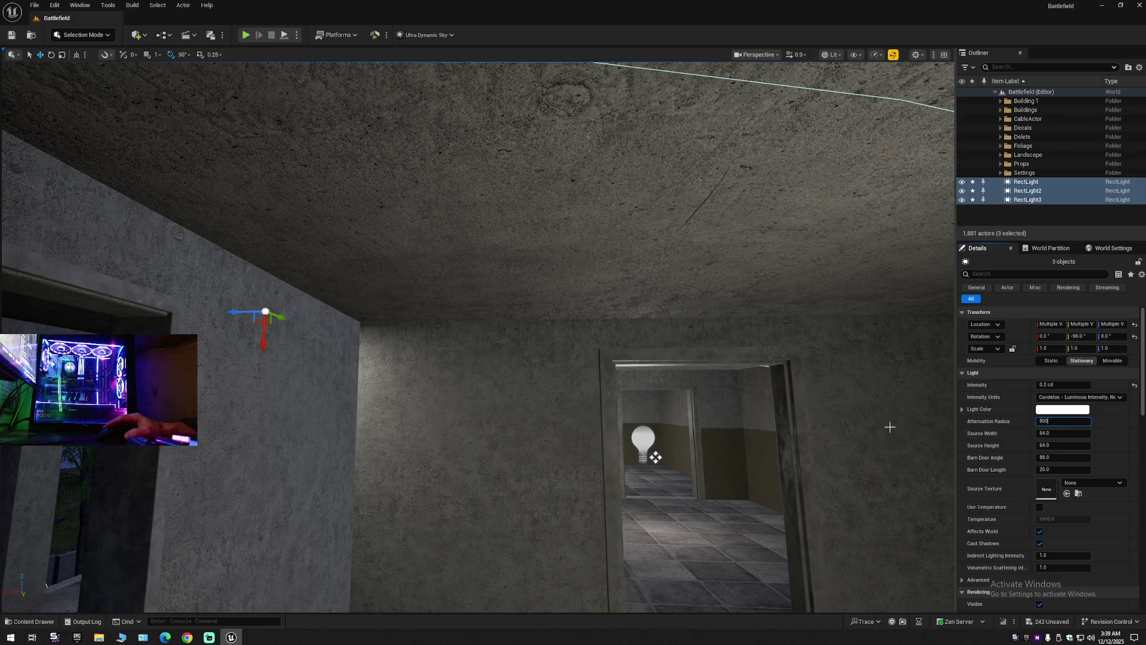
Change the three lights' Attenuation Radius from 500 to 1000, then down to 100.
key(Return)
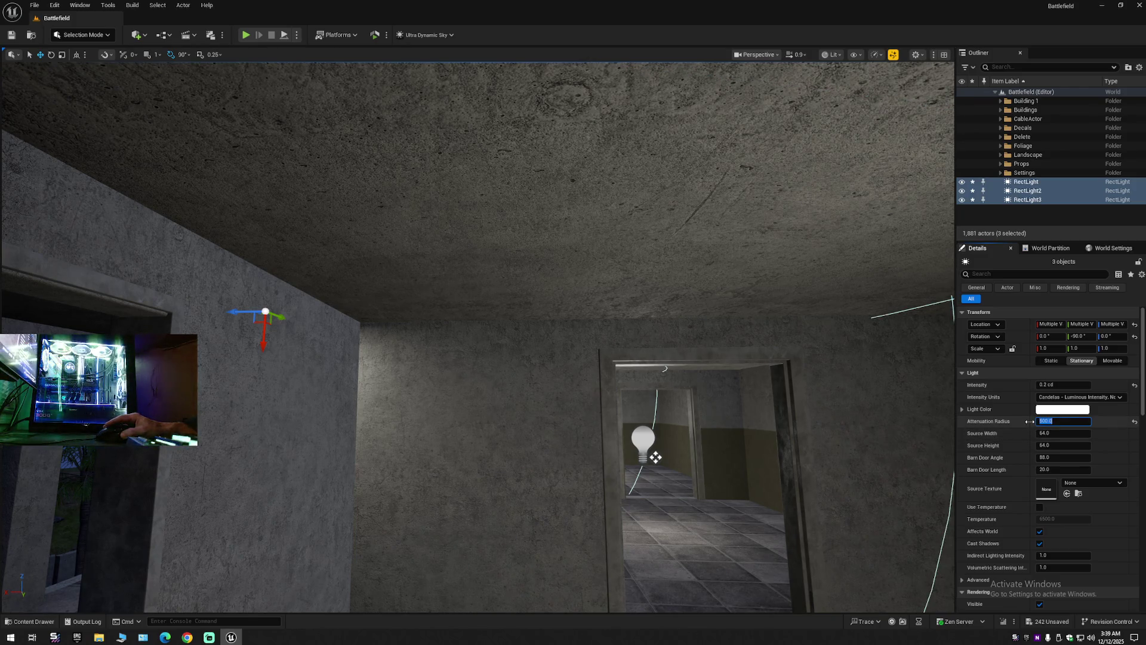
key(f)
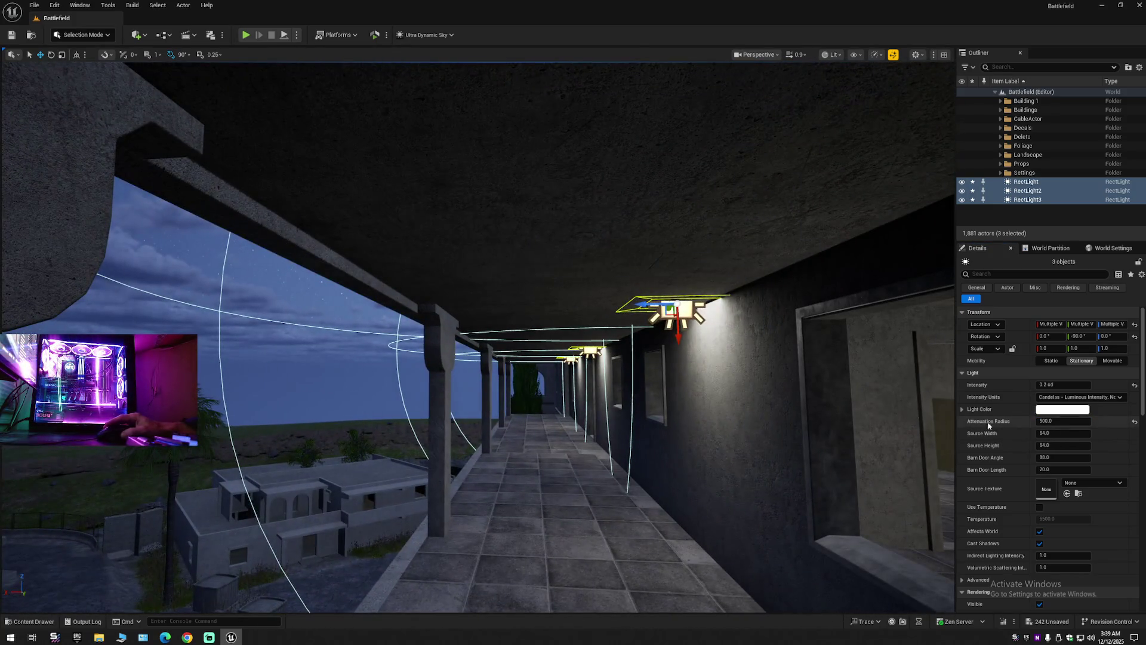
click(1135, 423)
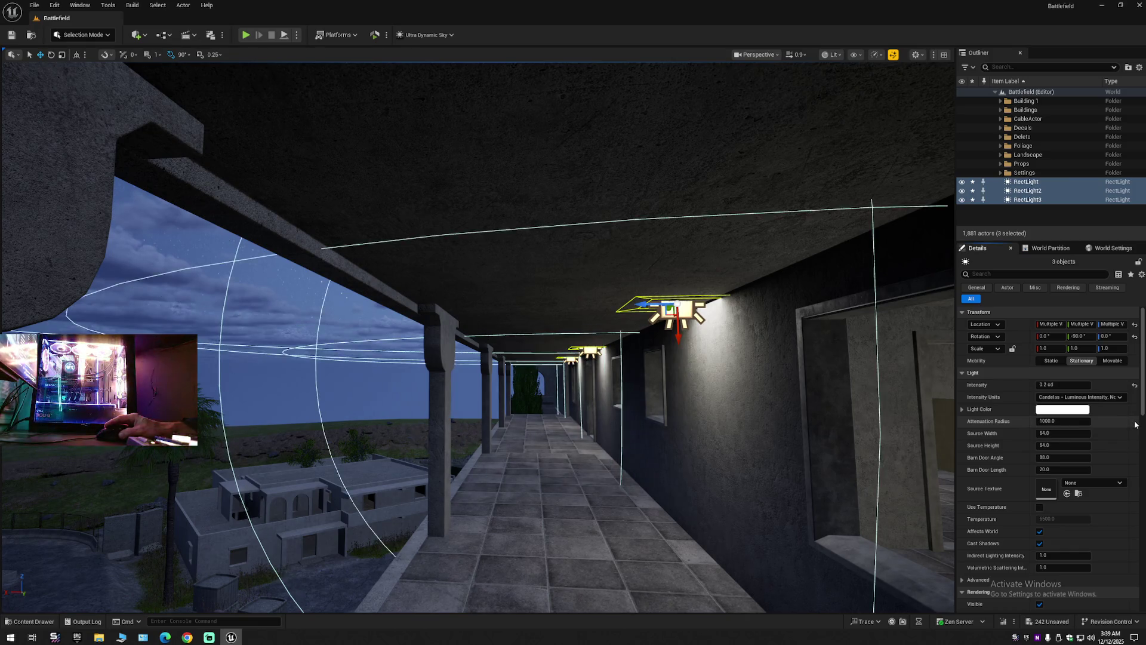
click(1060, 422)
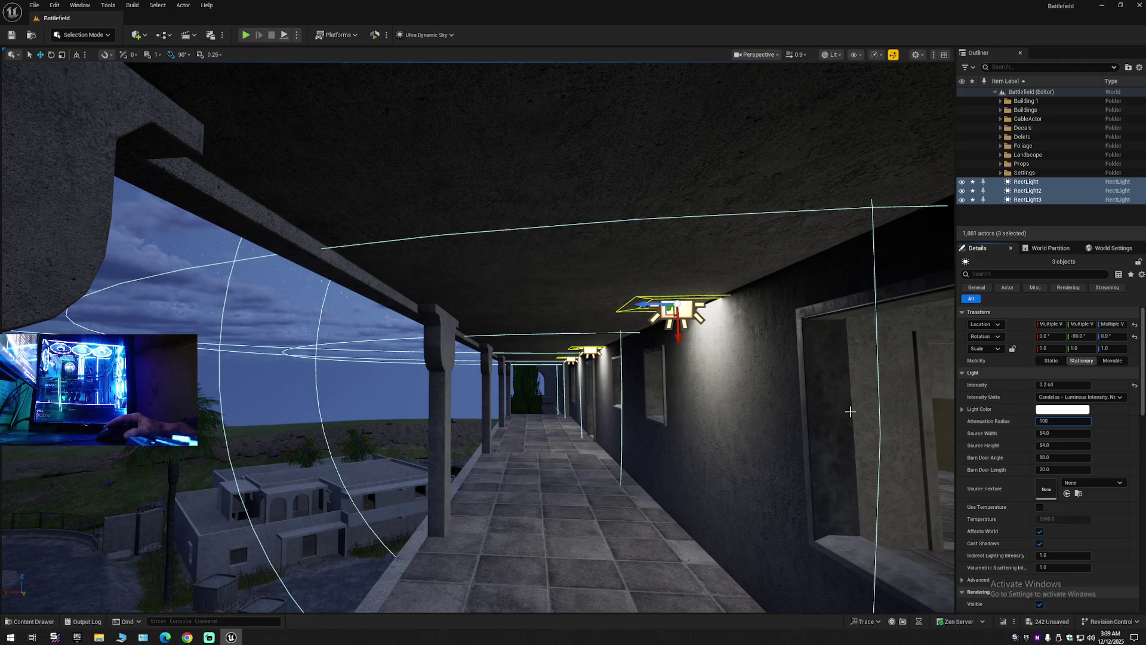
key(Return)
mouse_move(807, 416)
mouse_down()
mouse_move(806, 334)
mouse_move(805, 353)
mouse_up()
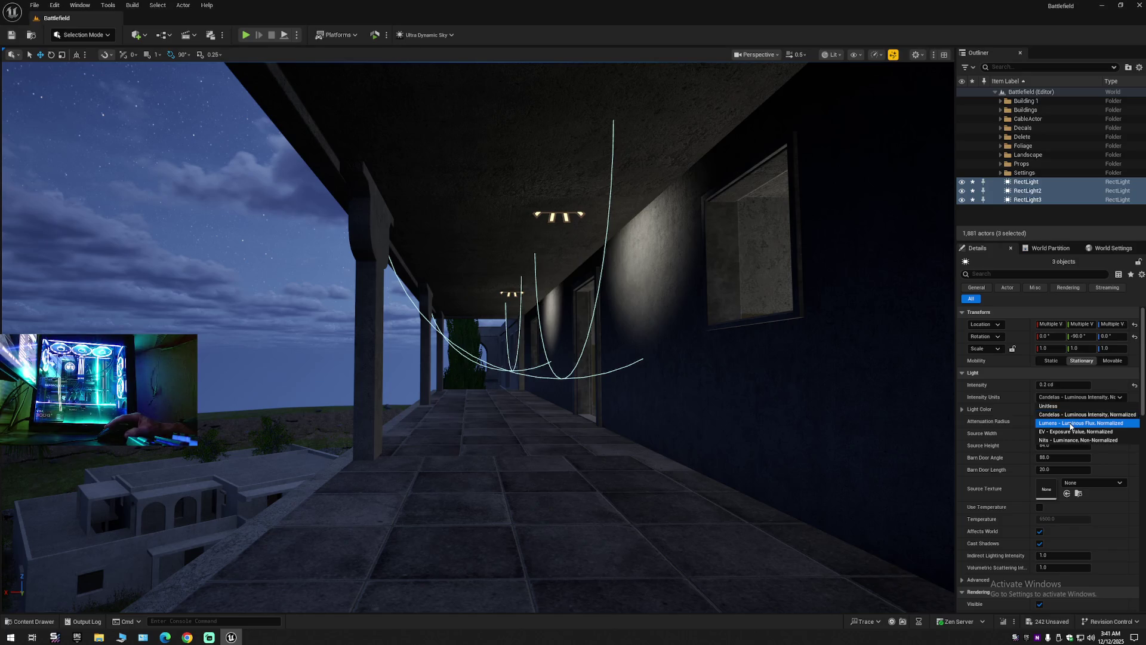
Cycle the lights' Intensity Units through Lumens, EV, Nits and Unitless, reset, then choose Candelas.
click(1070, 424)
click(1075, 397)
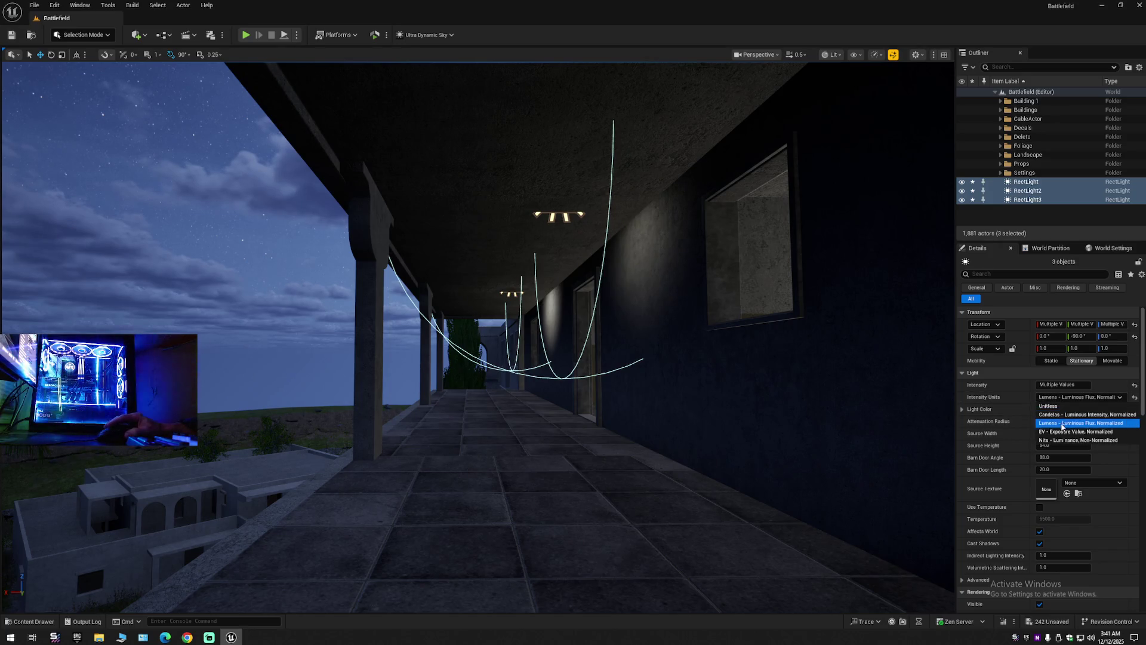
click(1062, 432)
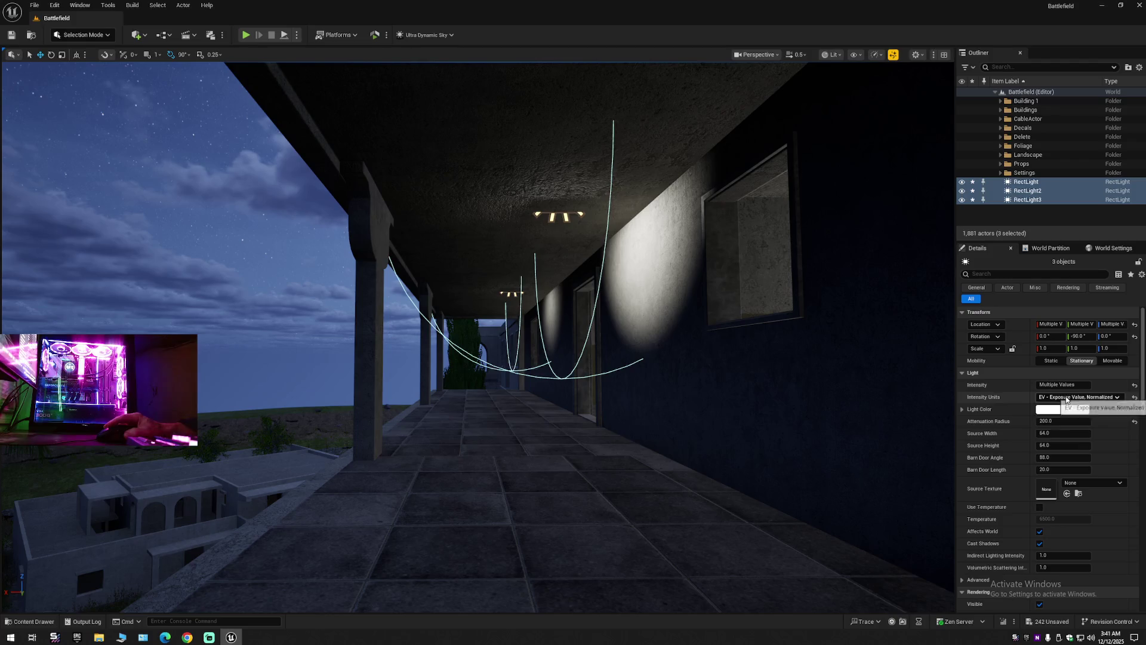
click(1078, 397)
click(1062, 440)
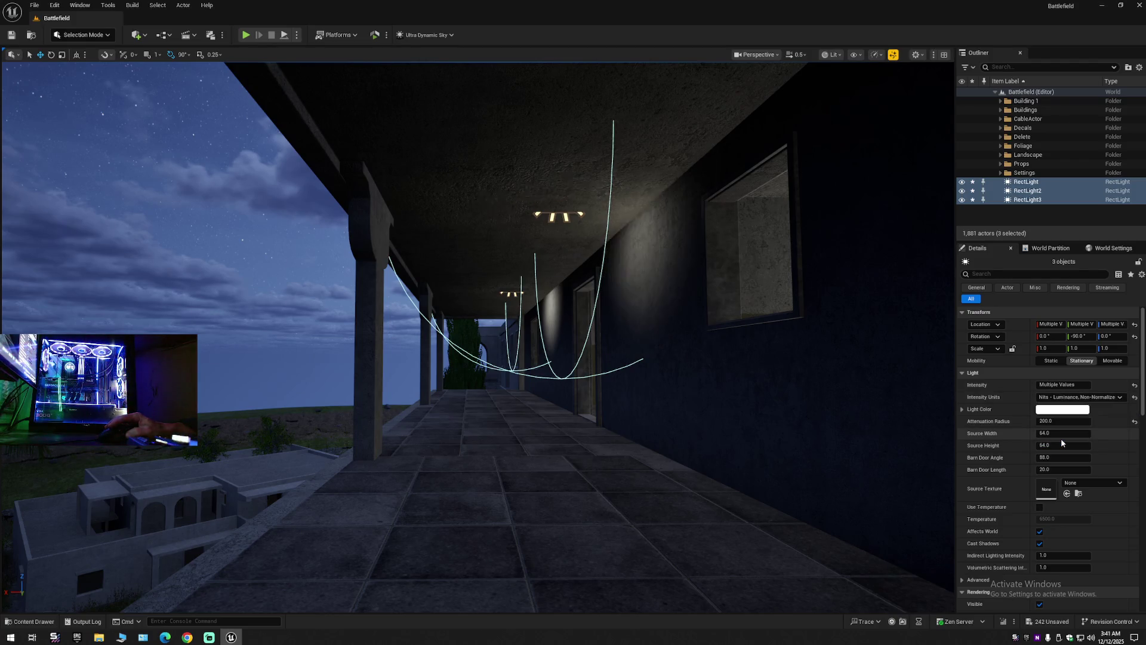
click(1067, 398)
click(1067, 408)
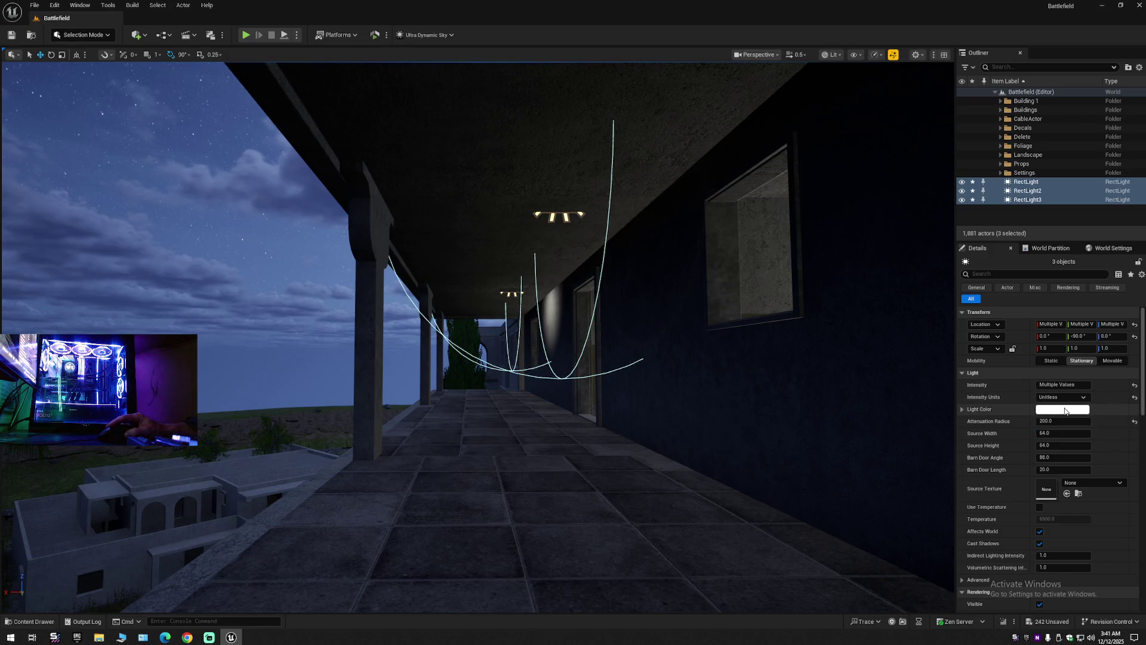
click(1135, 397)
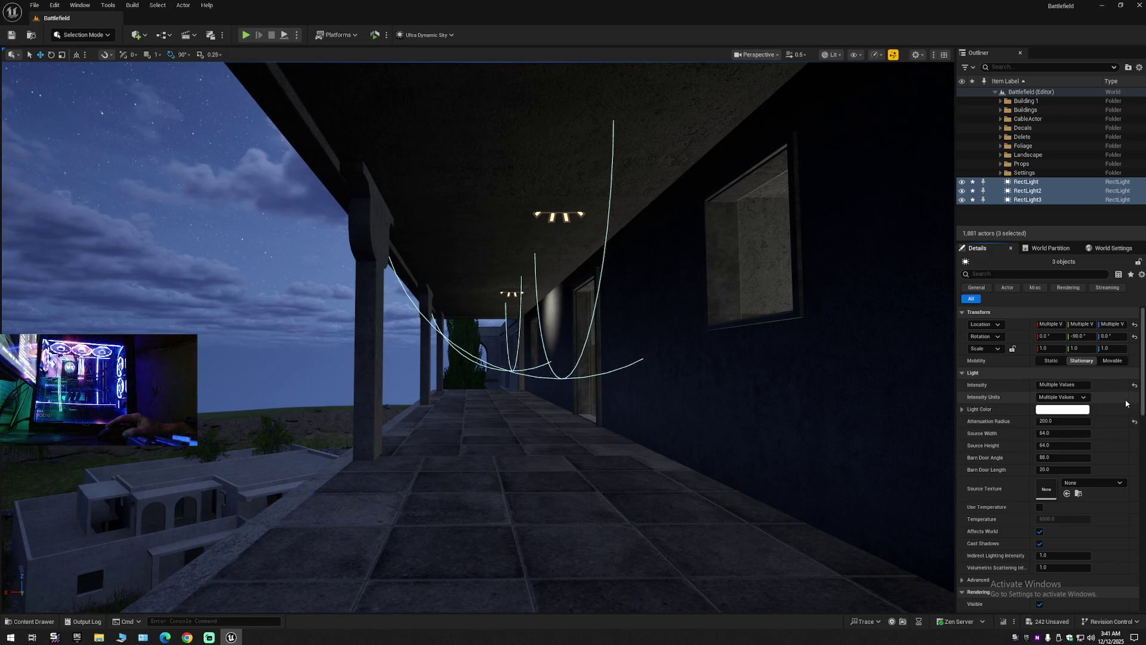
click(1055, 398)
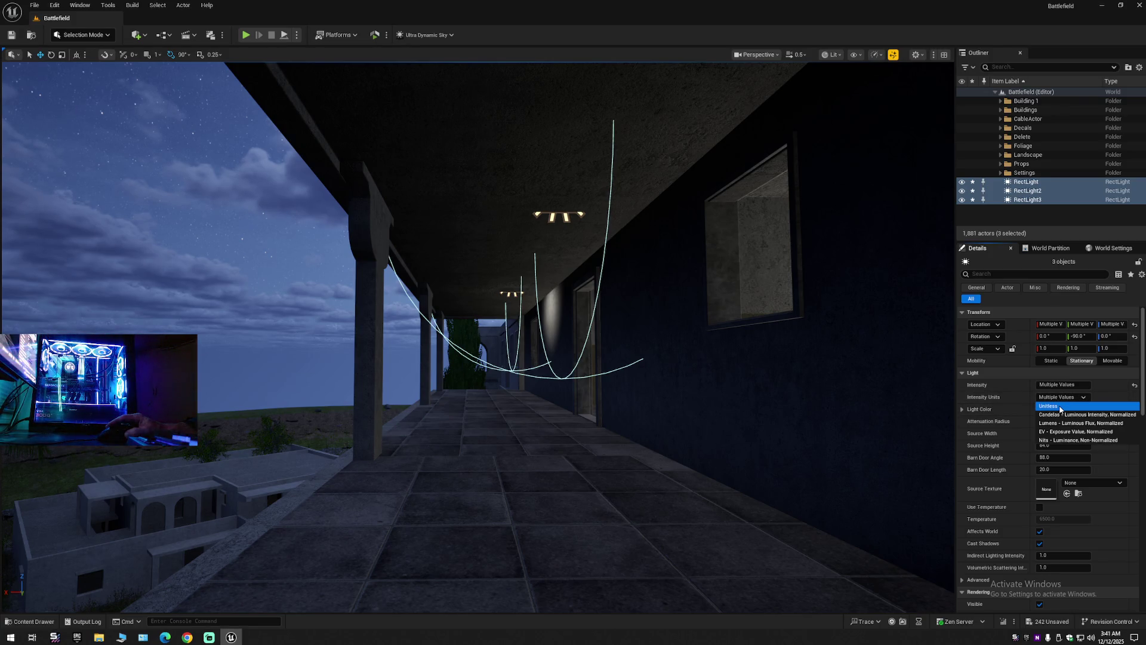
click(1061, 416)
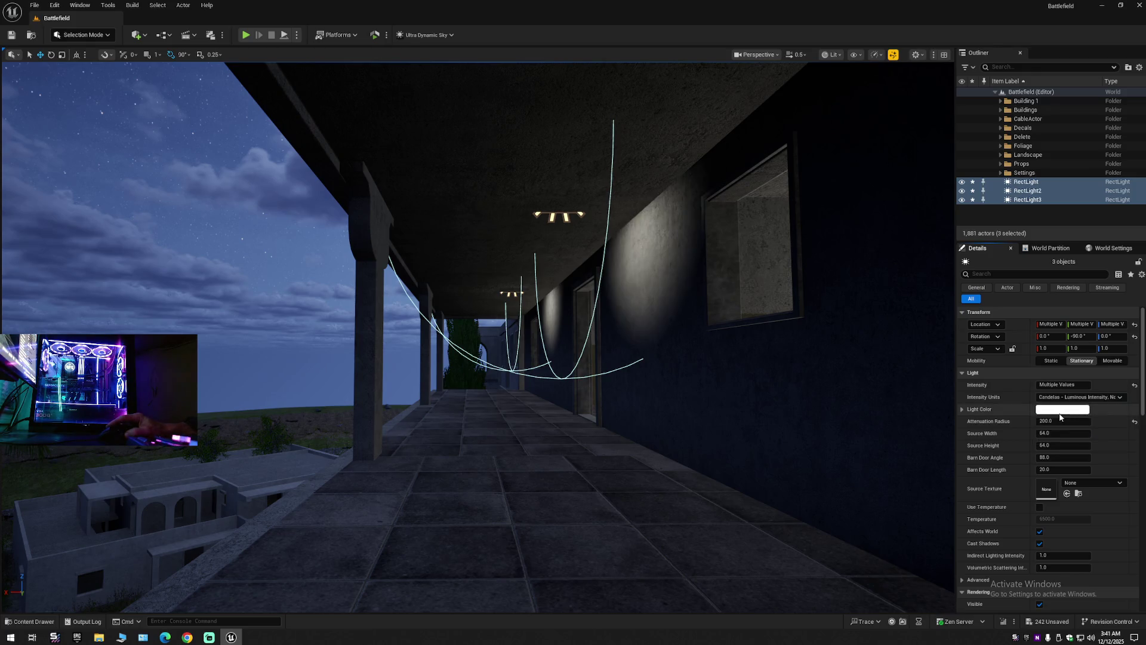
key(f)
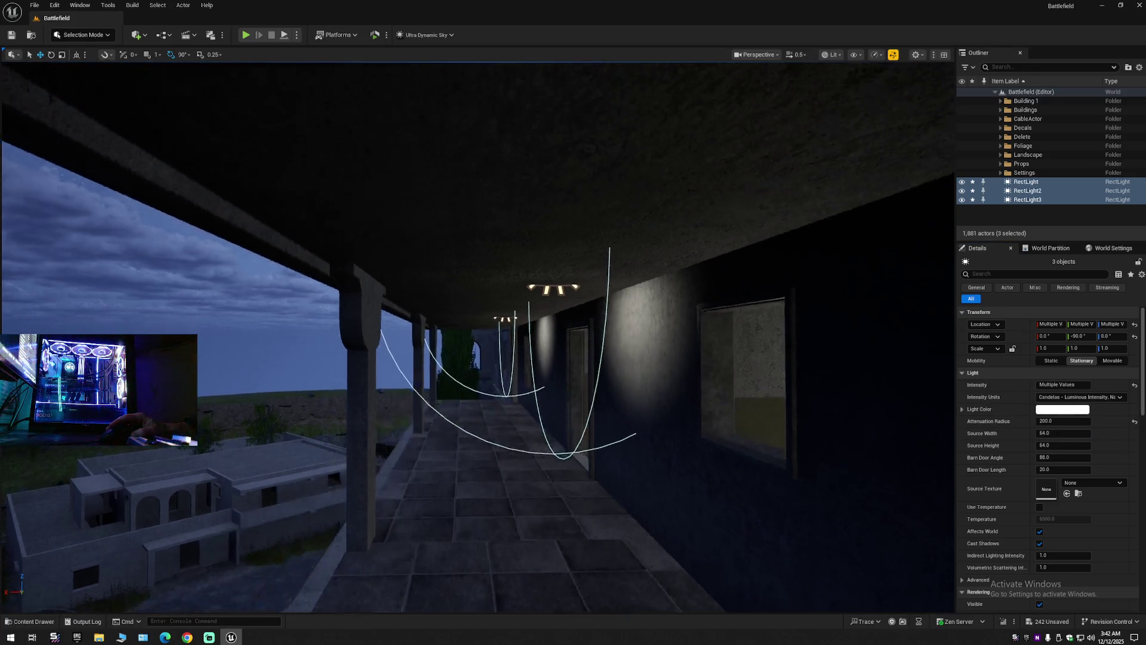
scroll(492, 257, down, 10)
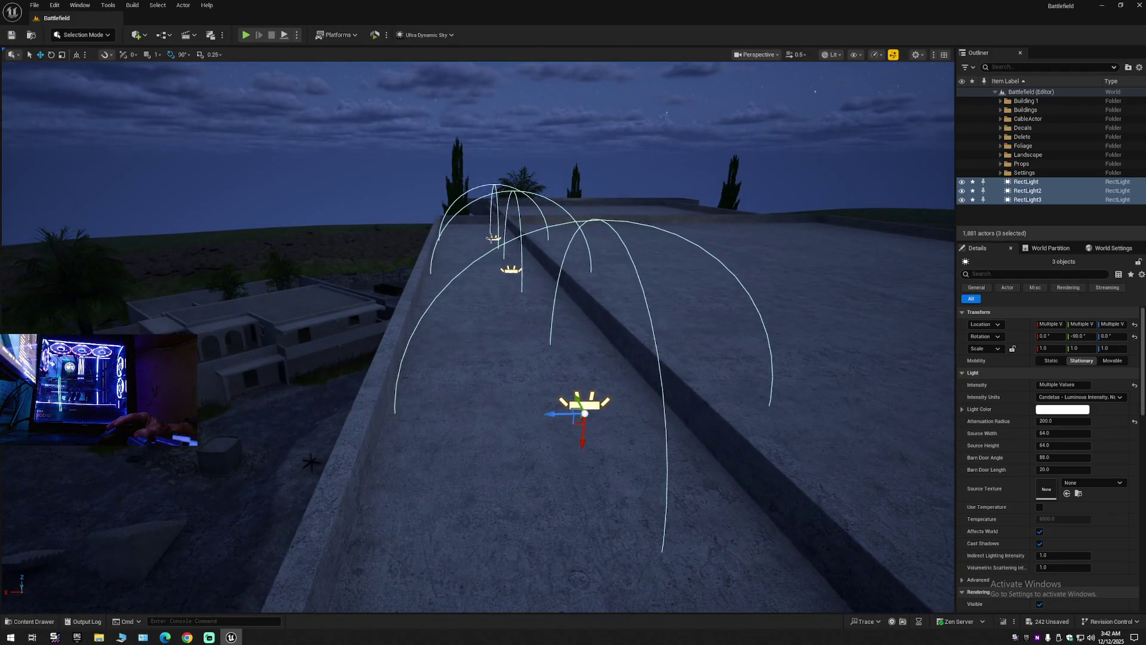
Reselect RectLight, RectLight2 and RectLight3 and fly along the upper walkway to inspect them.
click(492, 239)
ctrl+click(512, 271)
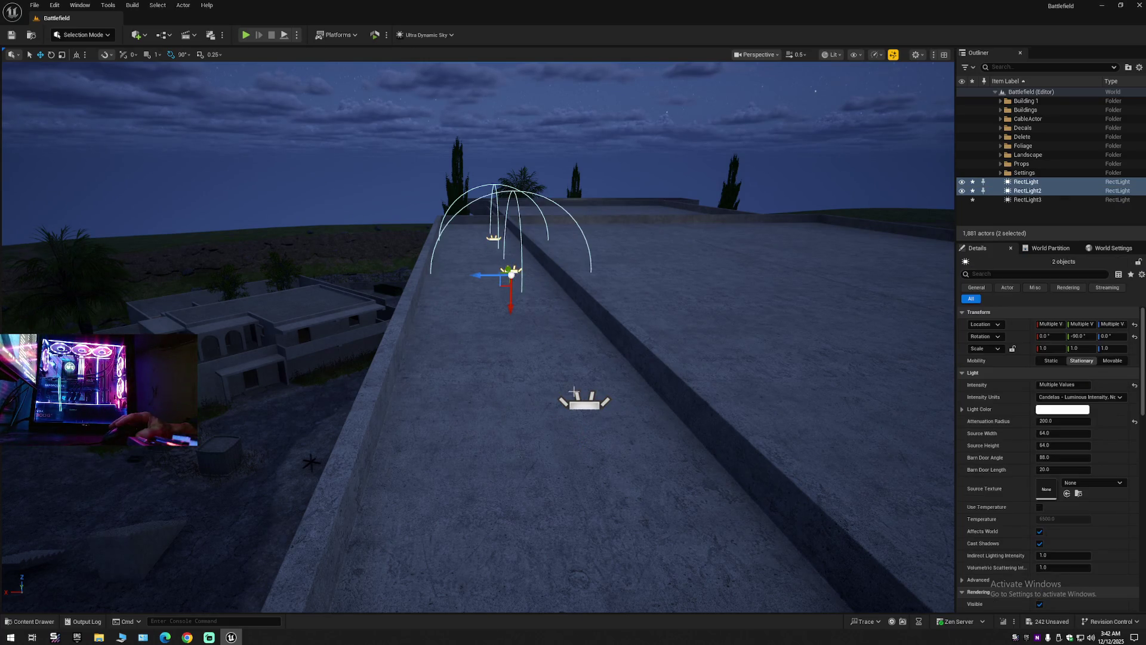
ctrl+click(583, 404)
key(f)
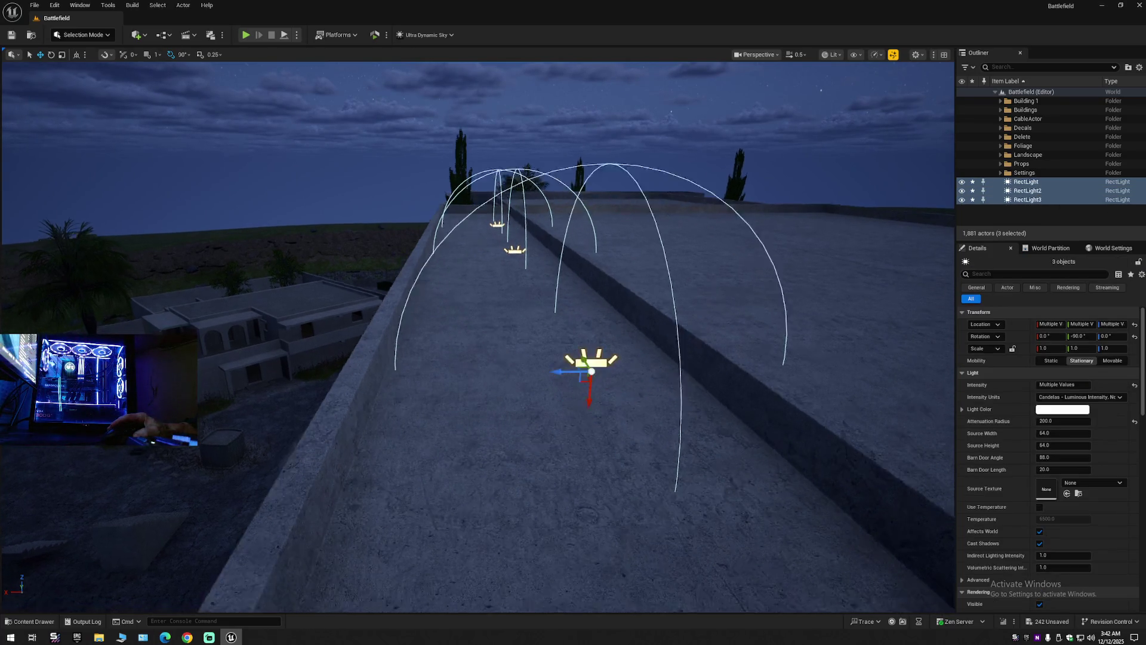
scroll(478, 334, up, 2)
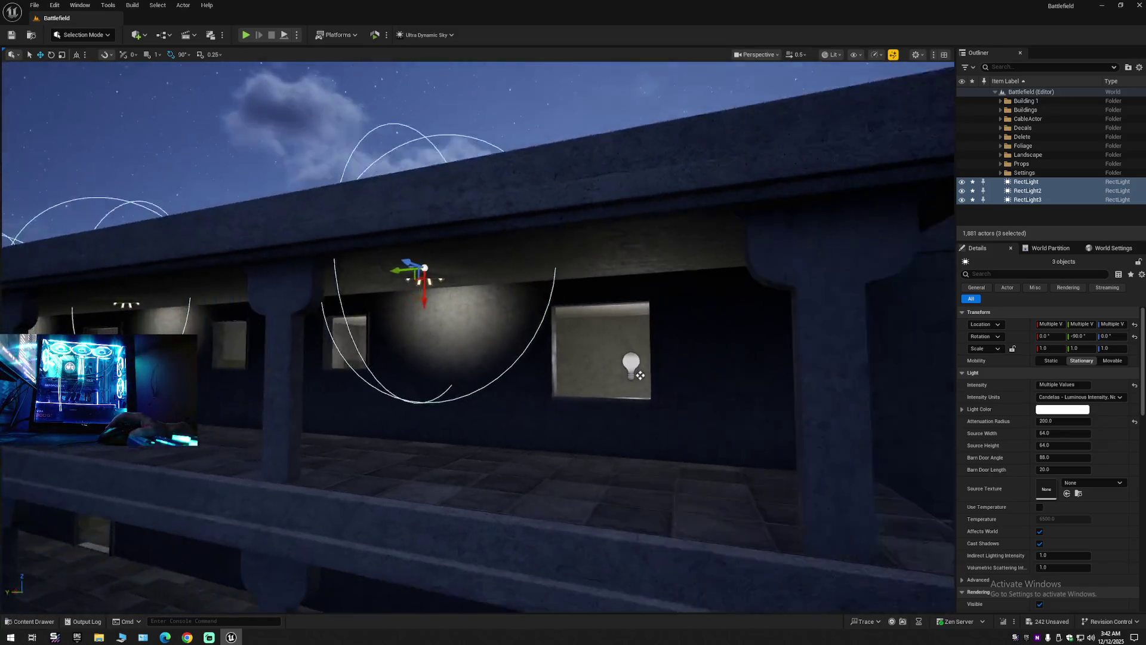
key(f)
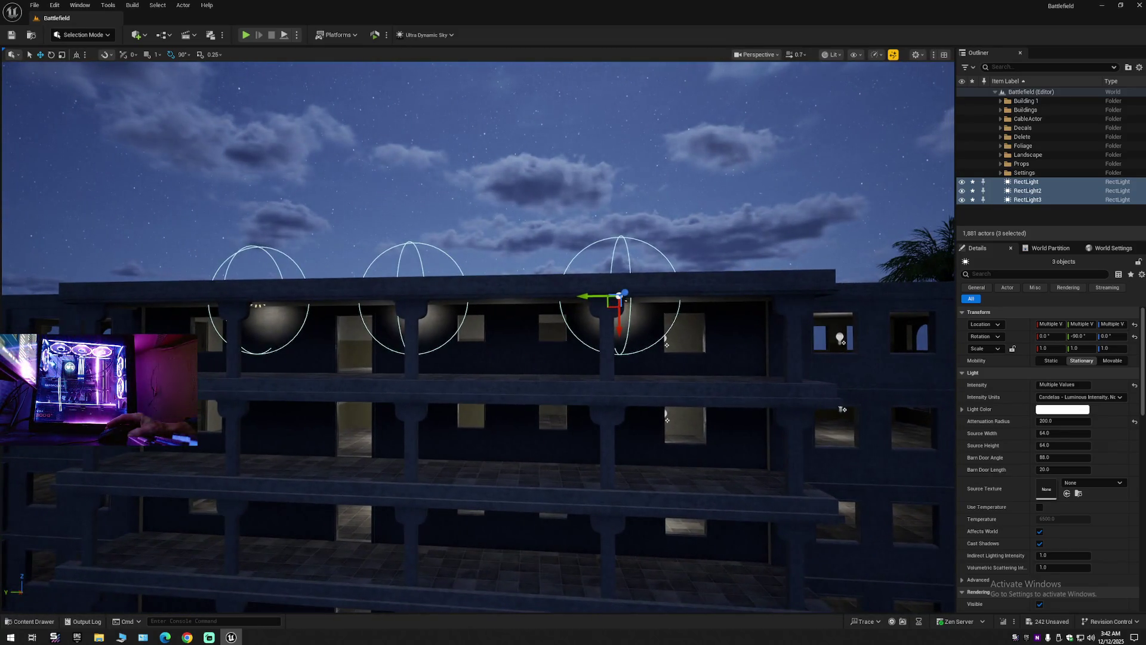
key(a)
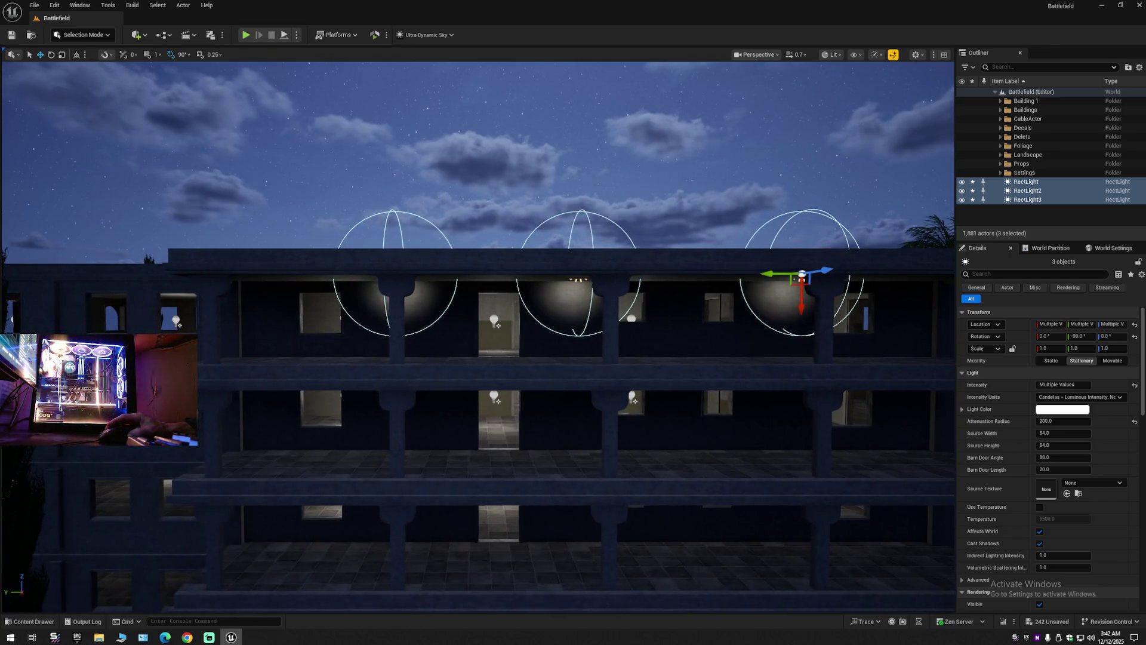
key(w)
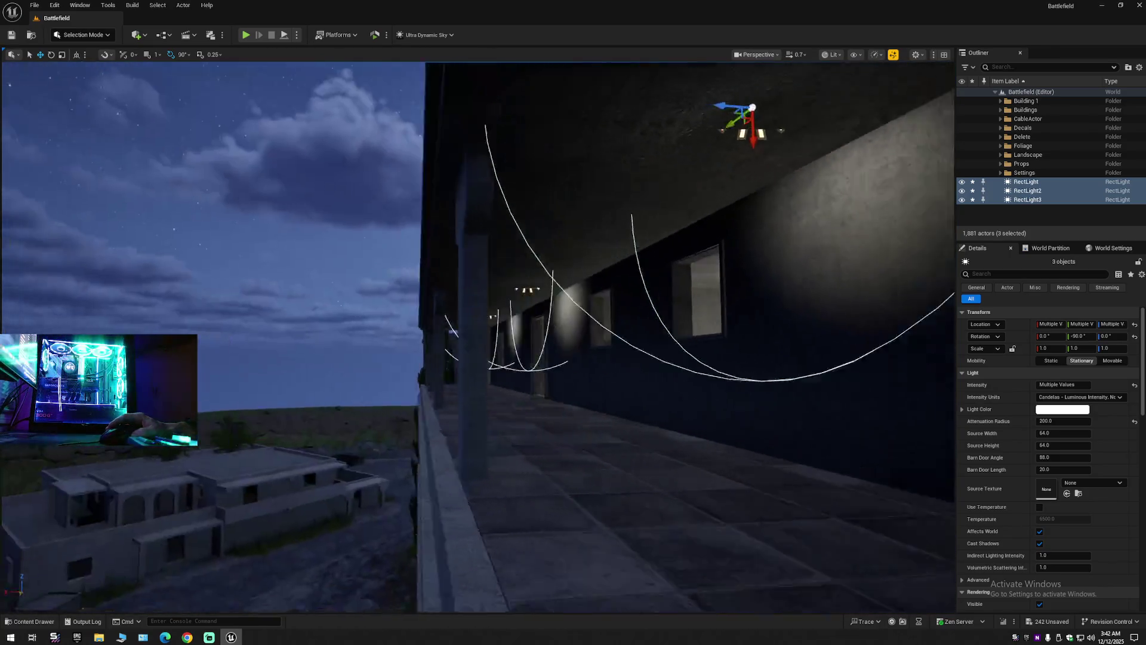
key(w)
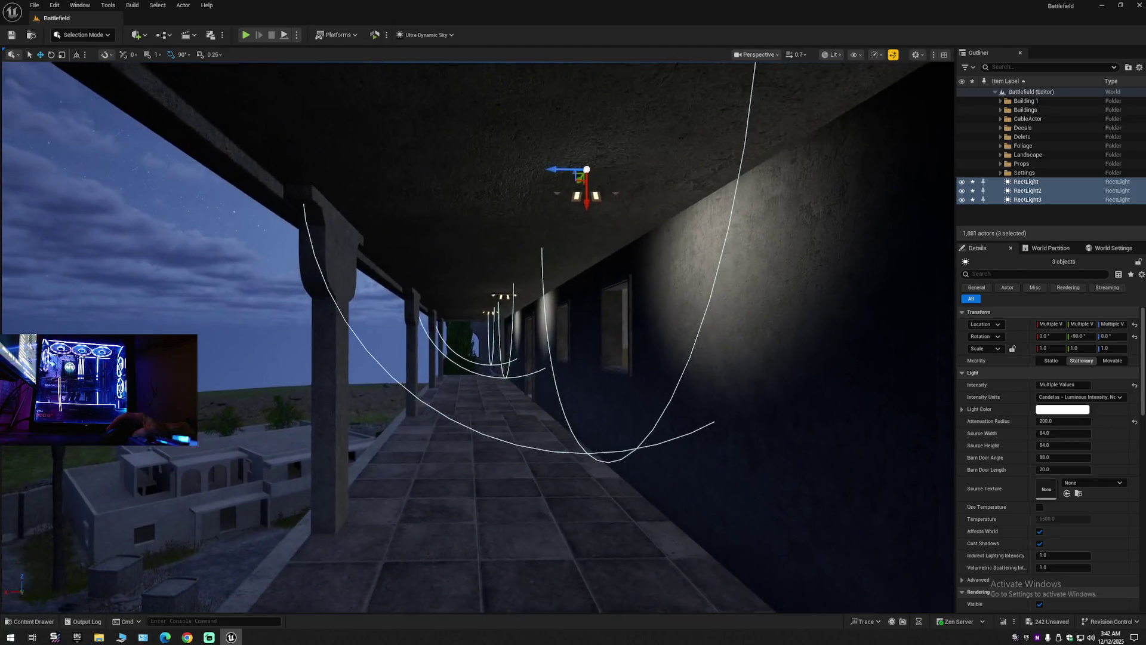
Switch the Intensity Units to Lumens, then Candelas, then EV while viewing the facade.
click(1049, 397)
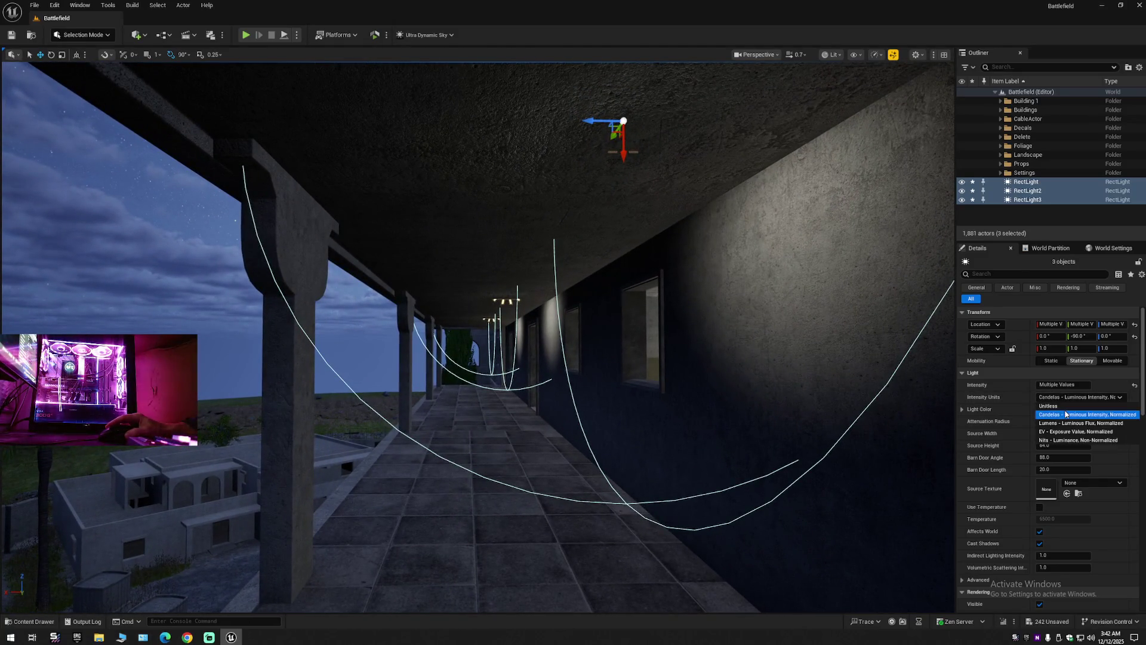
click(1049, 414)
click(1049, 397)
click(1066, 422)
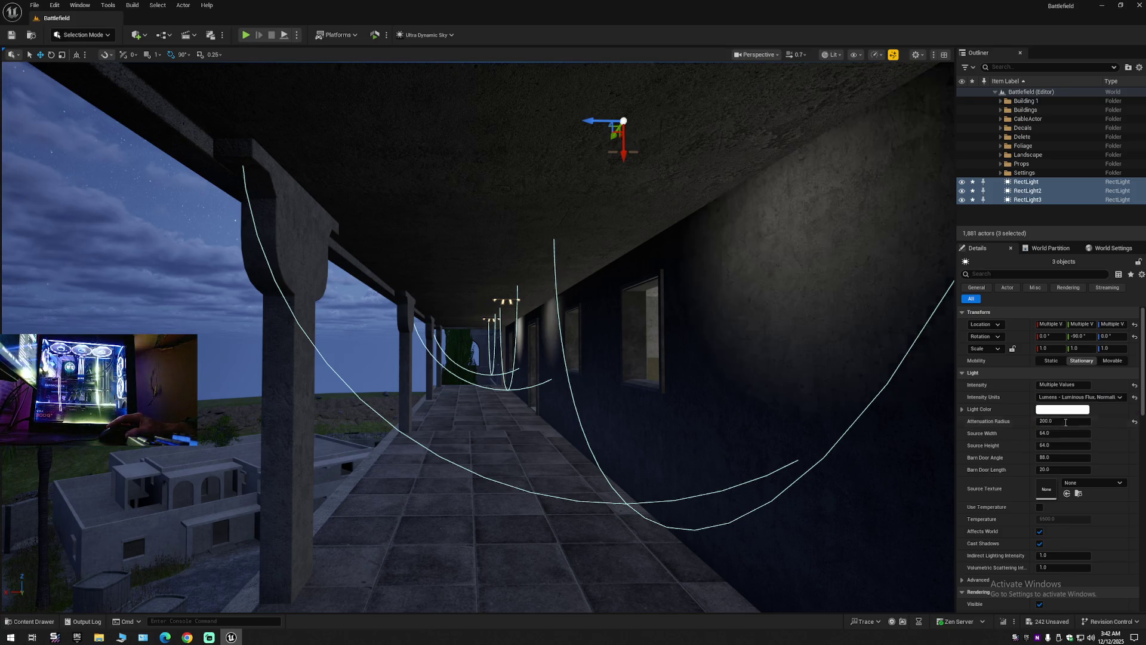
key(s)
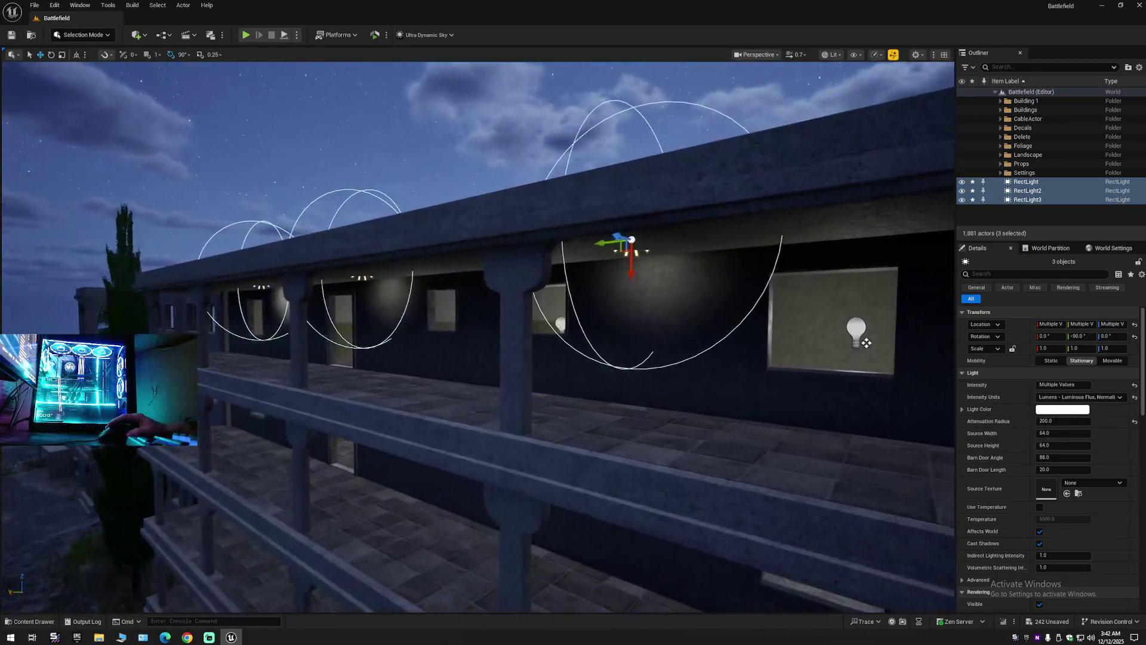
key(s)
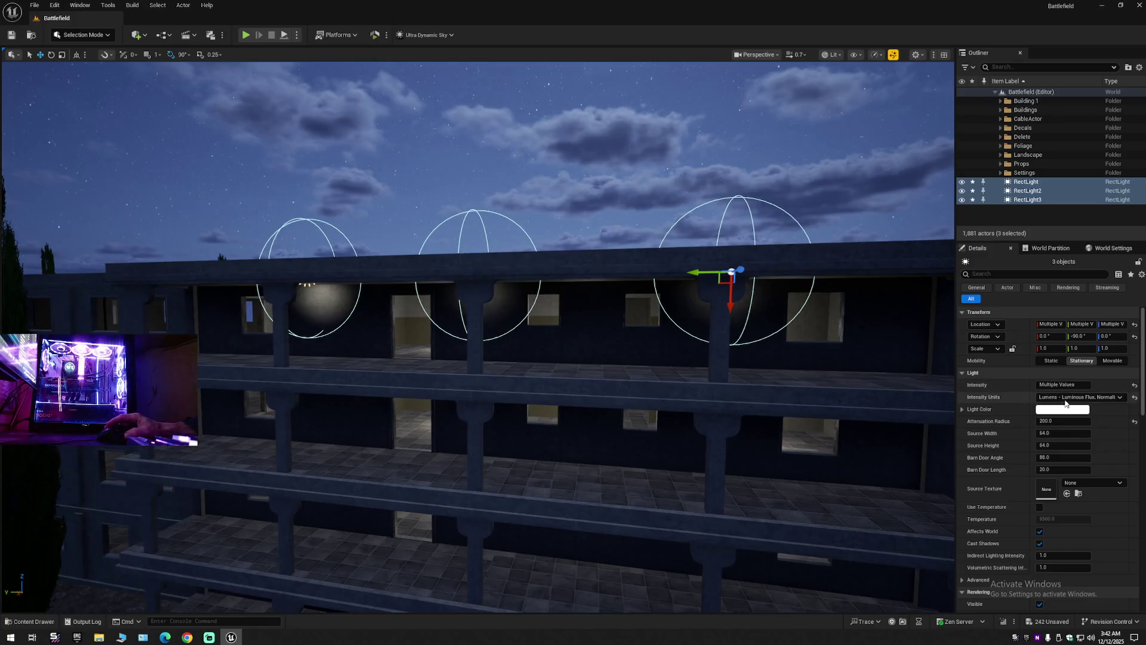
click(1060, 398)
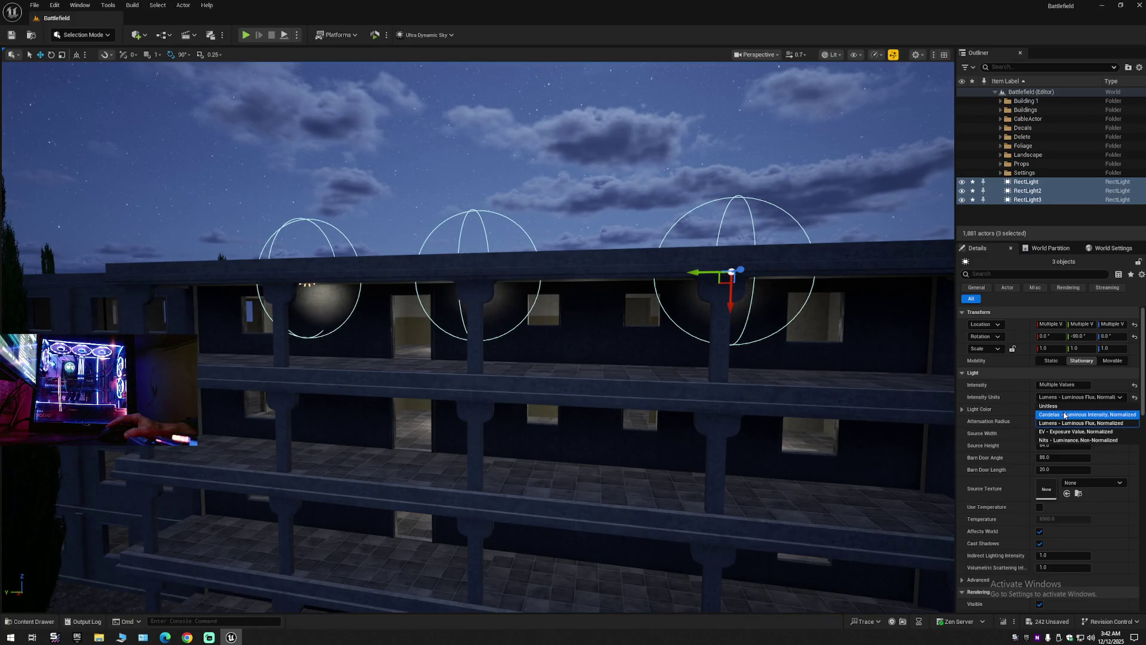
click(1066, 415)
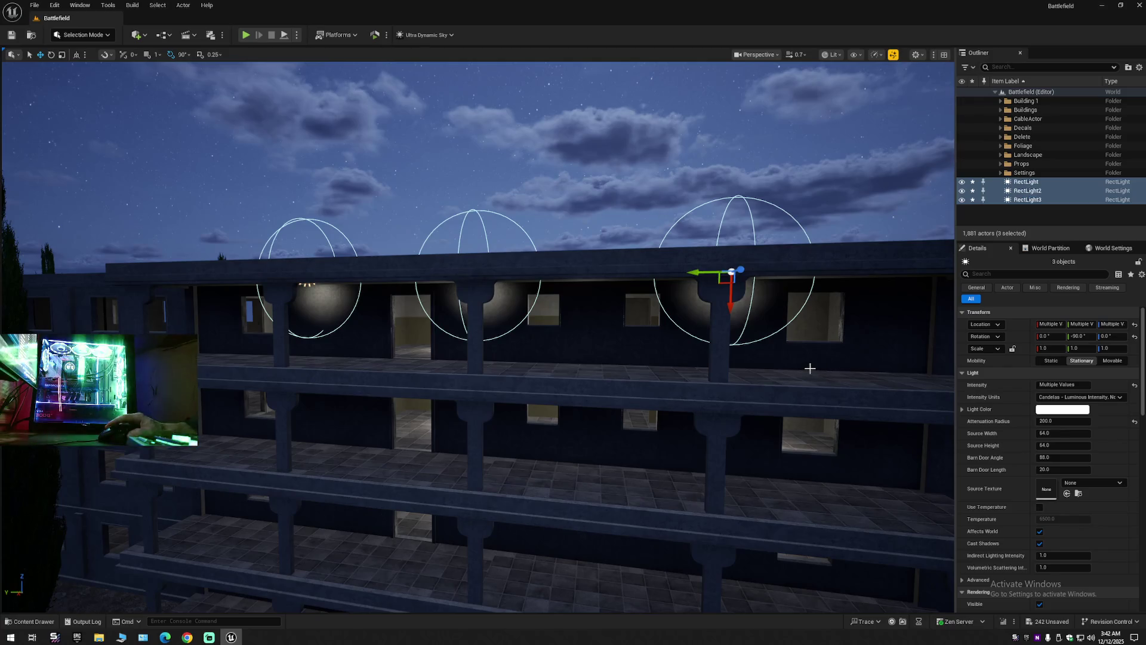
click(1069, 397)
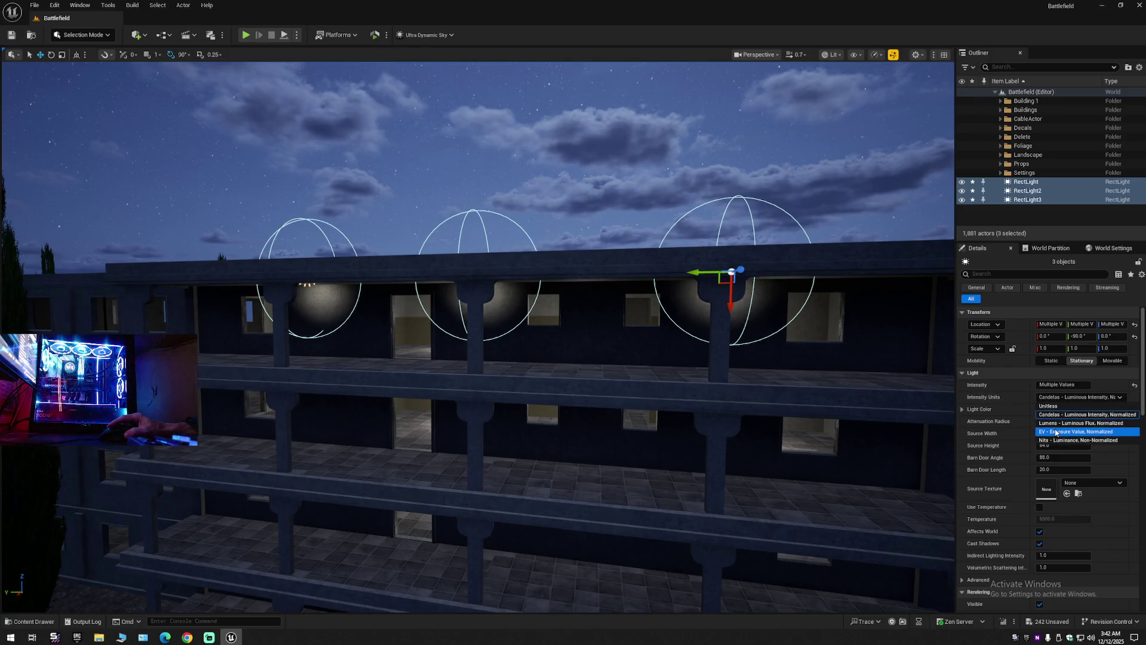
click(1056, 433)
drag(537, 359, 513, 281)
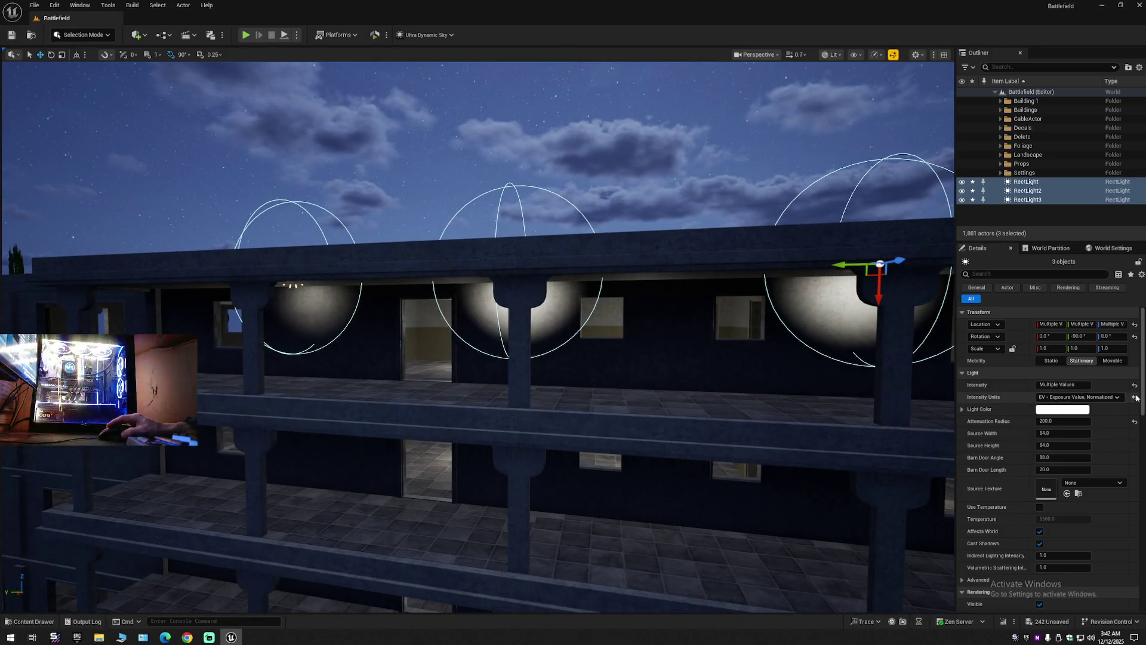
mouse_move(491, 367)
mouse_down()
mouse_move(491, 349)
mouse_move(491, 368)
mouse_up()
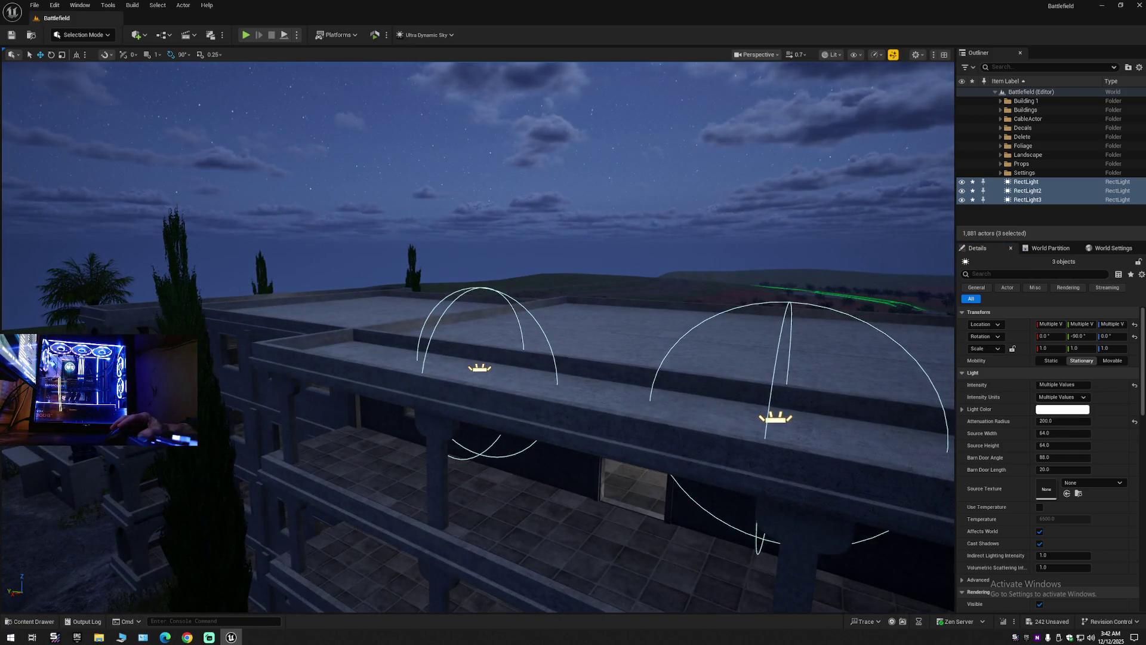
Reset RectLight2 and RectLight3 Intensity Units to Candelas, keeping Candelas on RectLight.
click(481, 367)
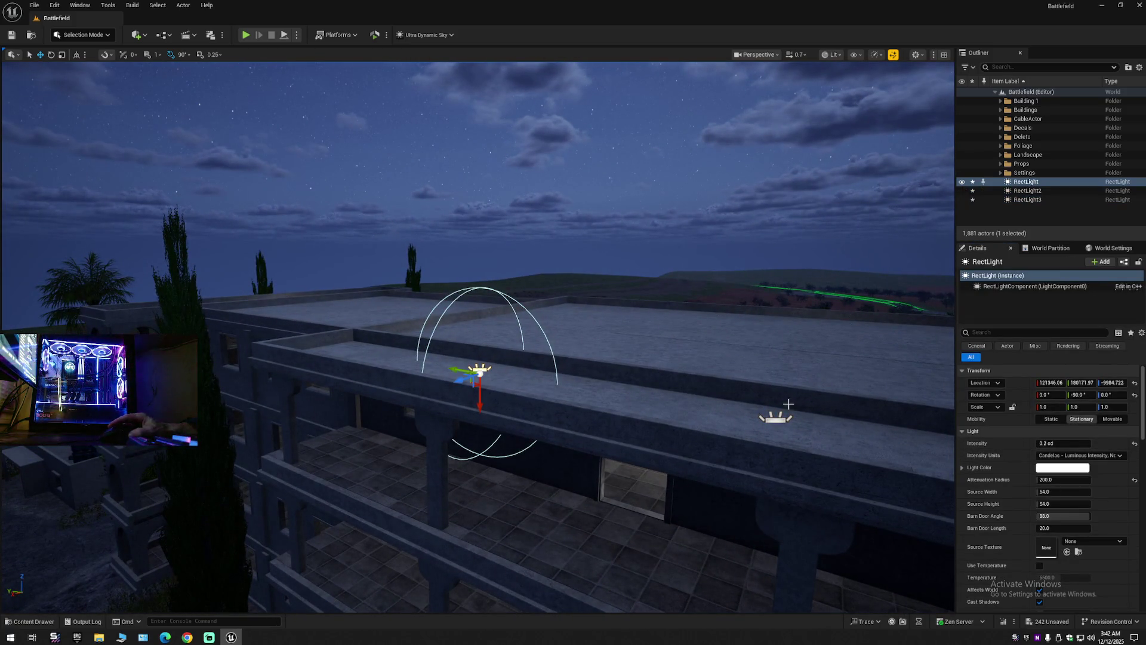
click(775, 419)
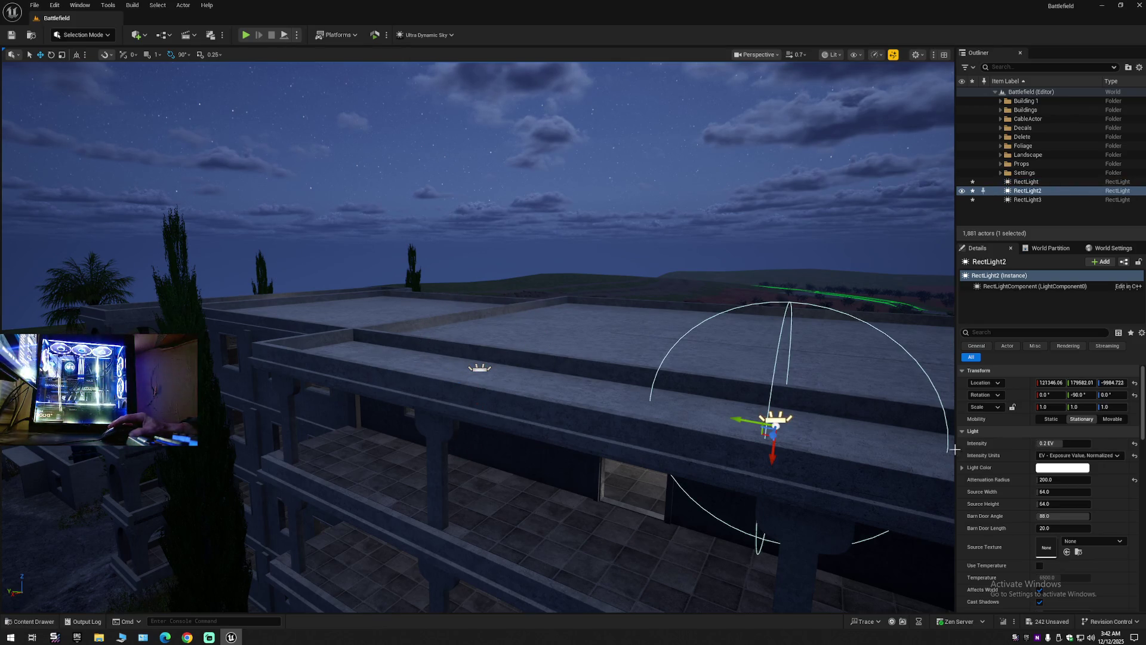
click(1073, 457)
click(1068, 479)
key(f)
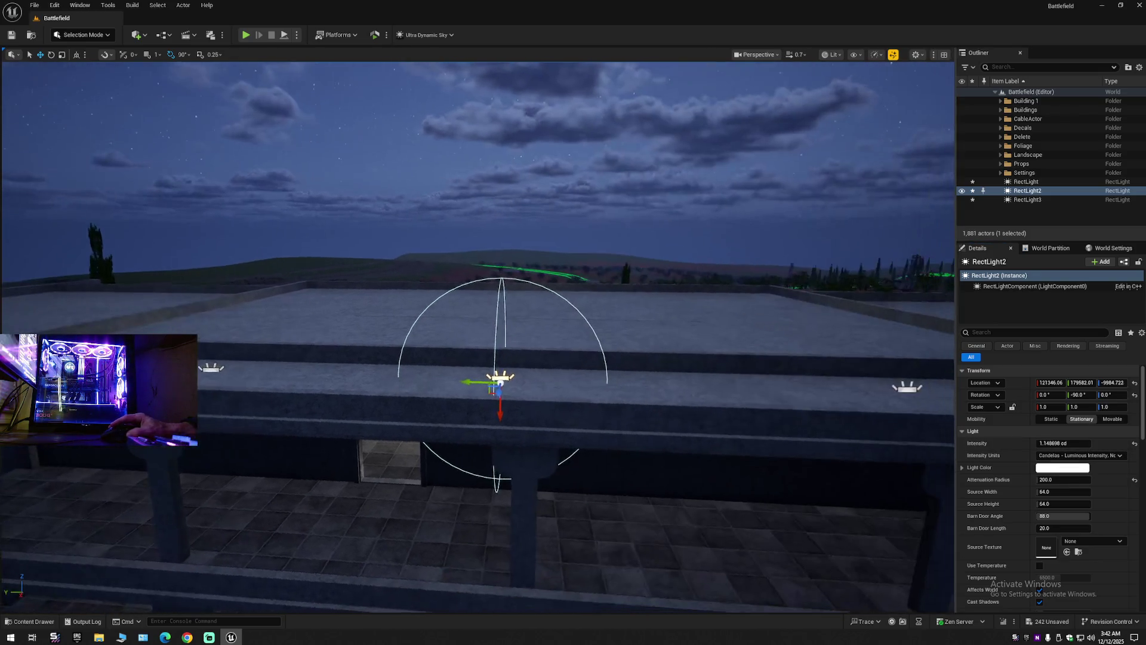
click(907, 389)
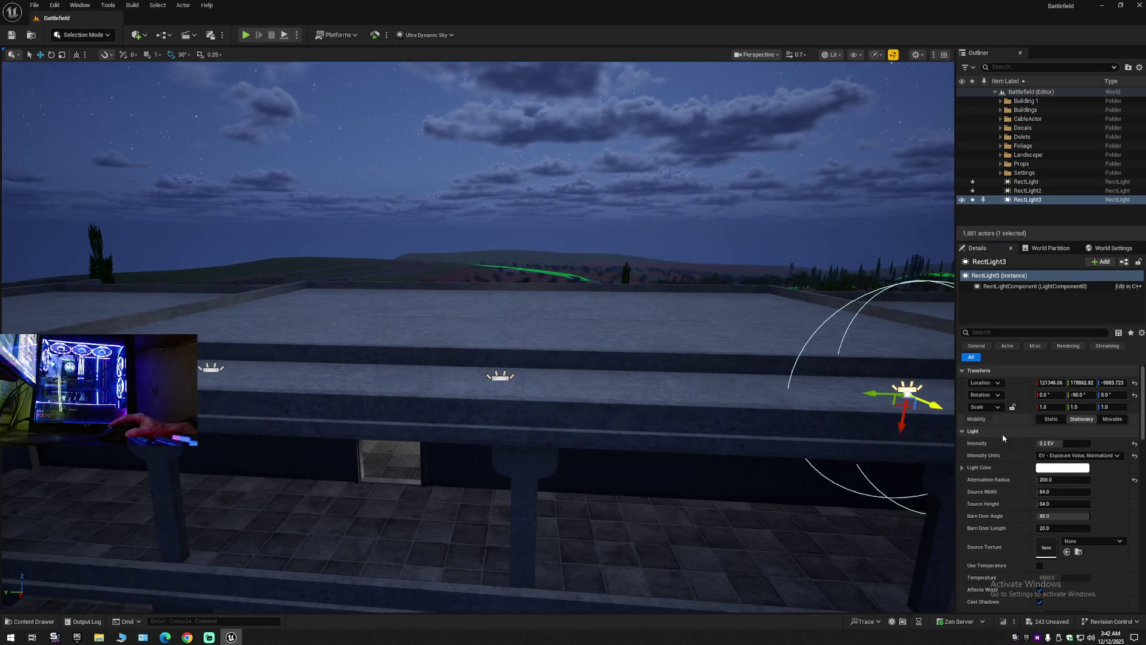
click(1134, 458)
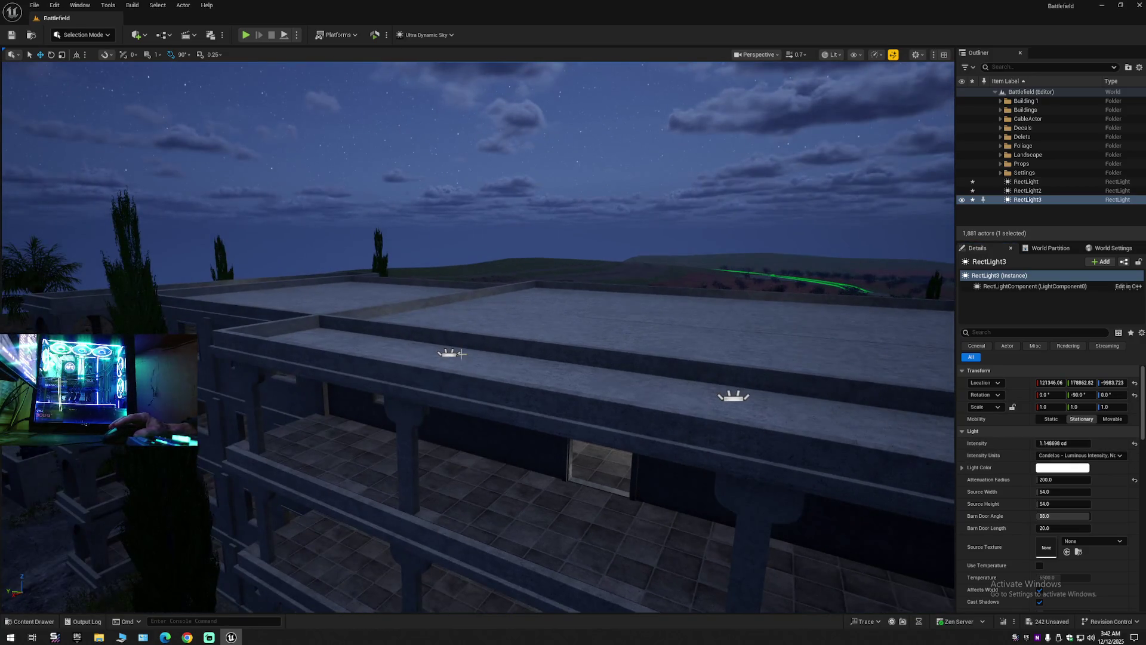
click(448, 353)
click(1073, 455)
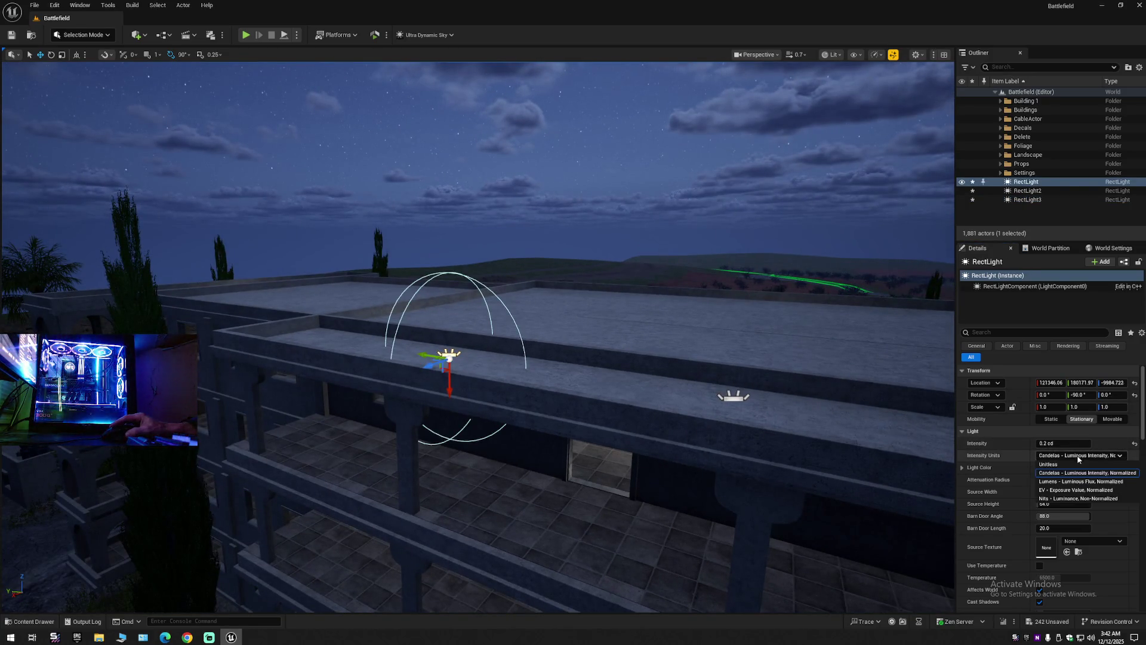
click(1071, 472)
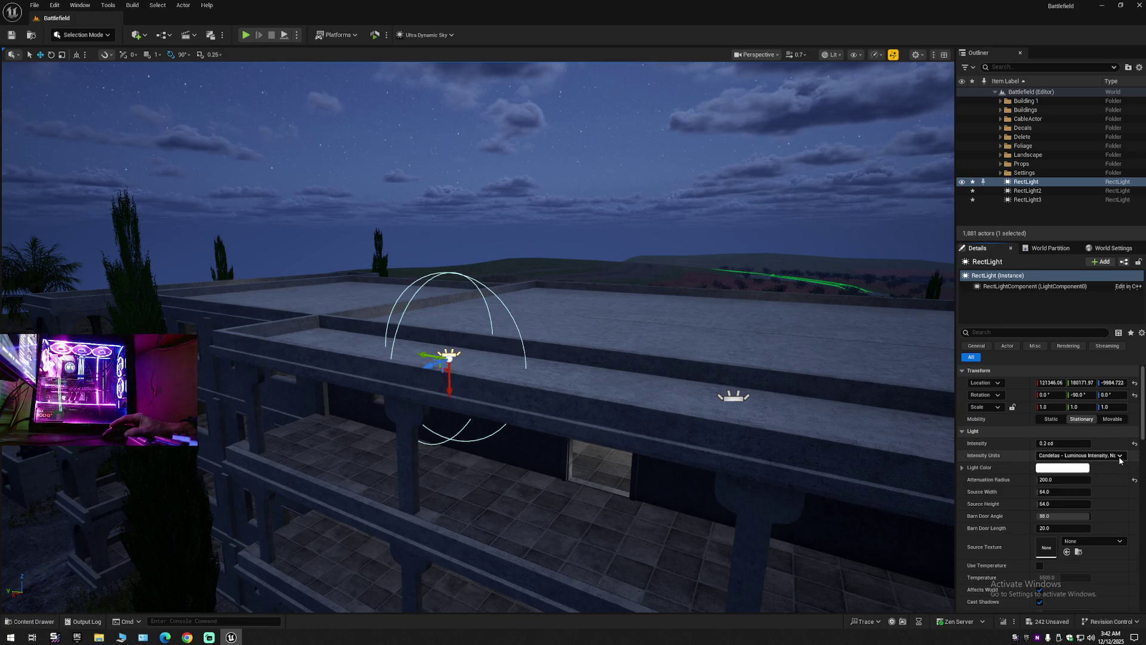
Set RectLight2 and RectLight3 Intensity to 0.2 cd, matching RectLight.
click(735, 396)
click(1066, 443)
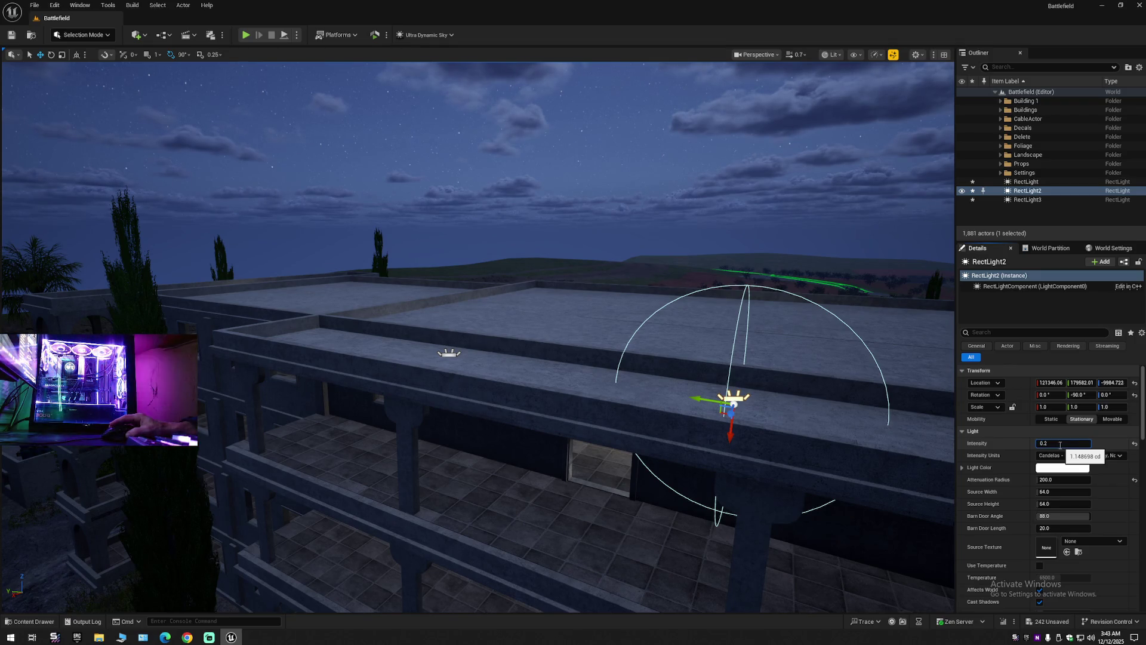
key(Return)
key(f)
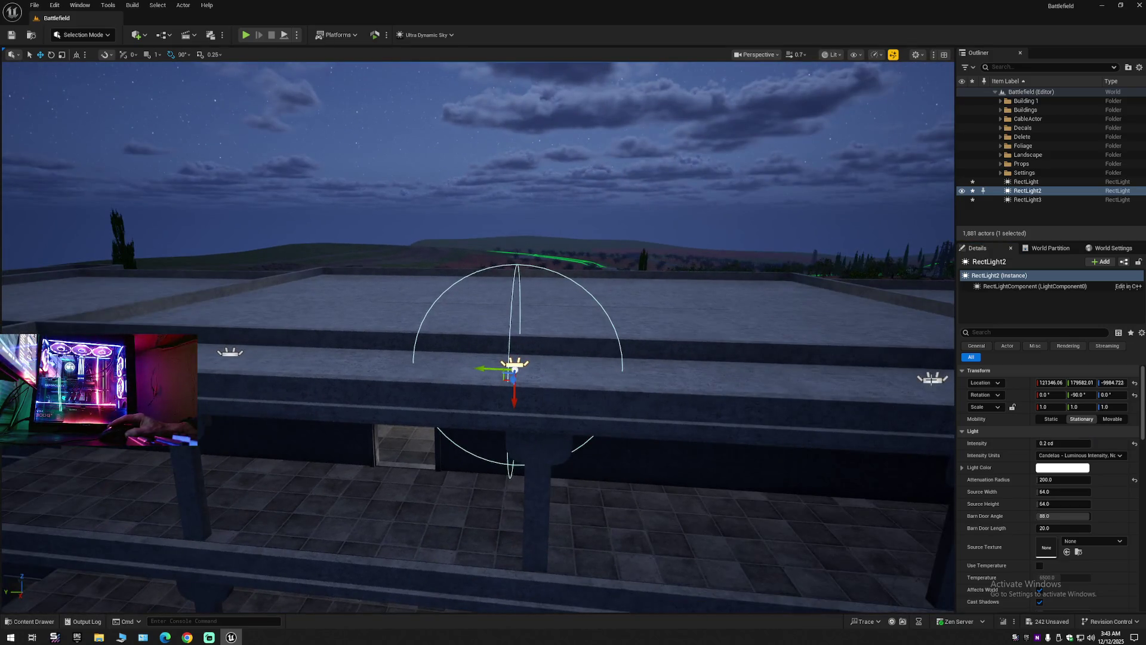
click(932, 380)
click(1054, 443)
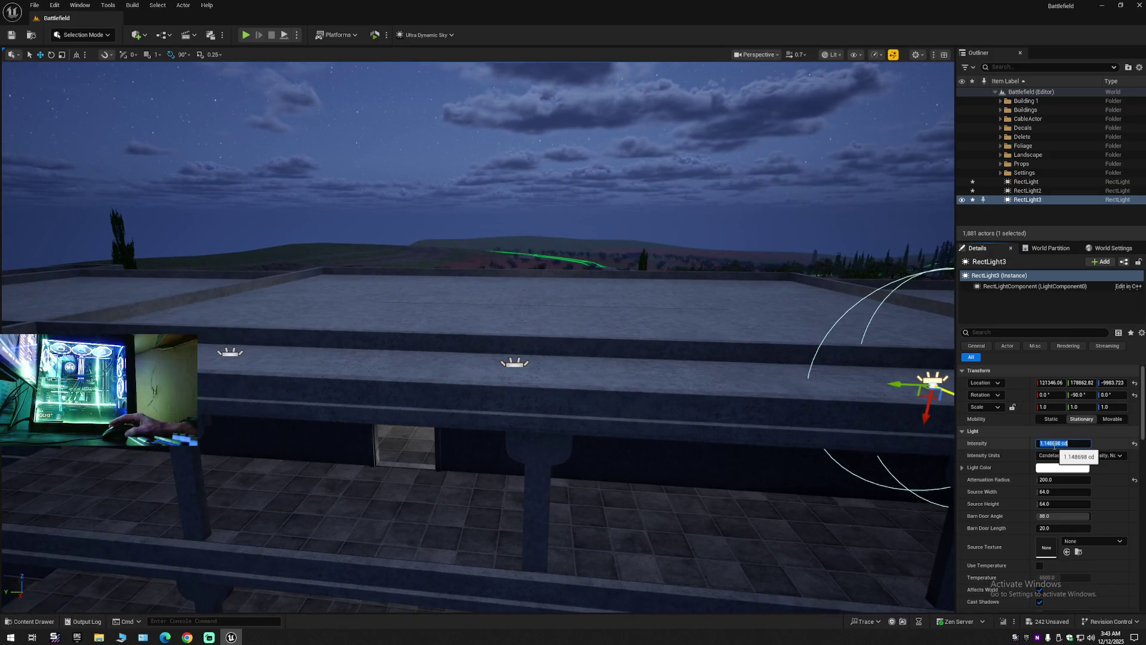
text(.2)
key(Return)
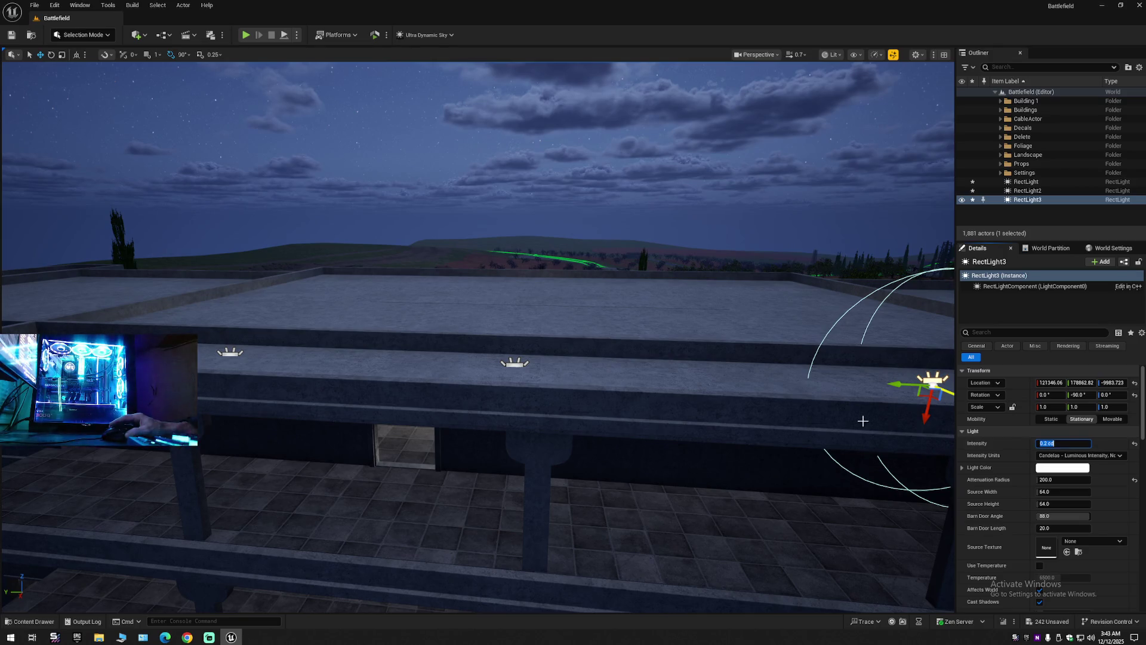
click(248, 359)
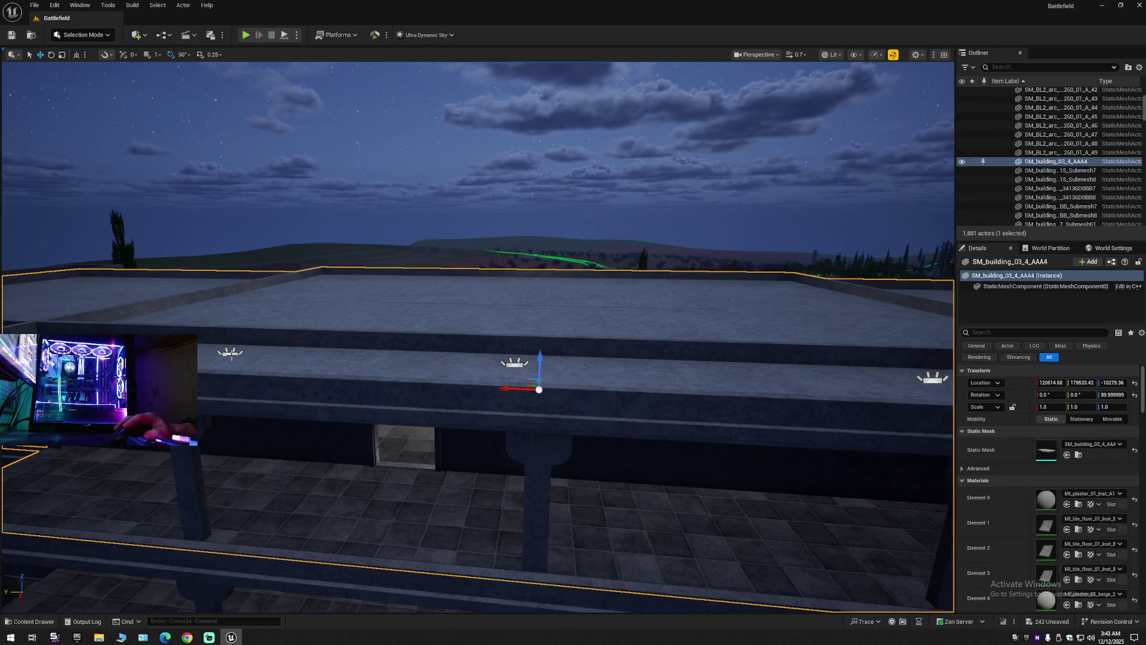
click(231, 354)
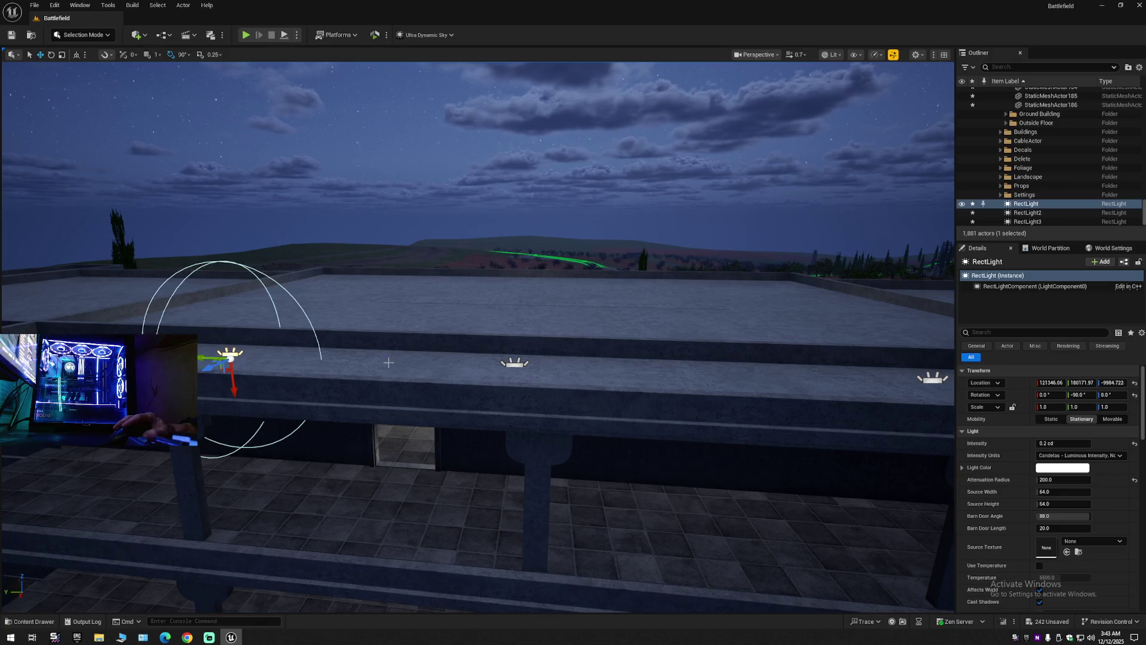
Multi-select all three rect lights and enter a shared Intensity of 0.2 cd.
ctrl+click(514, 363)
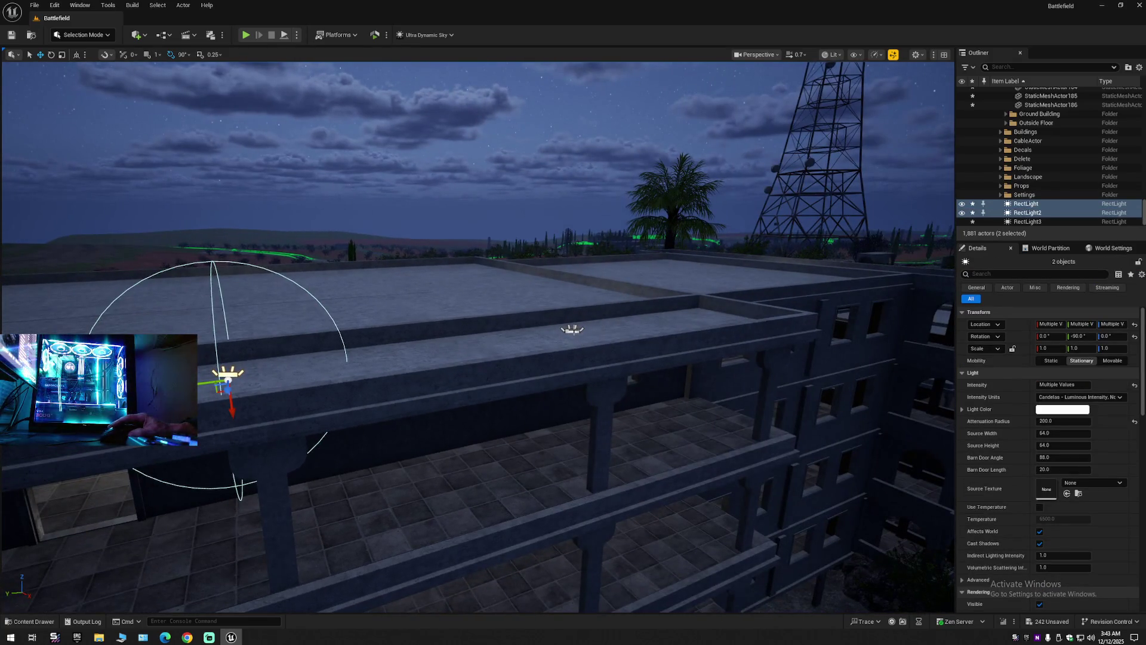
ctrl+click(574, 332)
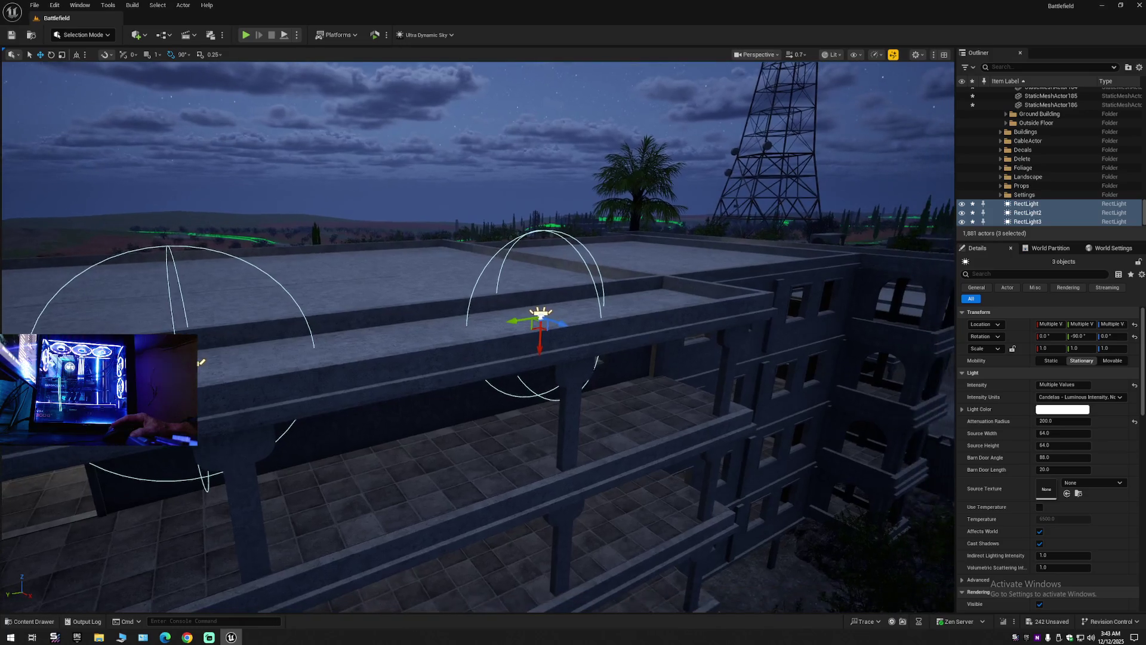
mouse_move(201, 362)
mouse_down()
mouse_move(227, 394)
mouse_move(203, 382)
mouse_move(214, 390)
mouse_up()
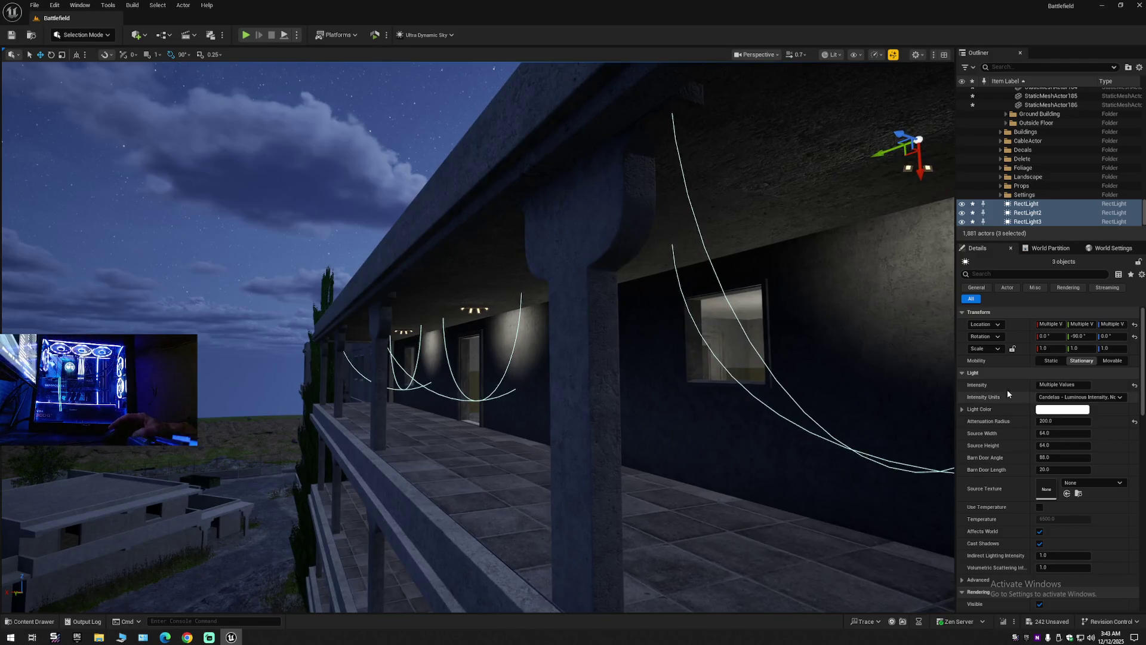
click(1078, 385)
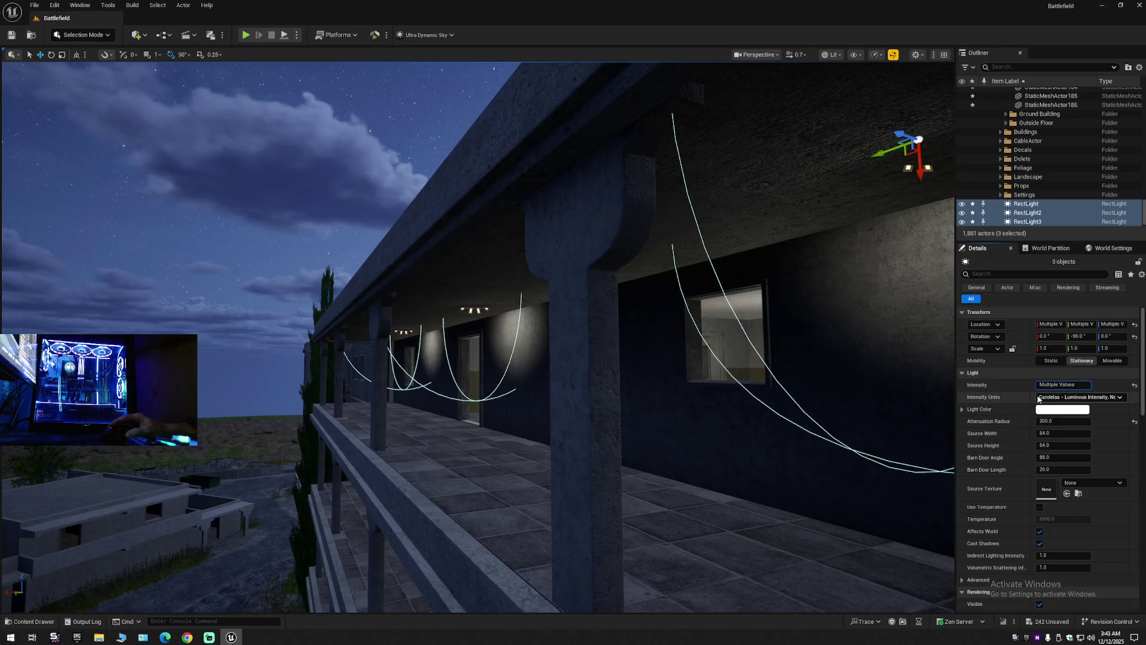
click(1134, 385)
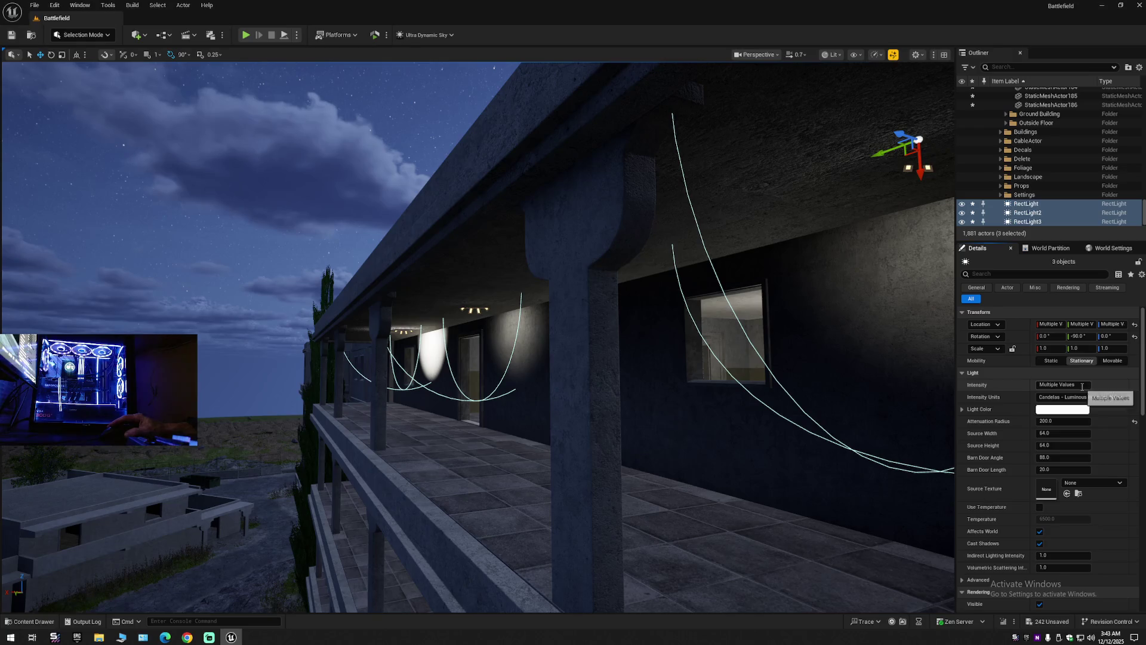
click(1063, 385)
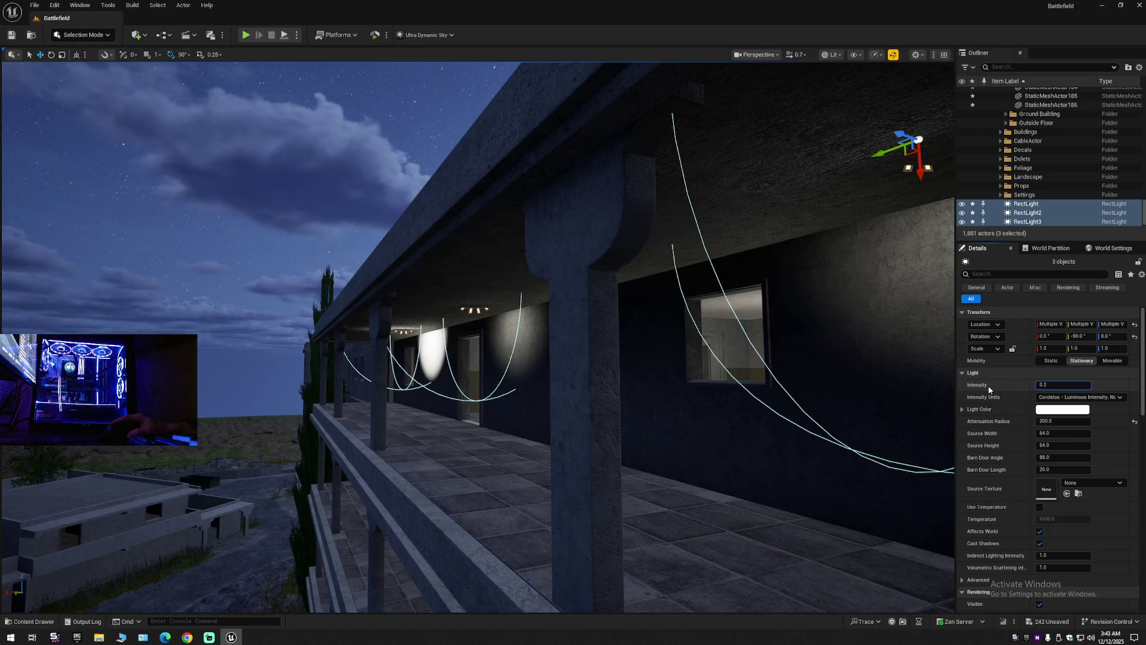
key(Return)
mouse_move(840, 418)
mouse_down()
mouse_move(908, 418)
mouse_move(818, 406)
mouse_up()
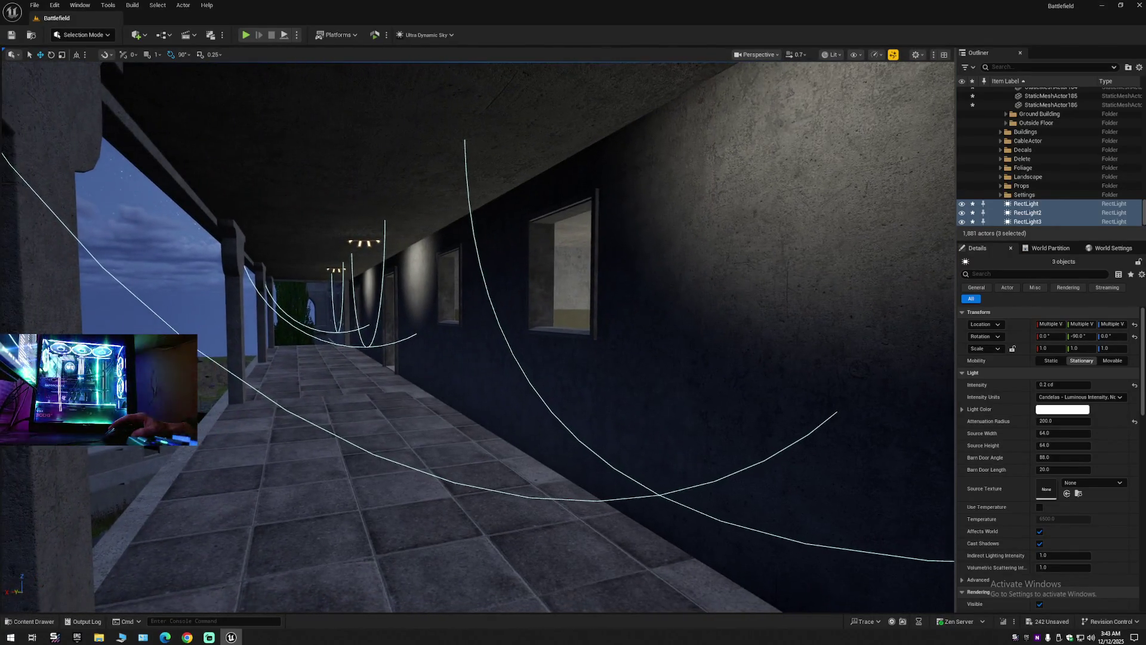
Set the three lights' Attenuation Radius to 300.
click(1135, 423)
click(1051, 421)
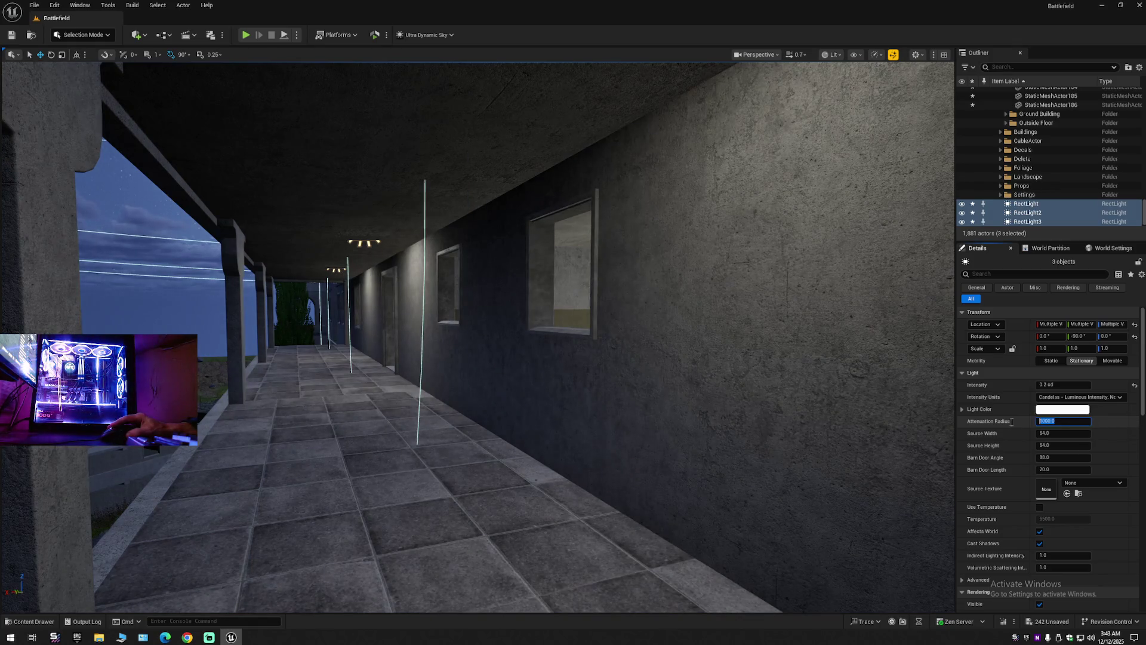
text(200)
mouse_move(761, 398)
mouse_down()
mouse_move(761, 382)
mouse_move(417, 239)
mouse_move(913, 369)
mouse_move(837, 376)
mouse_up()
click(1048, 421)
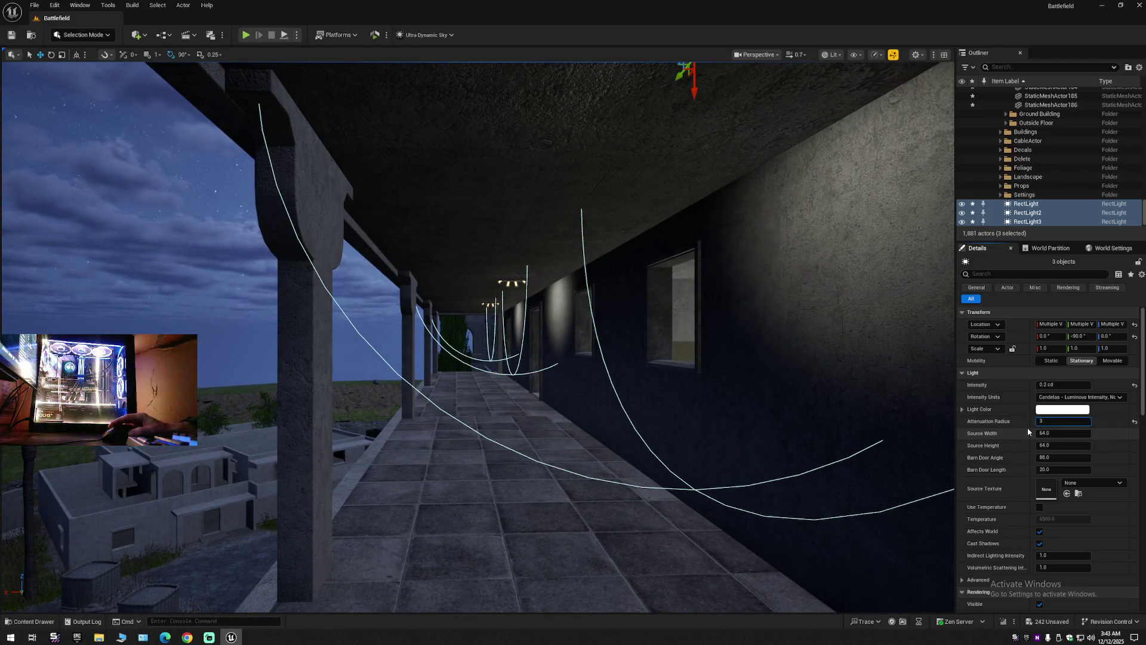
key(Return)
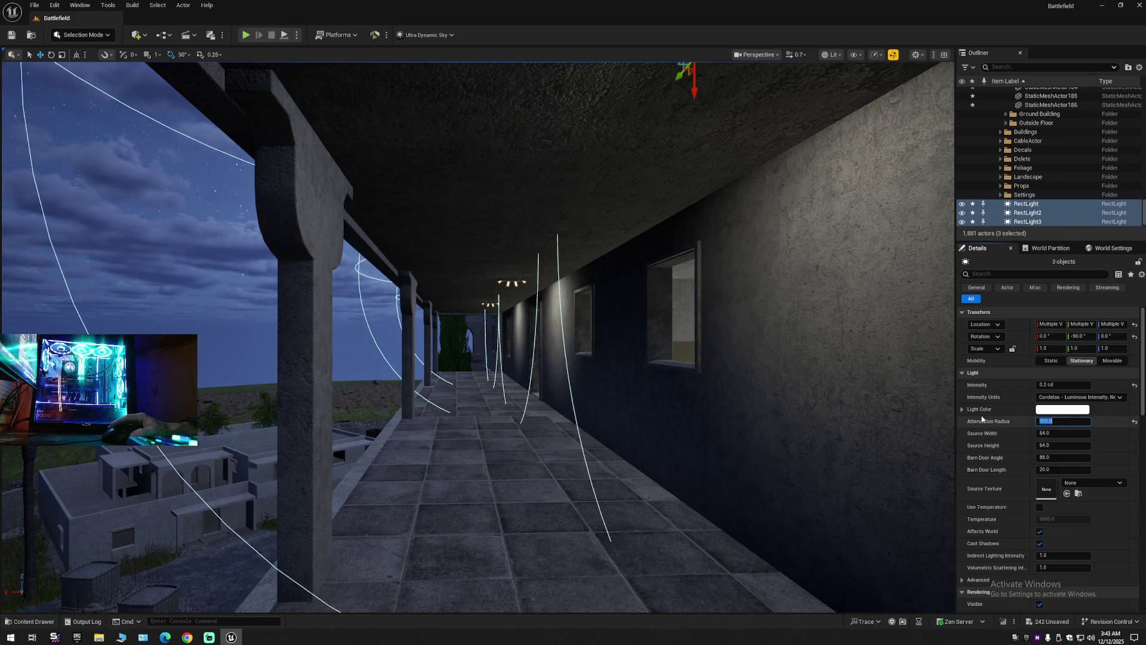
Slide the three selected lights further along the balcony ceiling along Y.
mouse_move(854, 397)
mouse_down()
mouse_move(812, 382)
mouse_move(822, 381)
mouse_move(761, 384)
mouse_move(857, 391)
mouse_up()
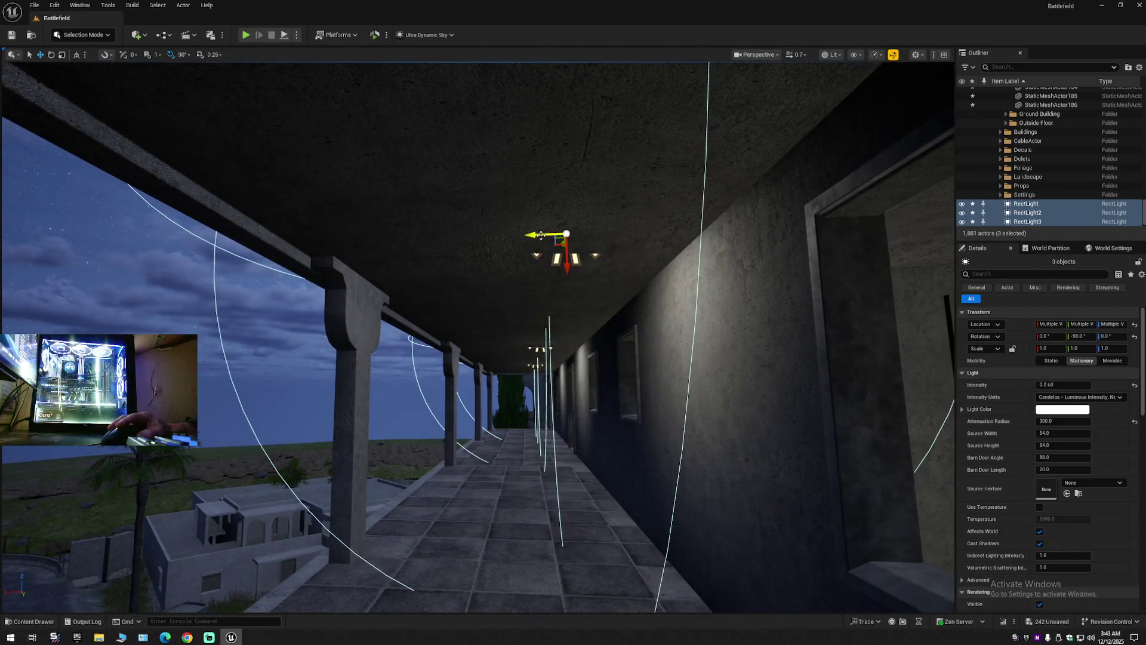
mouse_move(541, 235)
mouse_down()
mouse_move(461, 239)
mouse_move(636, 240)
mouse_move(527, 242)
mouse_up()
drag(591, 261, 591, 261)
key(f)
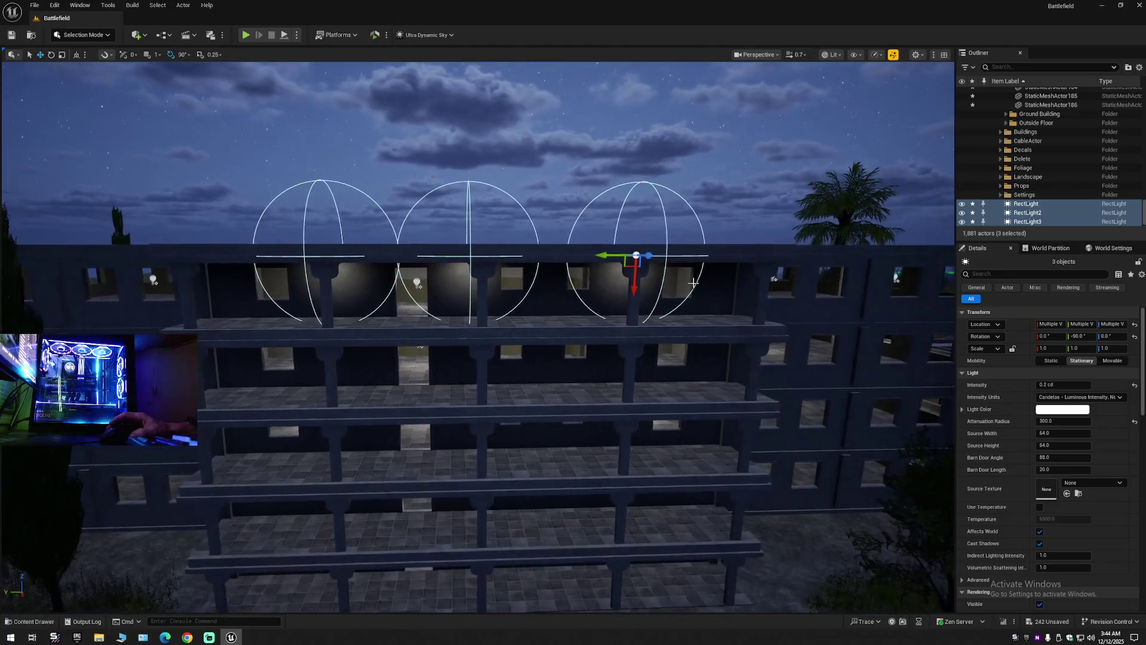
Copy the RectLight7-9 trio down one floor and lower it toward the lower balcony floor.
mouse_move(636, 282)
mouse_down()
mouse_move(638, 341)
mouse_move(621, 352)
mouse_move(525, 346)
mouse_move(485, 296)
mouse_move(679, 347)
mouse_up()
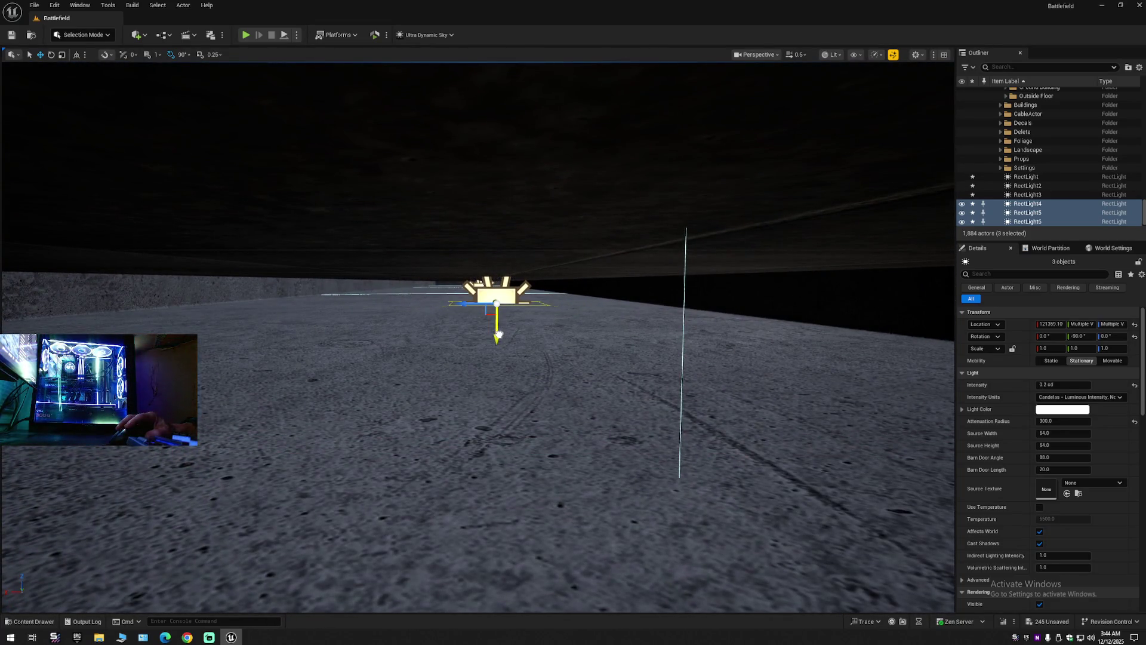
mouse_move(679, 346)
mouse_down()
mouse_move(645, 335)
mouse_move(635, 281)
mouse_move(635, 311)
mouse_move(633, 299)
mouse_up()
mouse_move(521, 239)
mouse_down()
mouse_move(466, 312)
mouse_move(457, 505)
mouse_move(469, 480)
mouse_up()
scroll(476, 347, down, 2)
key(q)
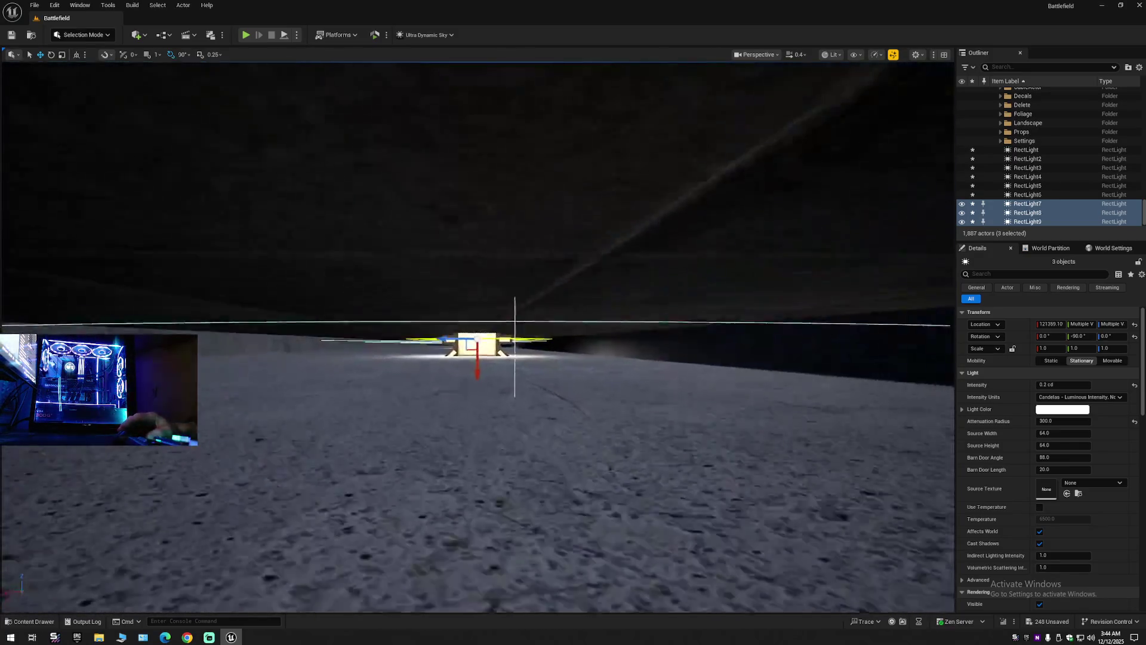
key(e)
key(q)
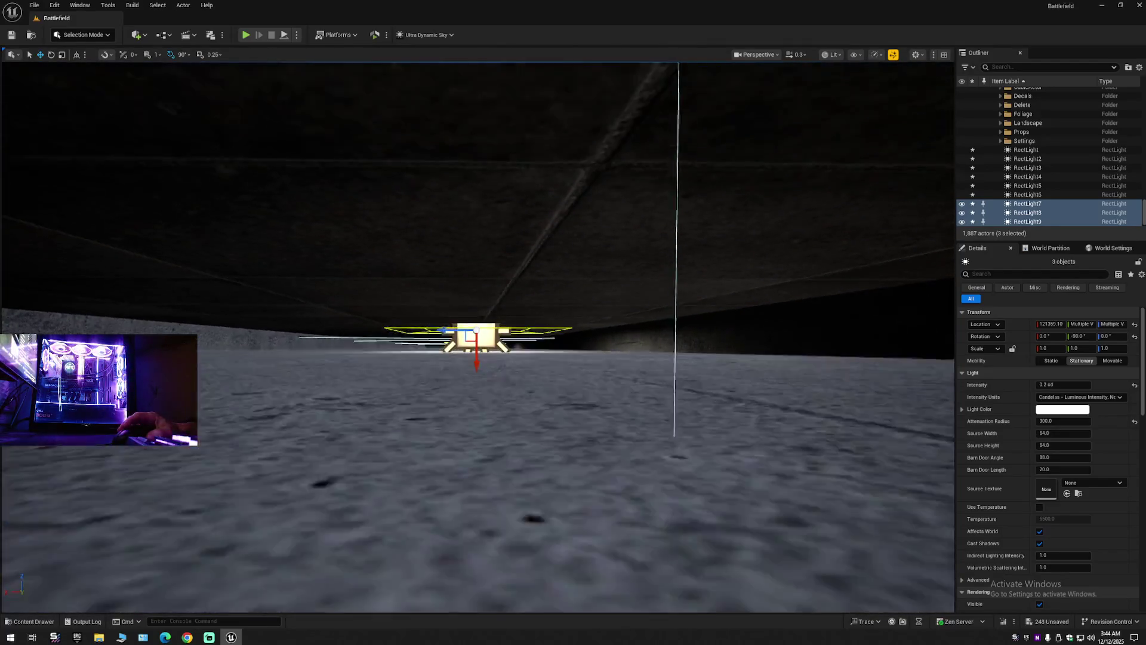
key(w)
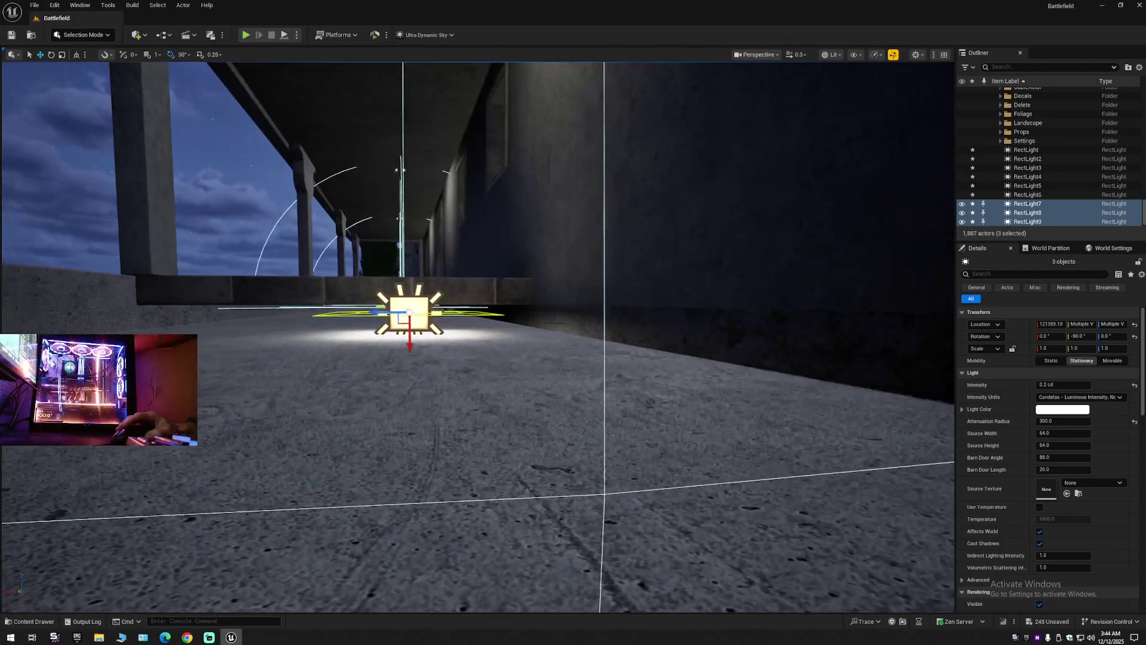
drag(469, 358, 466, 378)
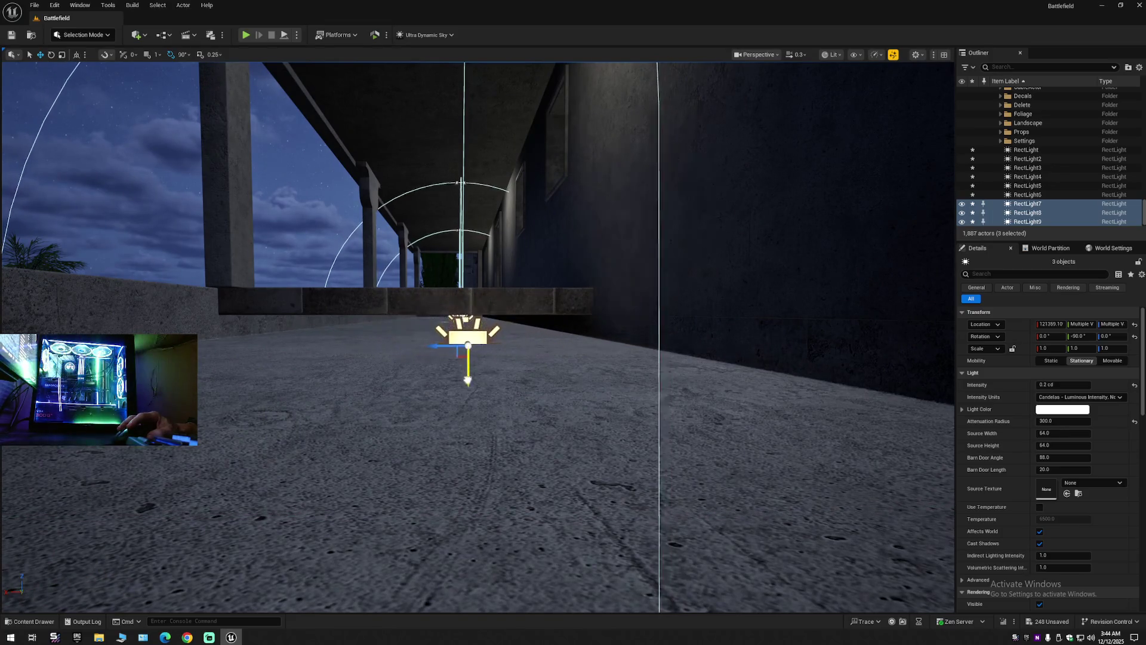
Duplicate the three lights with Ctrl+D, drop them to floor level with End, and nudge them lower.
key(e)
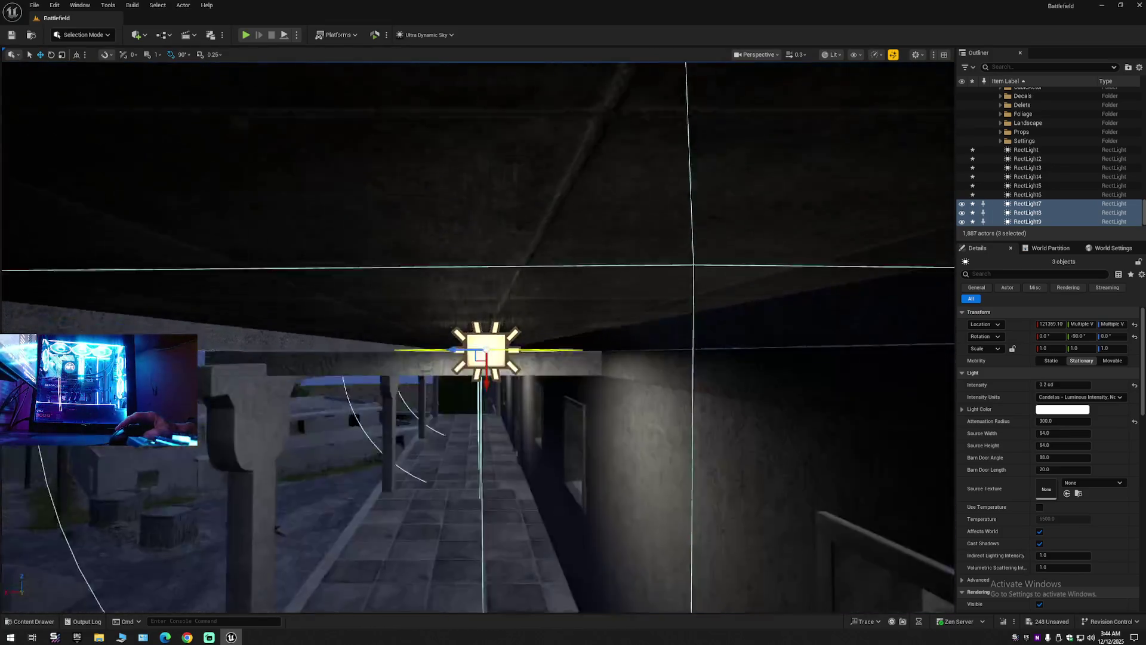
key(w)
key(s)
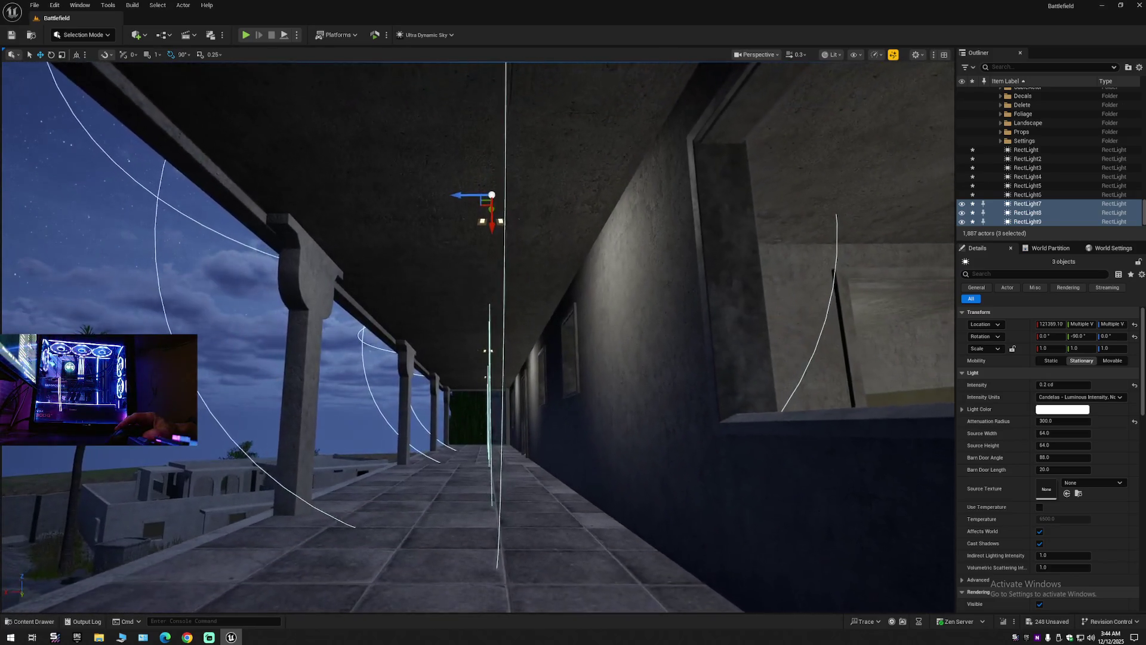
key(s)
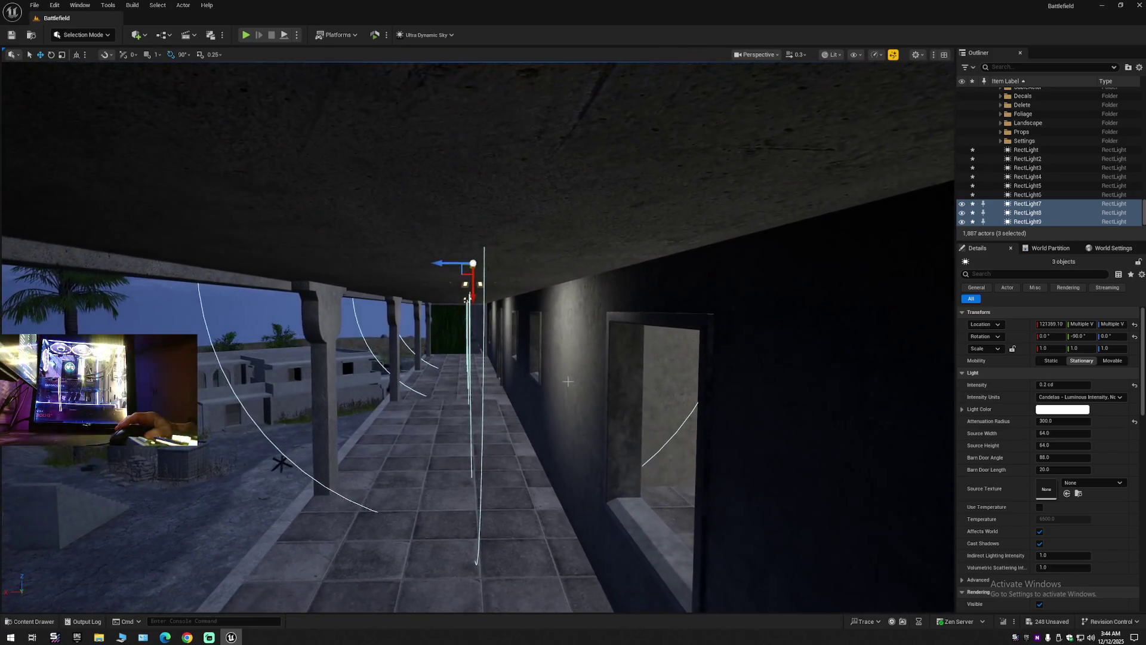
key(ctrl+d)
key(s)
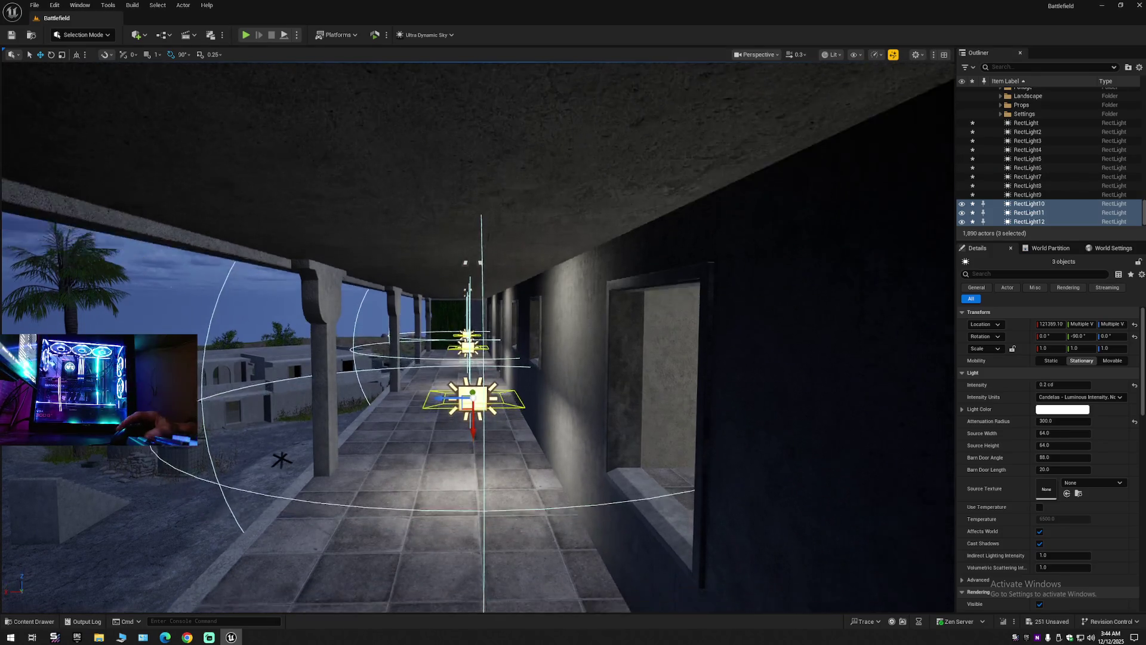
key(w)
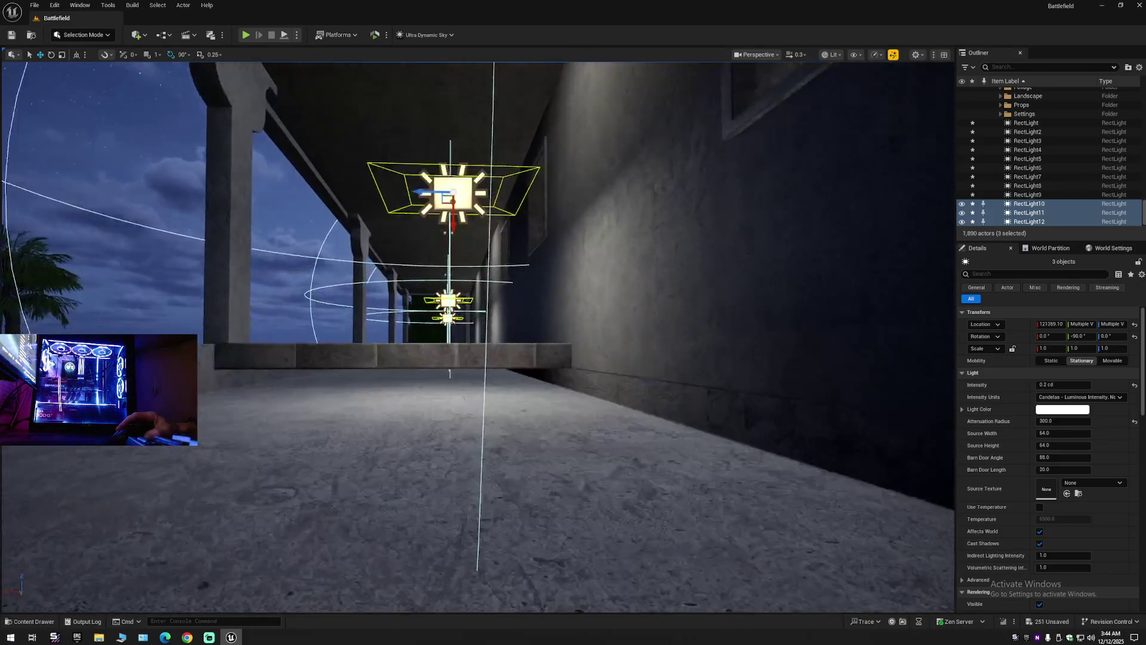
key(End)
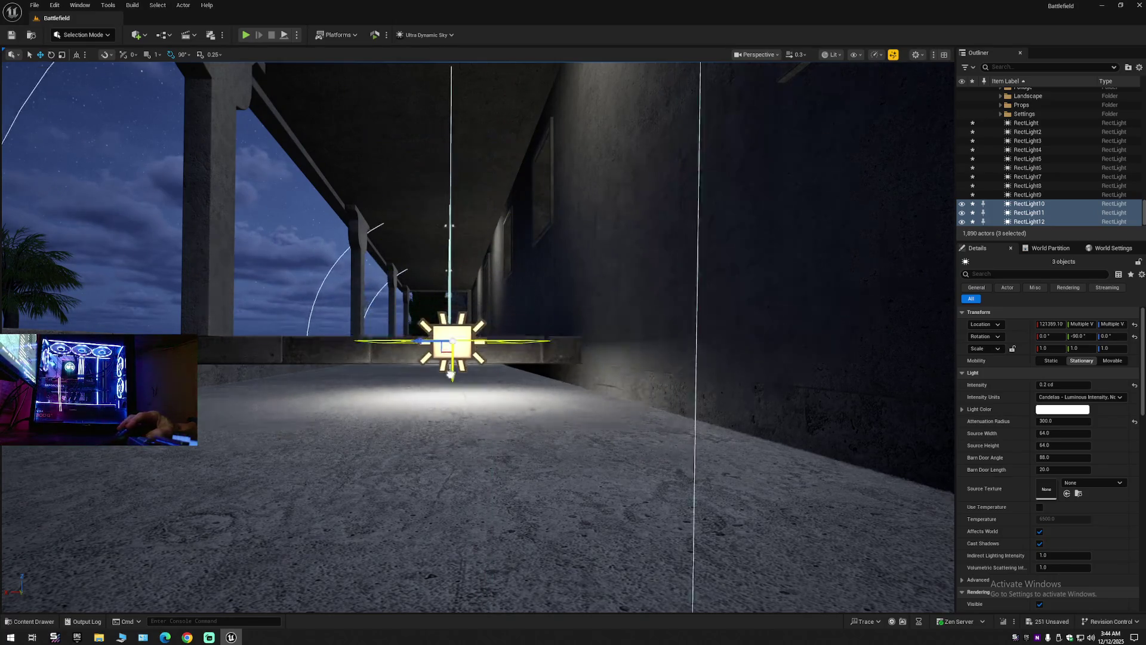
key(f)
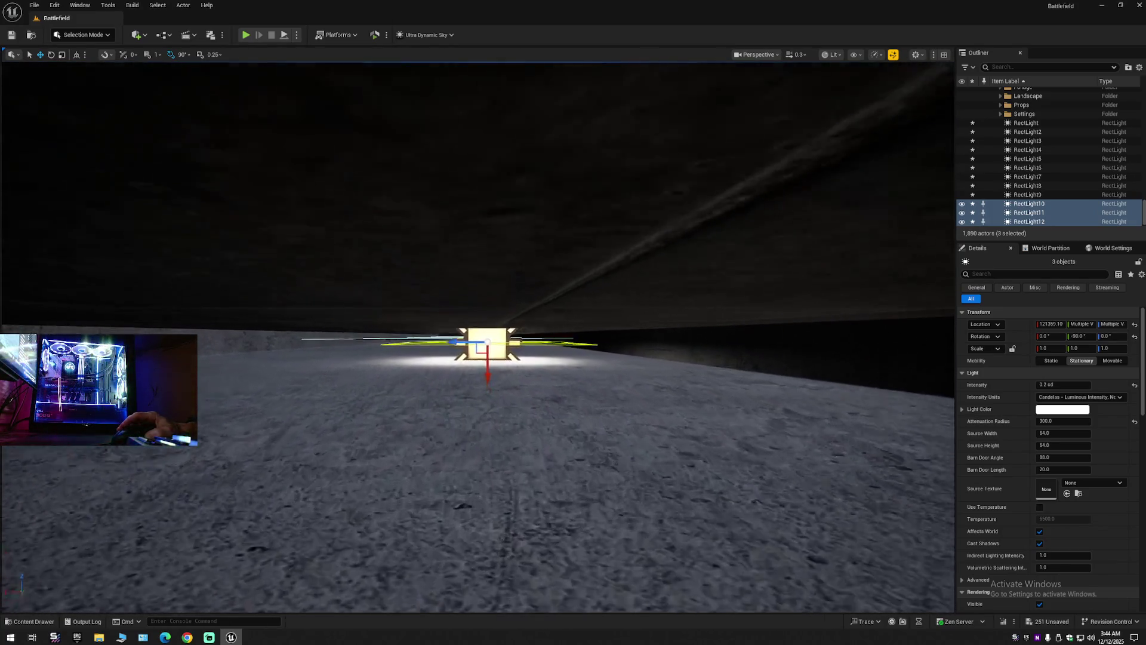
drag(490, 364, 490, 379)
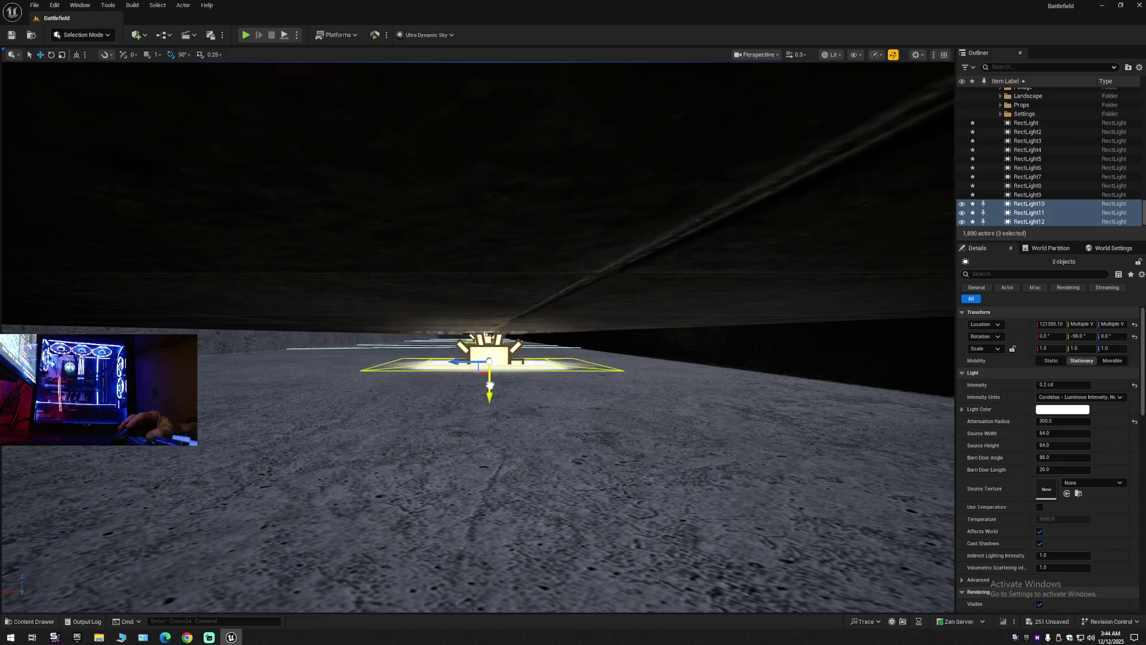
Copy the trio of lights into the next balcony bay, then fly out to the courtyard.
scroll(599, 401, down, 5)
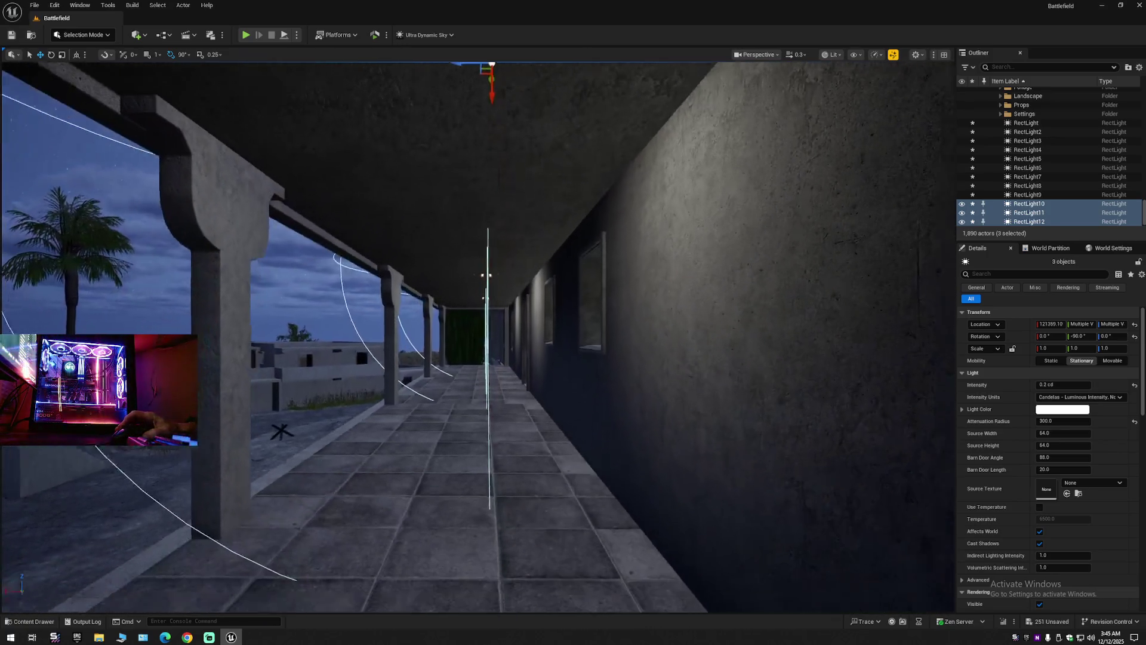
drag(600, 401, 596, 402)
mouse_move(487, 169)
mouse_down()
mouse_move(482, 452)
mouse_move(511, 382)
mouse_move(512, 217)
mouse_move(512, 394)
mouse_move(565, 454)
mouse_move(552, 537)
mouse_move(565, 406)
mouse_up()
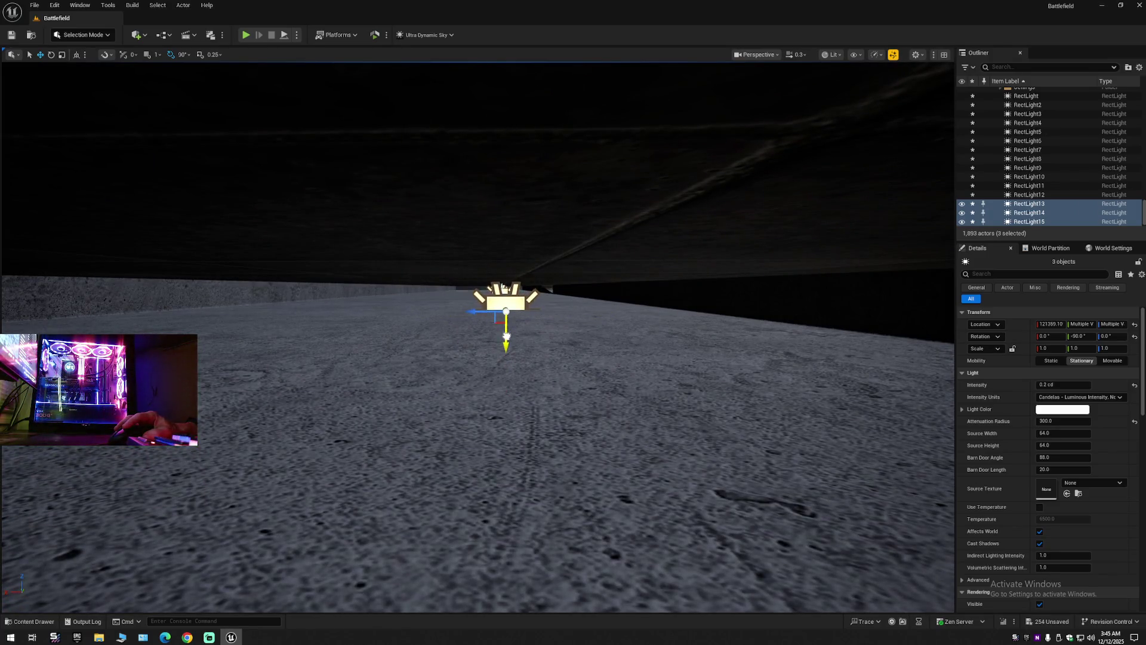
mouse_move(574, 364)
mouse_down()
mouse_move(575, 388)
mouse_move(927, 327)
mouse_move(920, 369)
mouse_move(587, 364)
mouse_up()
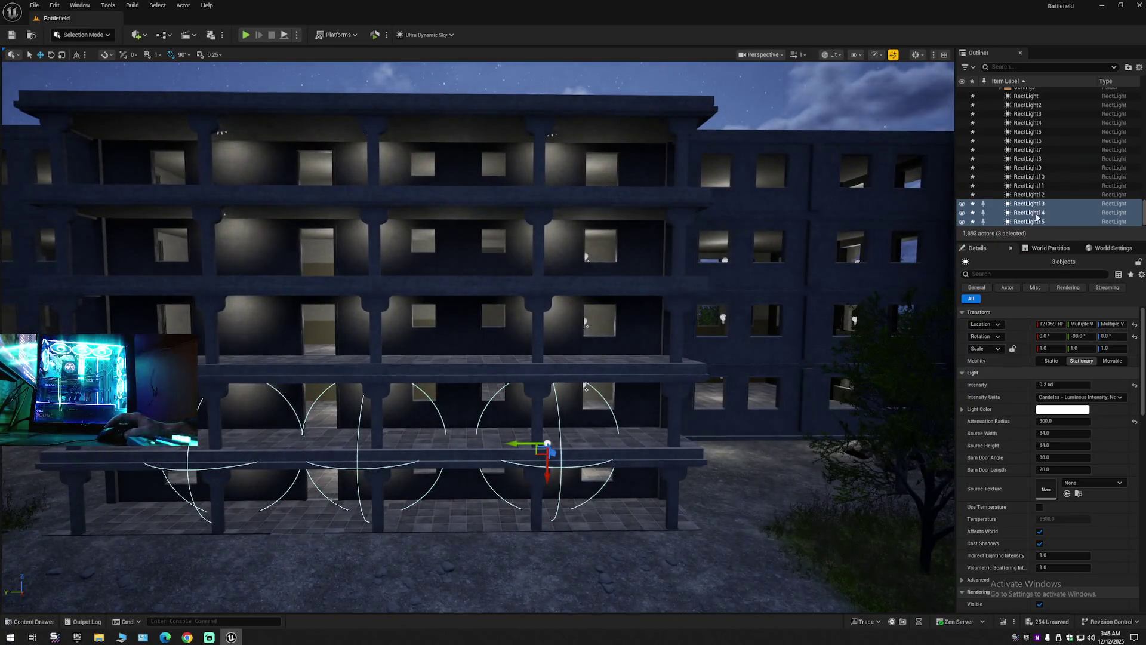
Select the fifteen lights from RectLight to RectLight15 in the Outliner and frame them.
scroll(1034, 197, up, 3)
click(1033, 141)
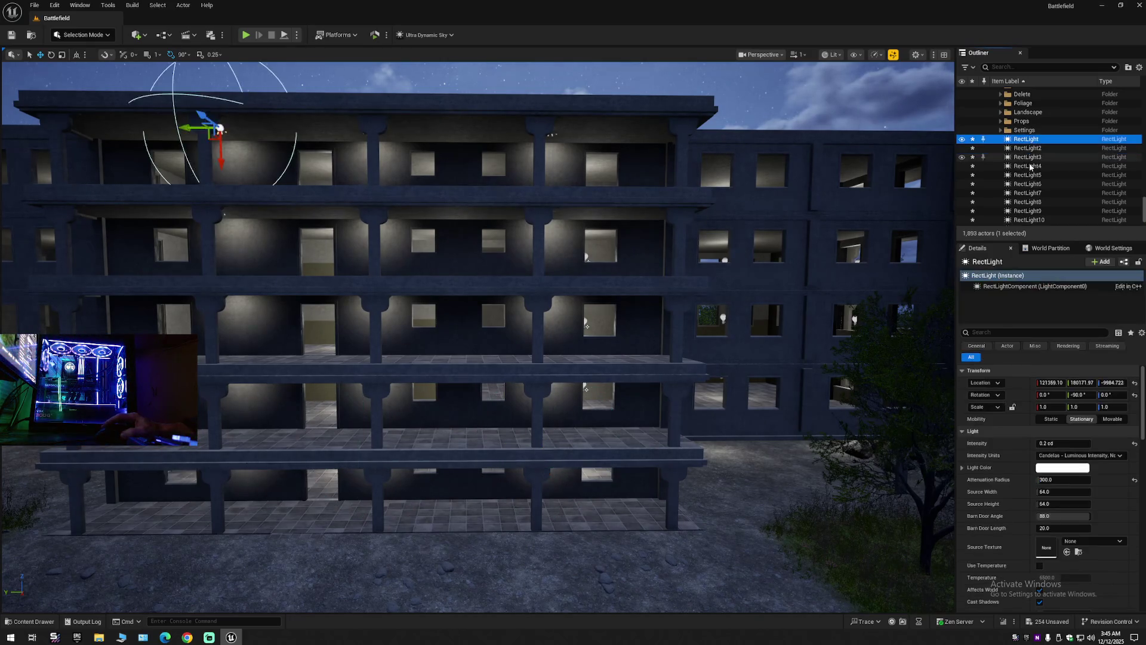
scroll(1032, 179, down, 2)
shift+click(1029, 221)
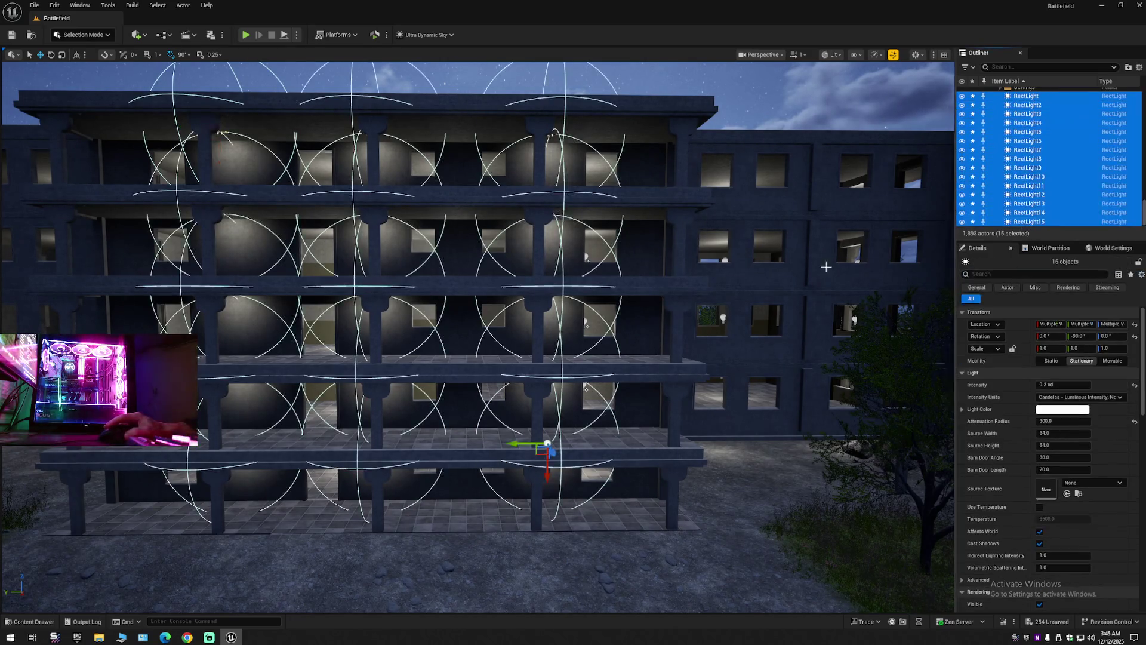
mouse_move(703, 276)
mouse_down()
mouse_move(514, 282)
mouse_move(535, 346)
mouse_move(525, 366)
mouse_move(687, 363)
mouse_move(573, 346)
mouse_move(894, 386)
mouse_up()
key(f)
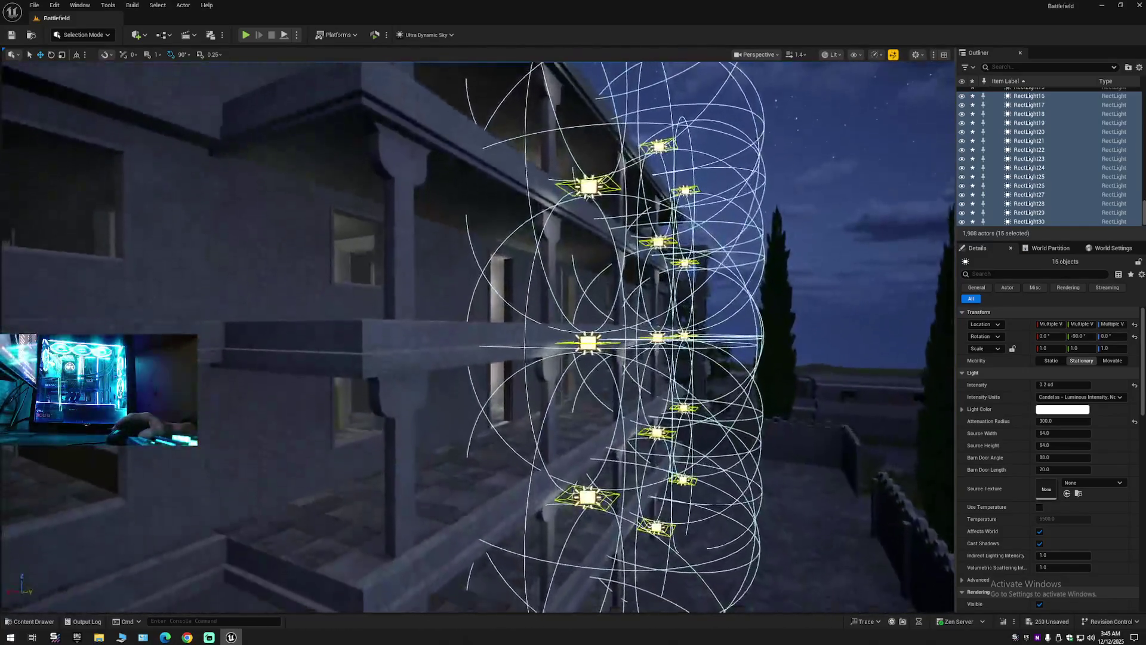
drag(574, 347, 538, 356)
ctrl+click(624, 226)
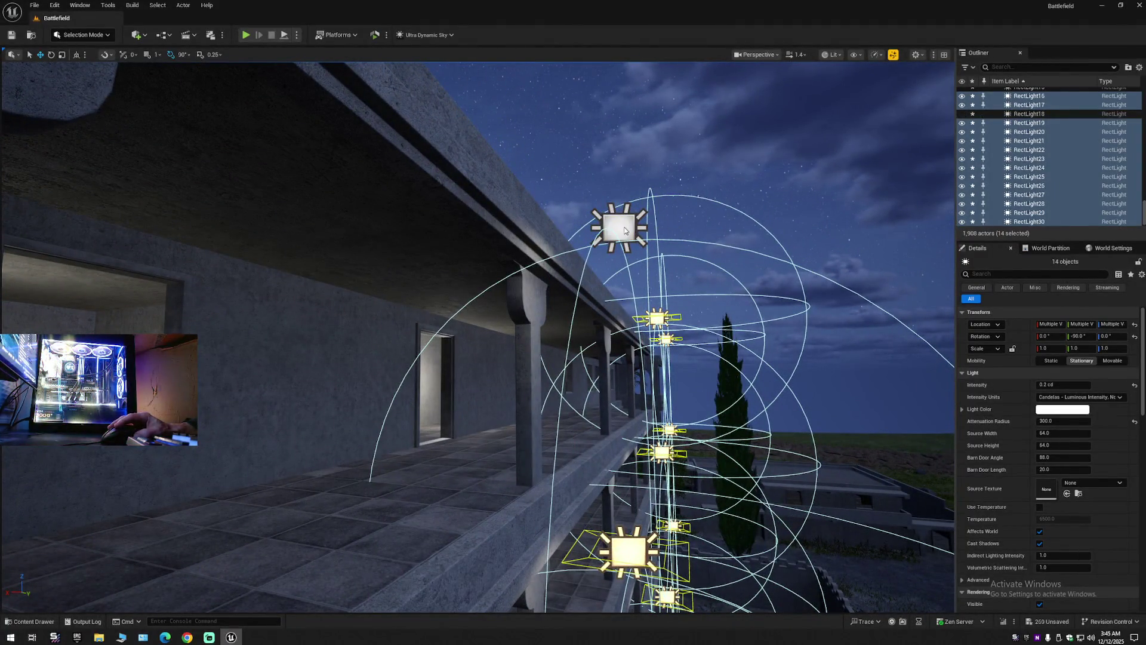
ctrl+click(624, 230)
mouse_move(595, 229)
mouse_down()
mouse_move(448, 295)
mouse_move(627, 340)
mouse_move(561, 317)
mouse_up()
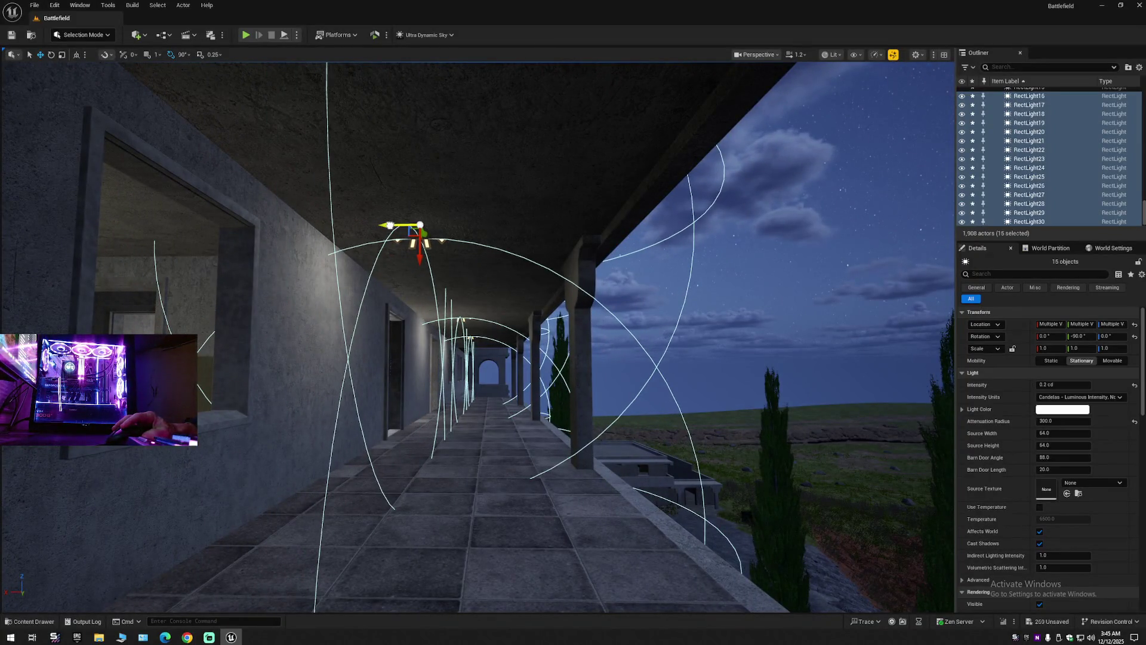
drag(561, 317, 543, 307)
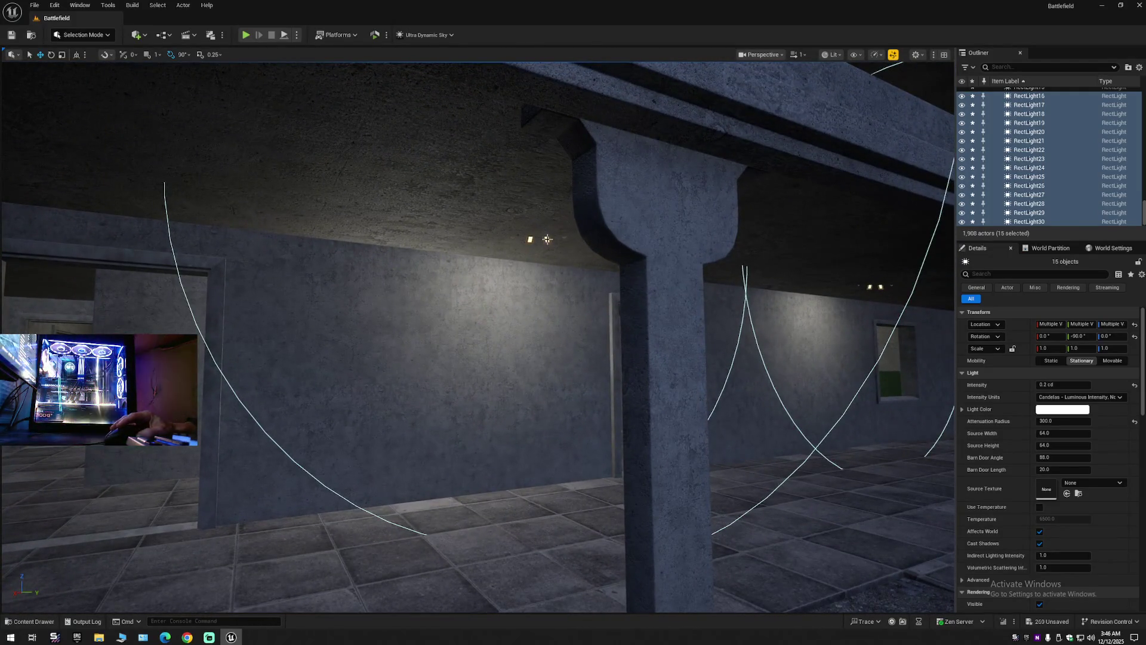
Select RectLight29, 26, 23, 20 and 17 and slide the column slightly sideways.
click(539, 239)
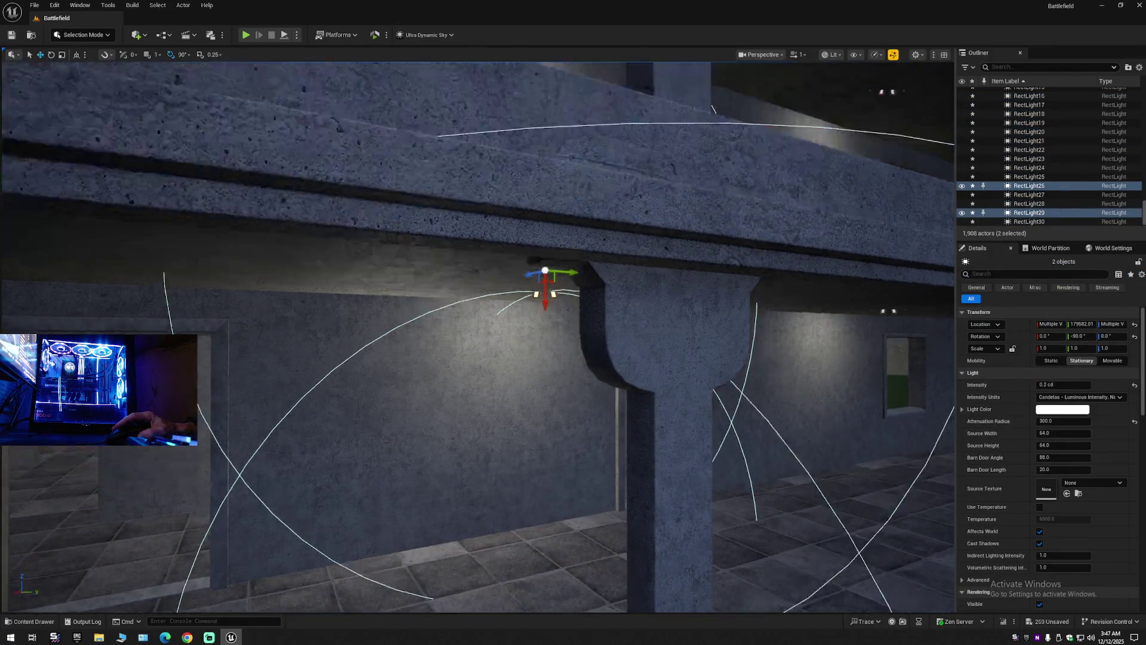
ctrl+click(551, 268)
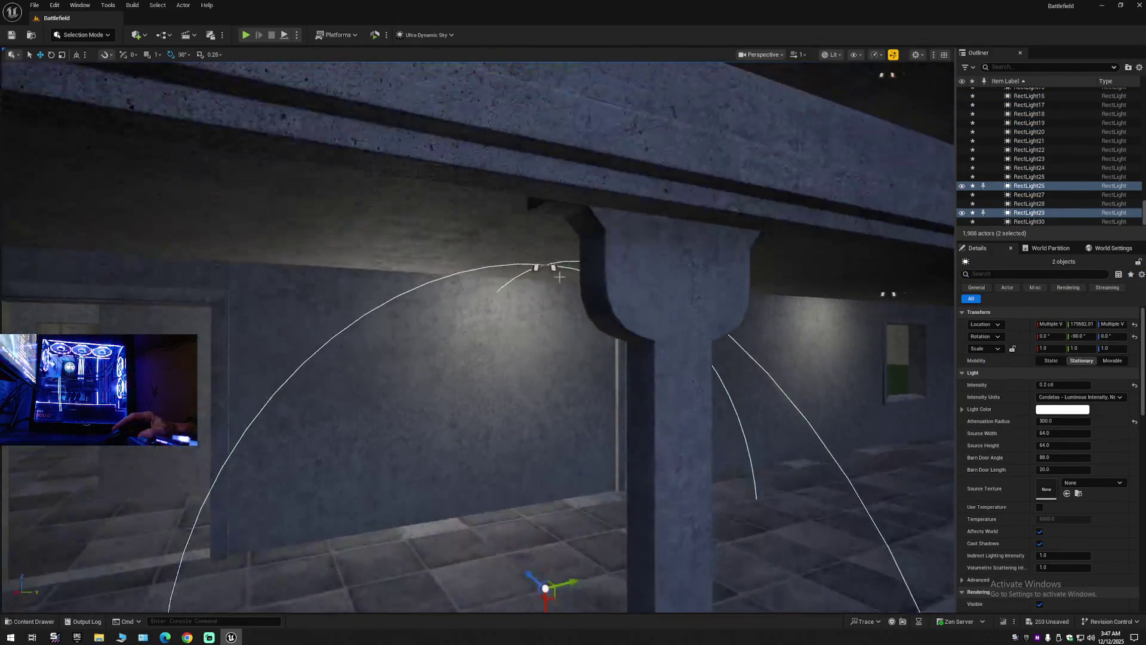
ctrl+click(552, 268)
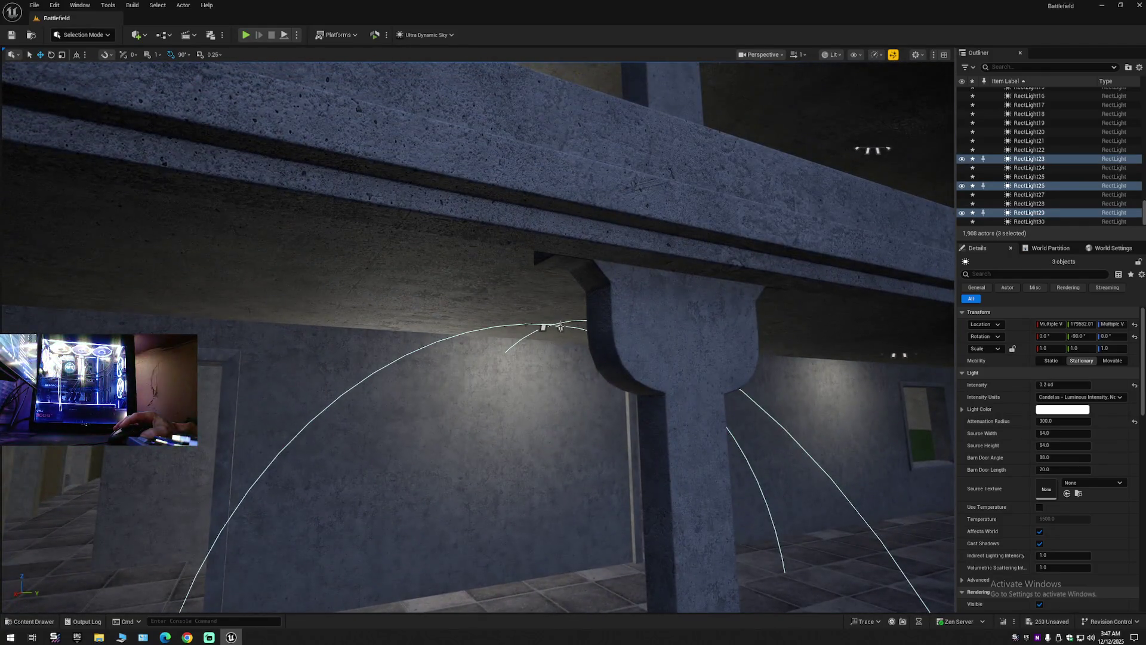
ctrl+click(560, 326)
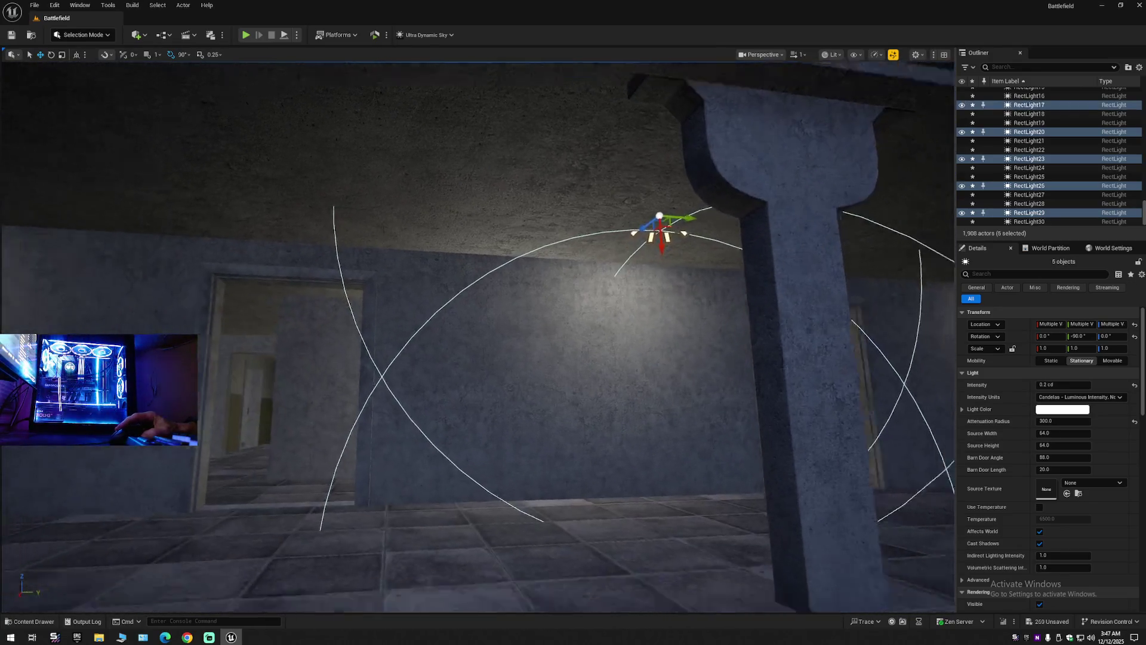
ctrl+click(498, 233)
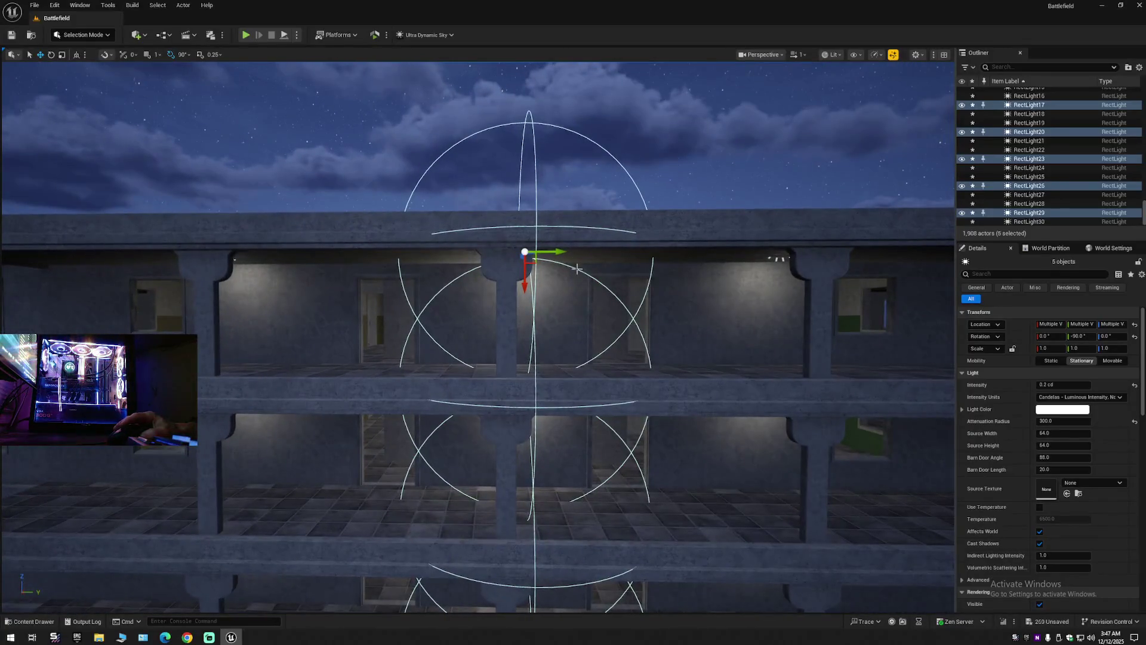
drag(563, 254, 545, 253)
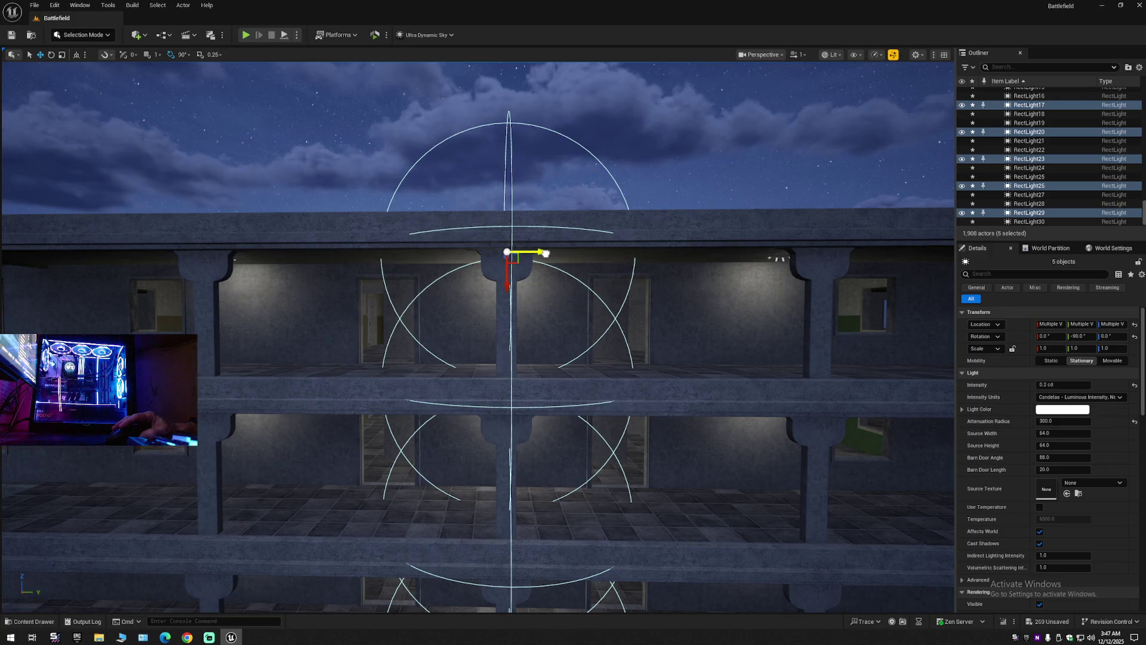
Select the next column of lights: RectLight18, 21, 24 and 30.
drag(545, 253, 636, 245)
key(w)
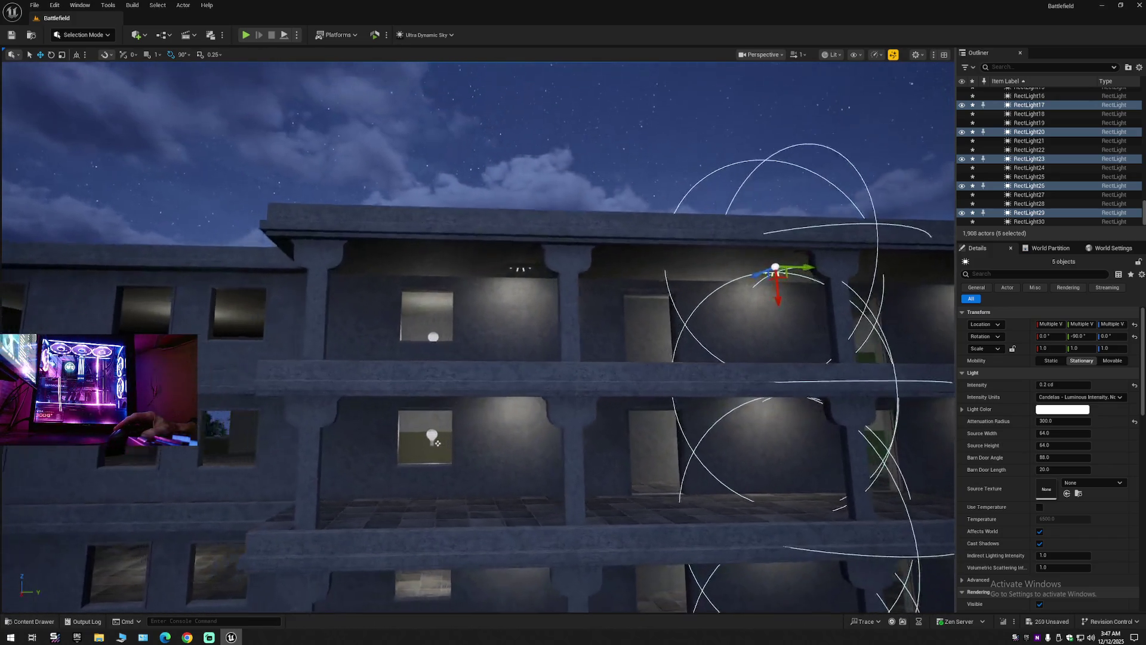
click(531, 269)
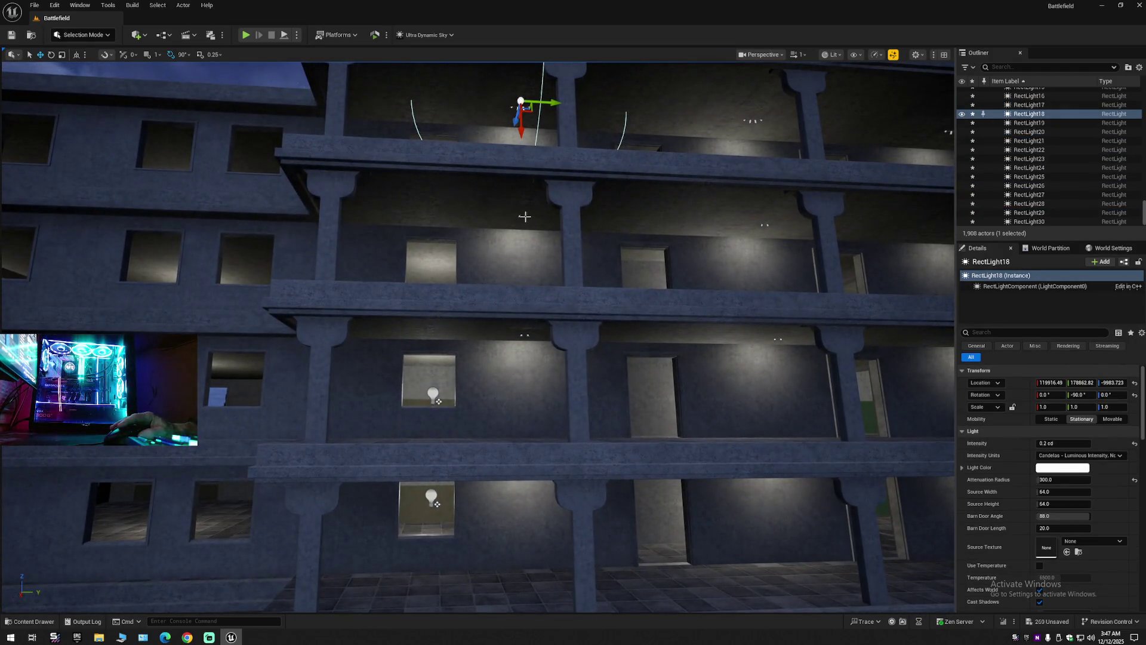
ctrl+click(524, 217)
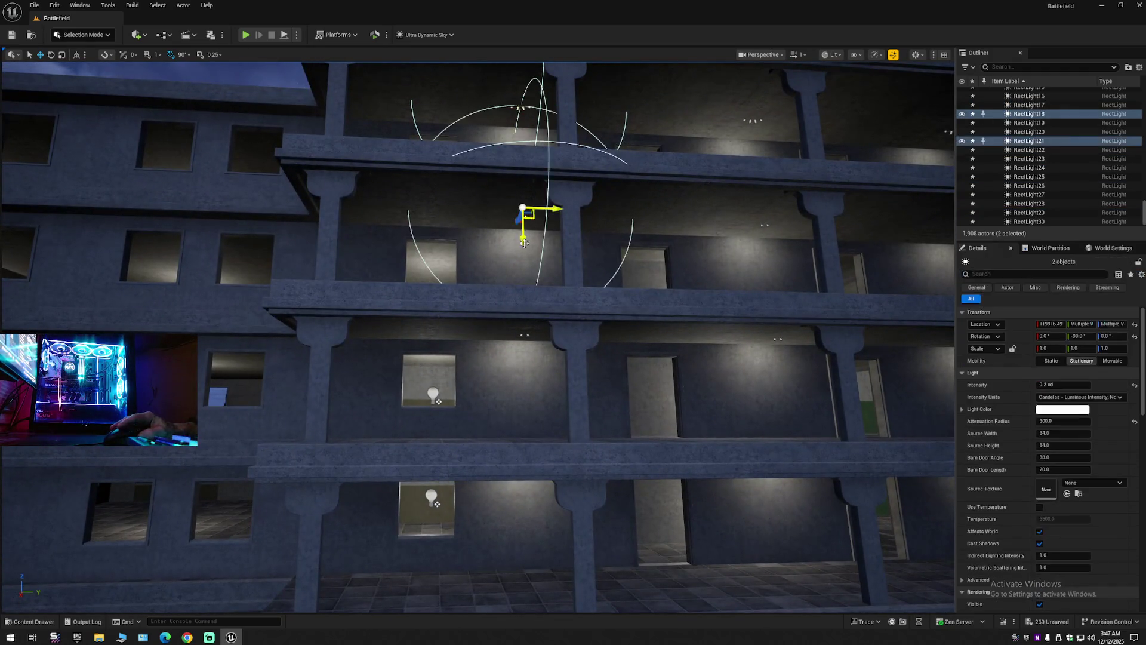
ctrl+click(527, 335)
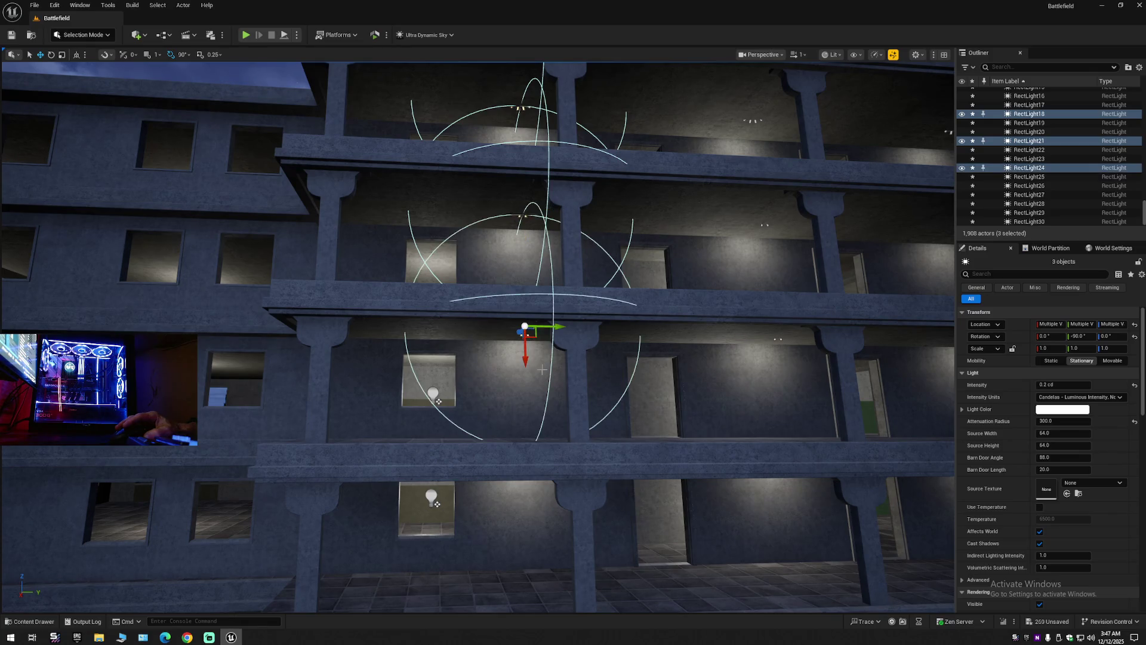
key(e)
key(q)
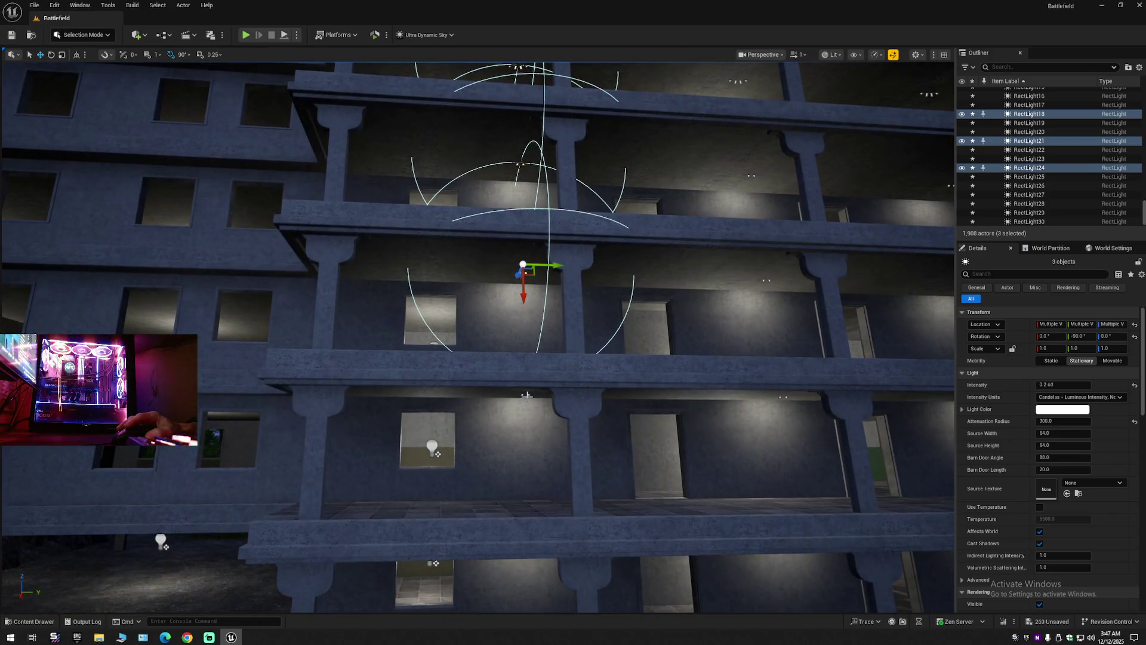
ctrl+click(530, 394)
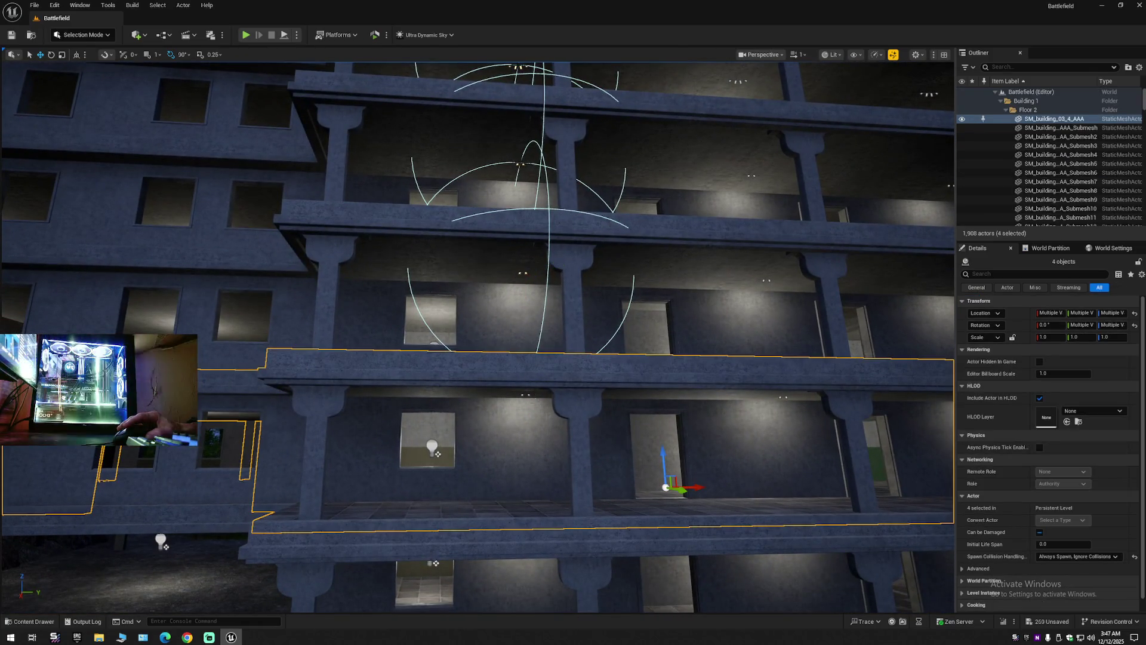
ctrl+click(528, 395)
ctrl+click(528, 395)
key(q)
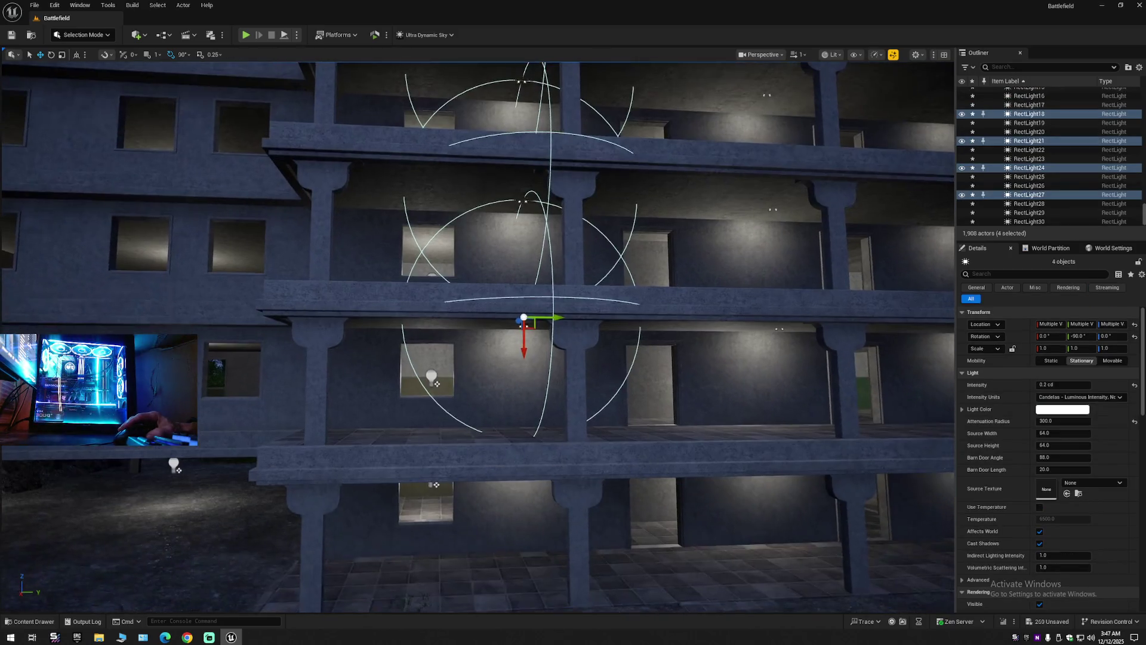
key(w)
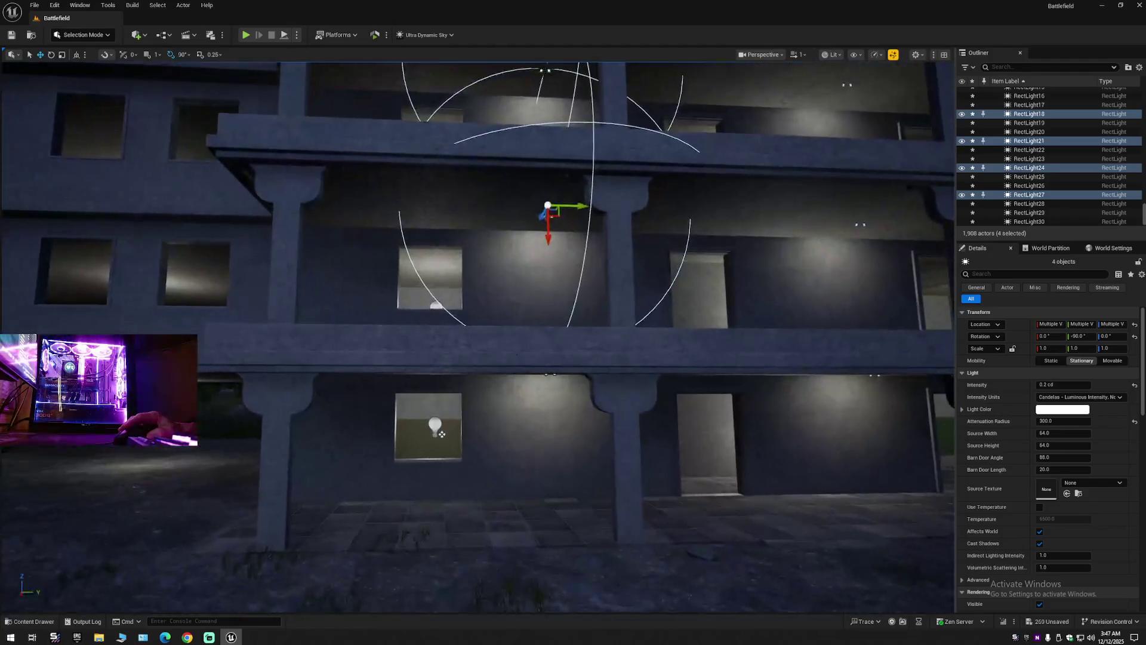
ctrl+click(546, 380)
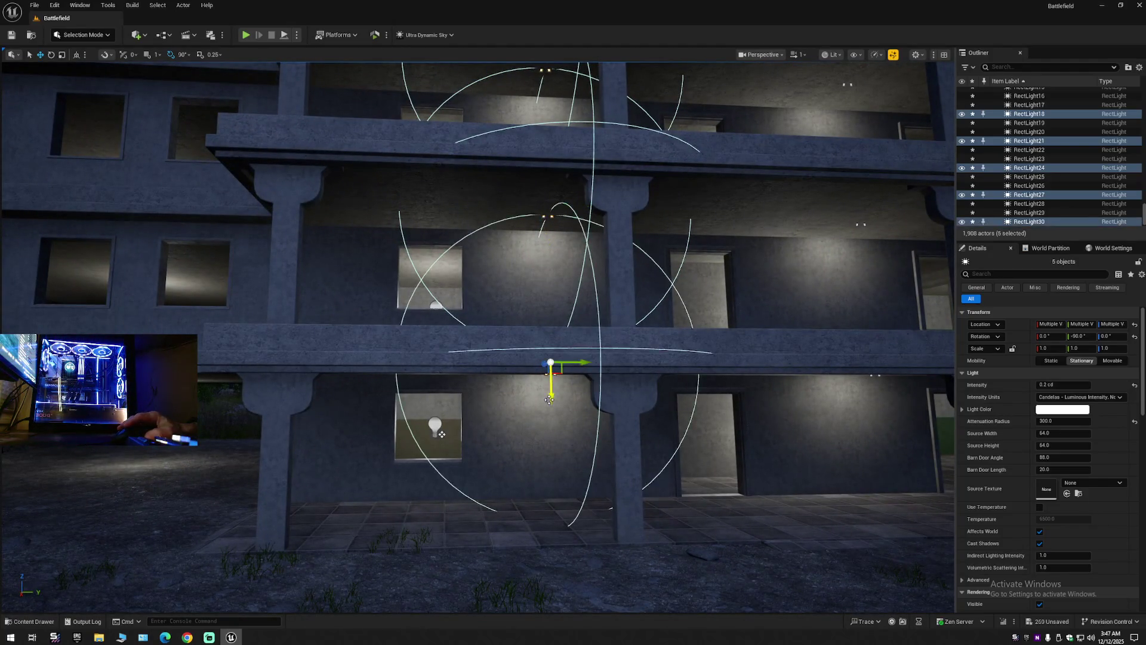
key(f)
Restore the five-light selection with Ctrl+Z and nudge it slightly along Y.
scroll(446, 389, down, 1)
key(w)
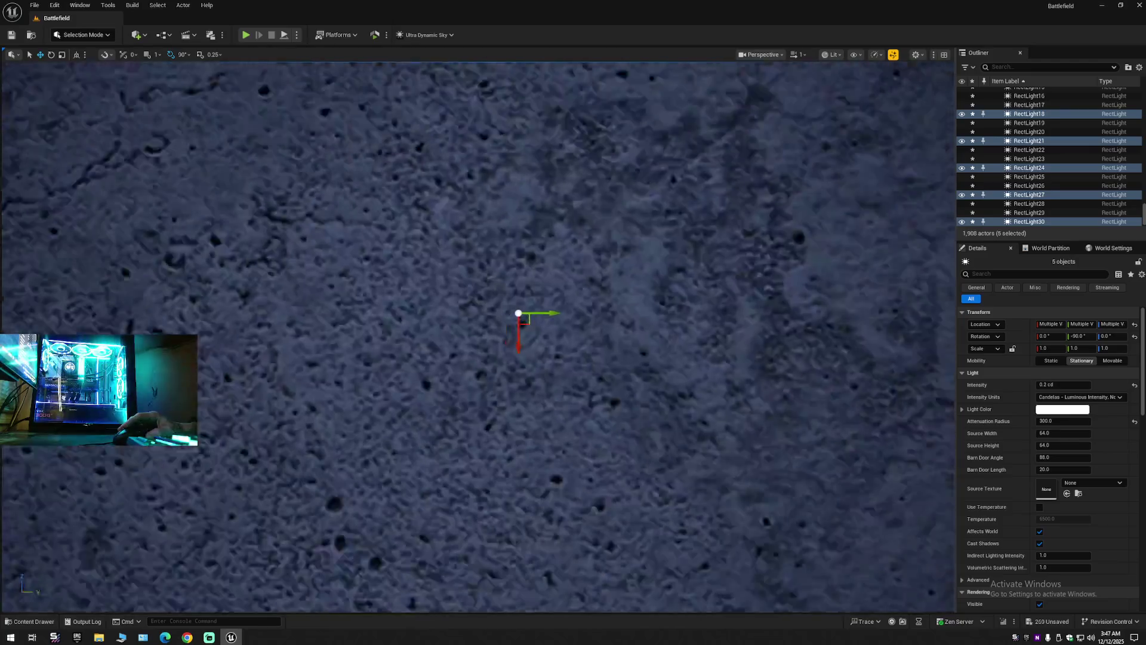
key(s)
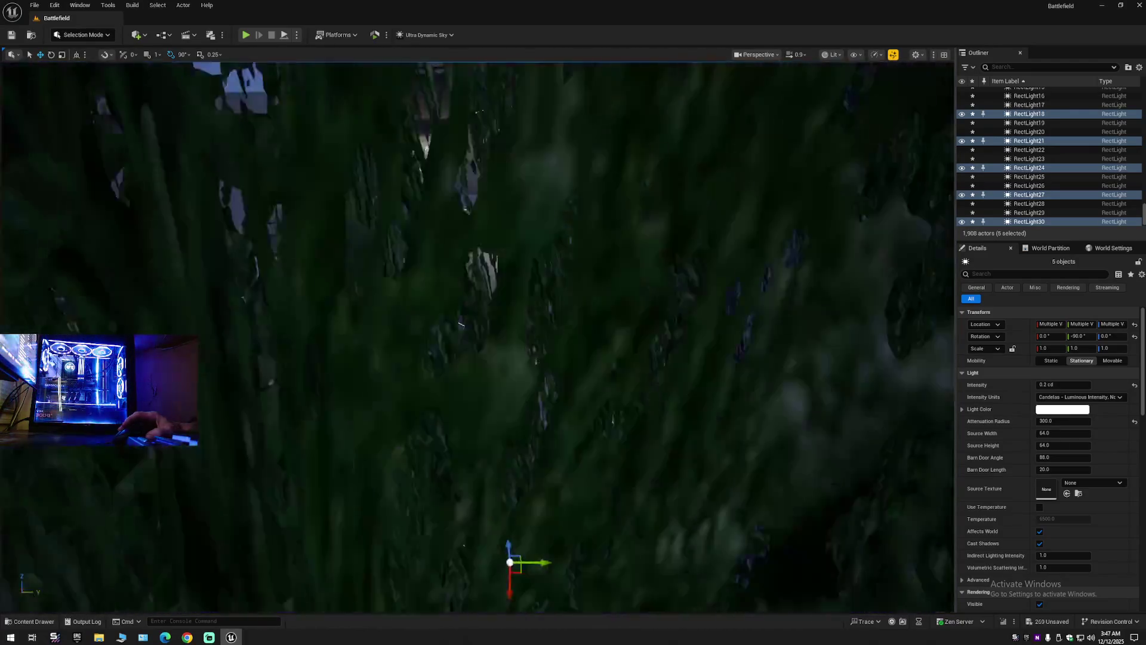
key(q)
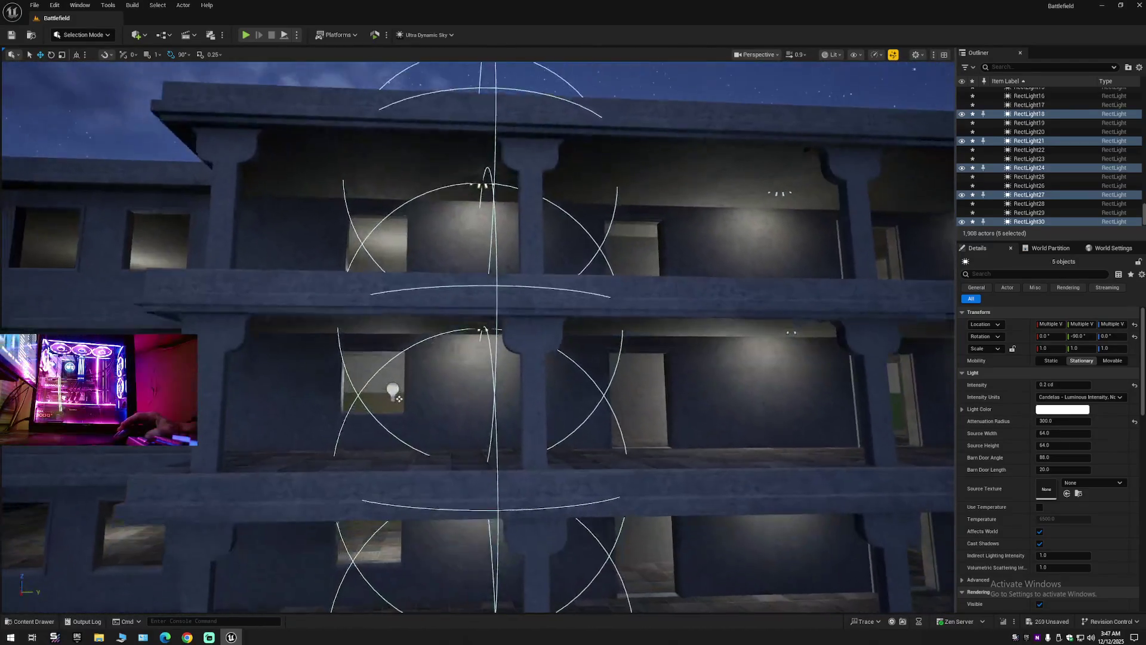
key(w)
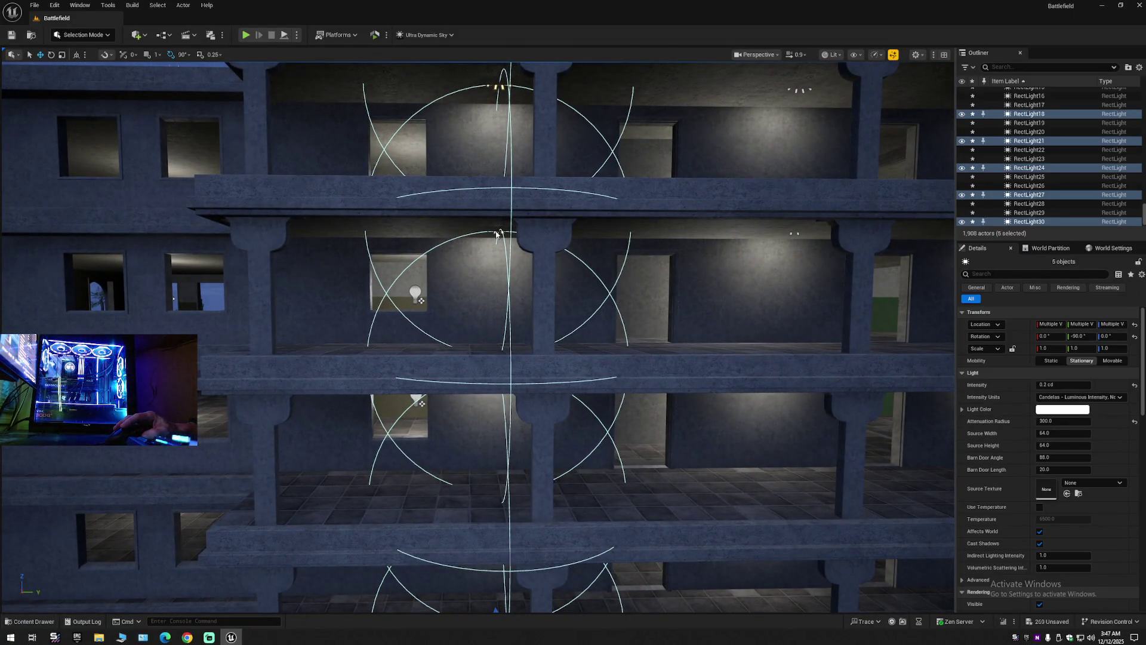
click(502, 253)
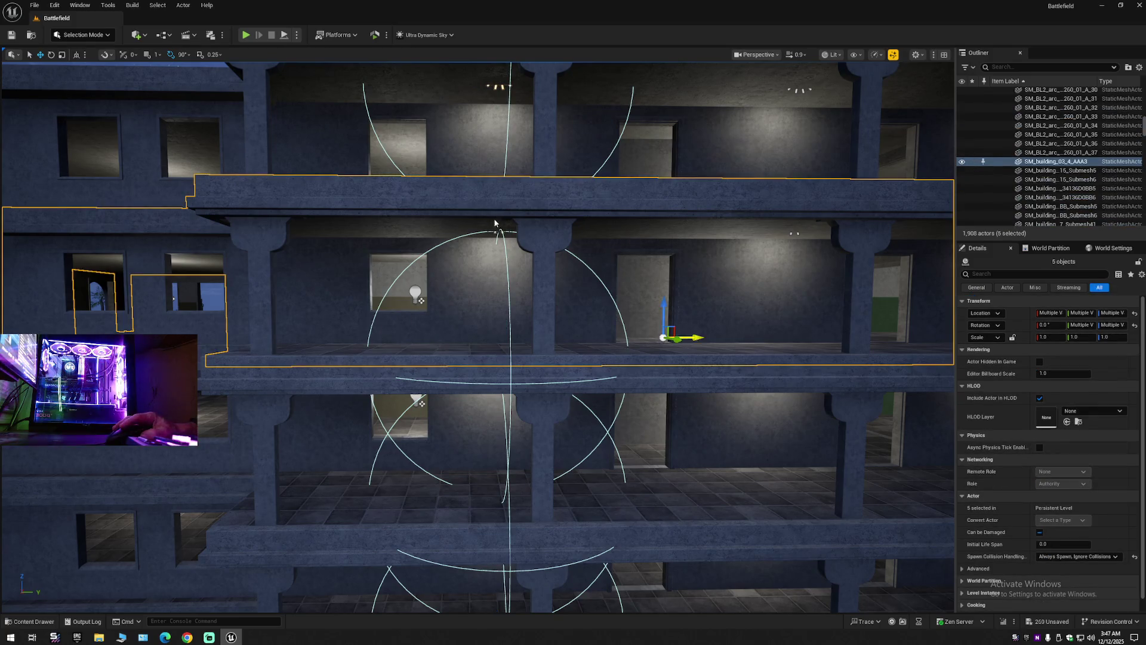
key(ctrl+z)
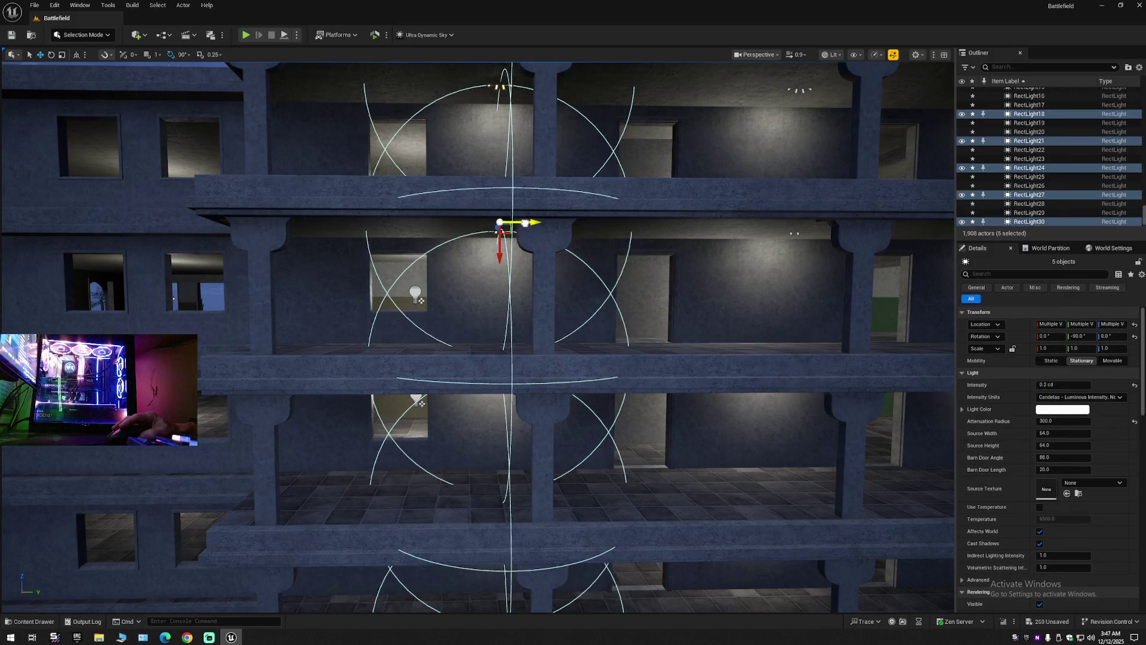
key(s)
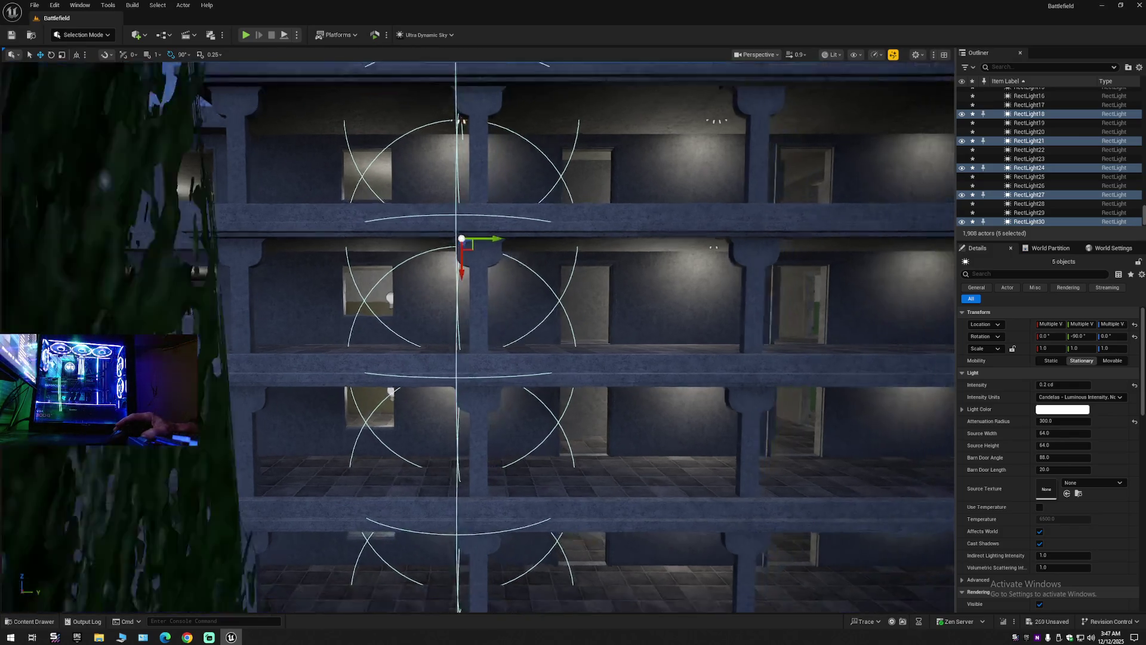
key(w)
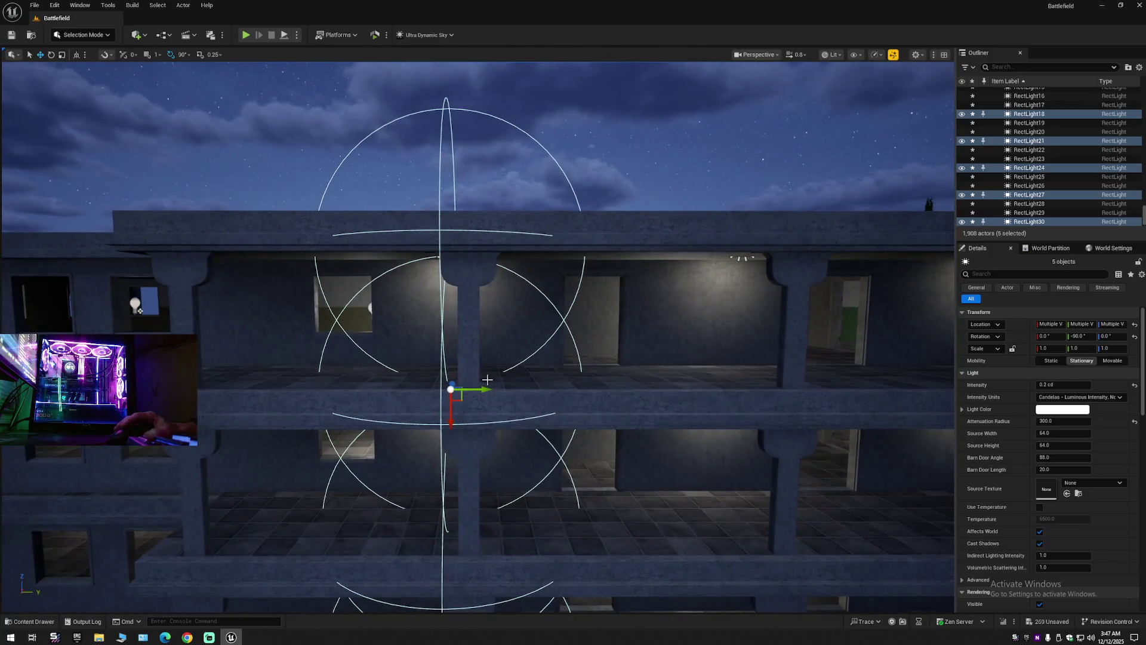
drag(484, 389, 487, 389)
key(s)
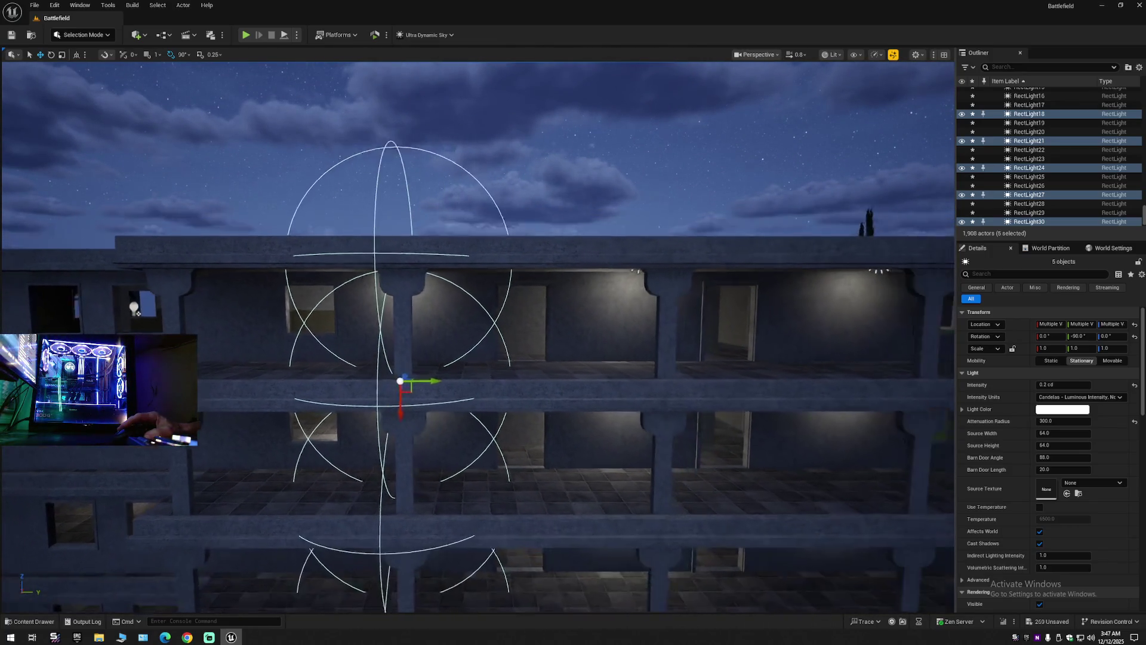
key(w)
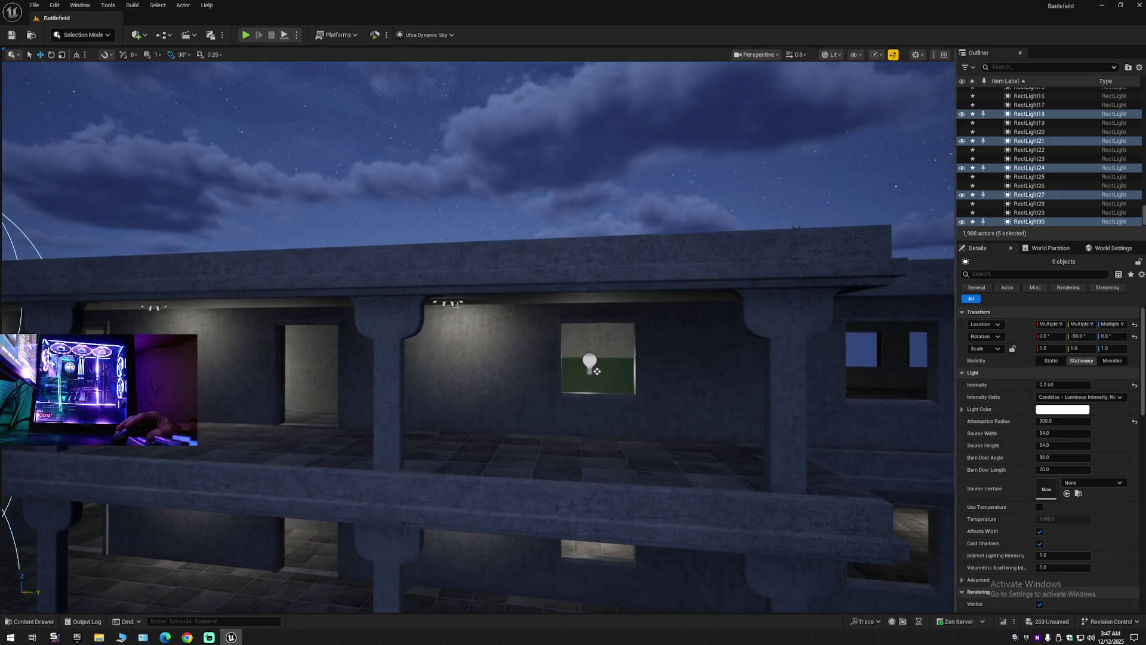
Gather RectLight16, 19, 22, 25 and 28 into one selection, frame it, then clear it.
click(597, 371)
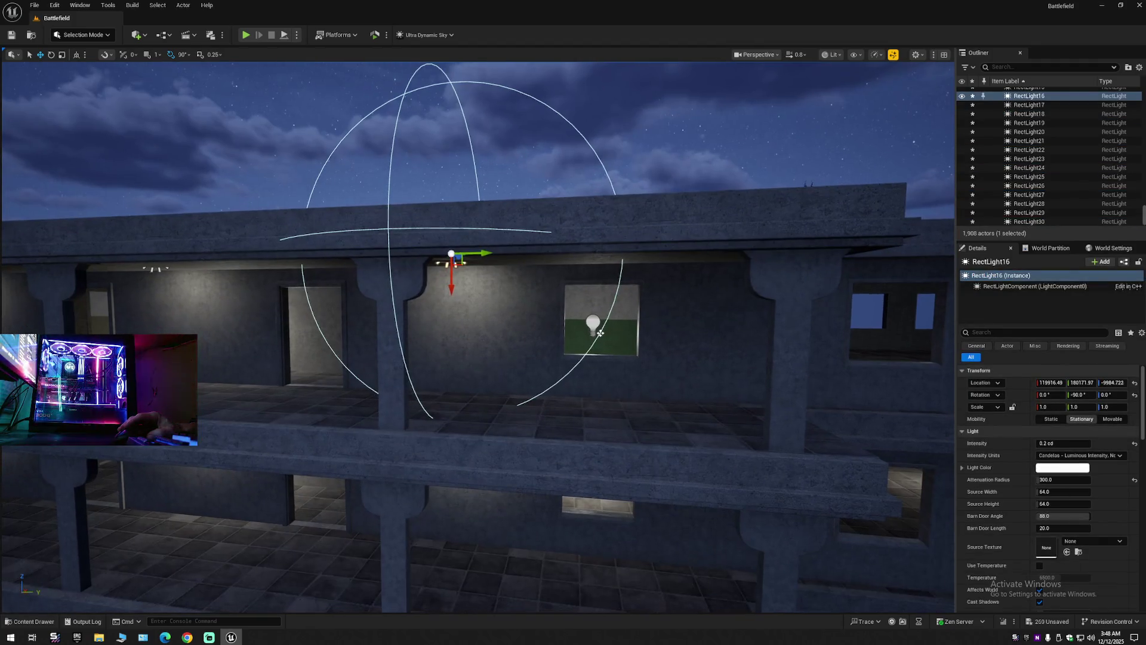
mouse_move(600, 333)
mouse_down()
mouse_move(601, 317)
mouse_move(621, 554)
mouse_up()
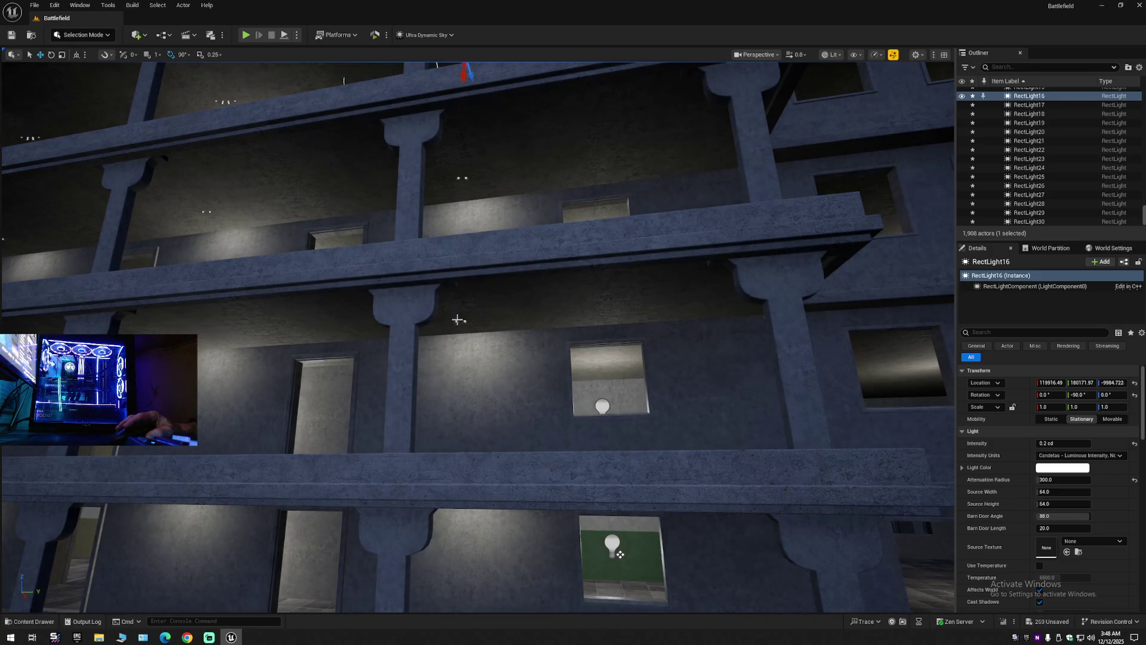
ctrl+click(458, 312)
mouse_move(621, 555)
mouse_down()
mouse_move(607, 404)
mouse_move(618, 457)
mouse_up()
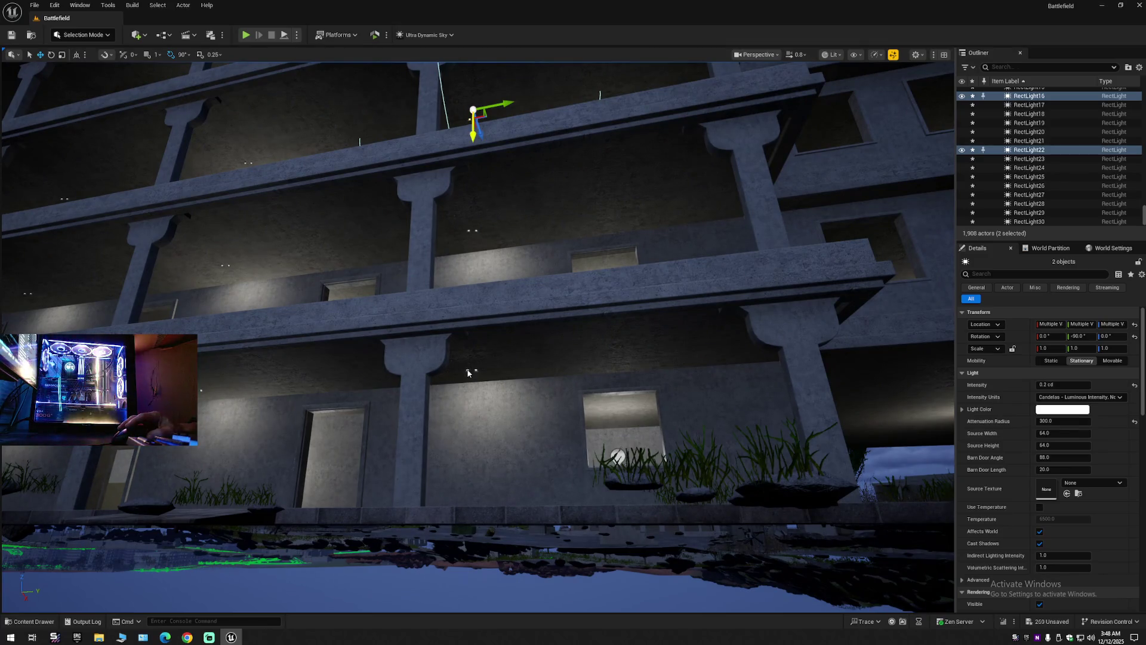
ctrl+click(470, 372)
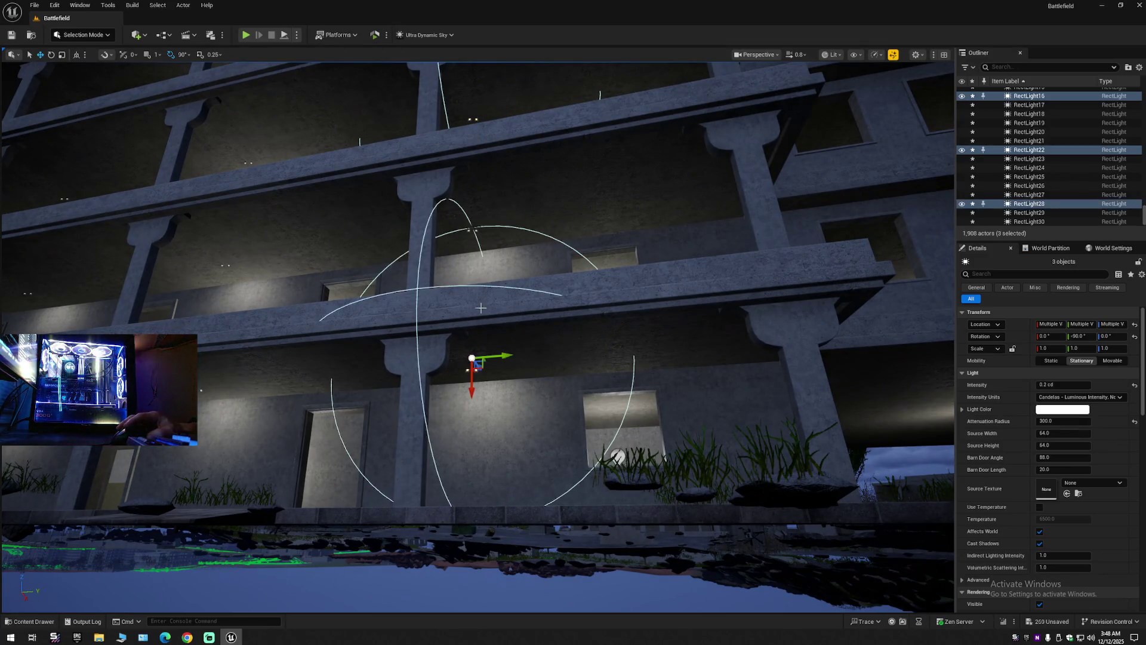
ctrl+click(470, 232)
drag(618, 457, 632, 533)
ctrl+click(632, 533)
key(f)
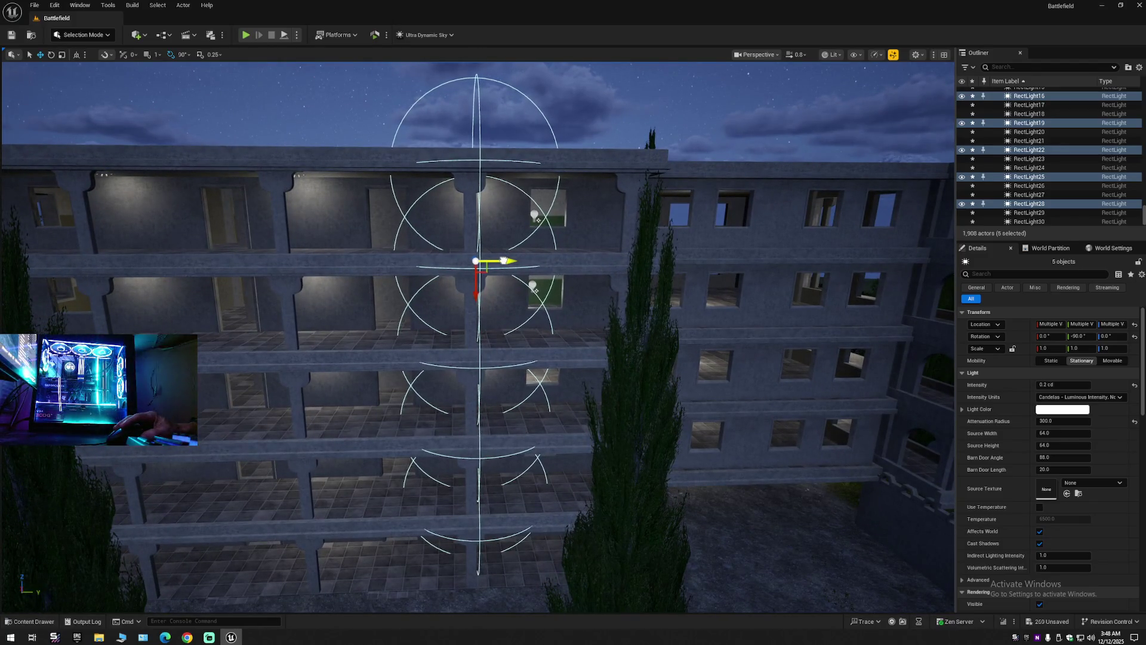
scroll(505, 261, down, 5)
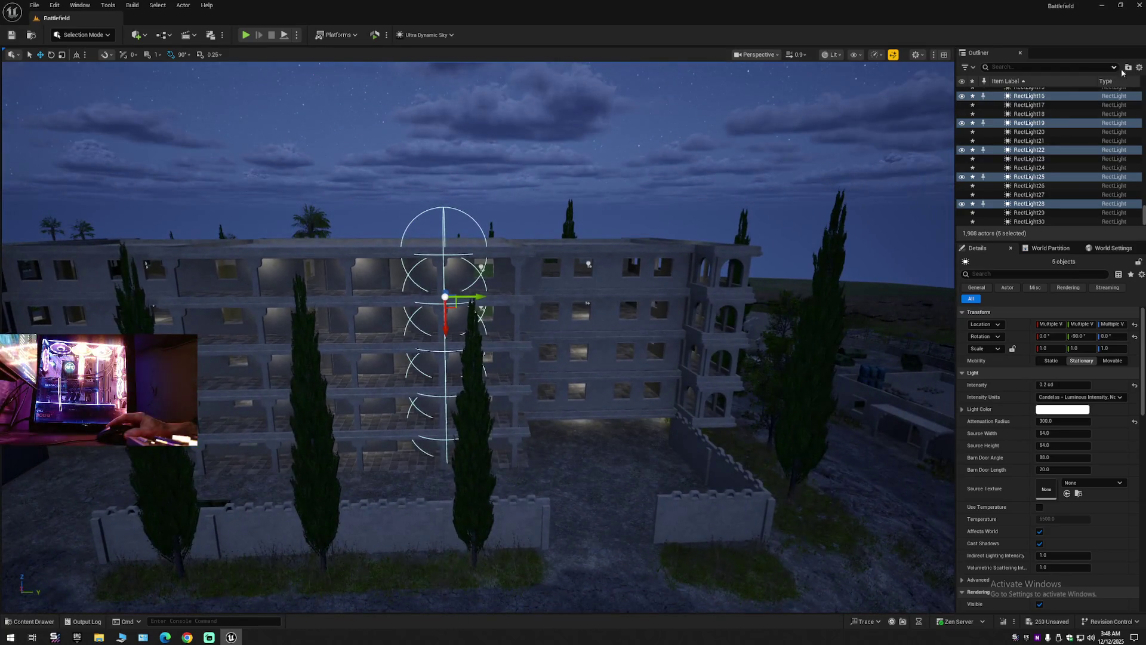
click(1140, 70)
click(1009, 116)
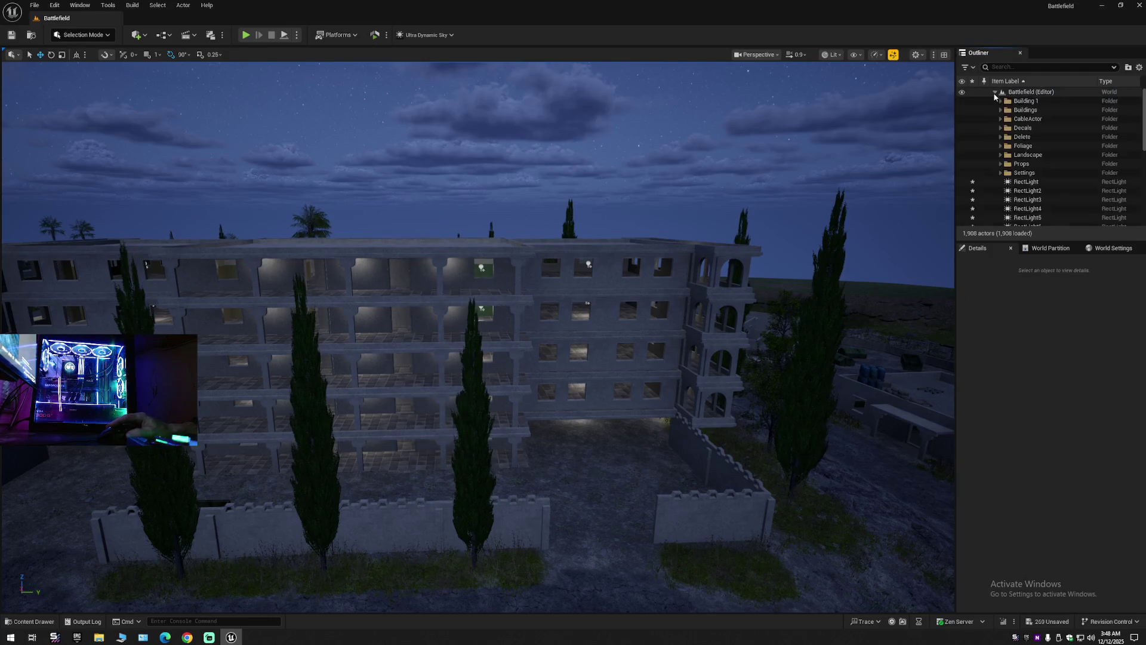
scroll(477, 334, up, 3)
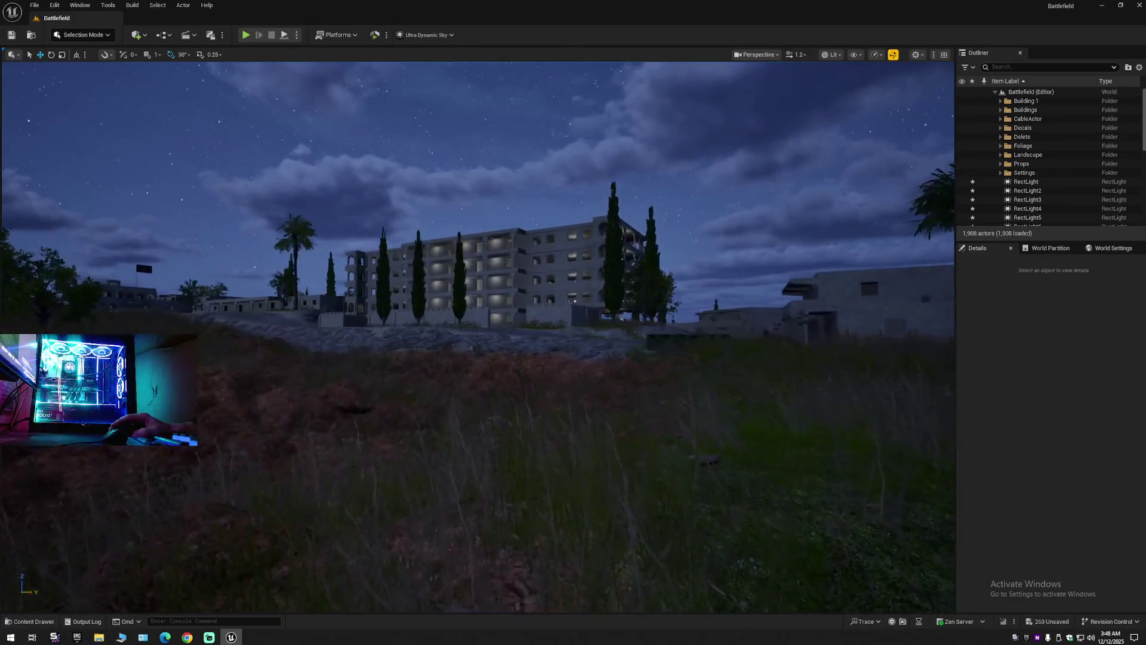
scroll(478, 335, up, 2)
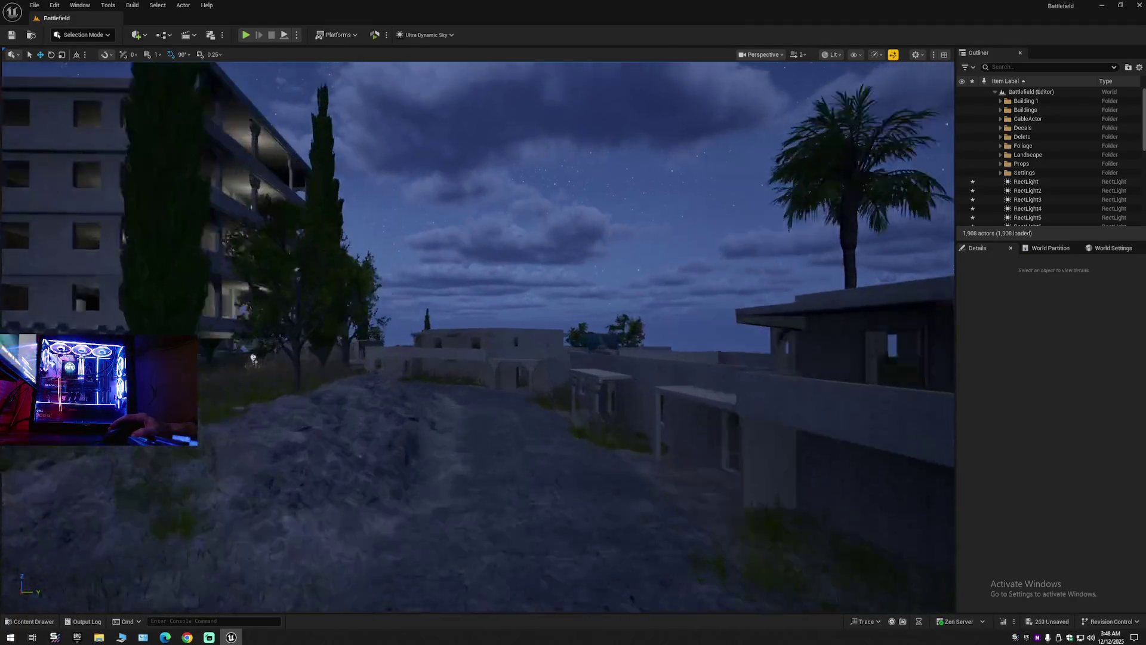
scroll(477, 334, down, 2)
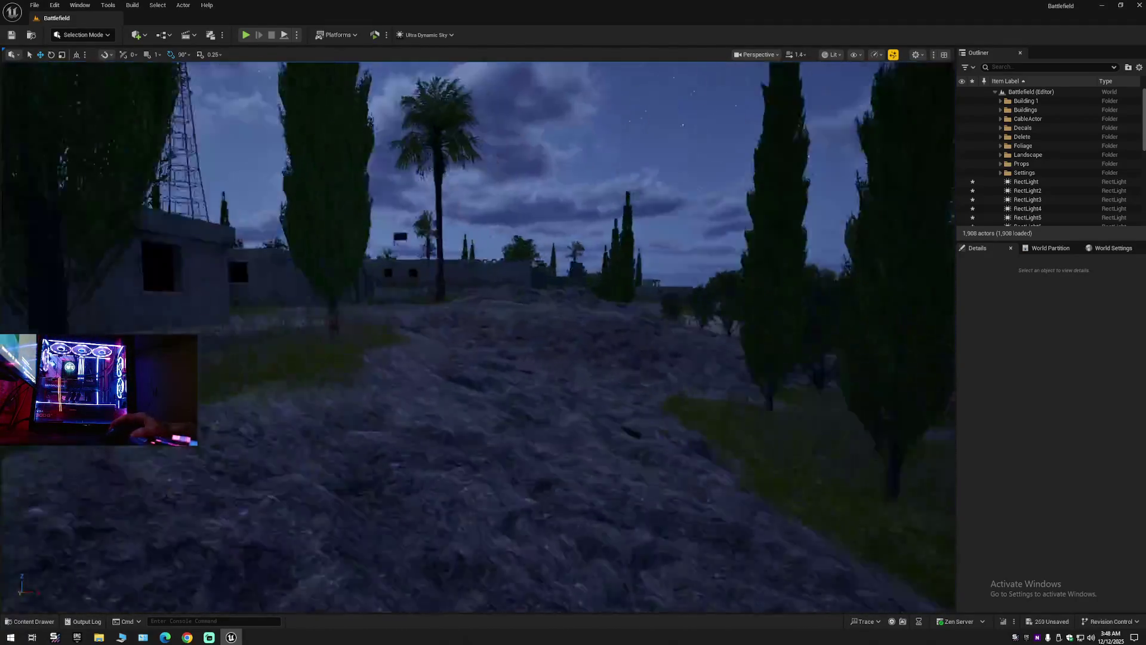
key(s)
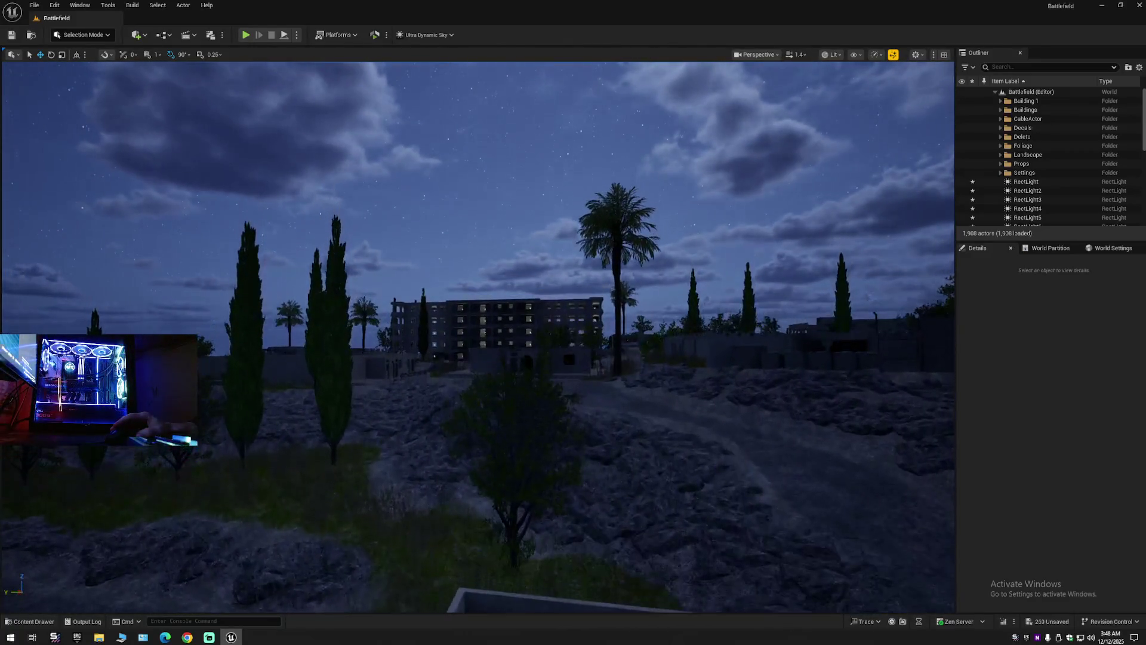
key(w)
scroll(478, 334, down, 1)
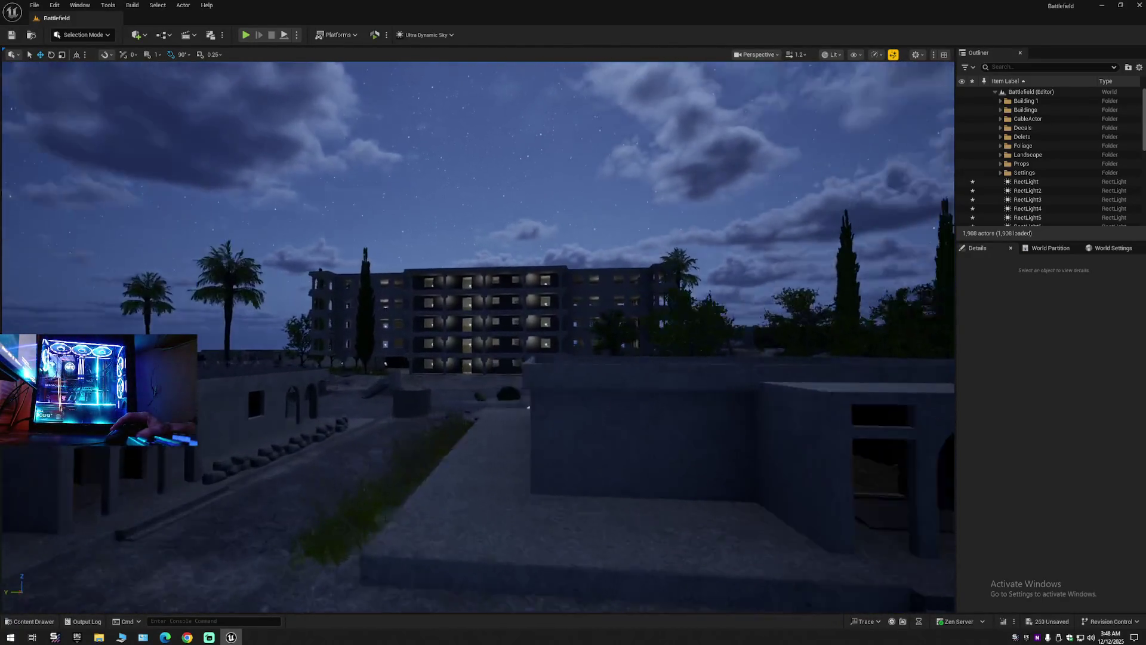
key(w)
scroll(943, 216, up, 1)
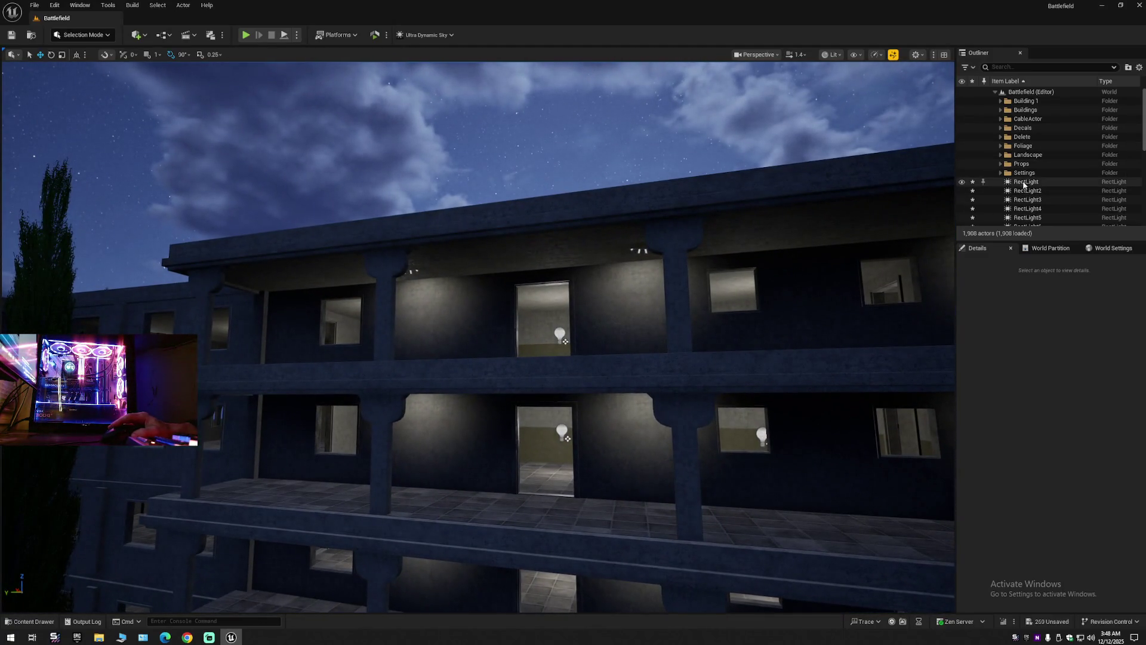
click(1027, 182)
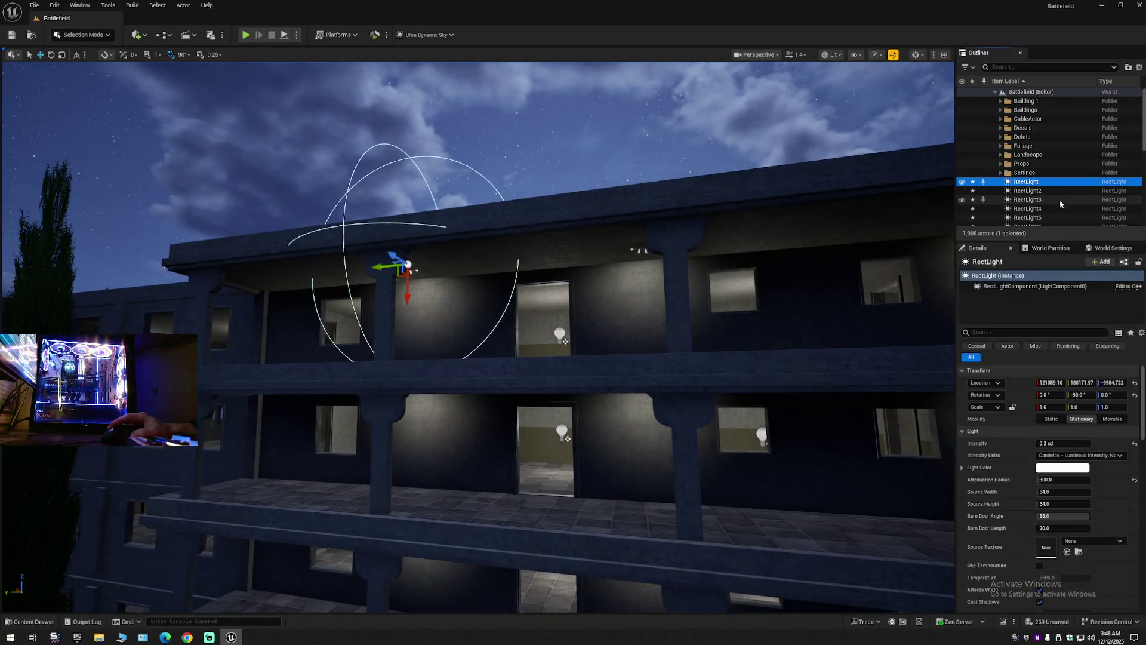
Select RectLight through RectLight30 and turn off Is Spatially Loaded via the 'sp' search.
scroll(1060, 200, down, 1)
scroll(1062, 200, down, 5)
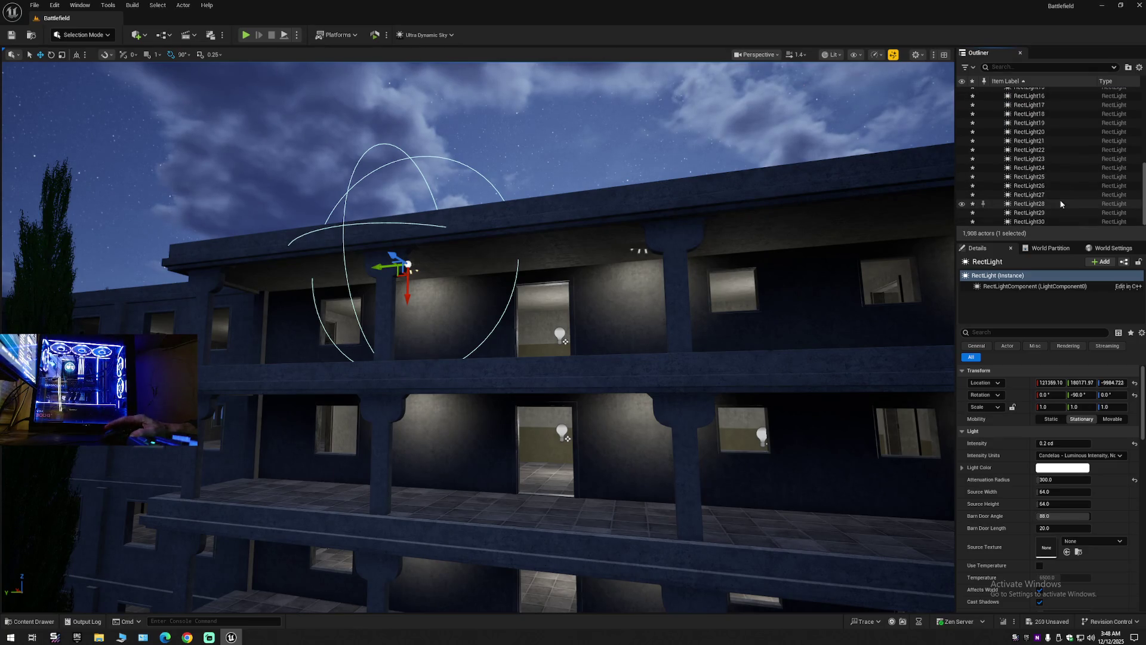
shift+click(1029, 222)
click(1011, 276)
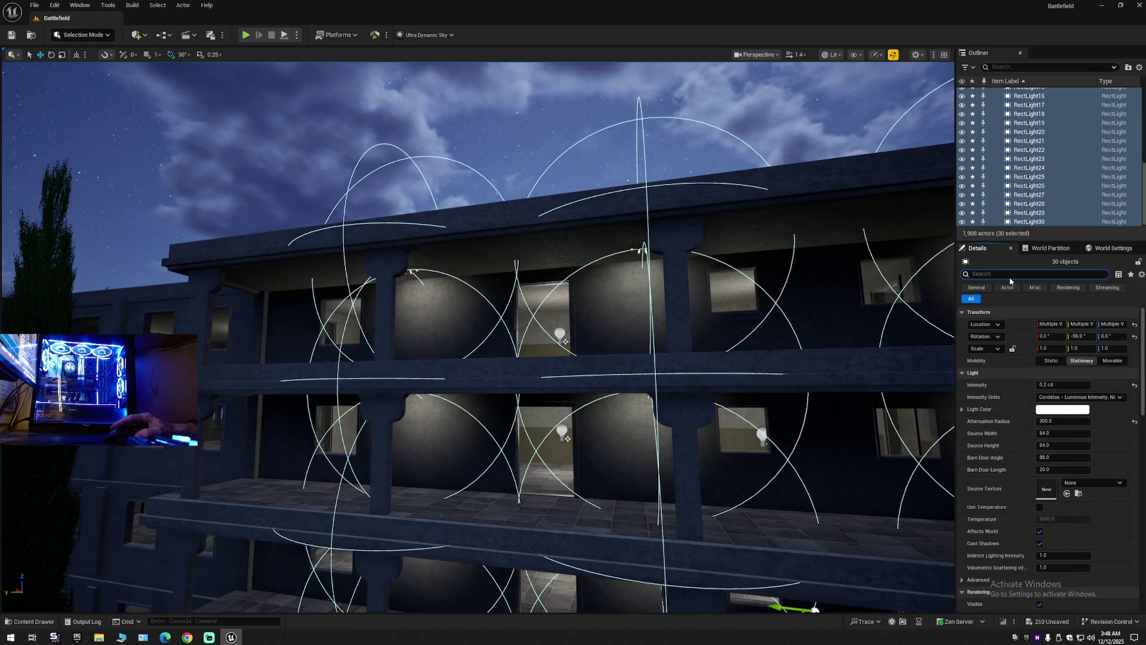
text(sp)
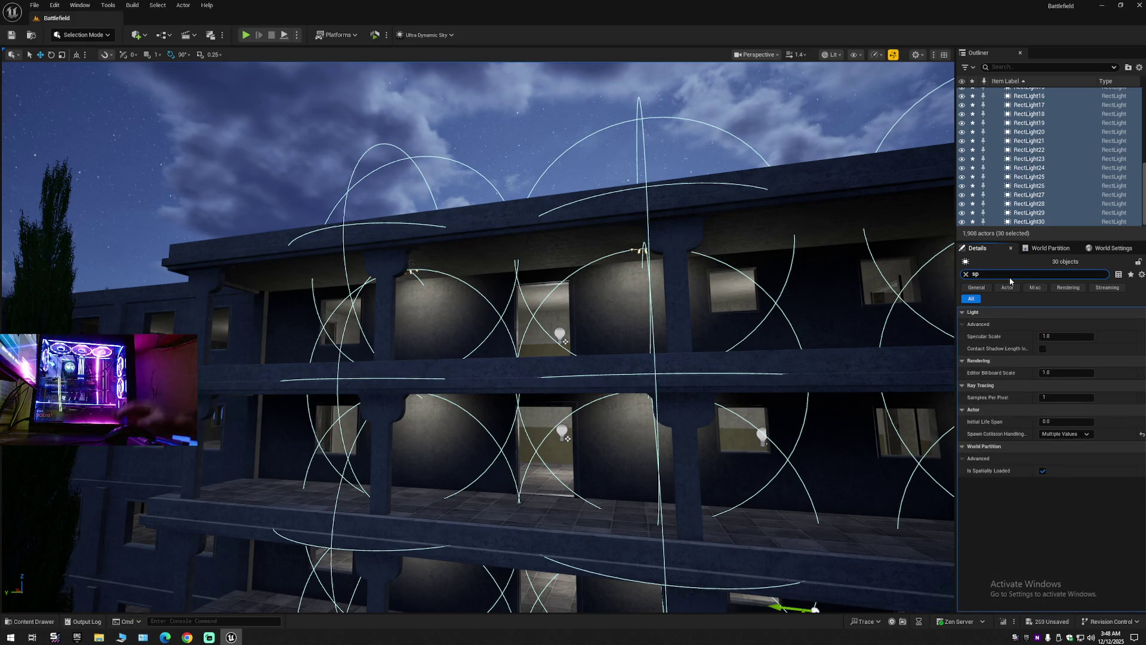
click(1042, 470)
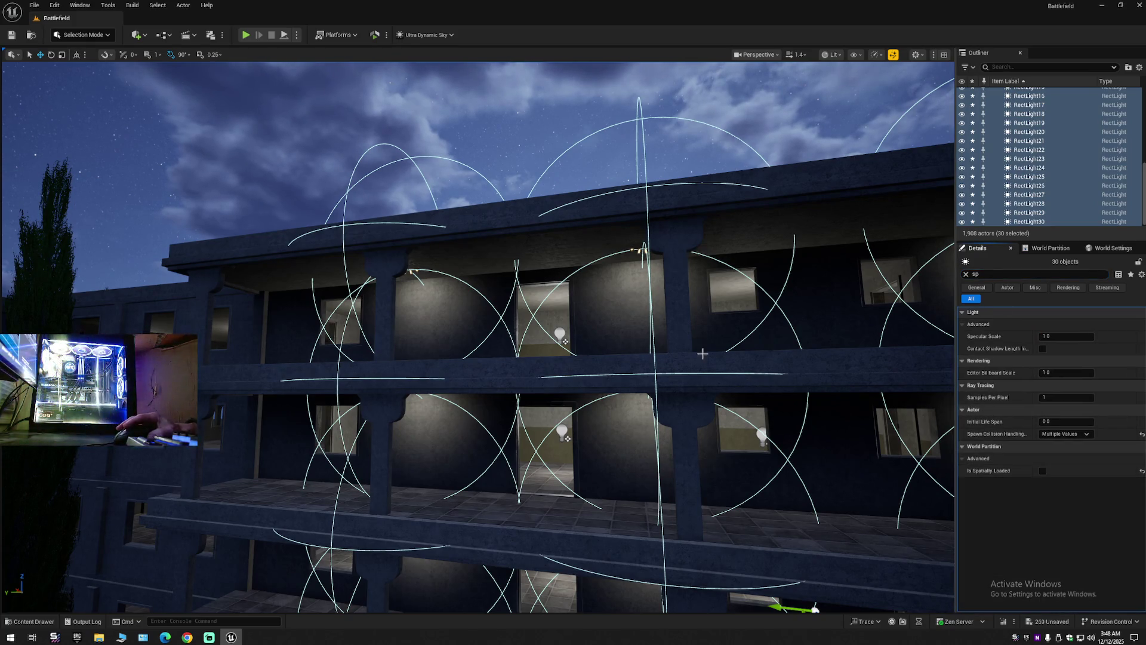
Frame all 30 lights, fly toward the building, and clear the property filter.
key(f)
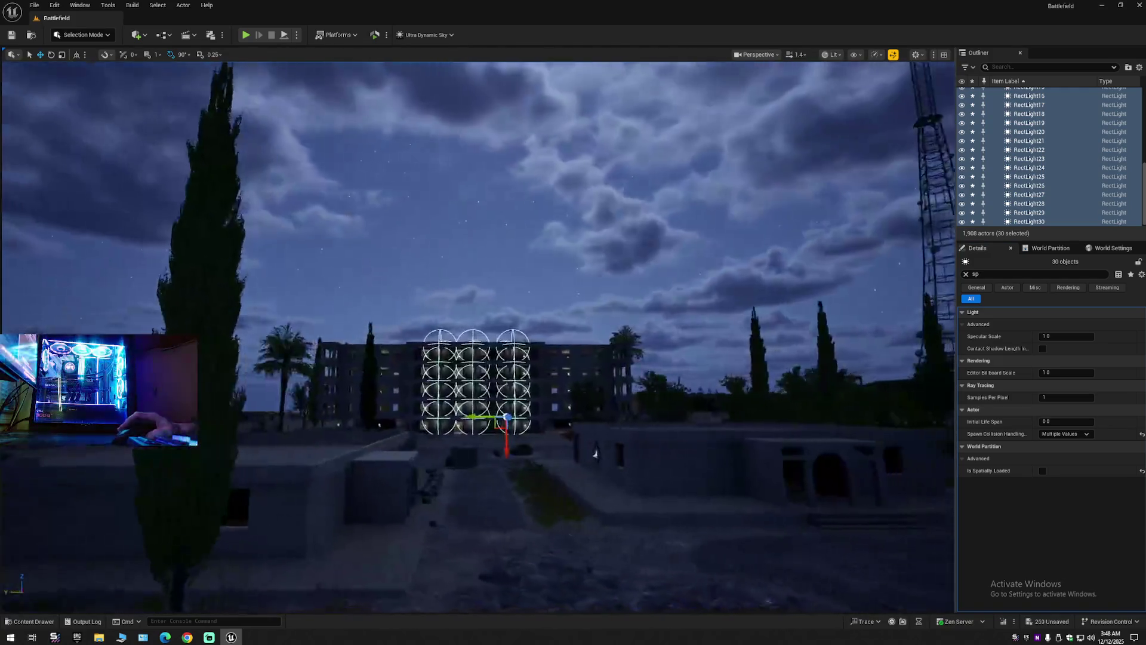
mouse_move(595, 454)
mouse_down()
mouse_move(870, 385)
mouse_move(868, 526)
mouse_move(869, 394)
mouse_move(869, 442)
mouse_up()
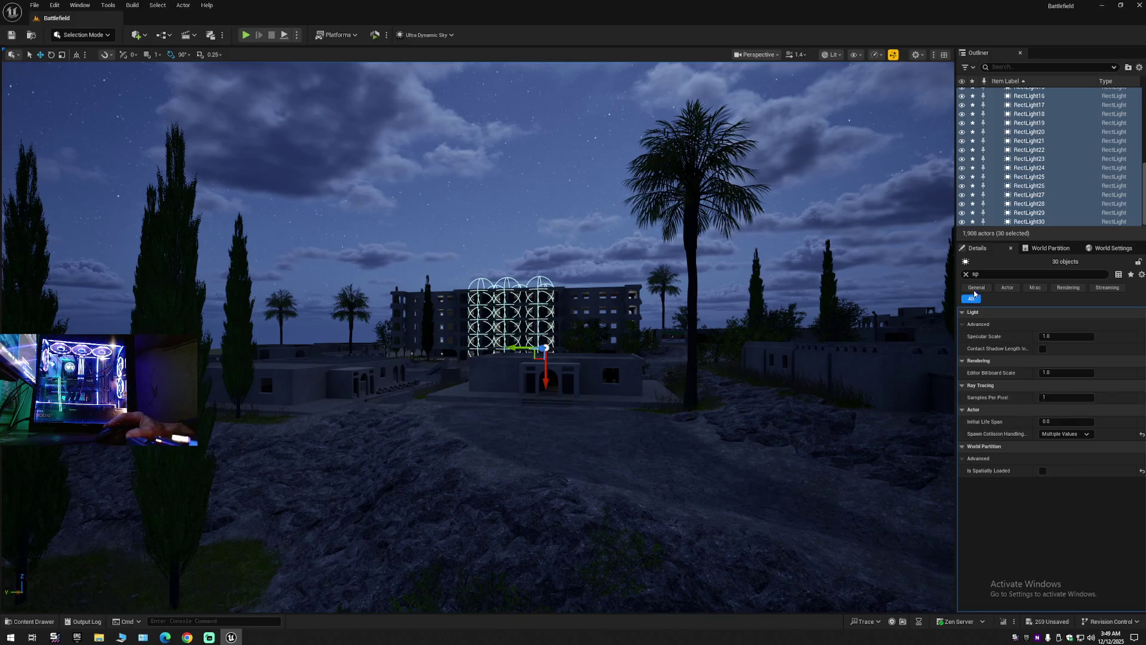
click(966, 275)
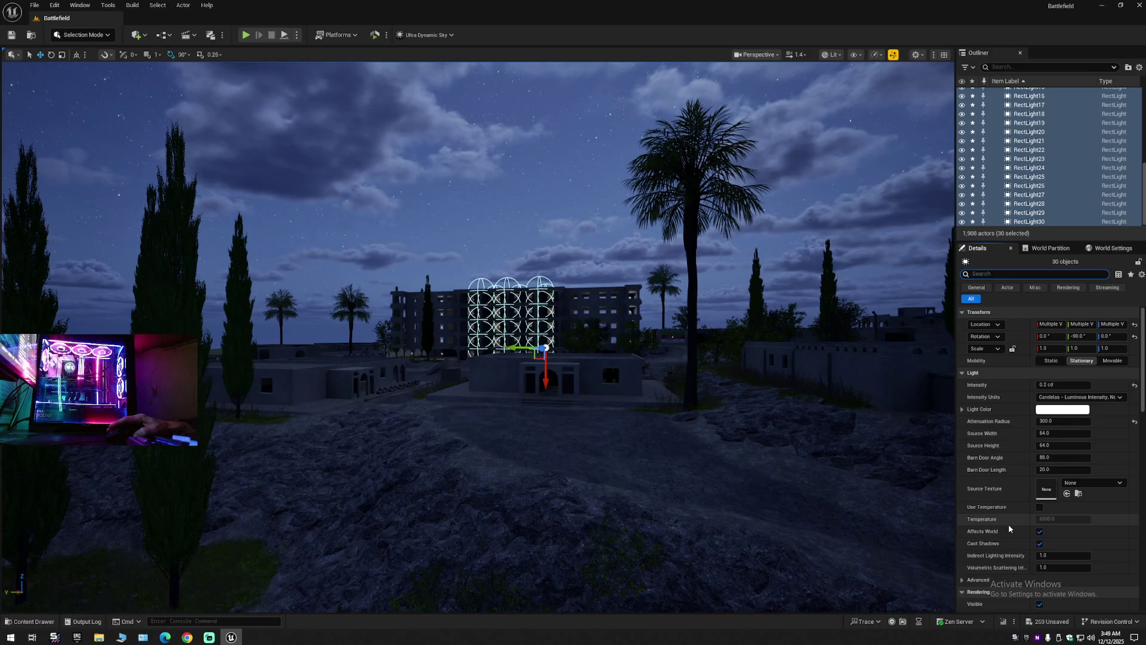
Expand the advanced rendering, distance field shadow and cooking options to reach Max Draw Distance.
scroll(1009, 529, down, 3)
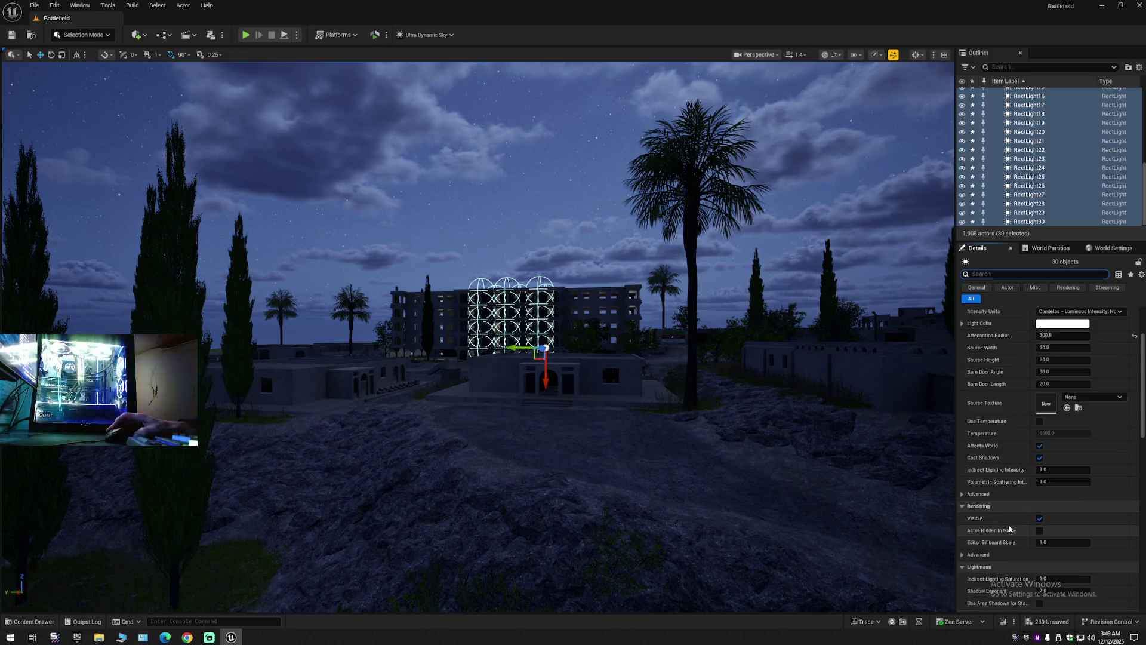
scroll(1011, 531, down, 2)
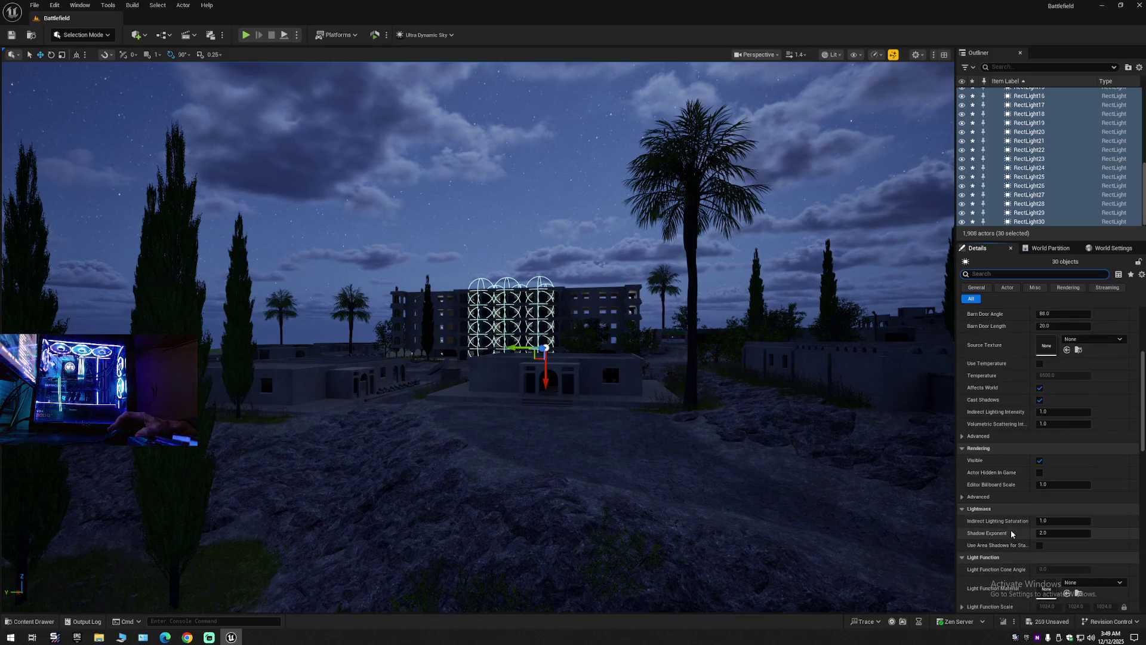
scroll(1012, 533, down, 1)
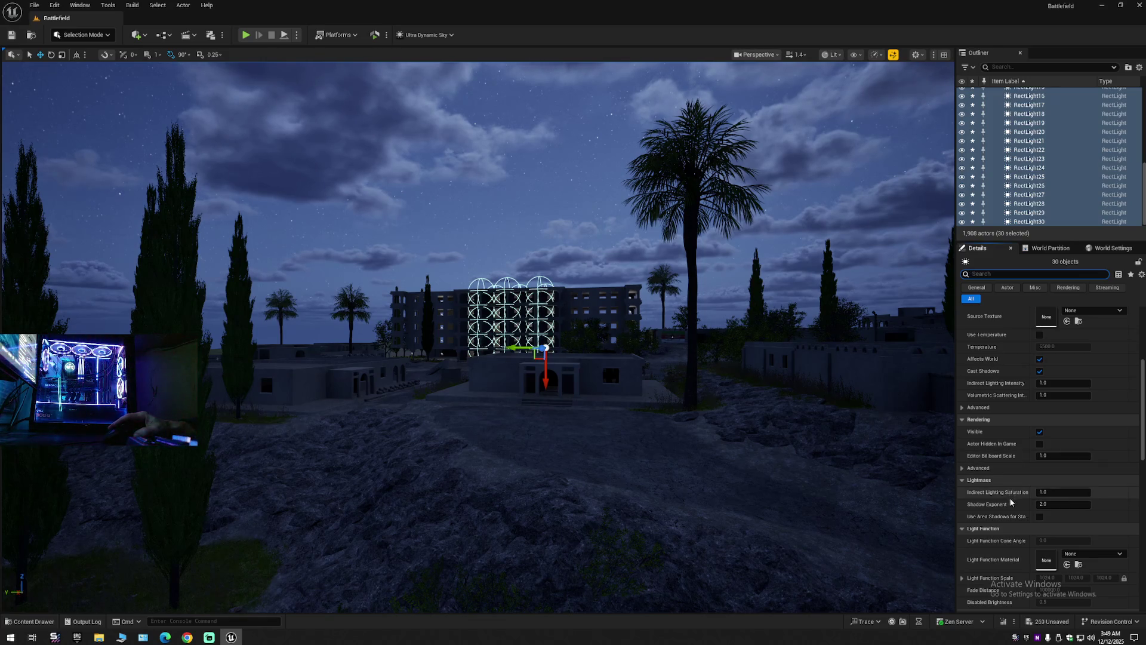
click(979, 467)
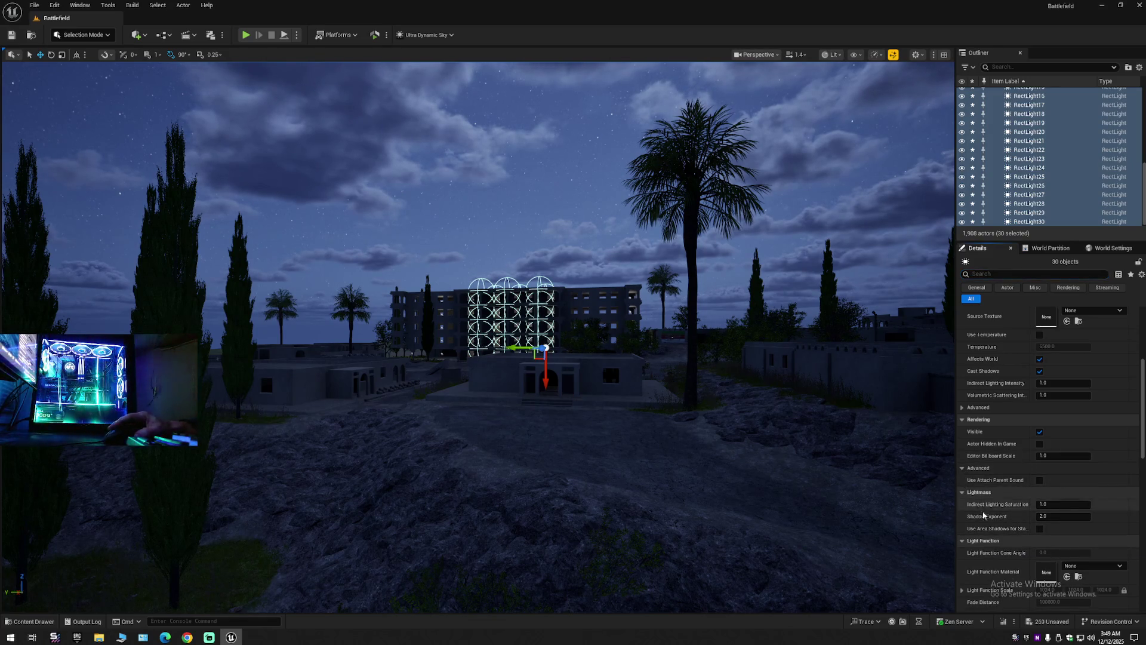
scroll(1027, 489, down, 2)
scroll(1029, 517, down, 1)
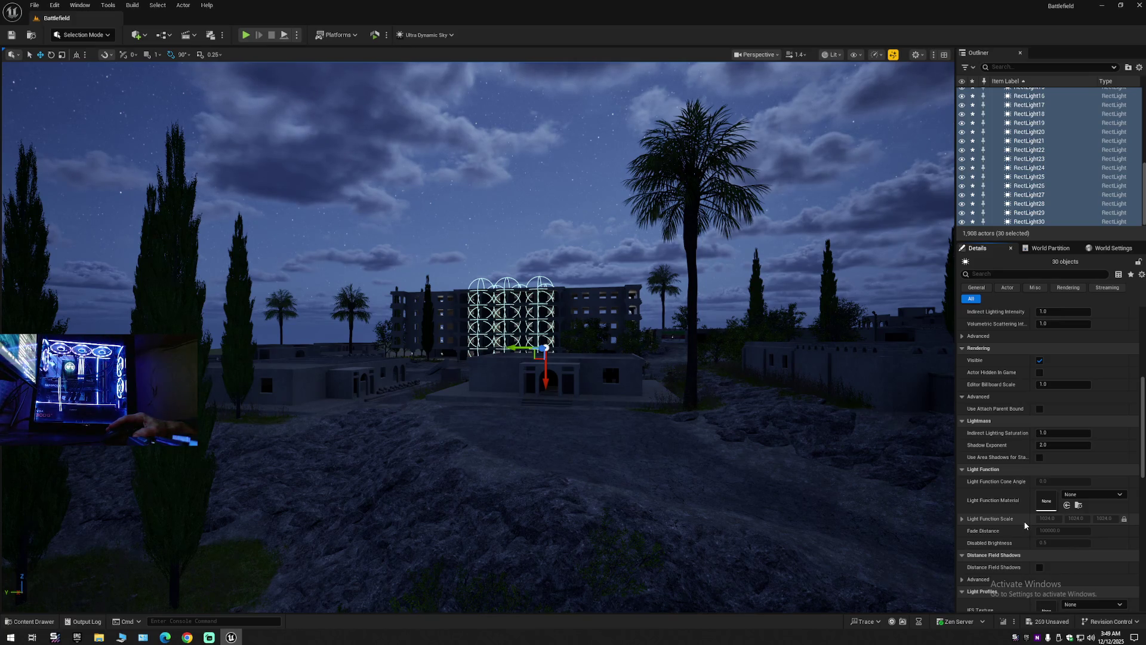
scroll(1025, 526, down, 5)
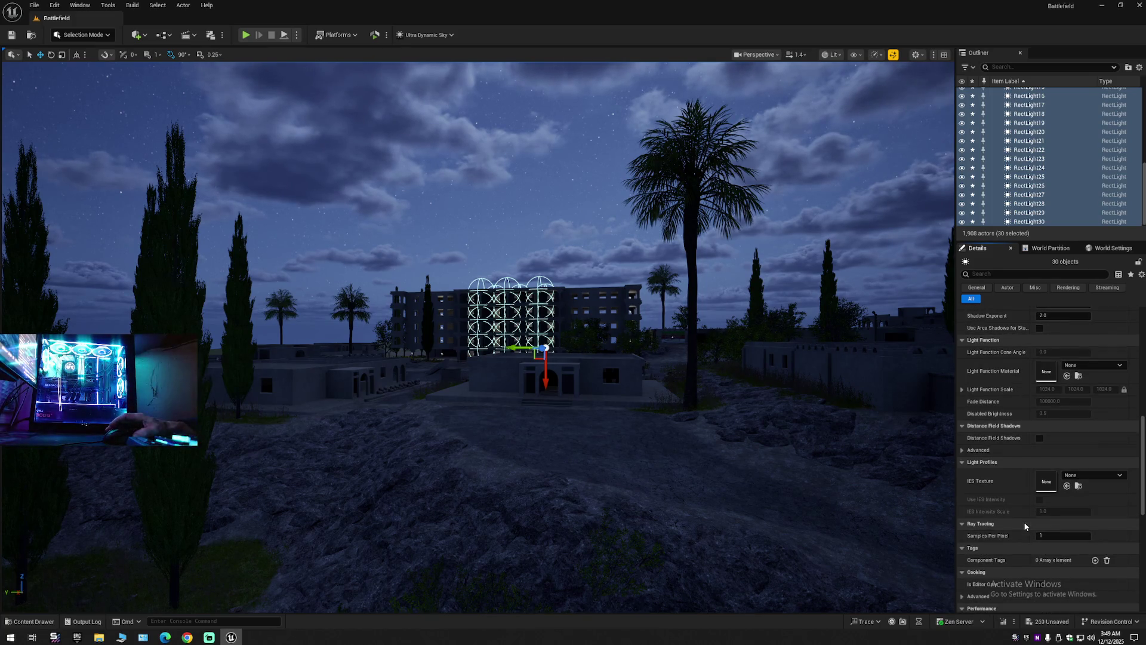
click(963, 451)
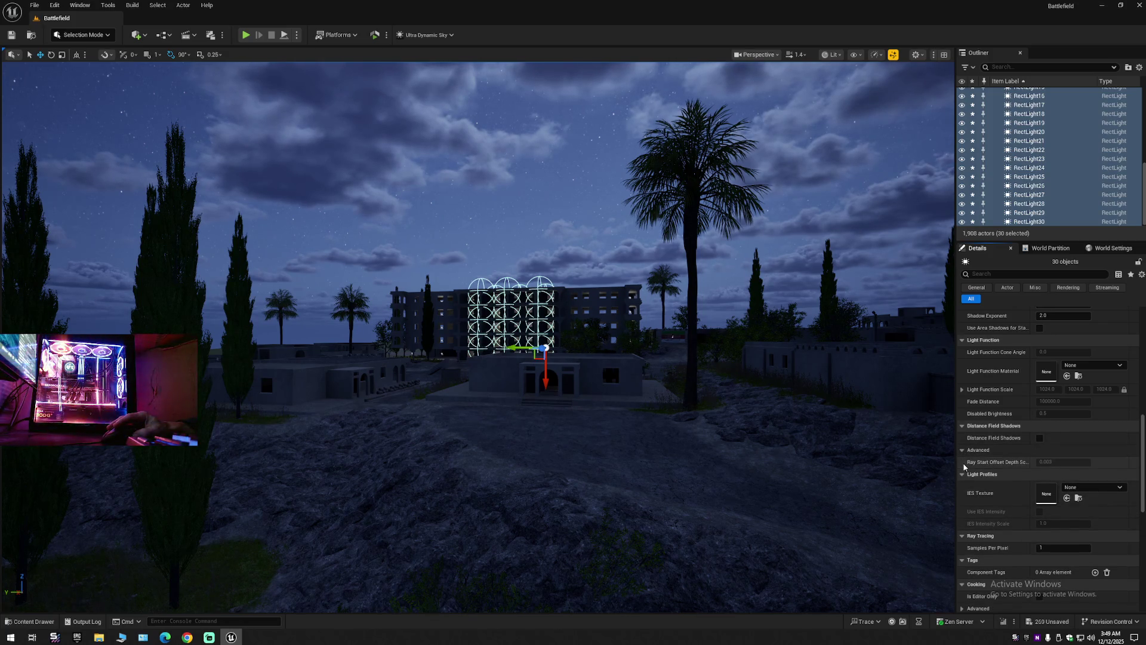
scroll(996, 520, down, 2)
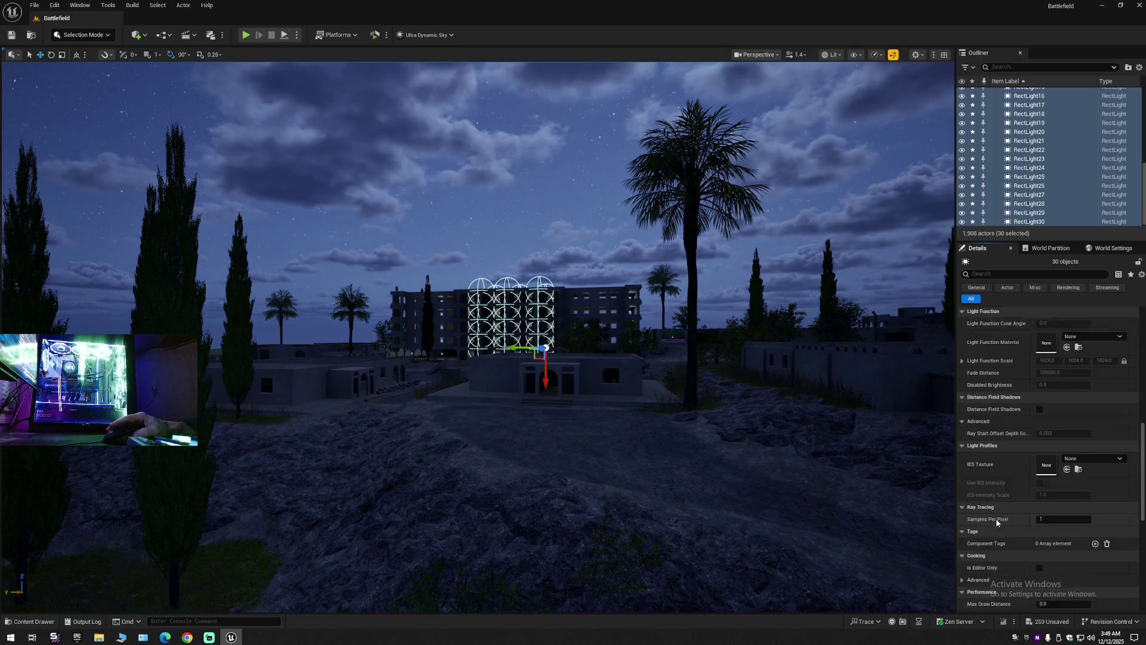
scroll(996, 523, down, 4)
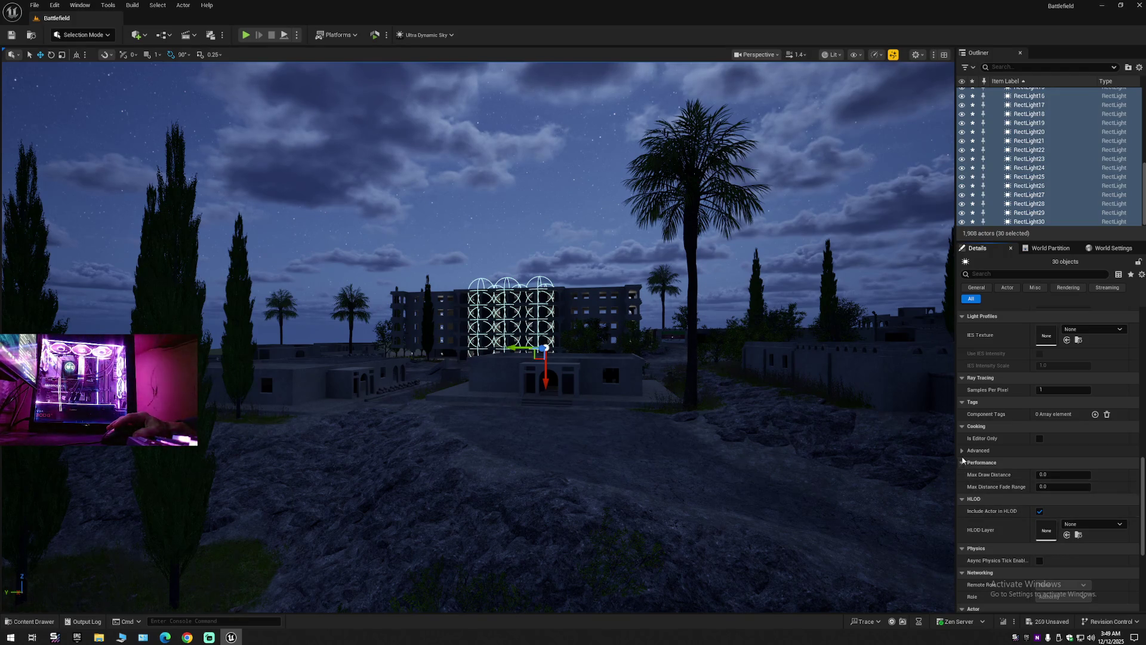
click(966, 453)
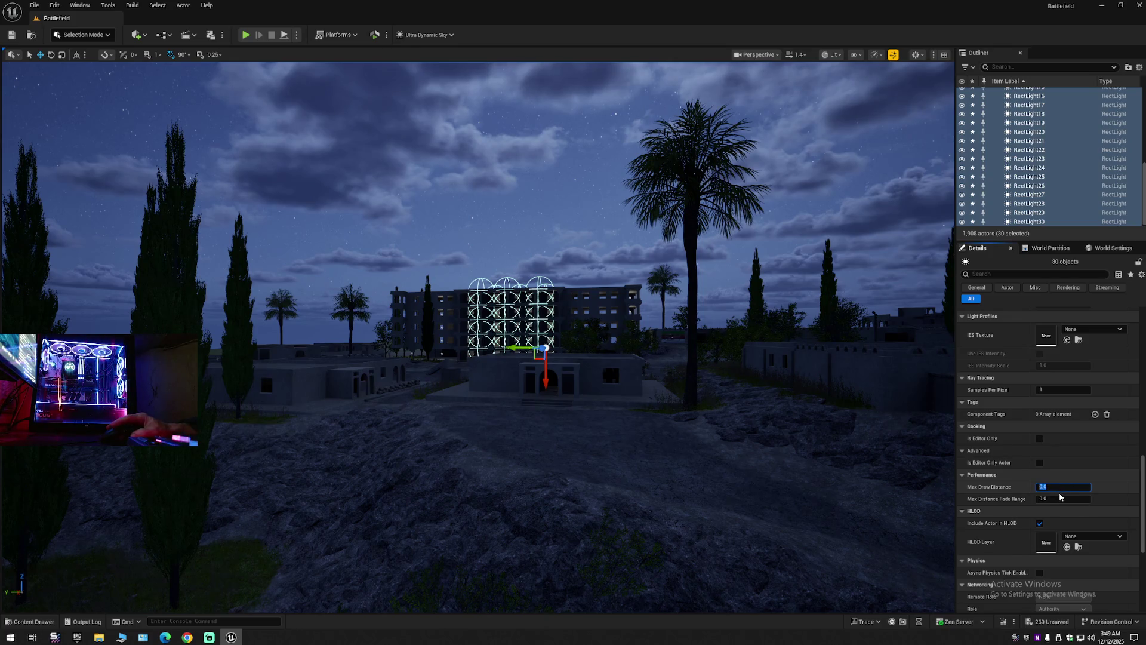
text(100)
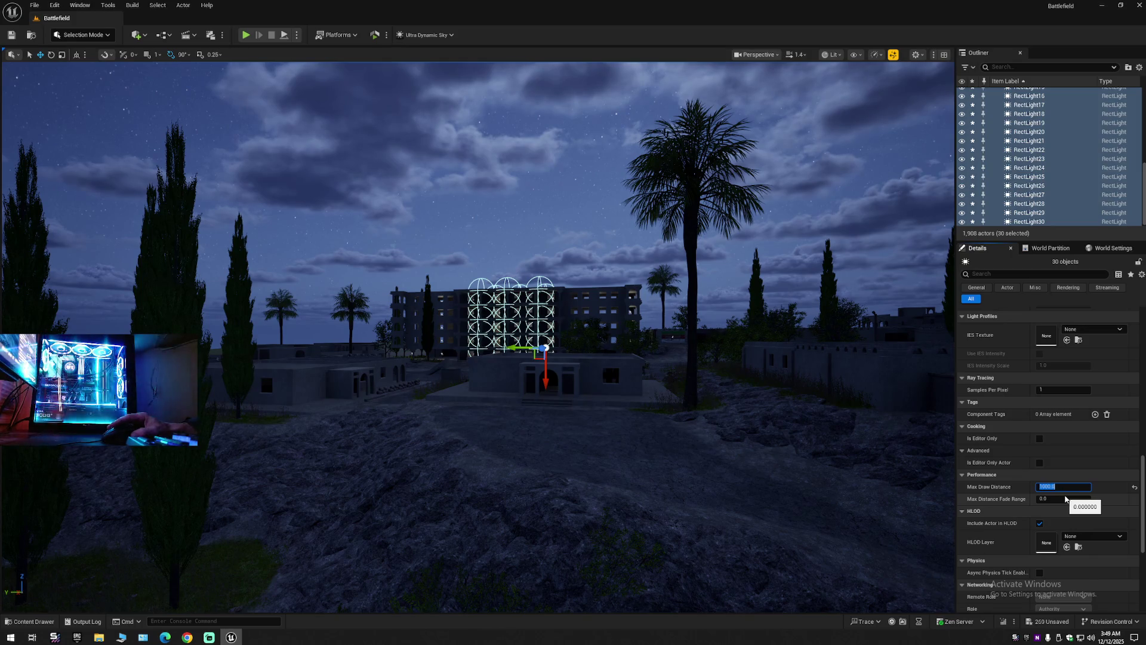
click(1051, 487)
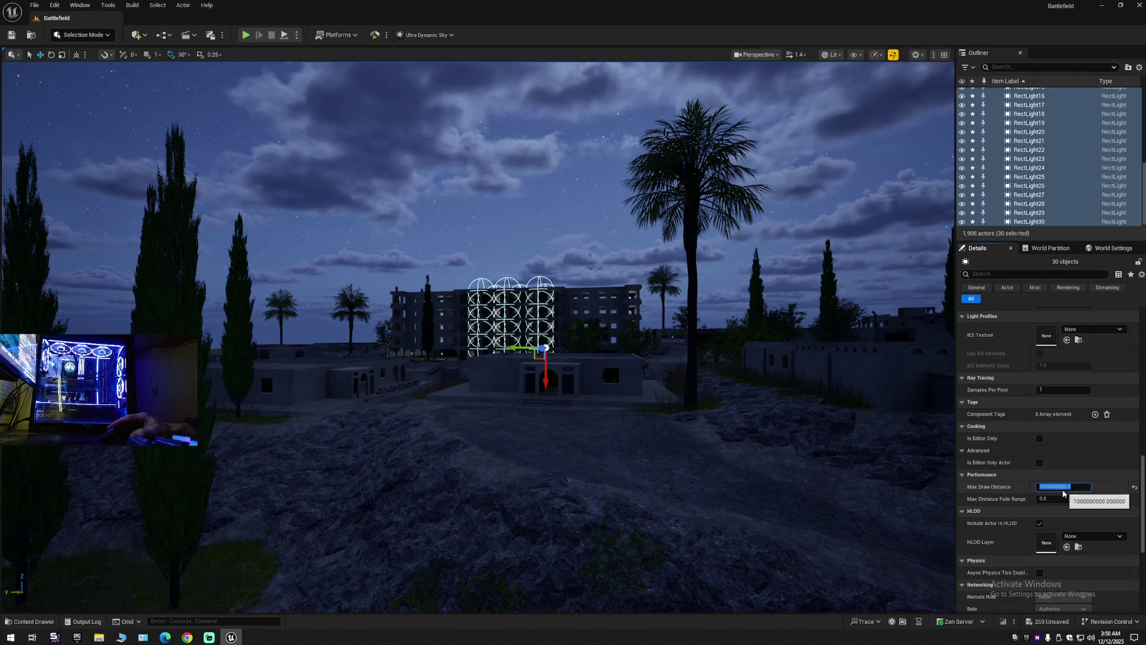
right_click(1057, 489)
click(1085, 523)
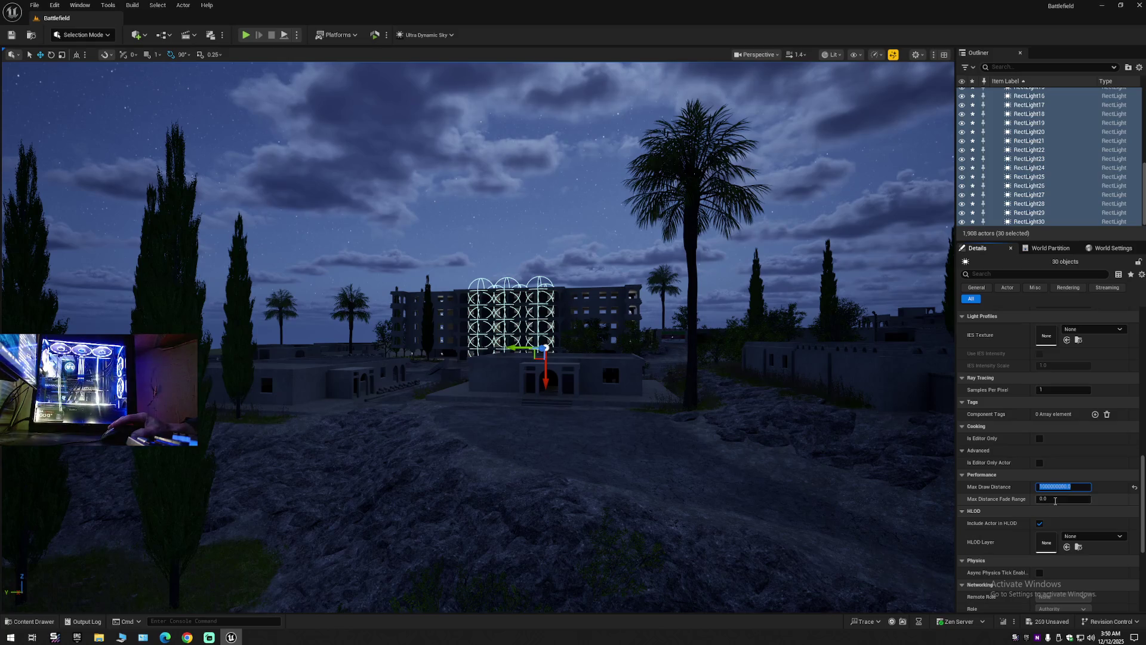
right_click(1054, 500)
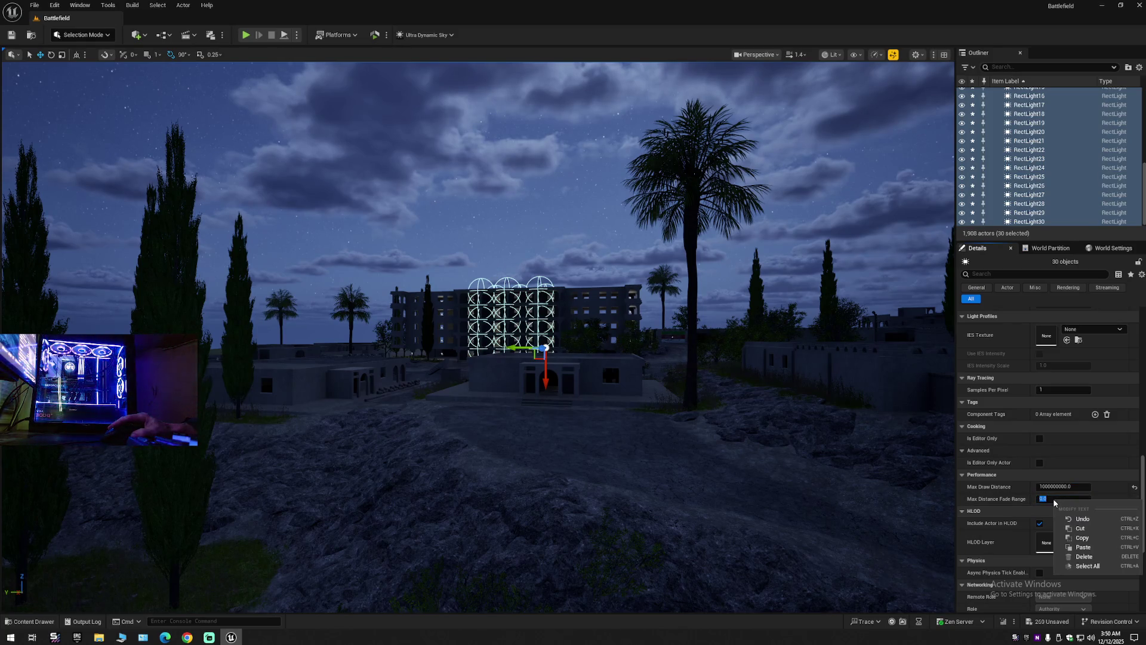
click(1083, 547)
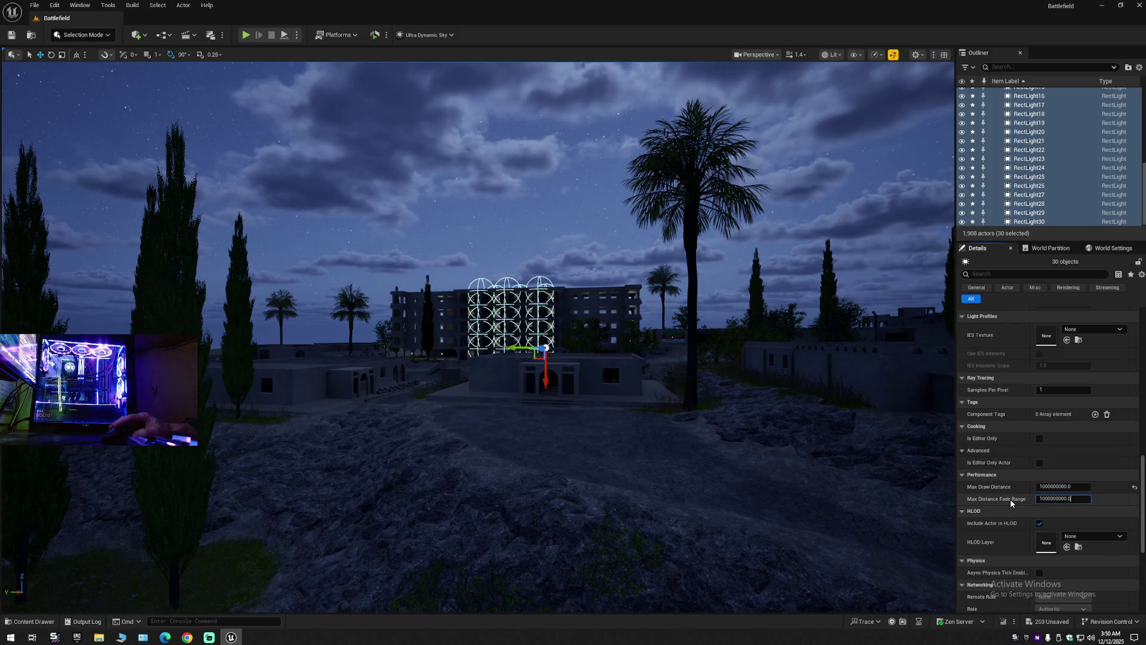
key(Return)
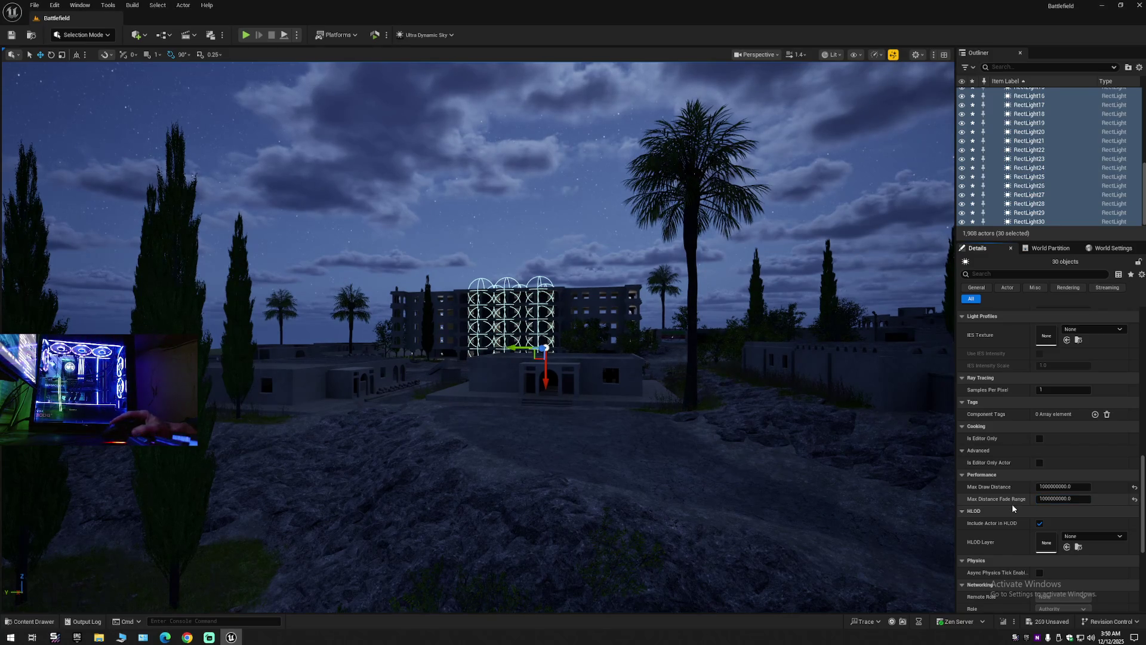
mouse_move(840, 467)
mouse_down()
mouse_move(830, 376)
mouse_move(829, 495)
mouse_up()
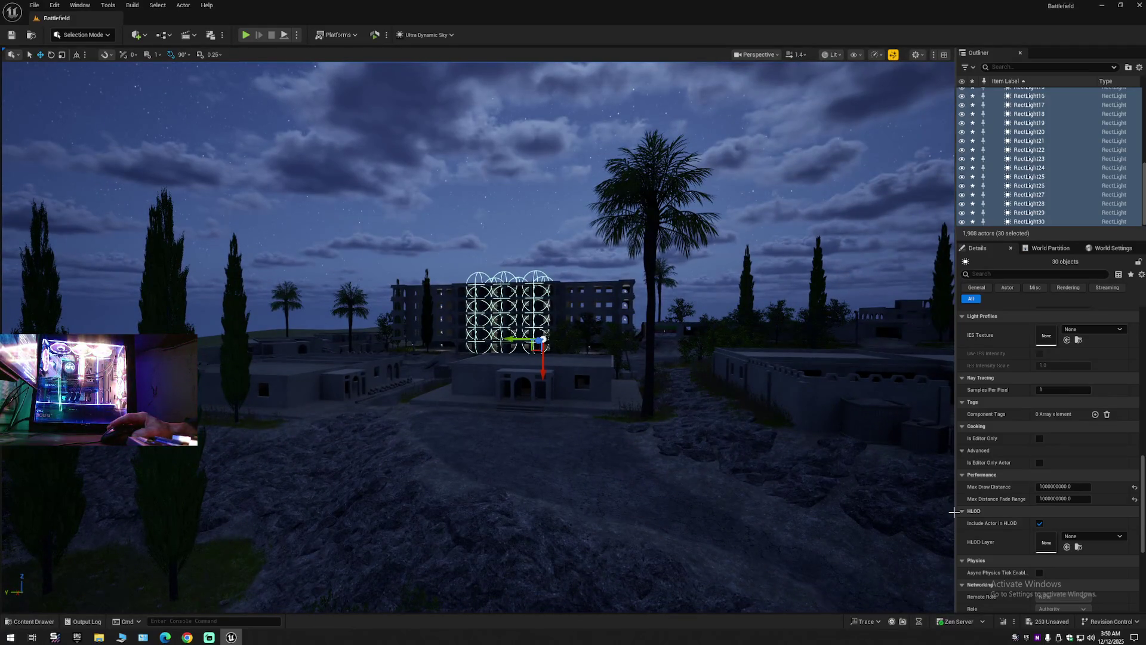
scroll(1013, 533, down, 2)
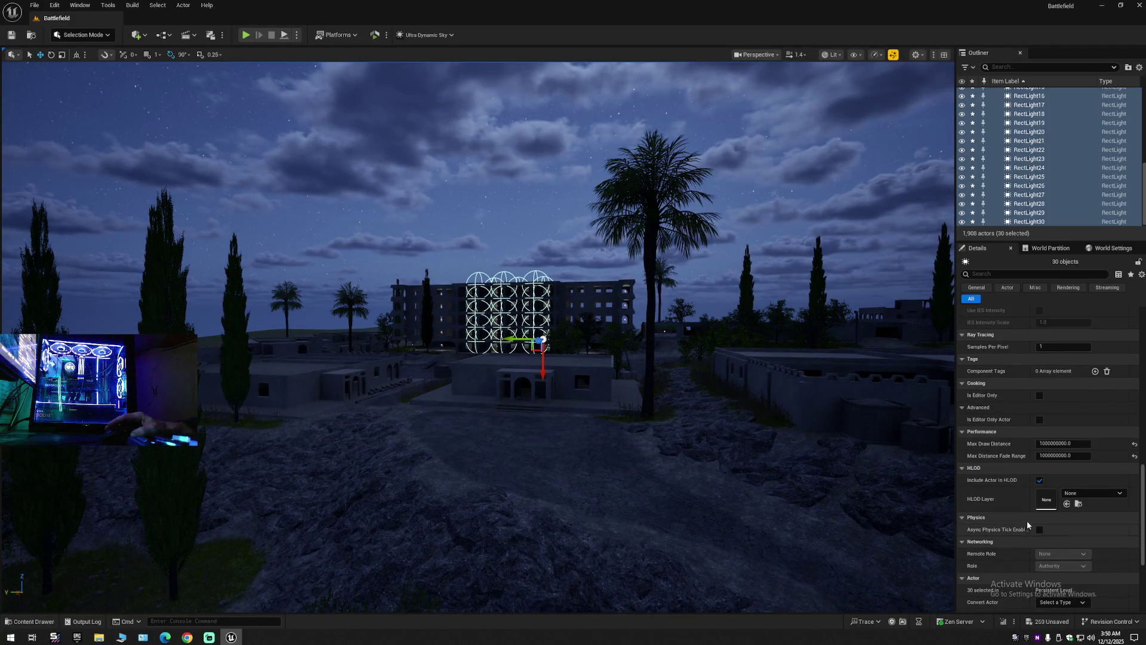
scroll(1017, 544, down, 3)
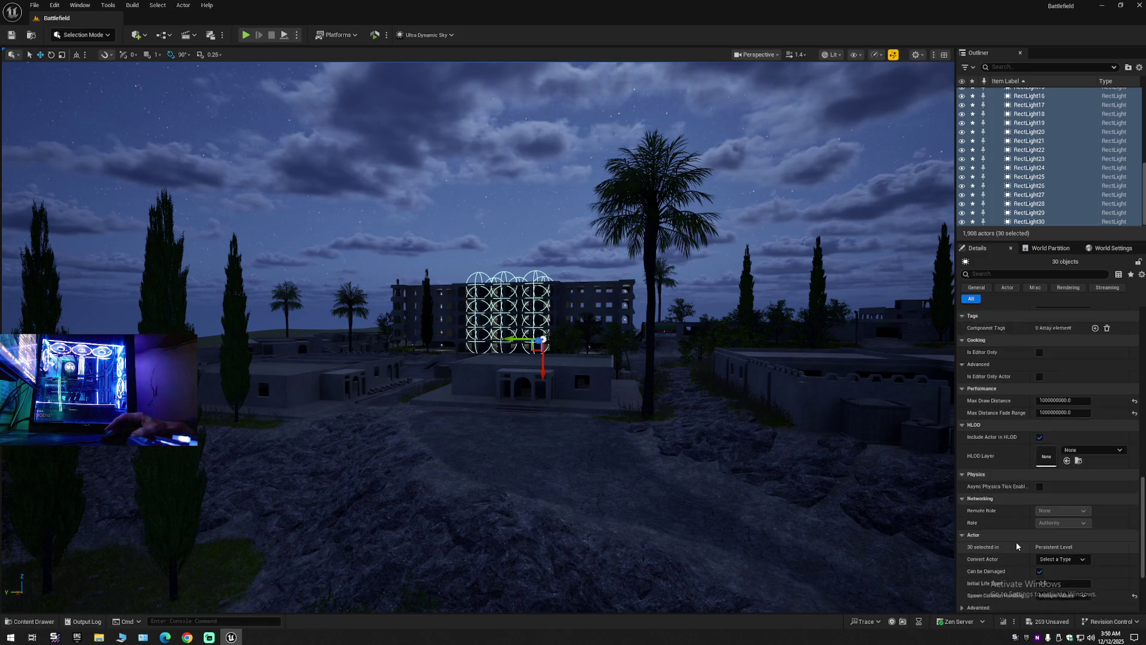
scroll(1017, 545, down, 3)
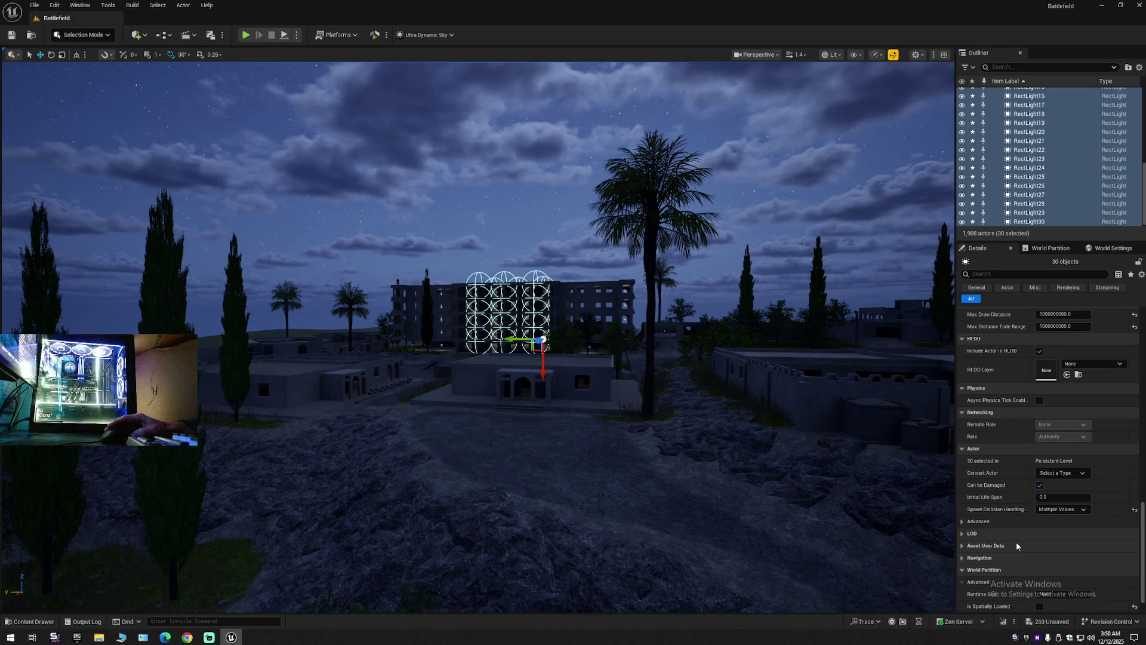
click(1058, 475)
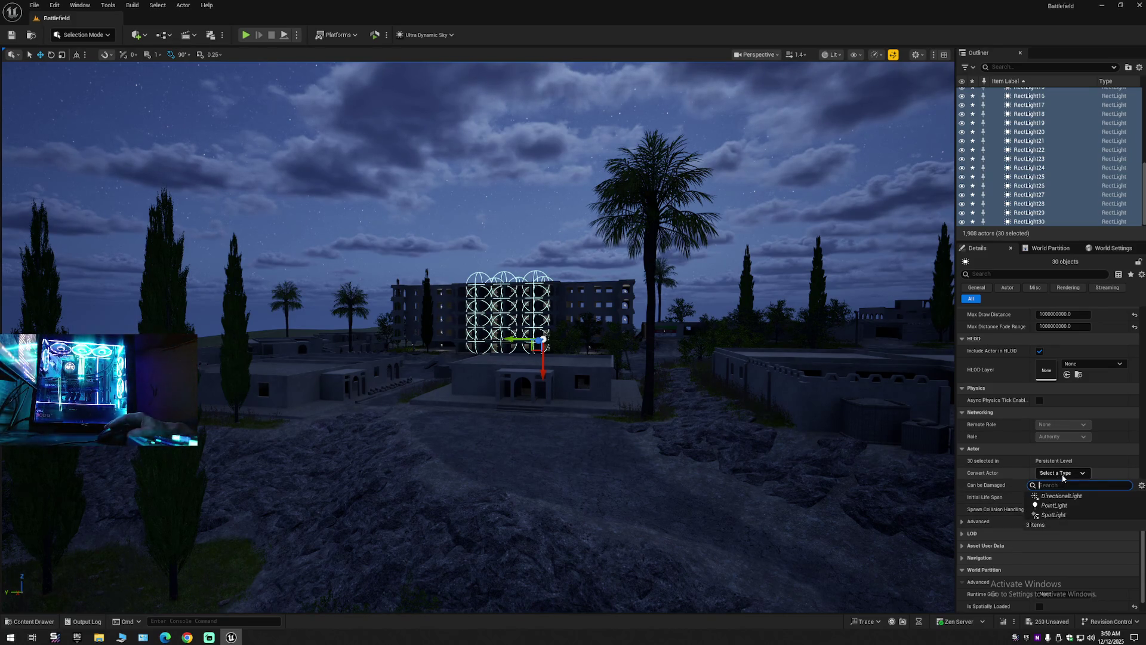
click(1063, 474)
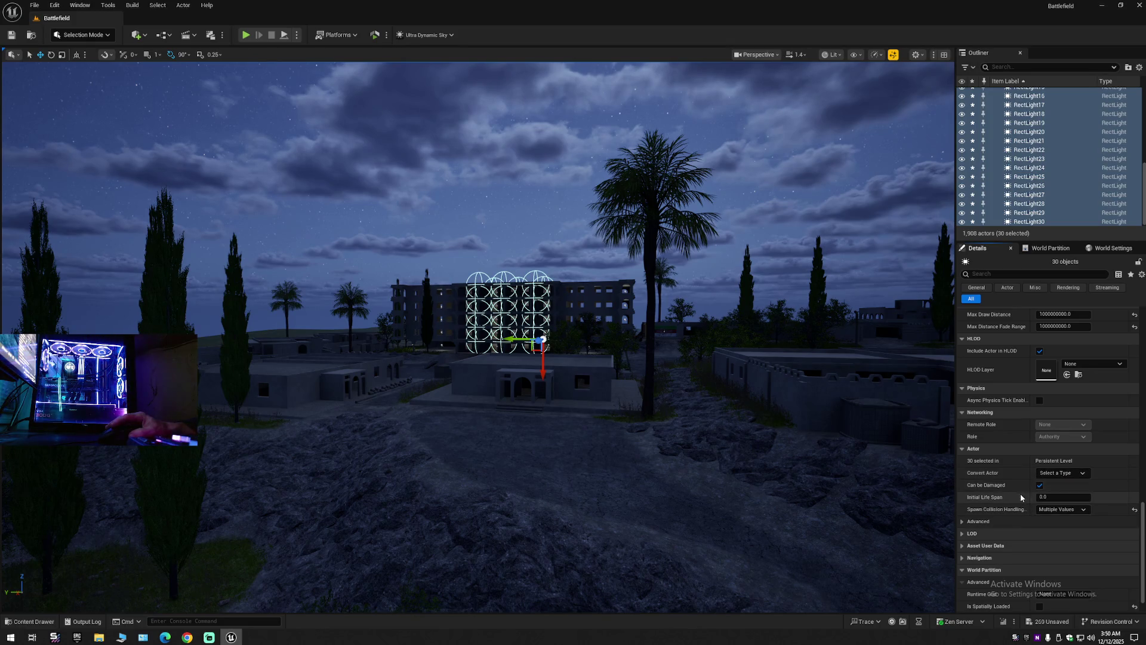
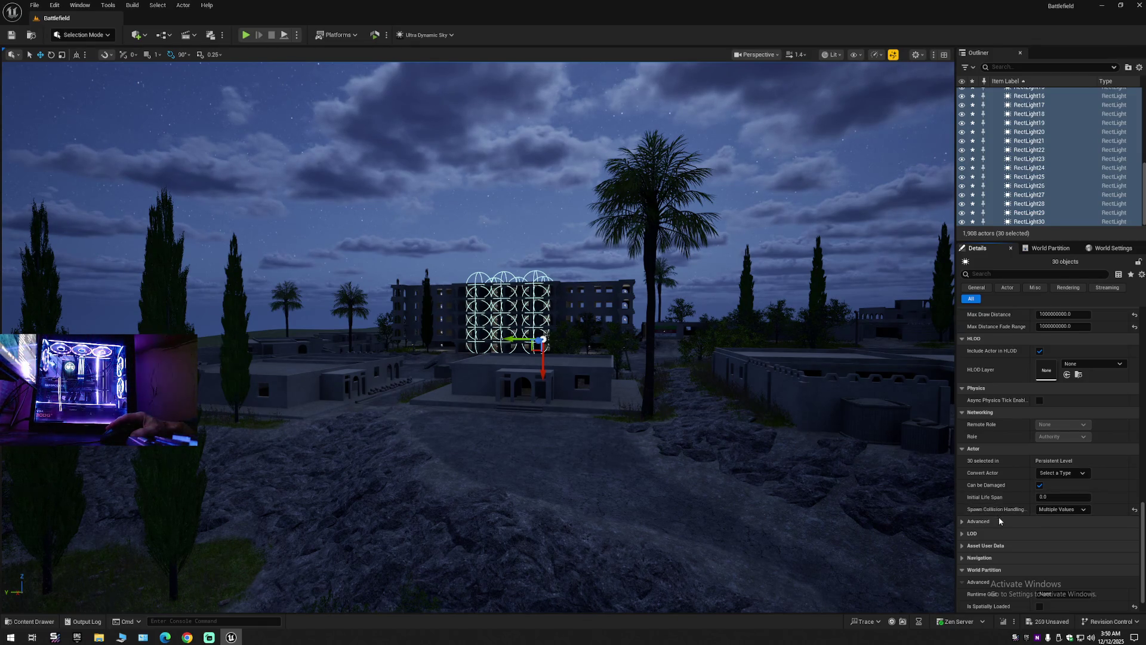
Browse the 30 lights' Advanced, LOD and Navigation sections in the Details panel.
scroll(998, 557, down, 1)
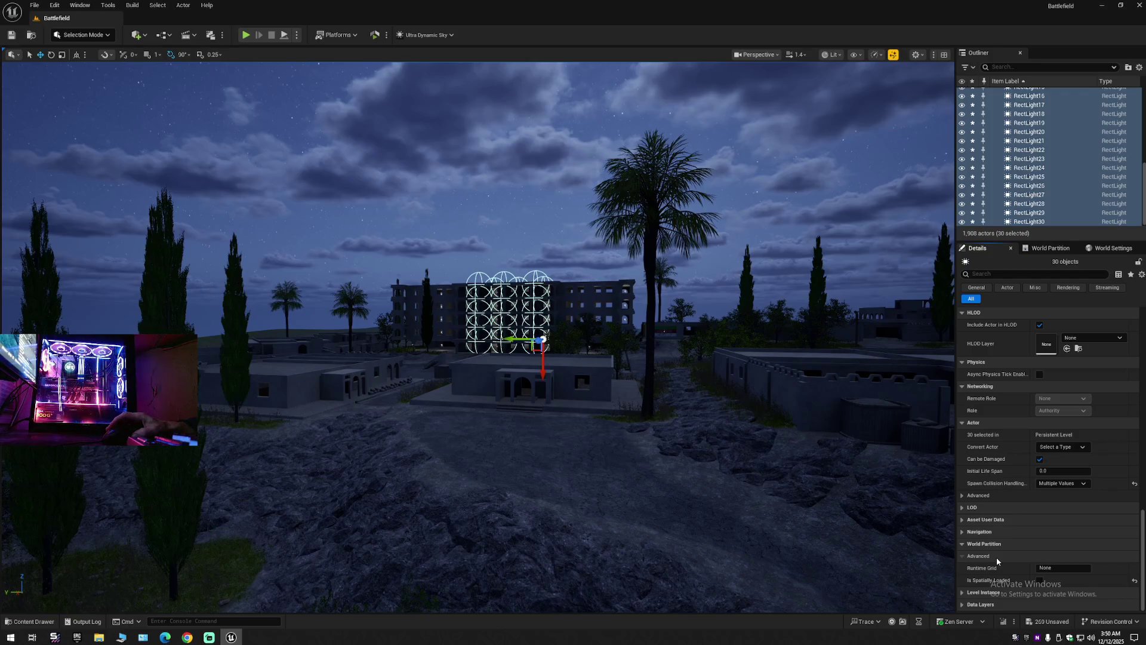
click(962, 496)
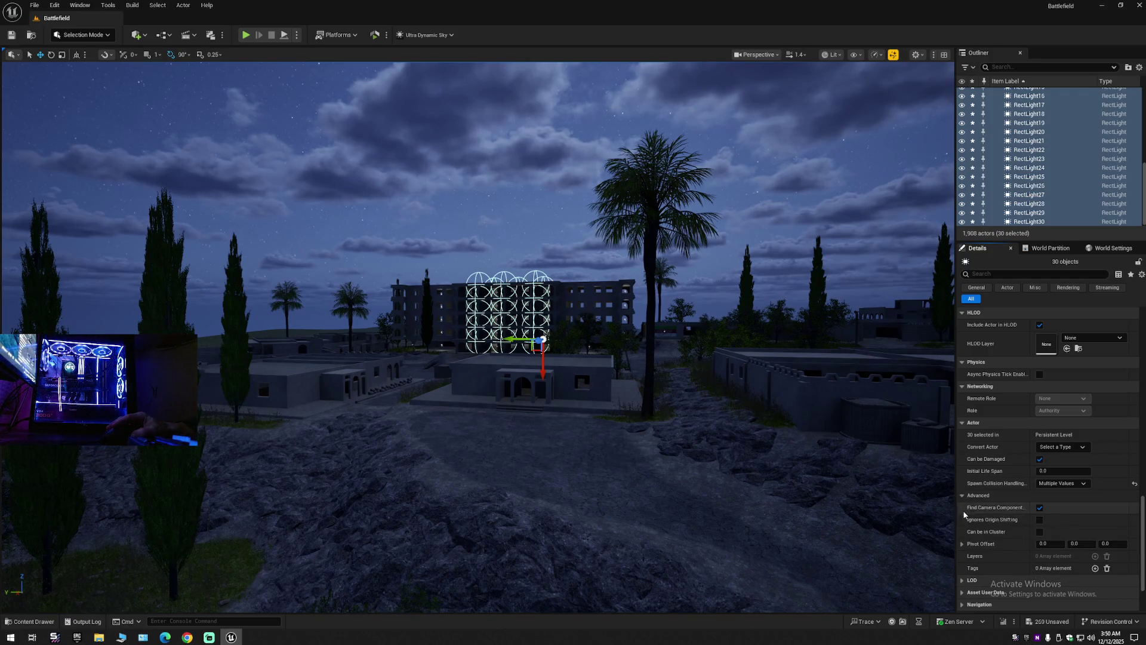
scroll(995, 556, down, 2)
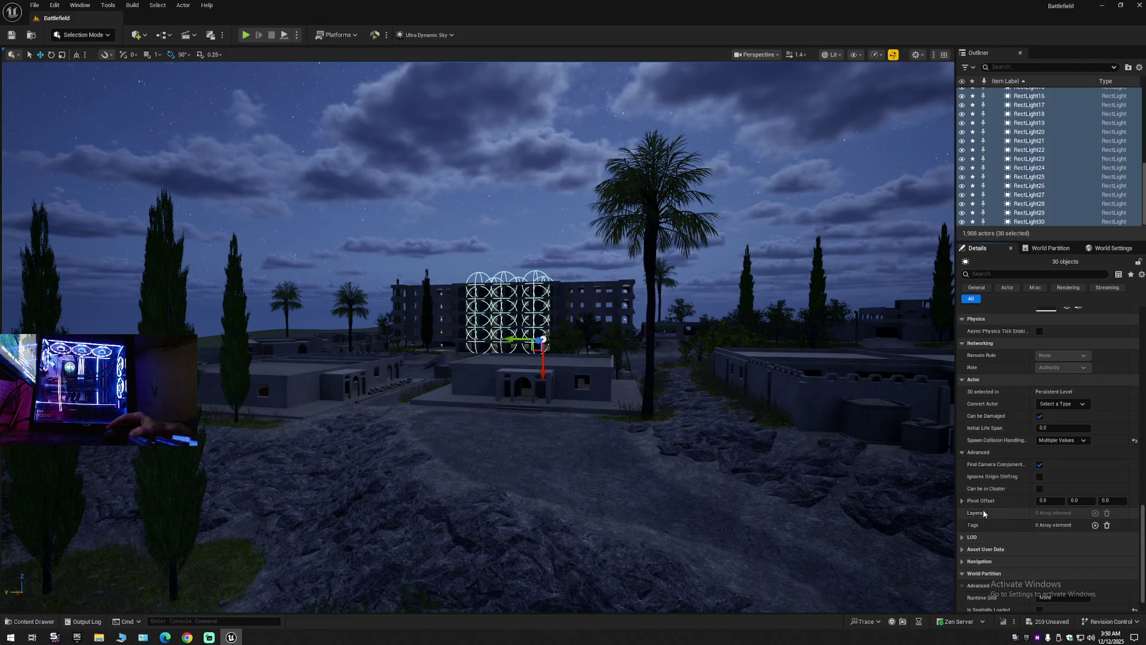
click(962, 454)
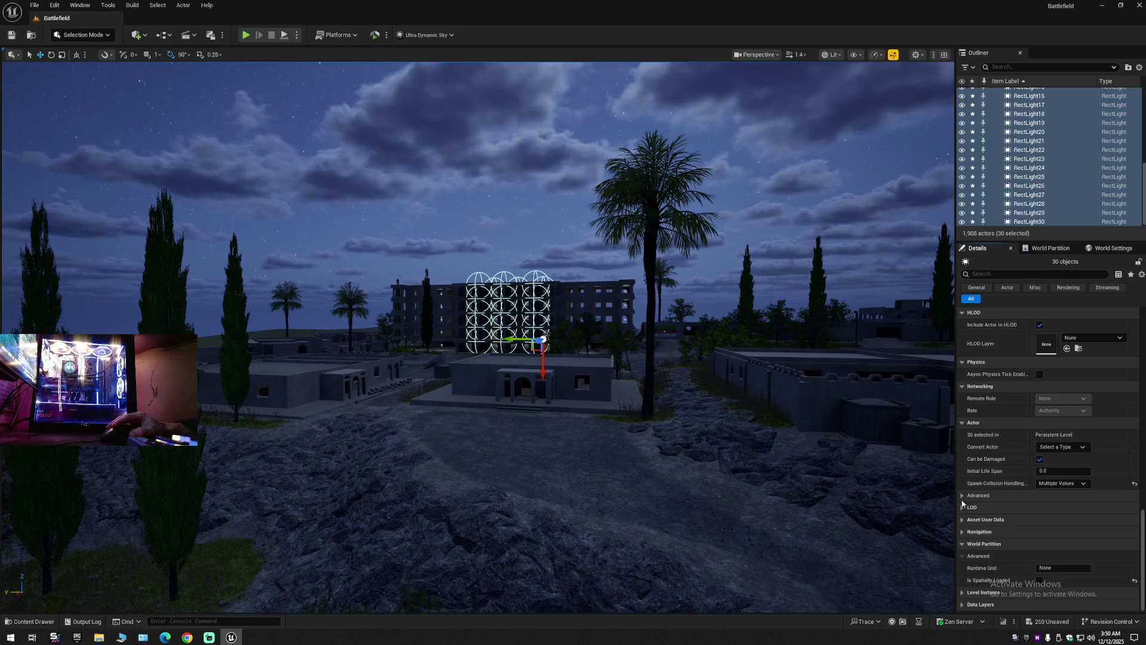
click(962, 496)
scroll(983, 551, down, 3)
click(962, 507)
scroll(977, 555, down, 1)
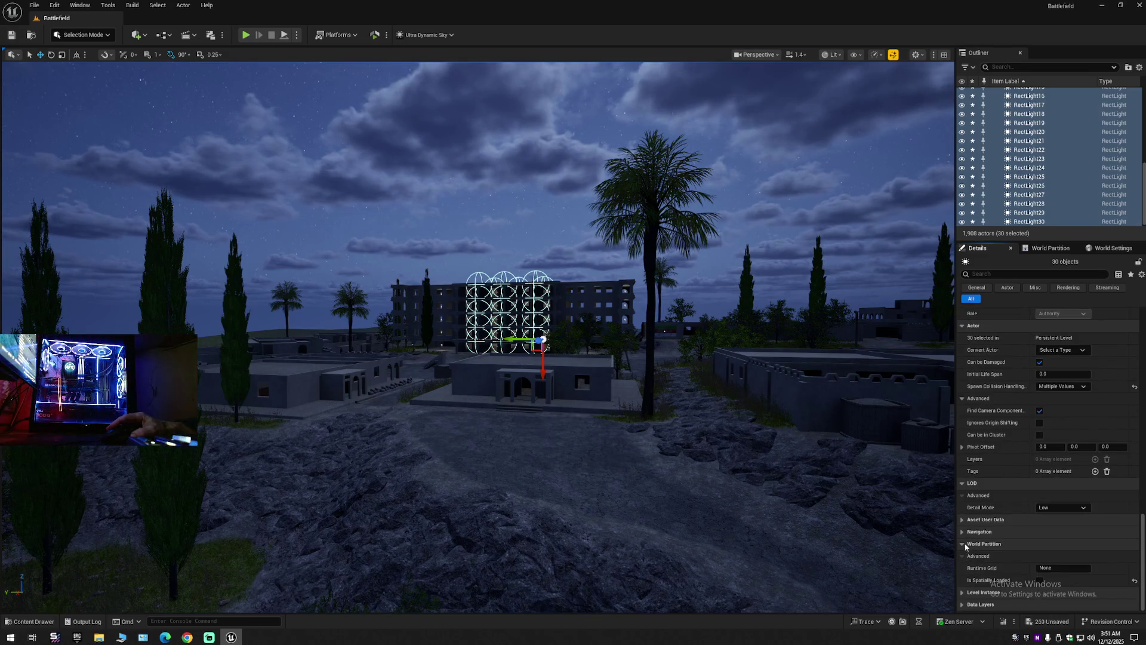
click(962, 534)
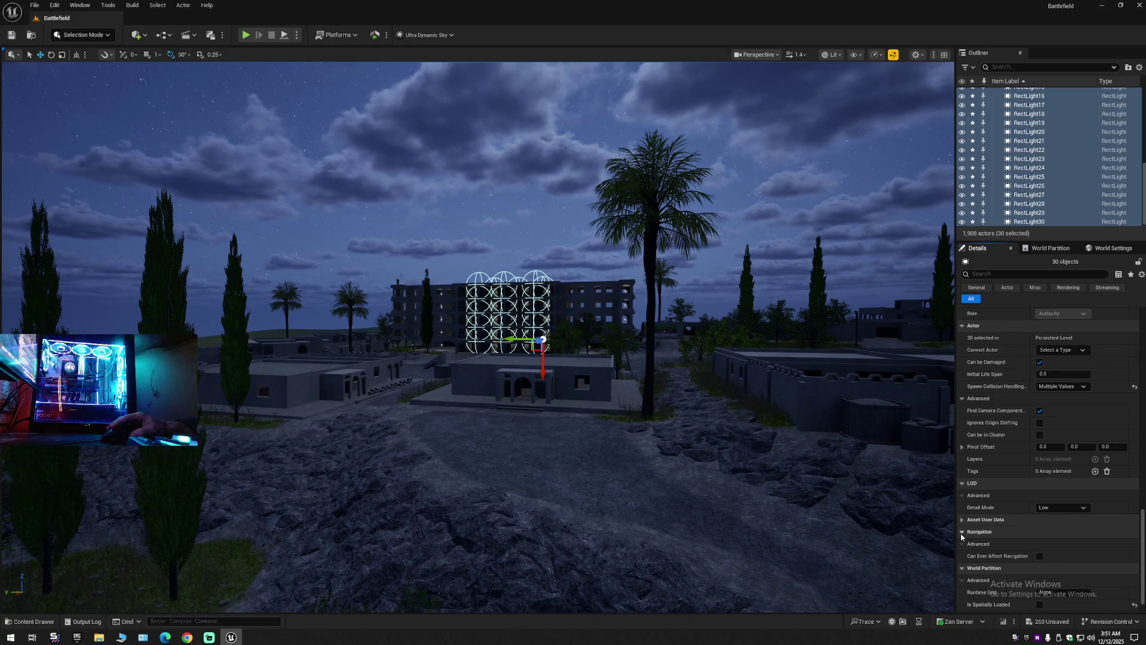
click(962, 531)
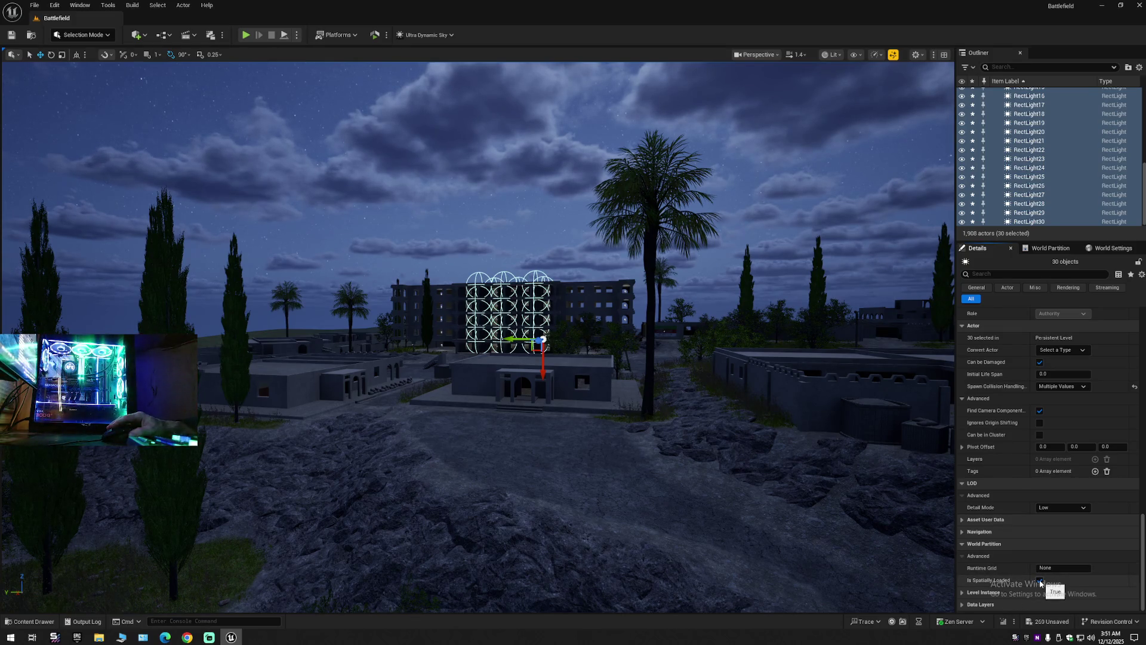
Uncheck World Partition's Is Spatially Loaded for the 30 rect lights.
click(1040, 581)
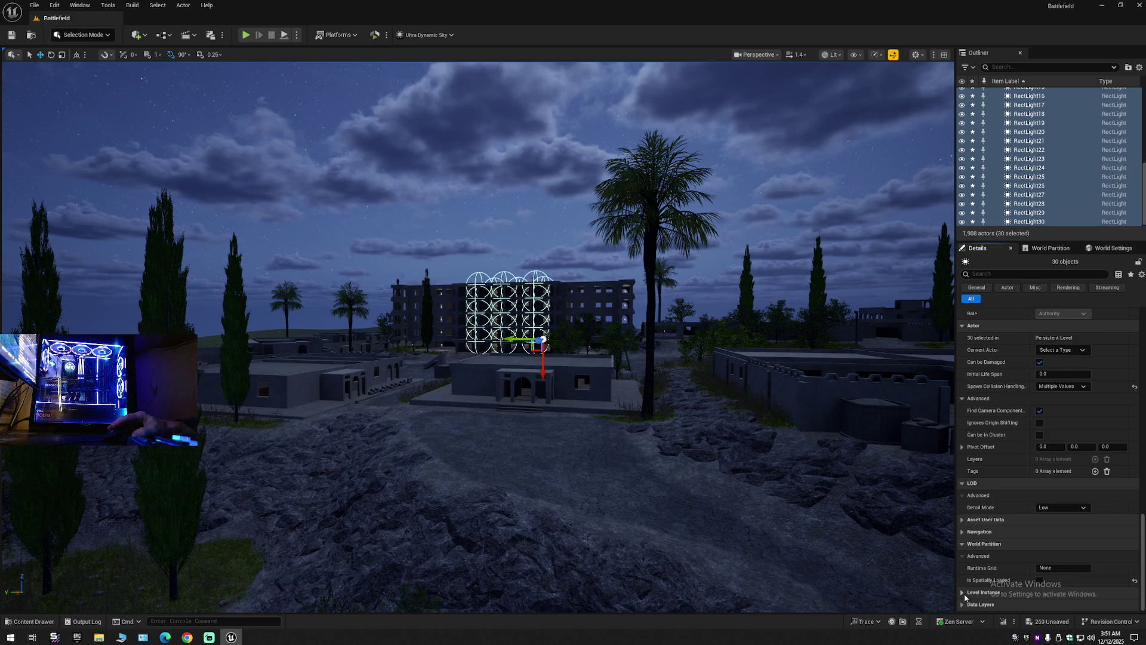
scroll(967, 591, down, 1)
scroll(996, 490, up, 2)
scroll(996, 487, up, 7)
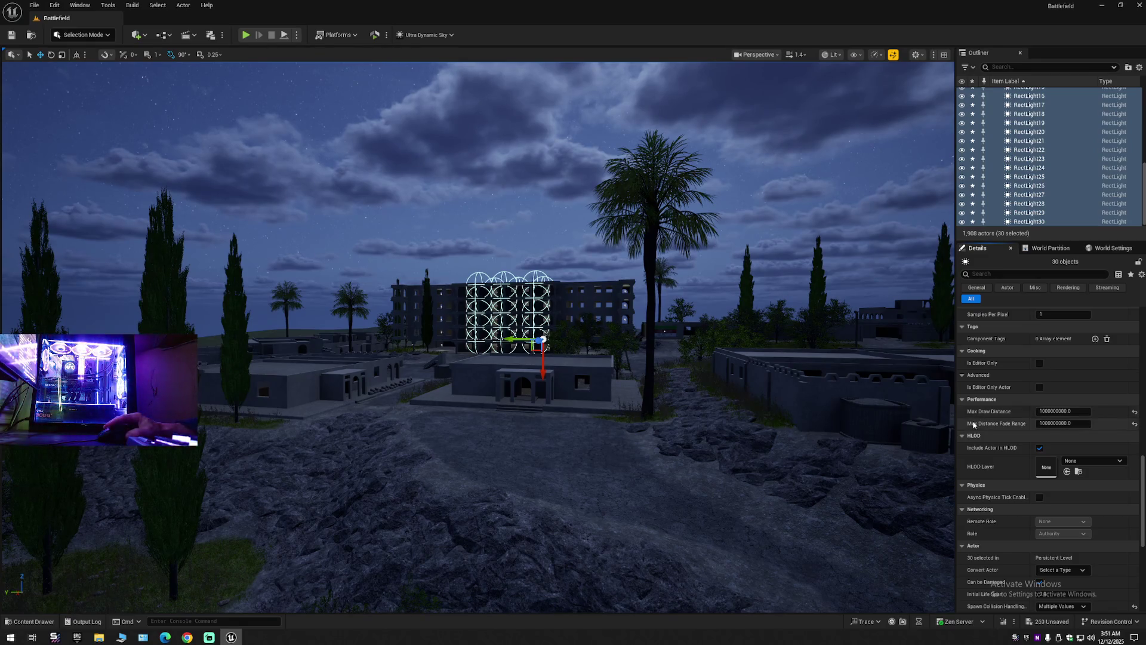
Set Max Draw Distance to 6000000 and Max Distance Fade Range to 60000000.
click(1134, 413)
click(1134, 424)
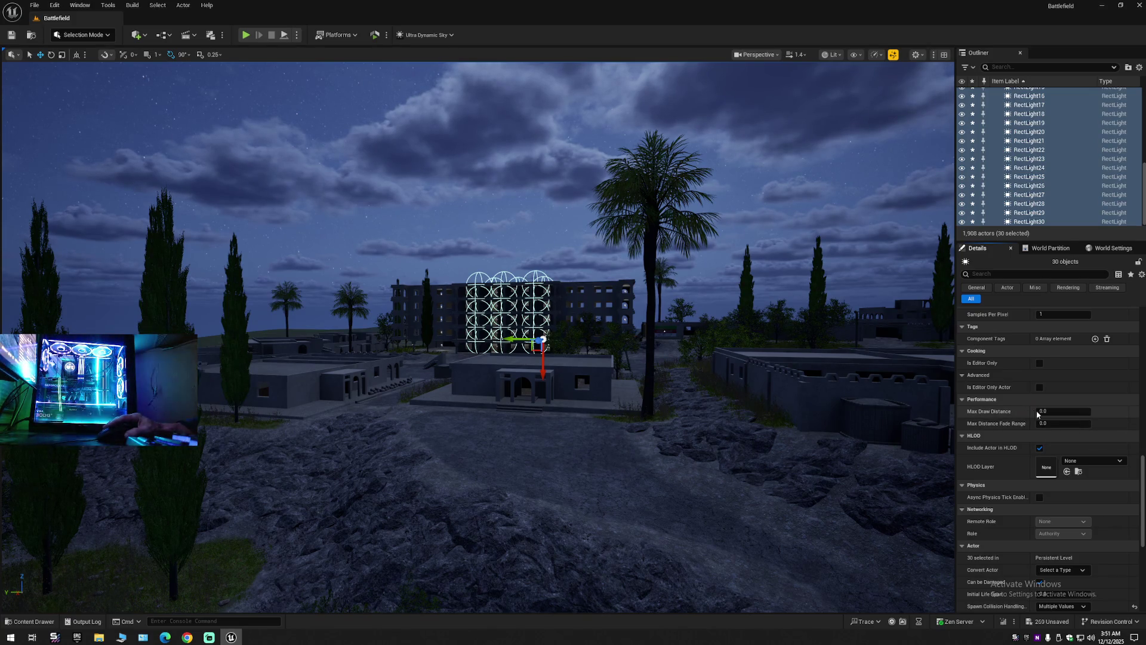
click(1048, 412)
text(6)
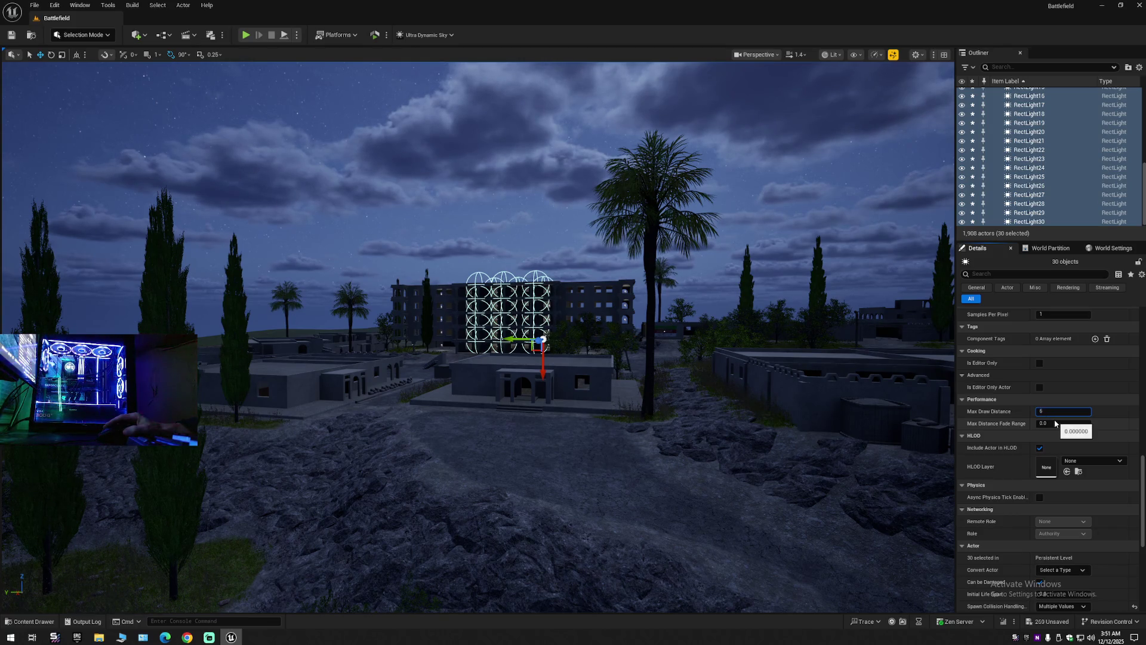
text(000000)
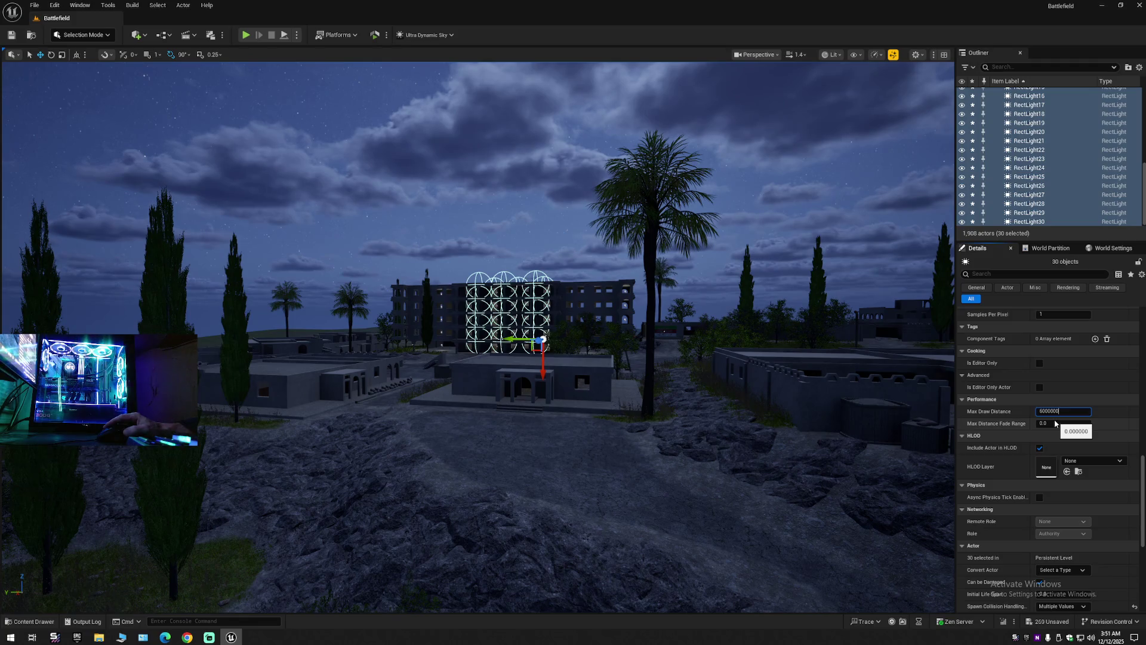
key(Return)
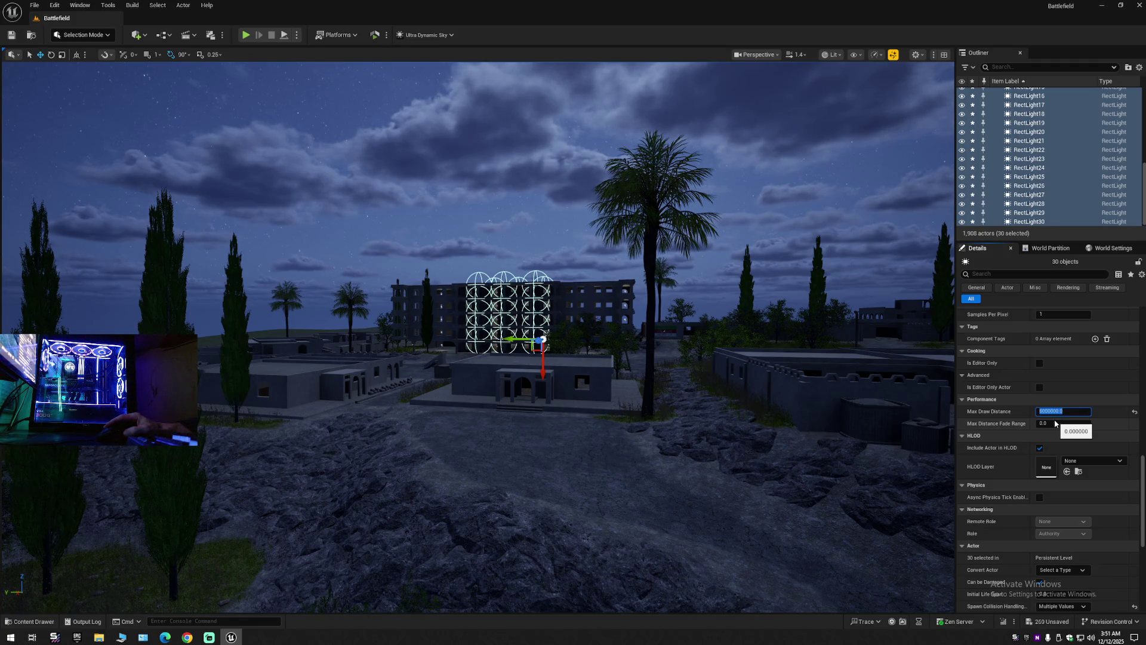
click(1057, 425)
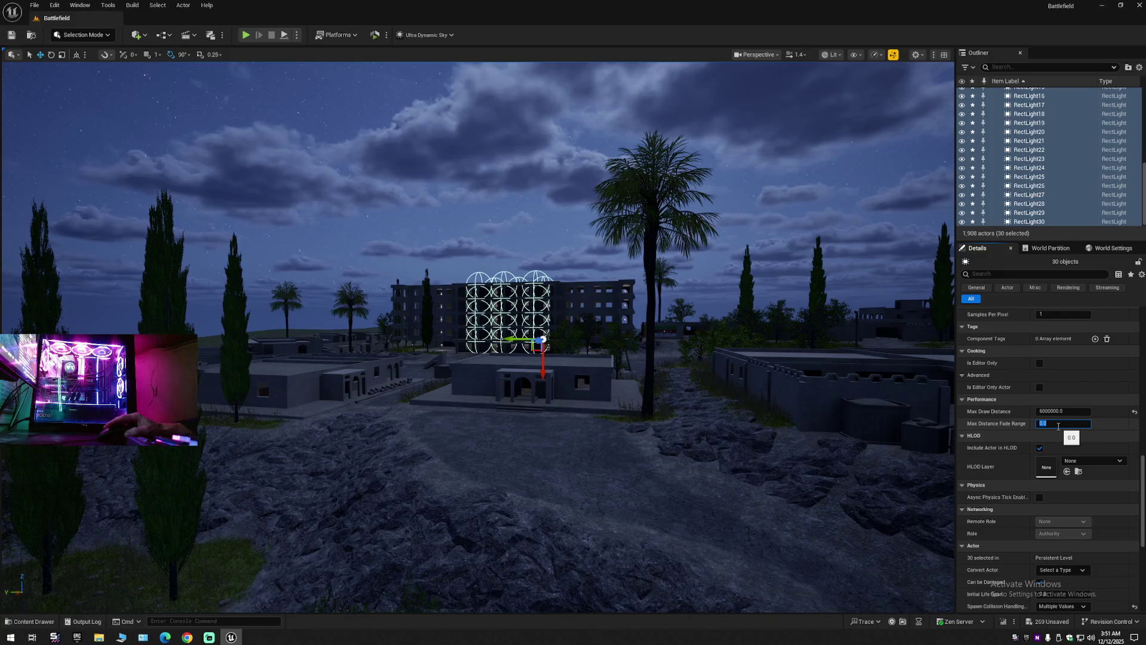
text(5)
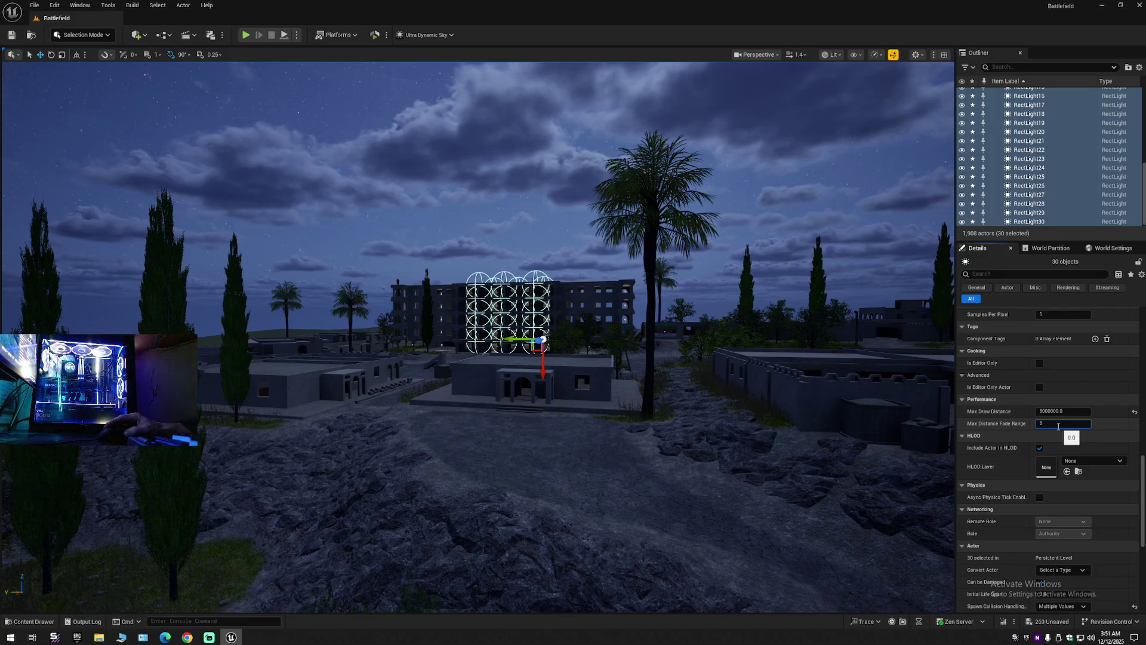
key(Return)
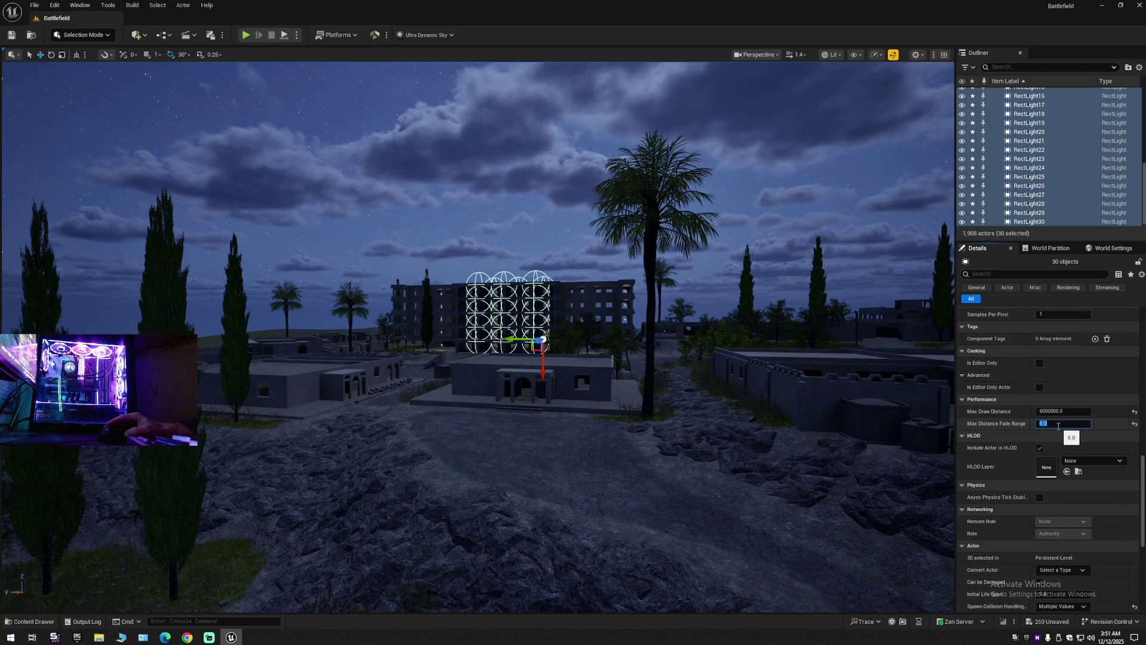
text(0)
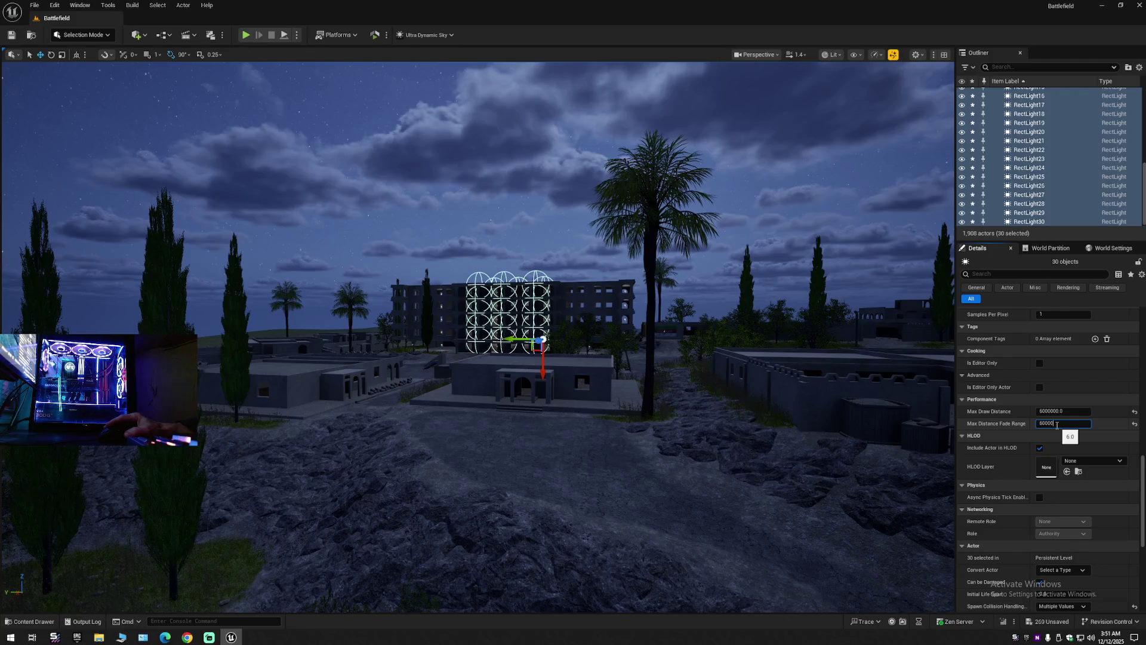
text(00)
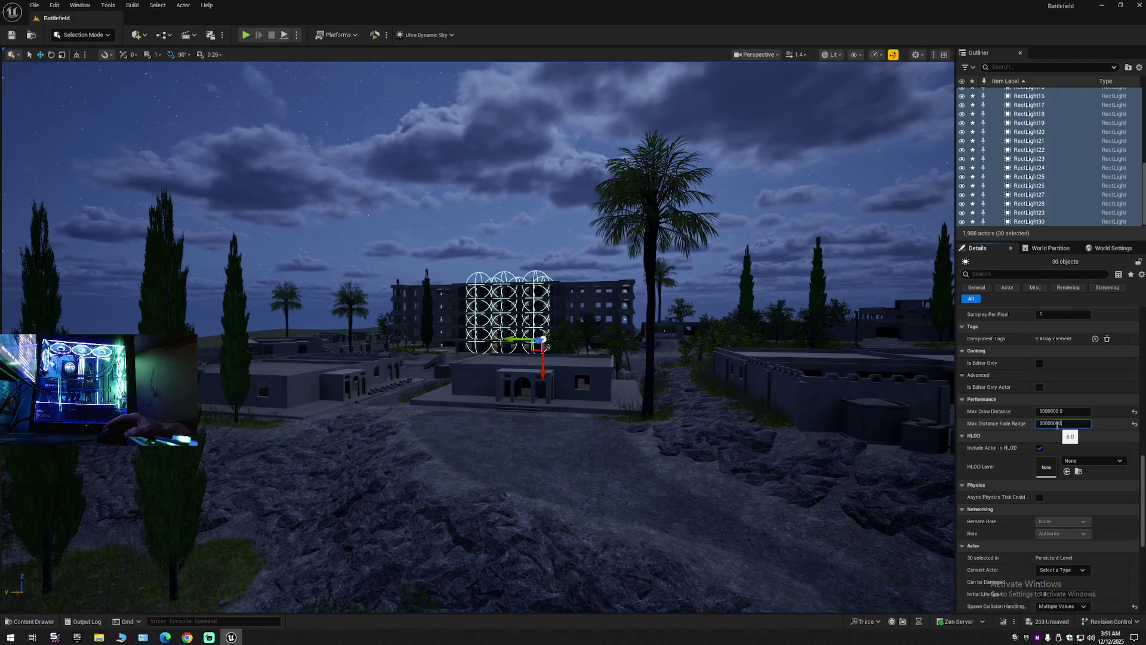
key(Return)
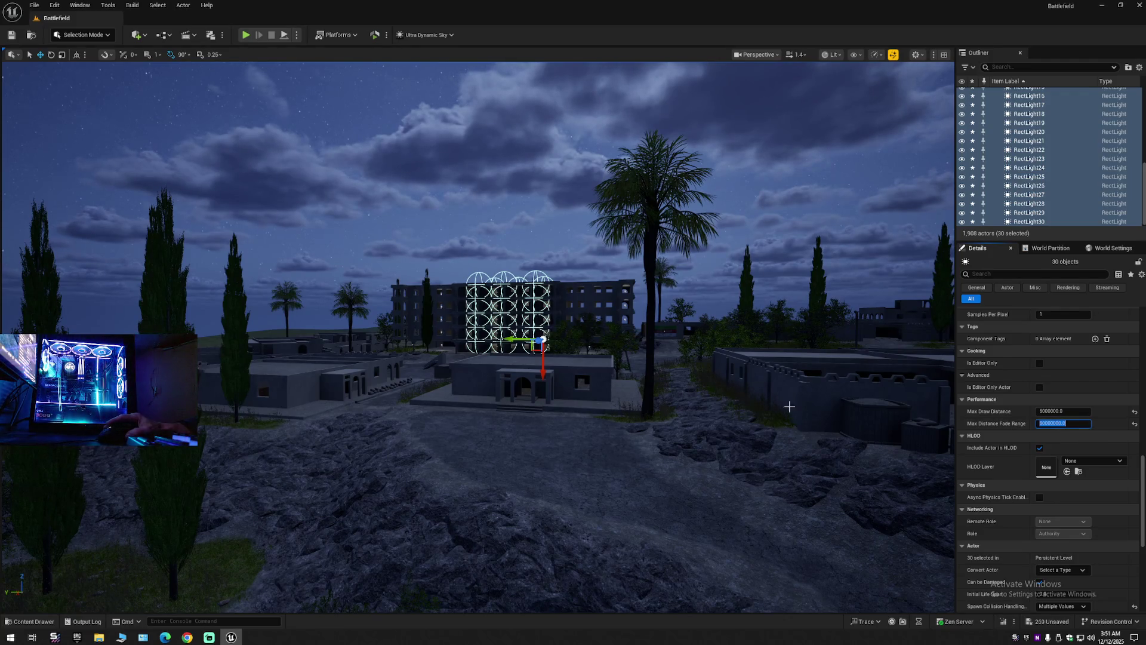
Turn the camera across the town, then reset both distance values to 0.0.
drag(478, 335, 382, 334)
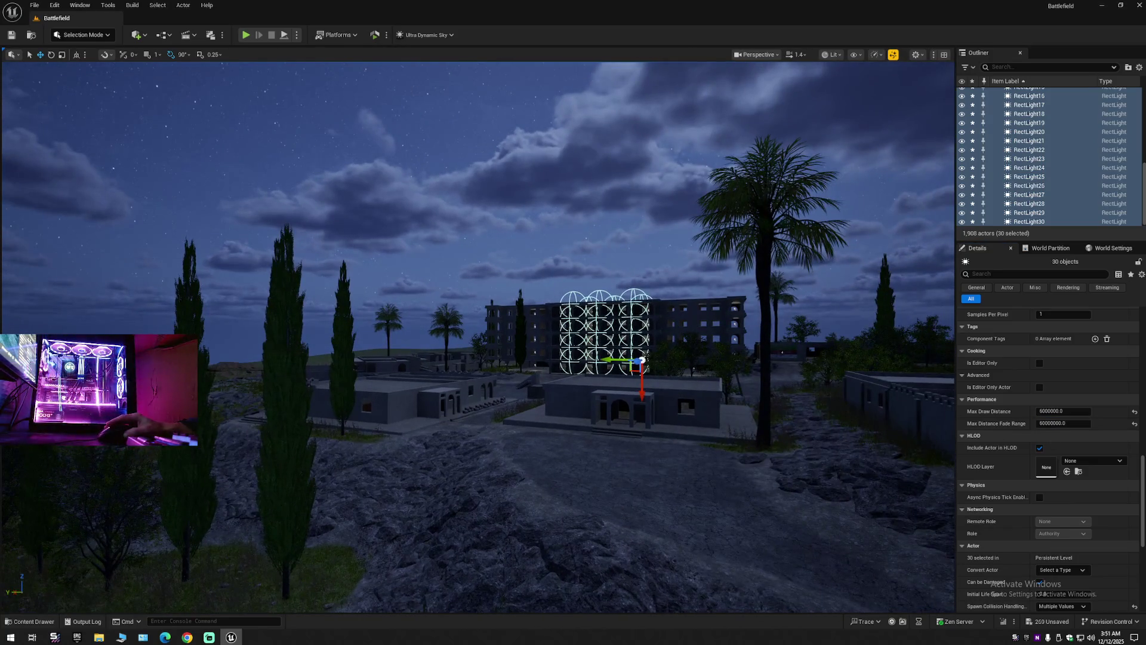
click(1134, 423)
click(1134, 411)
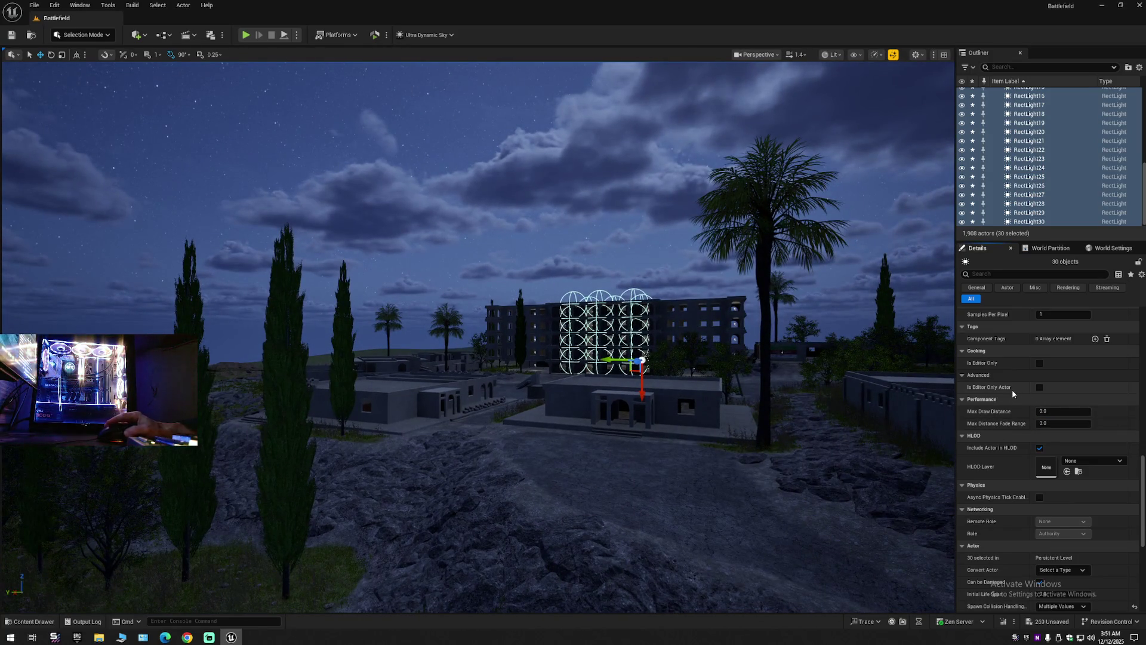
Toggle Distance Field Shadows on for the lights, then back off.
scroll(1021, 481, up, 5)
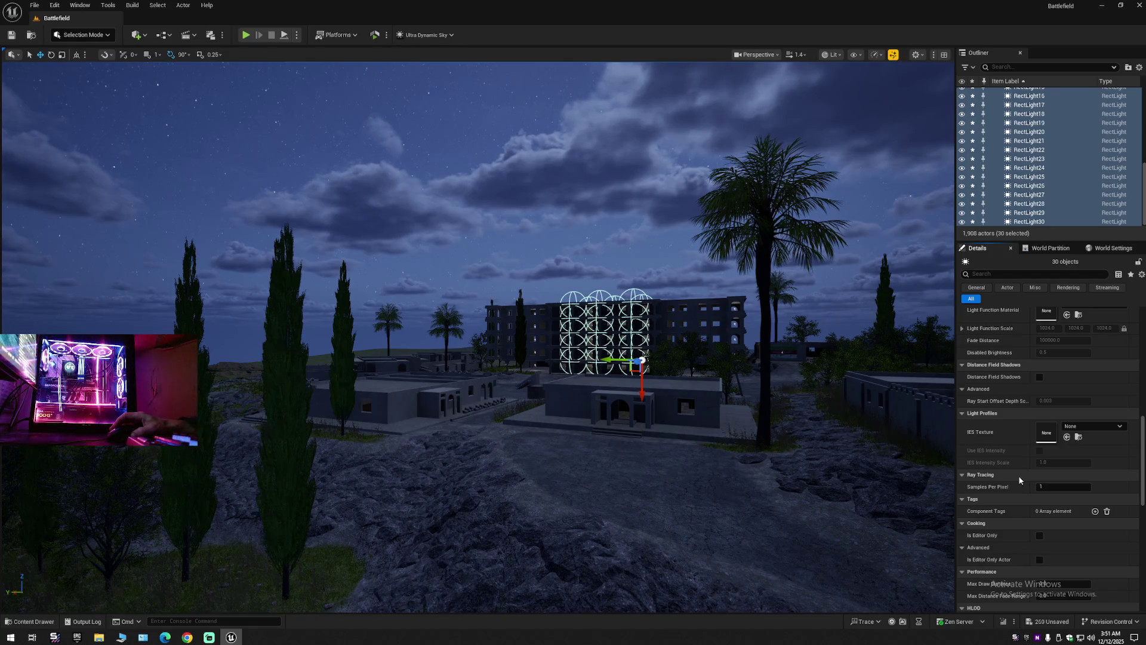
scroll(1018, 475, up, 1)
click(1040, 392)
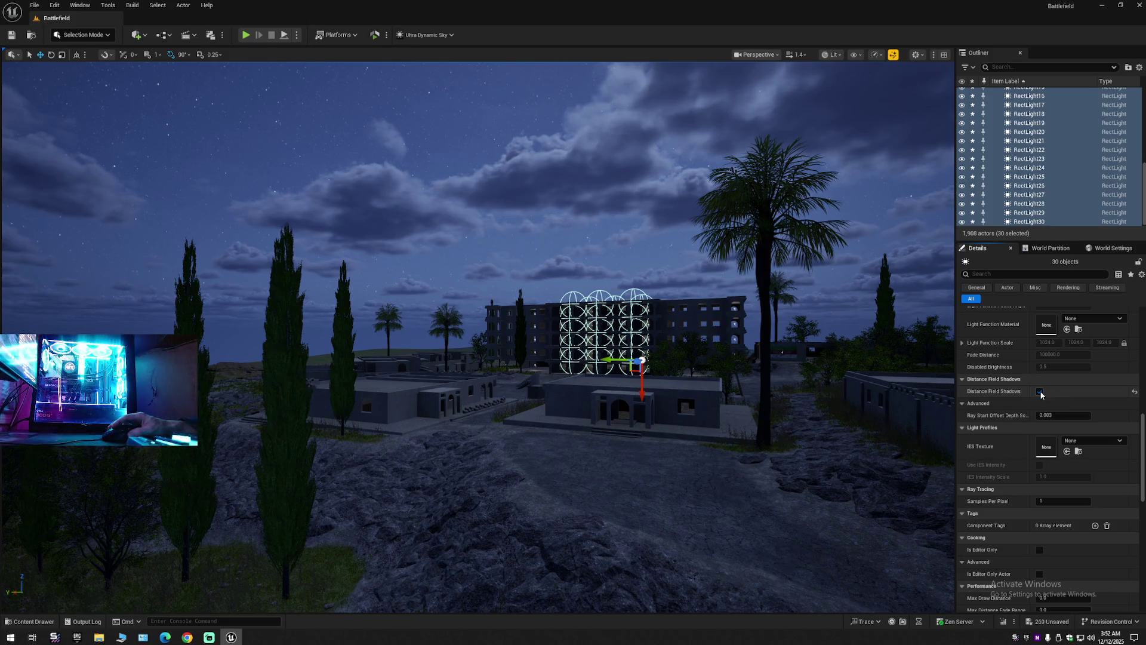
click(1041, 393)
Enable Affects World, set Indirect Lighting Intensity to 10.0, and reveal advanced light properties.
scroll(1012, 445, up, 1)
scroll(1011, 448, up, 1)
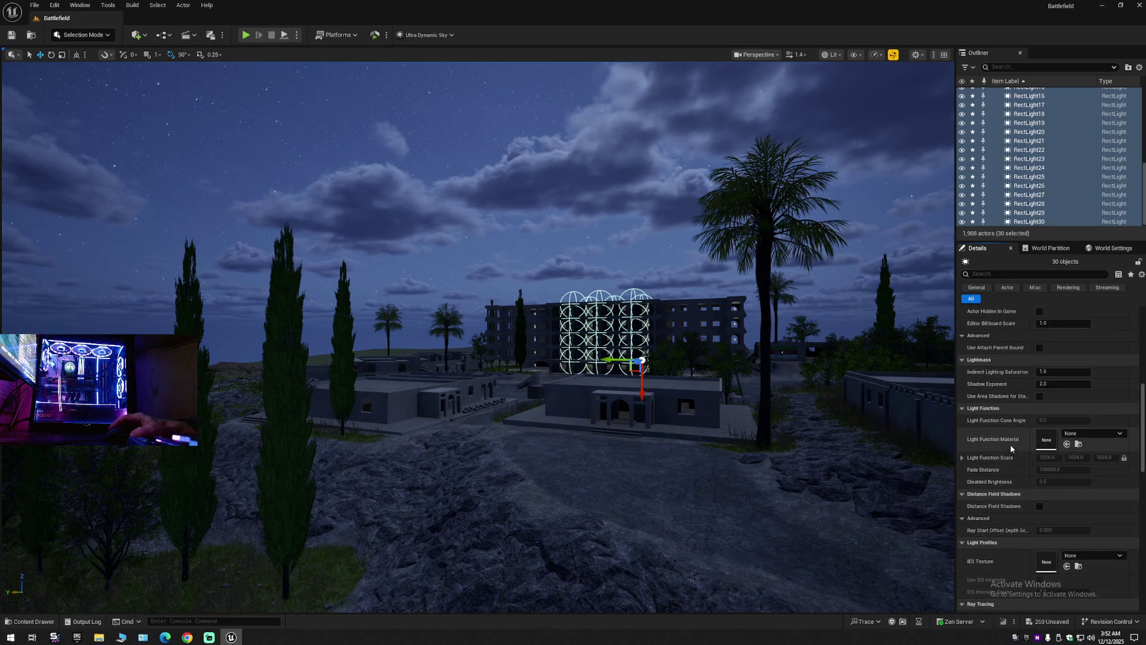
scroll(1010, 445, up, 1)
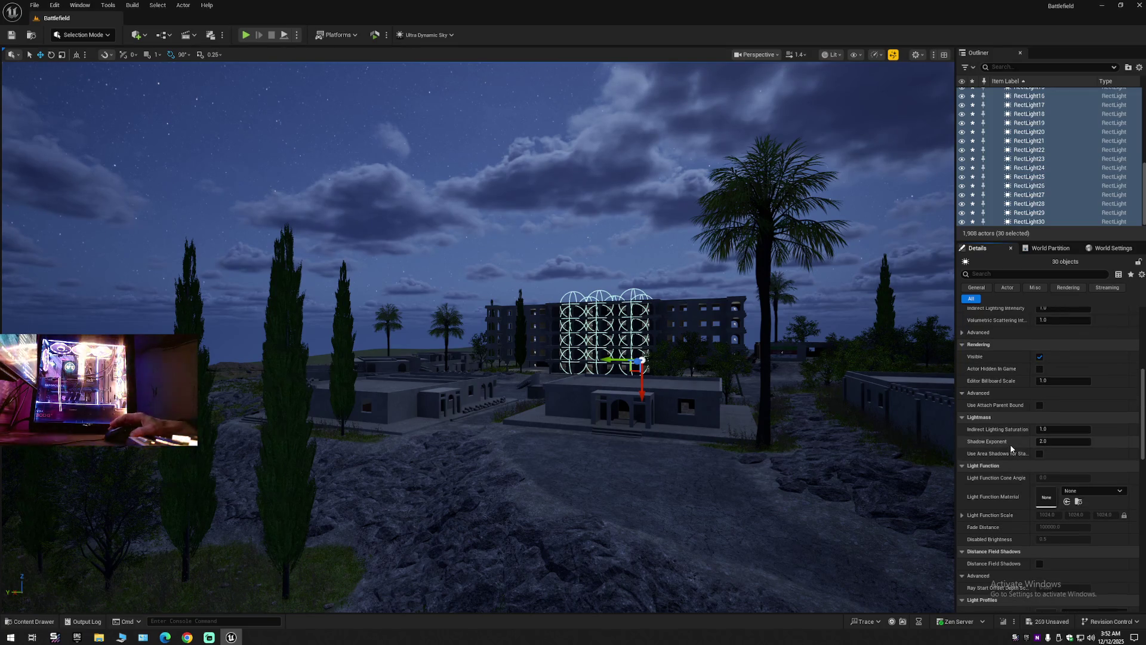
scroll(1001, 453, up, 1)
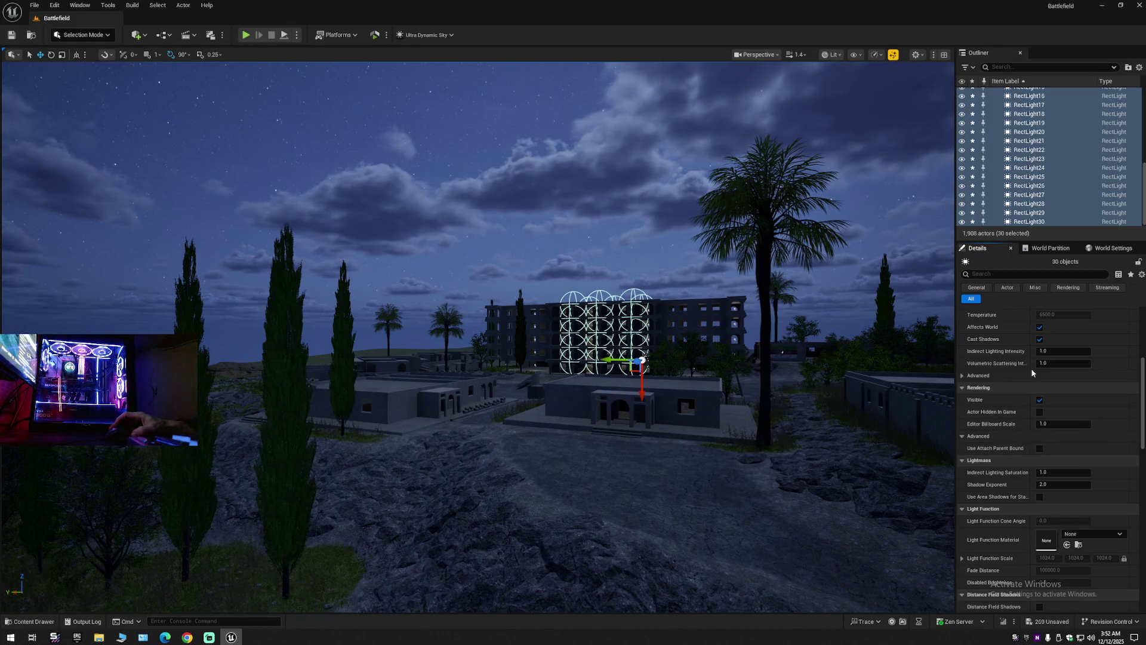
click(1040, 328)
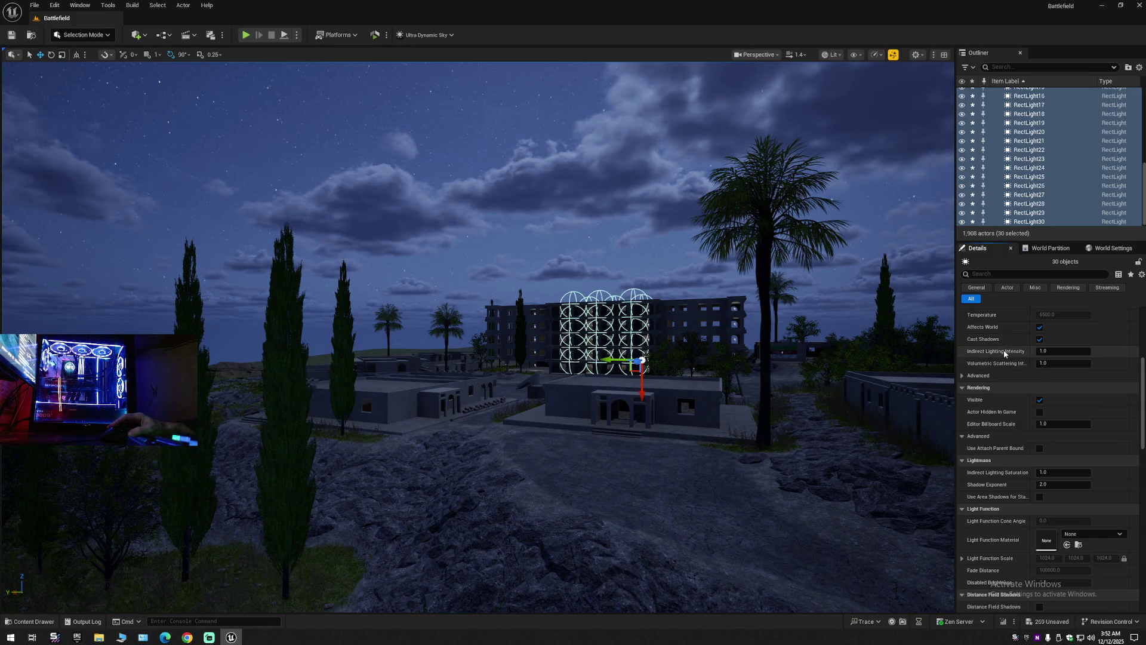
click(1044, 352)
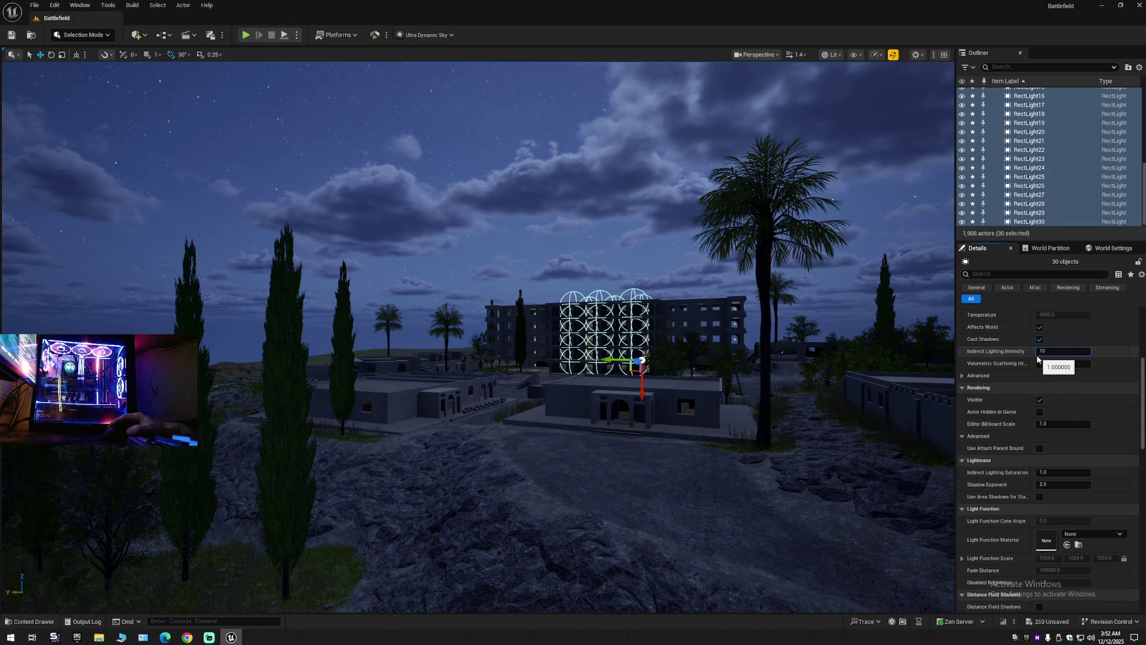
key(Return)
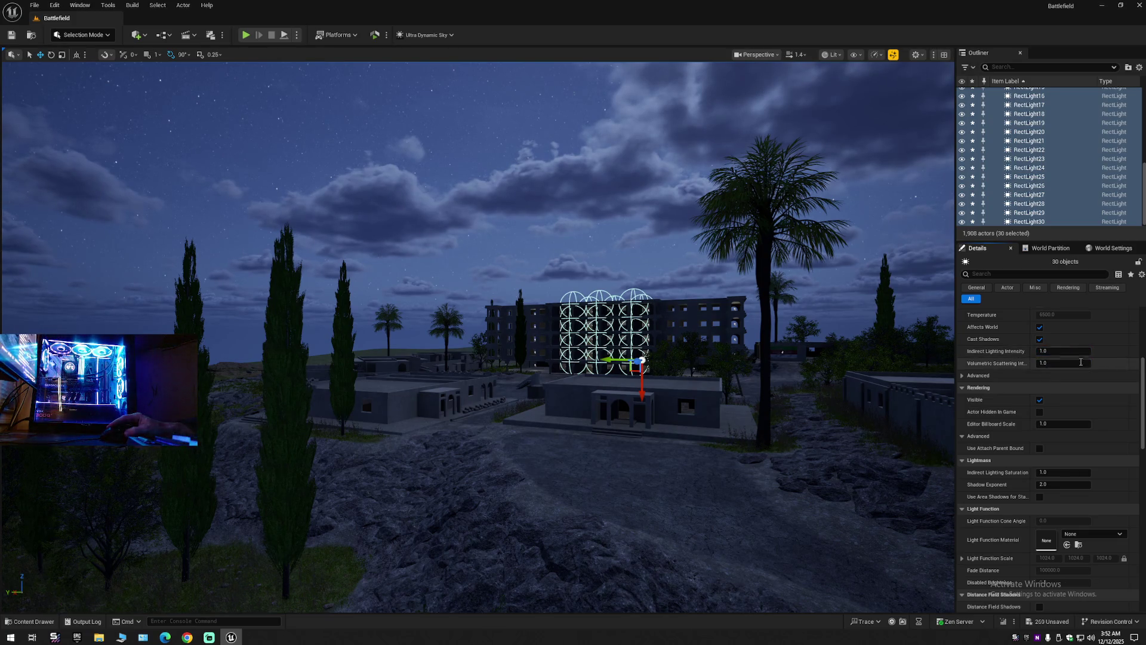
click(963, 376)
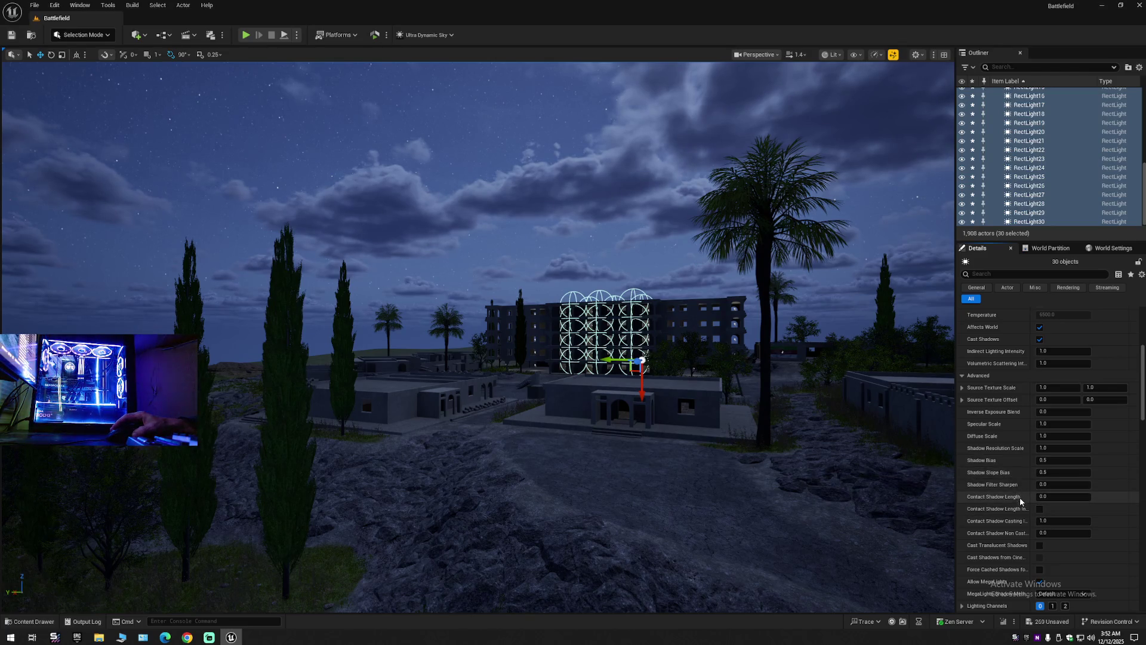
Return to the Light section and list the Intensity Units options.
scroll(1020, 496, down, 3)
scroll(1021, 506, down, 3)
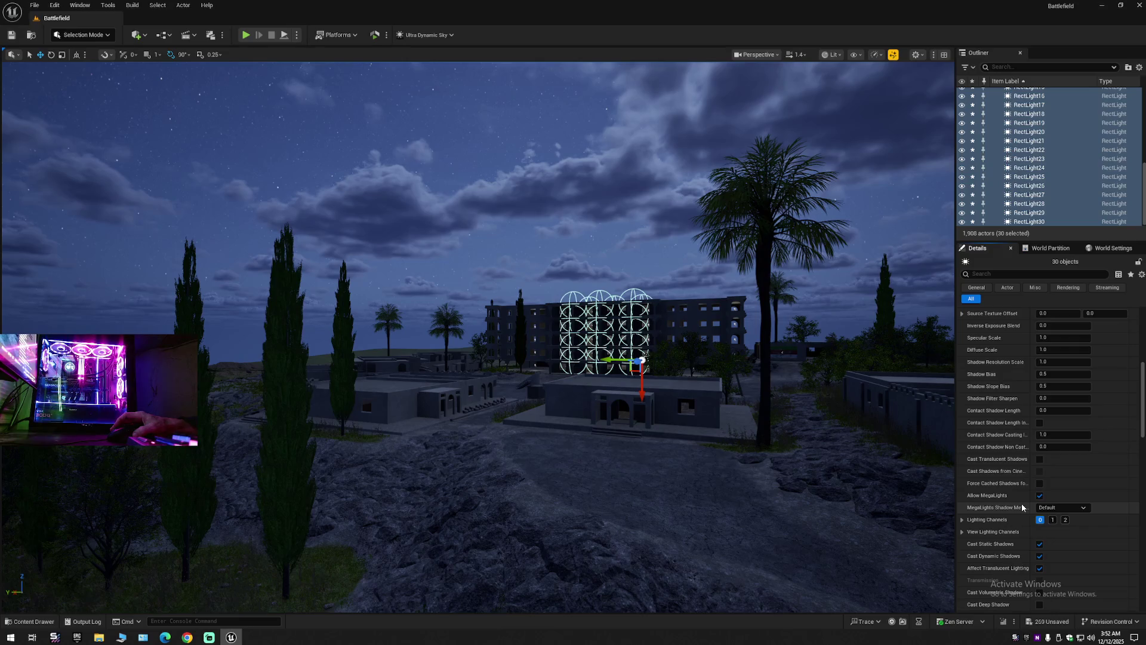
scroll(1018, 490, up, 15)
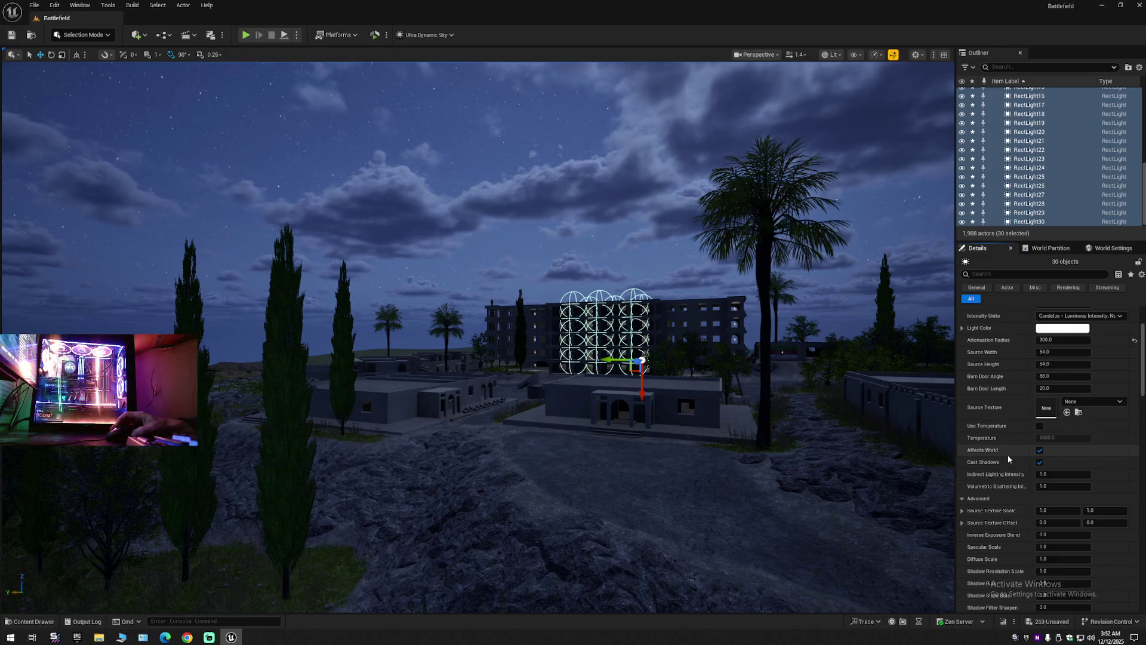
scroll(1008, 455, up, 5)
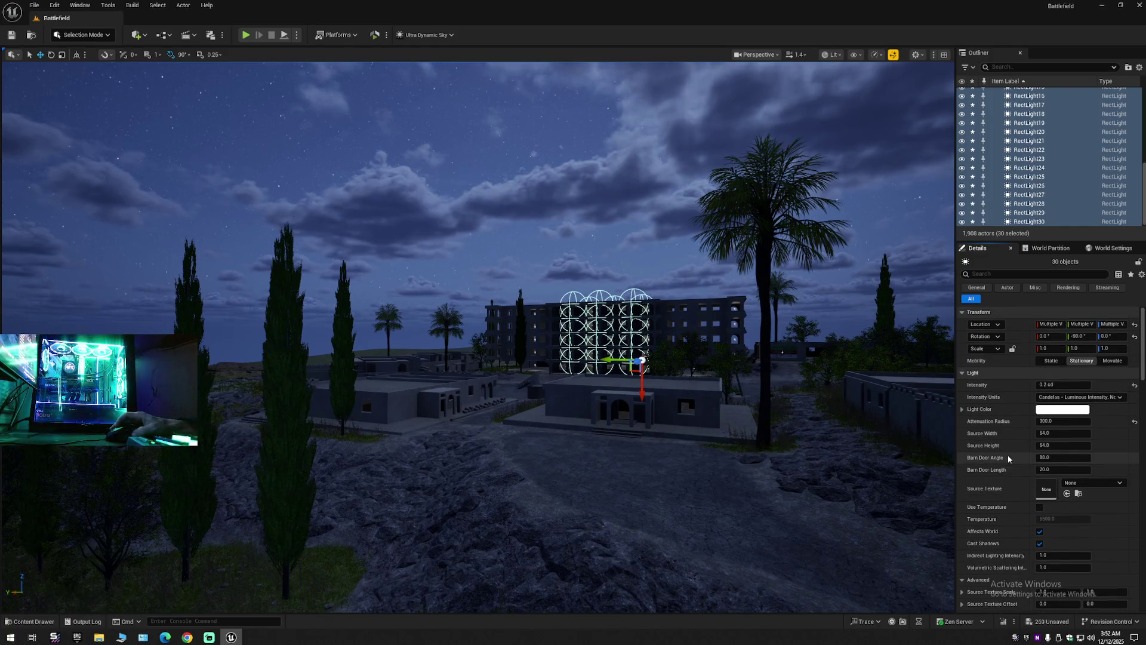
click(1065, 397)
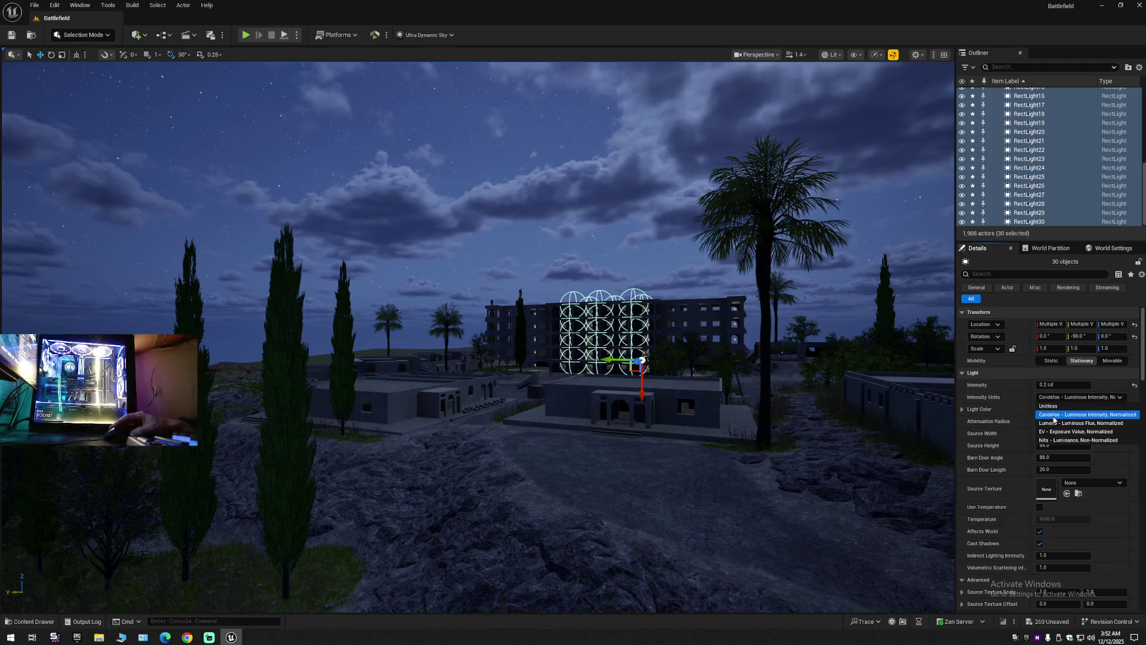
Cycle Intensity Units through Lumens, EV, Unitless and Nits, then reset and choose Candelas.
click(1052, 424)
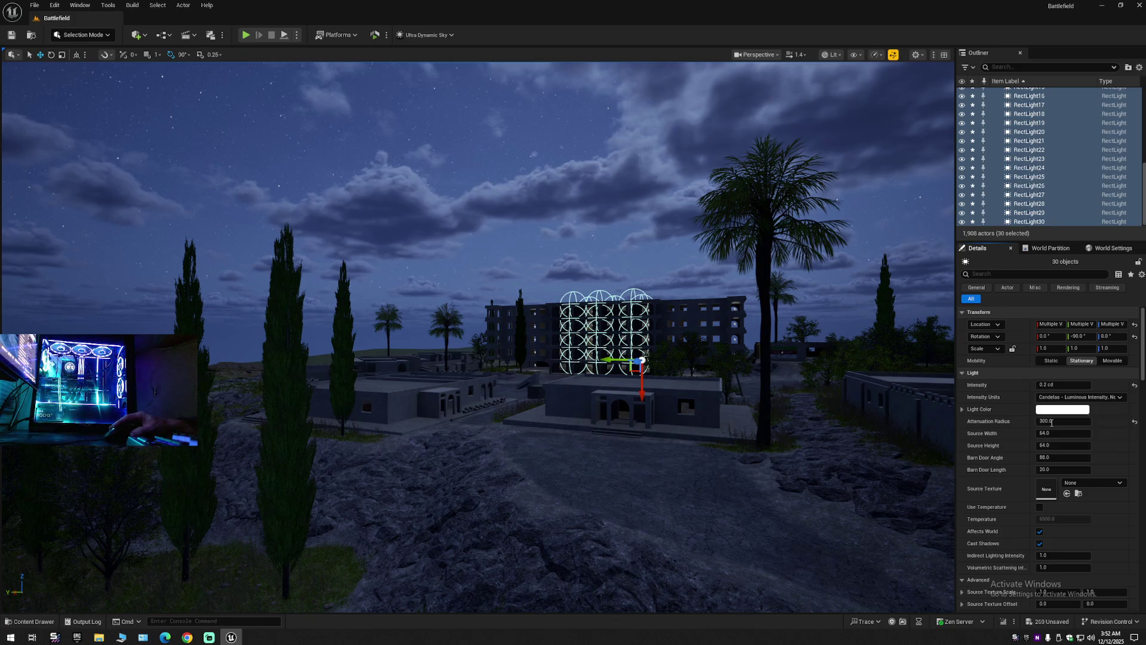
click(1052, 398)
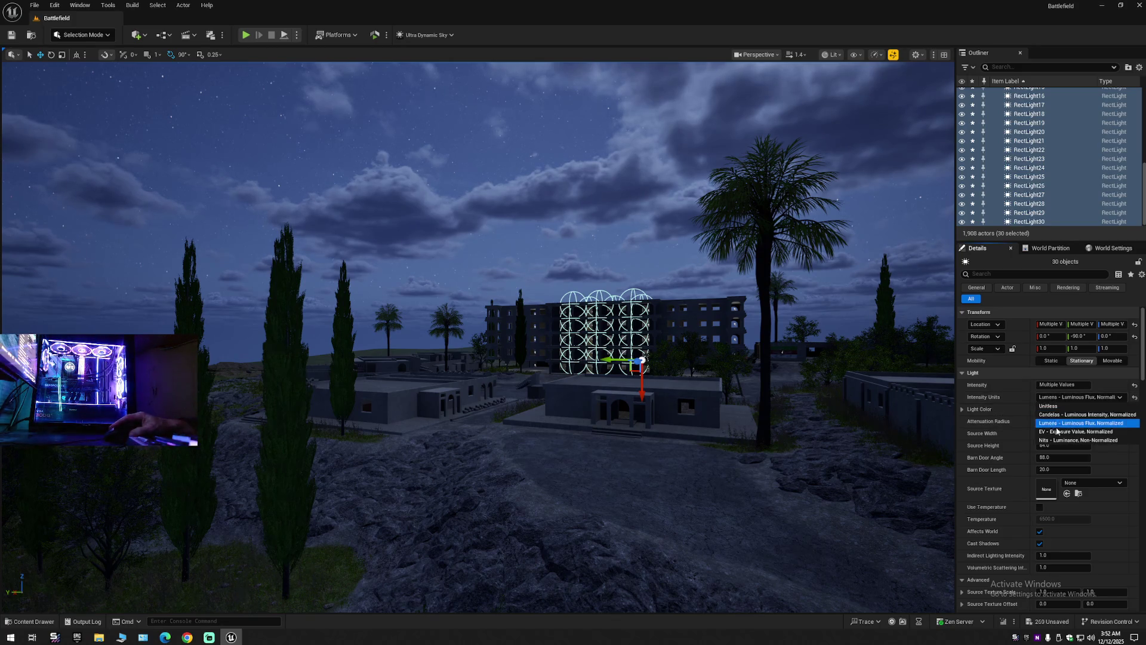
click(1056, 431)
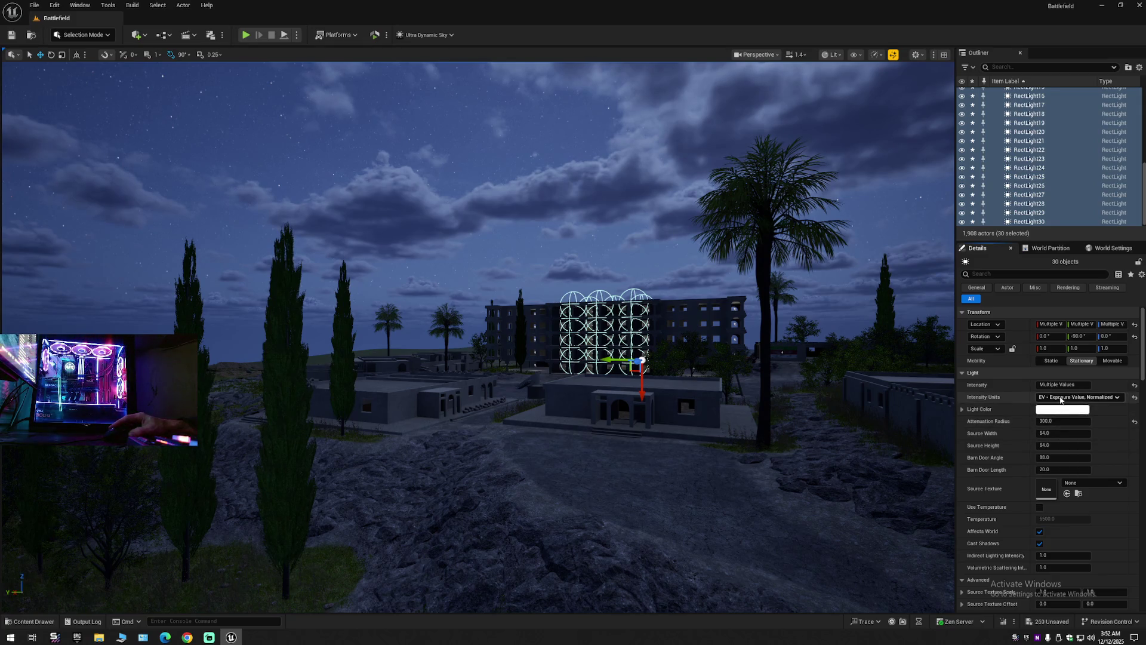
click(1060, 397)
click(1057, 408)
click(1060, 398)
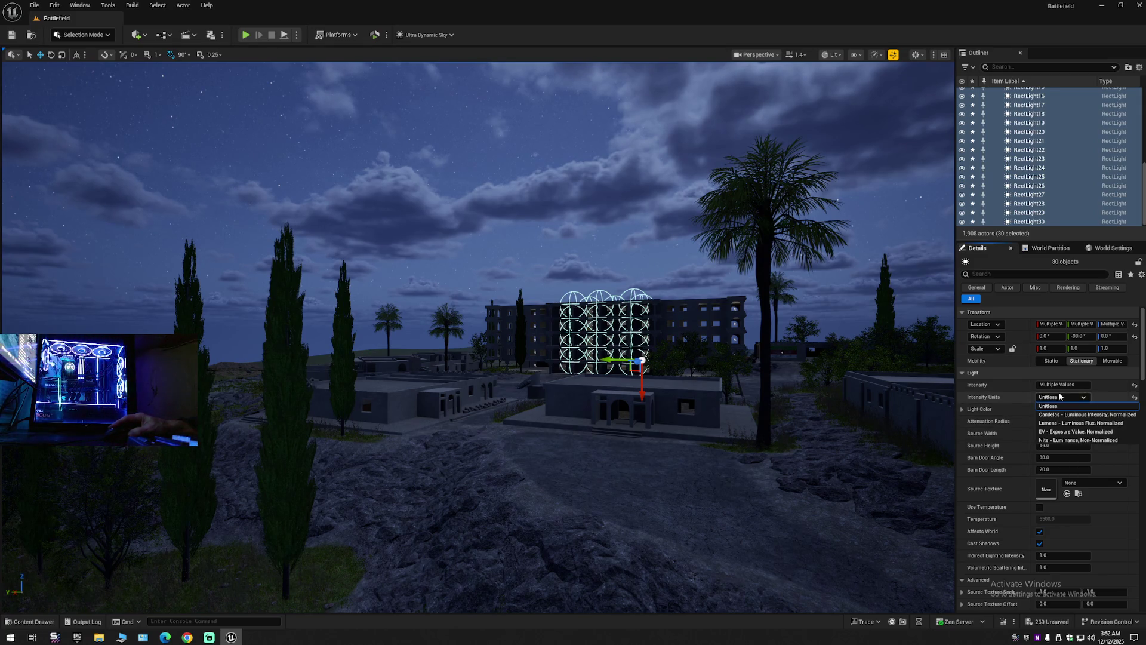
click(1069, 440)
click(1134, 397)
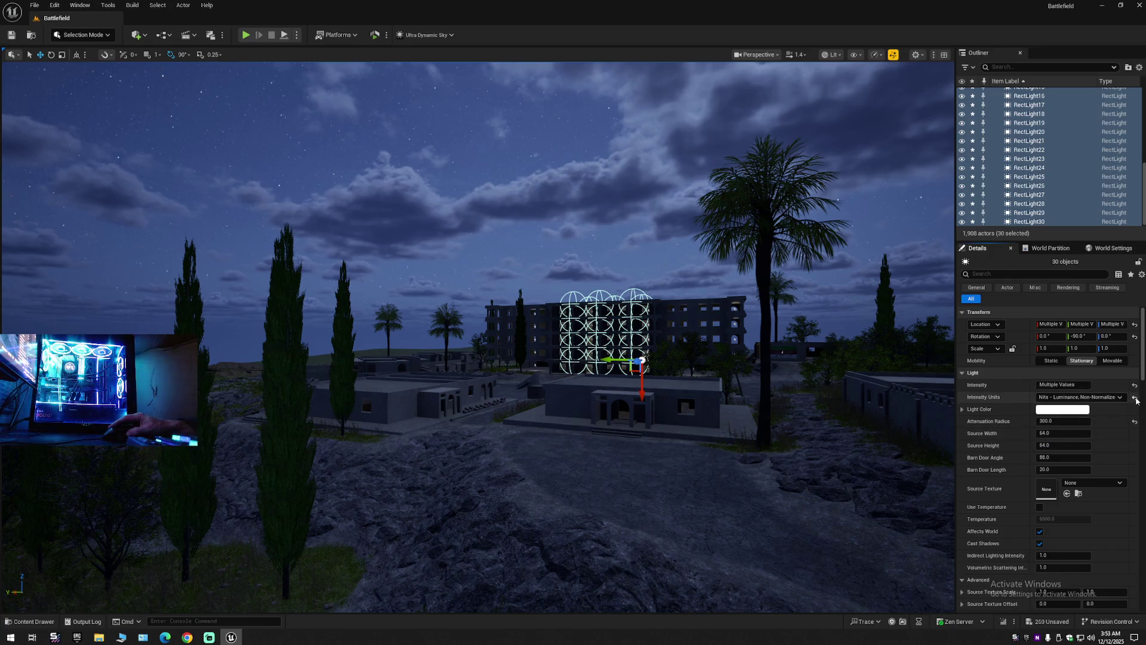
click(1061, 397)
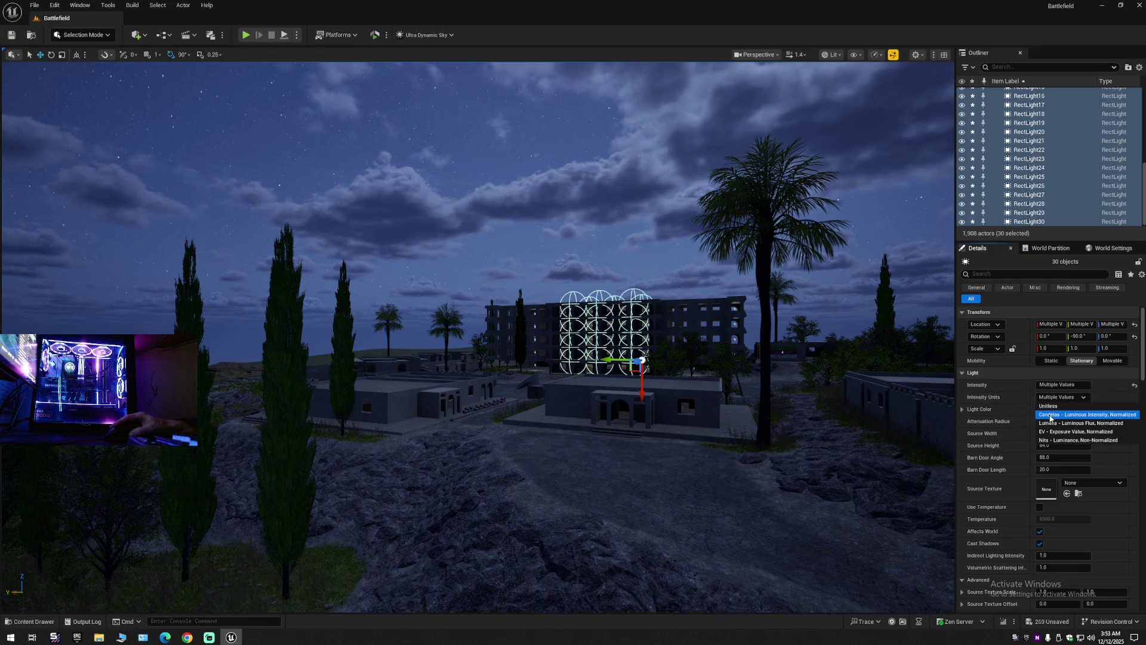
click(1049, 415)
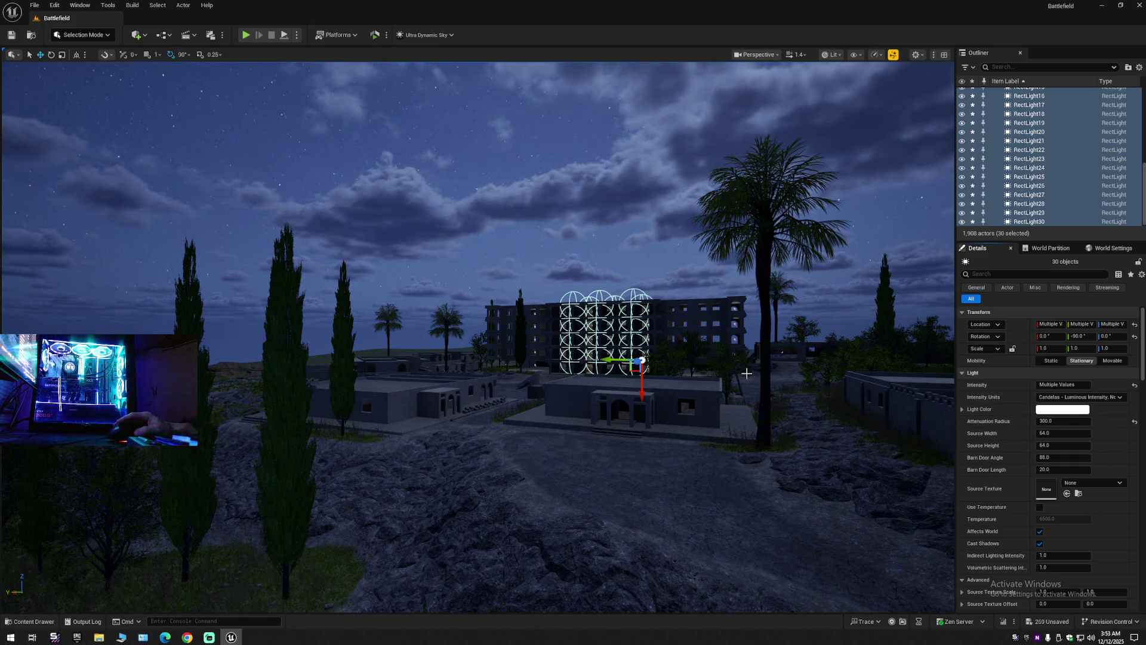
Switch the rect lights' Mobility to Movable, briefly to Static, then back to Movable.
key(w)
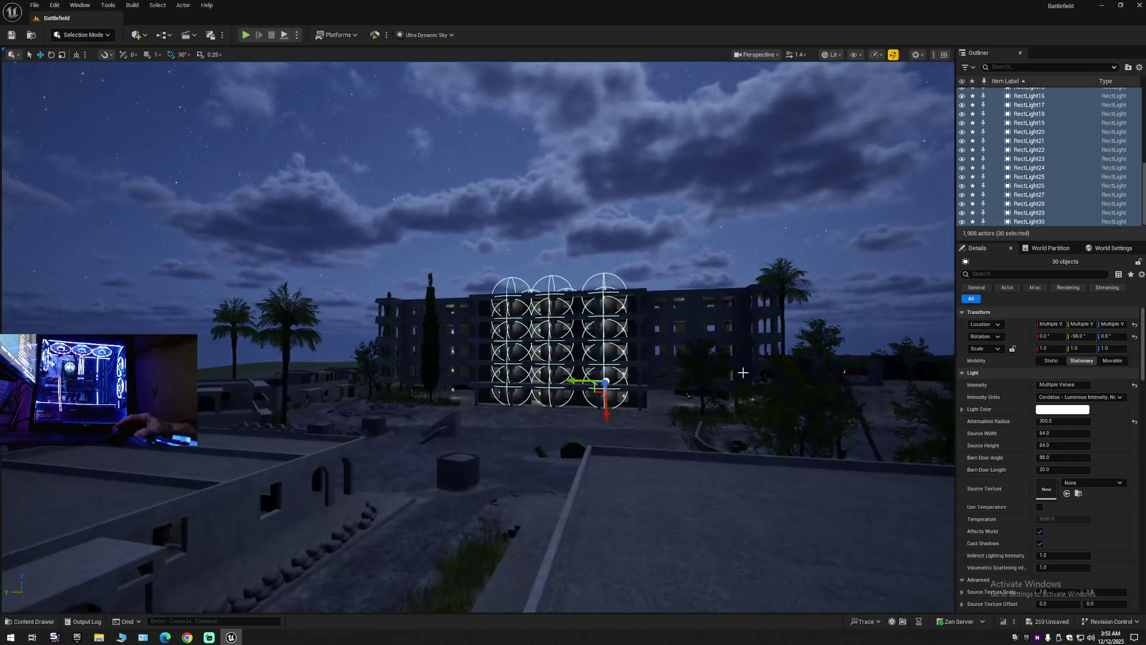
key(s)
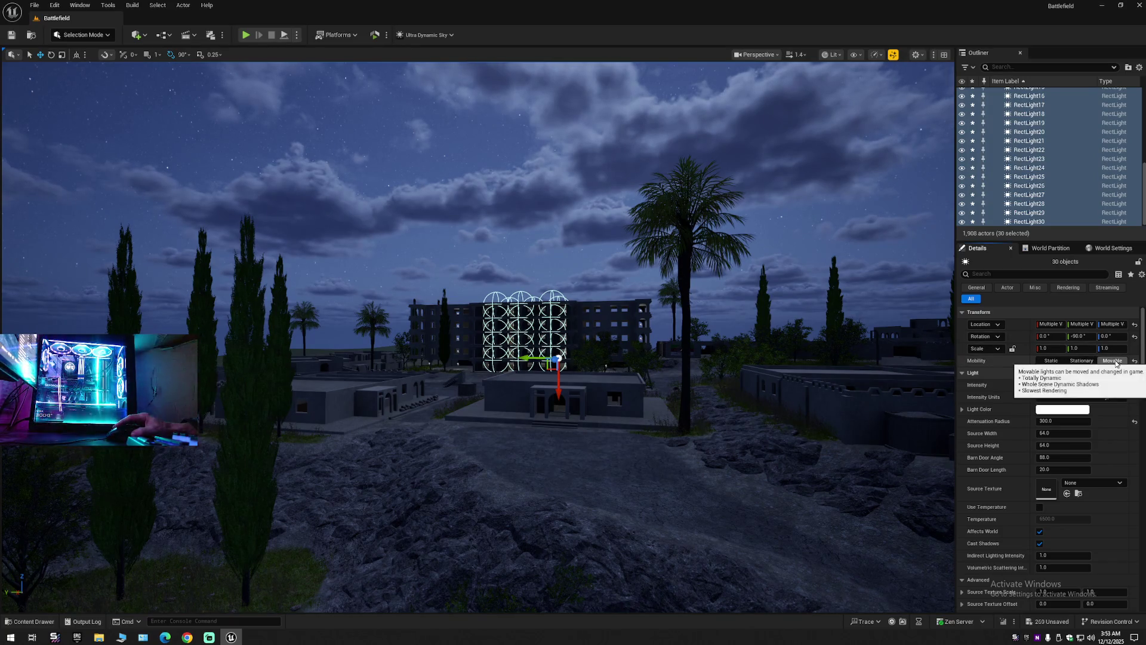
click(1114, 361)
key(s)
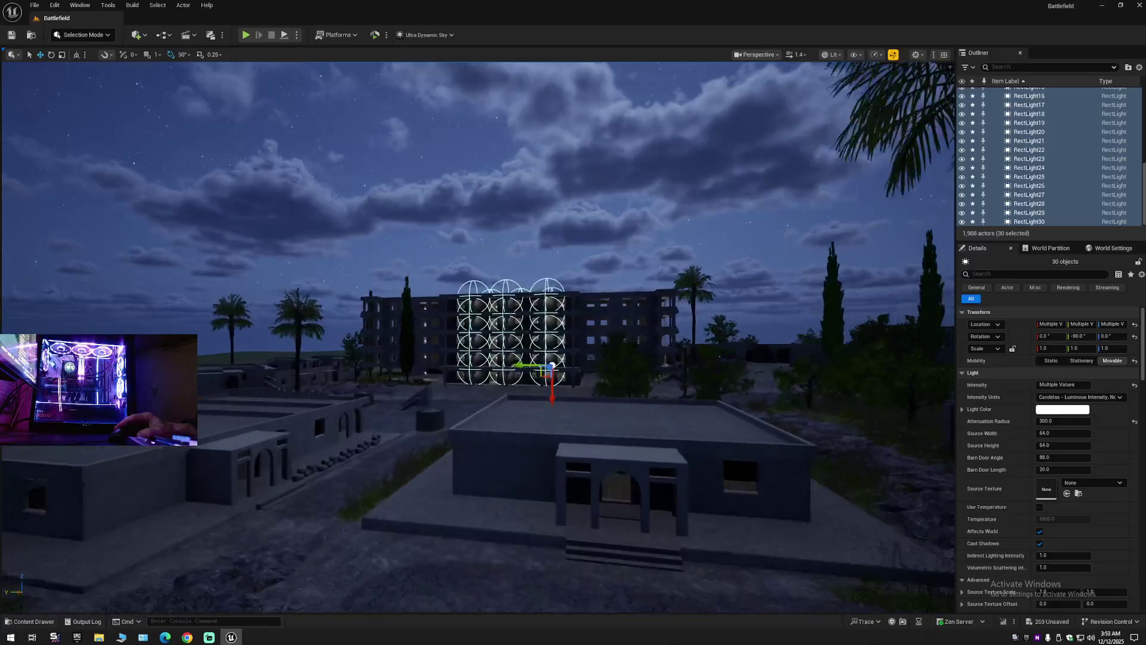
click(1051, 361)
key(s)
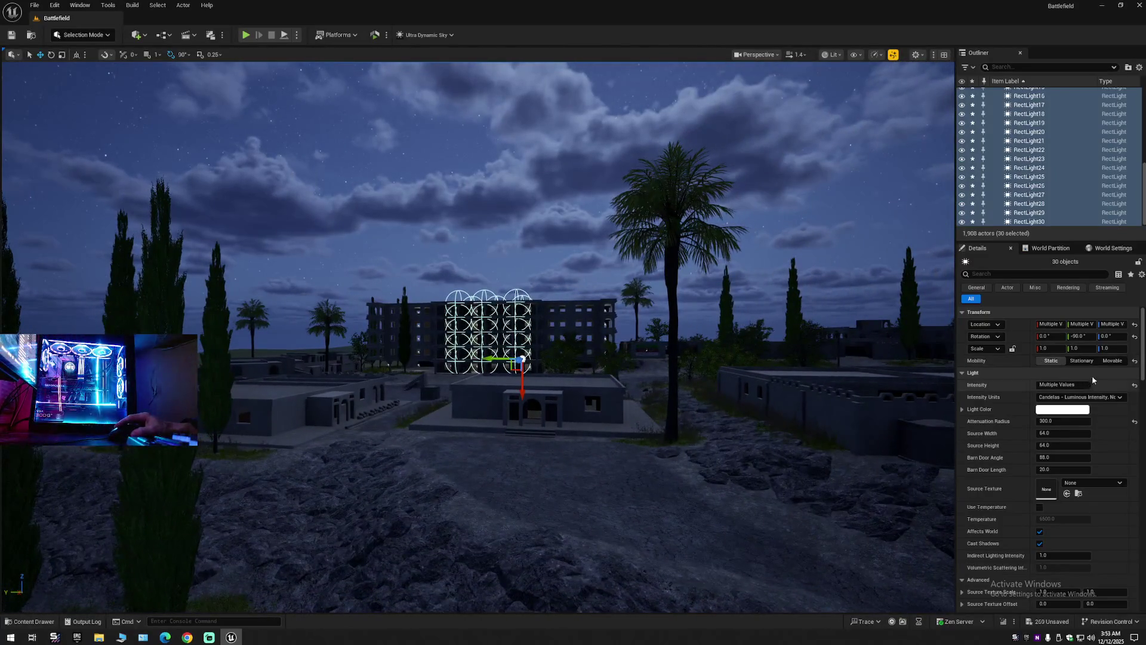
click(1113, 361)
scroll(783, 334, up, 5)
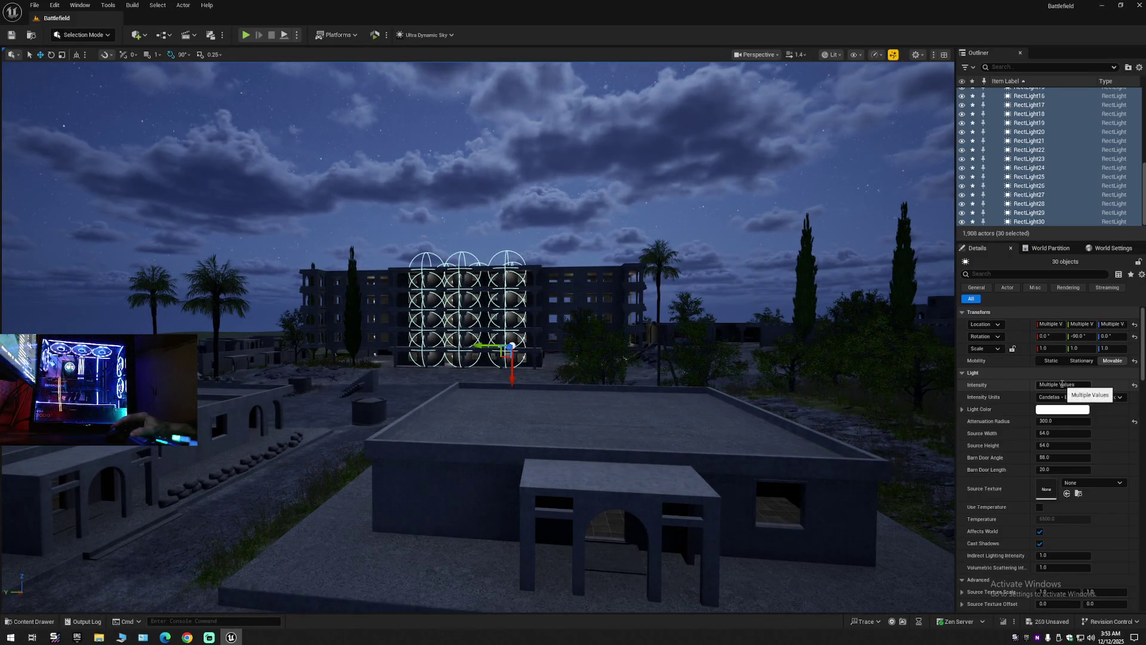
Give all 30 rect lights a shared intensity of 0.3 cd.
scroll(478, 334, up, 5)
scroll(884, 346, up, 5)
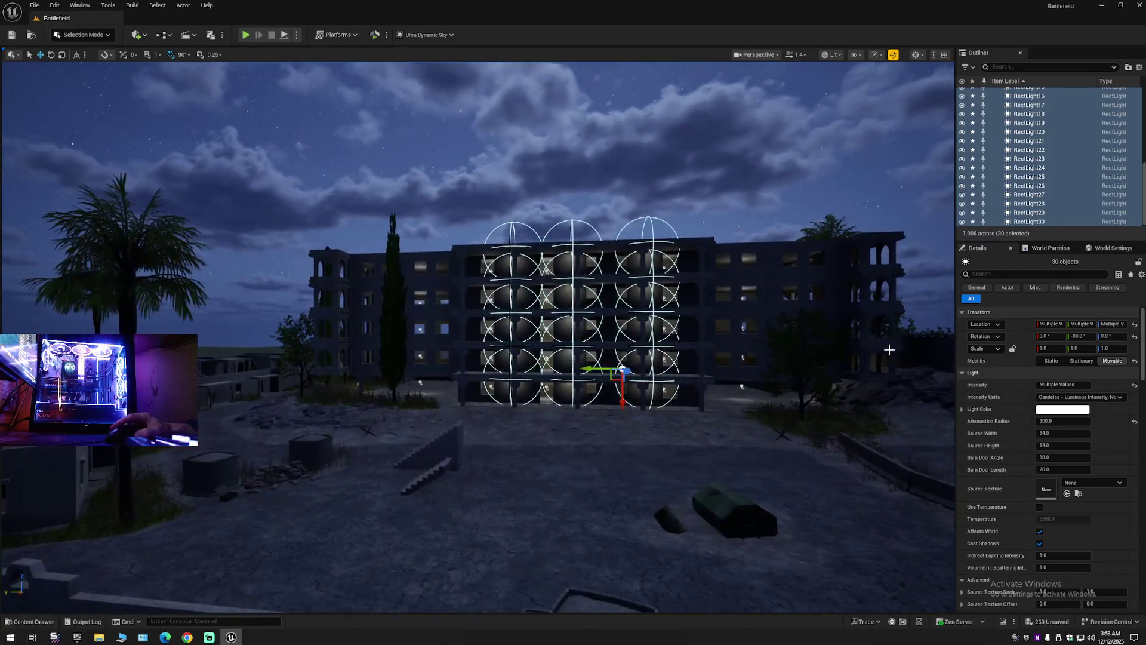
click(1037, 385)
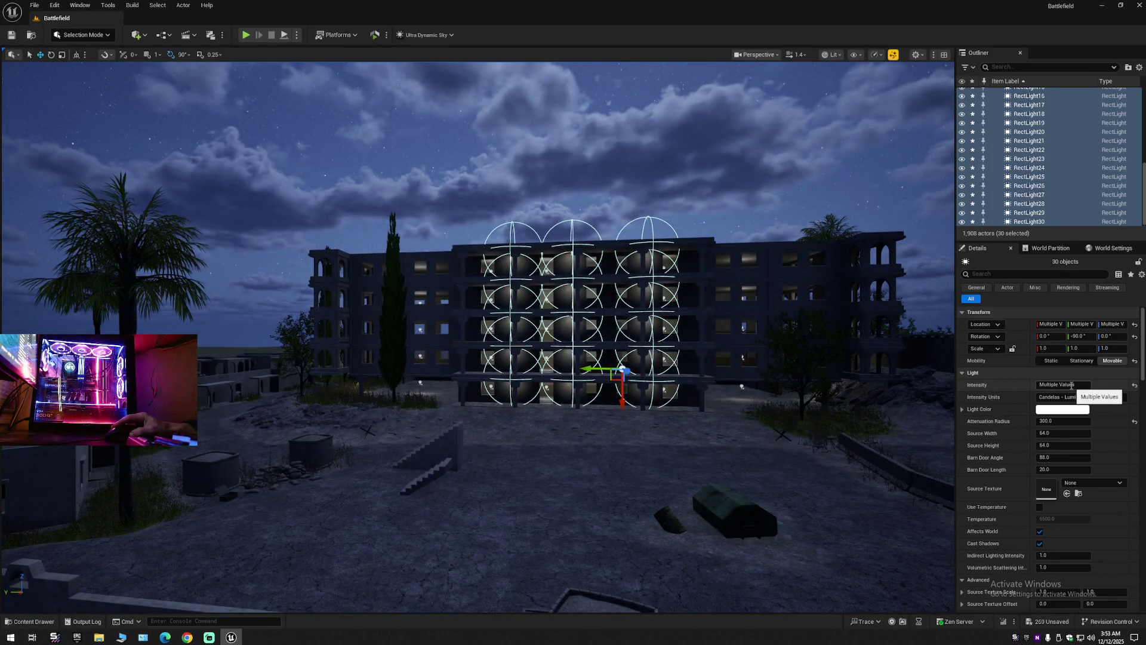
scroll(836, 339, up, 6)
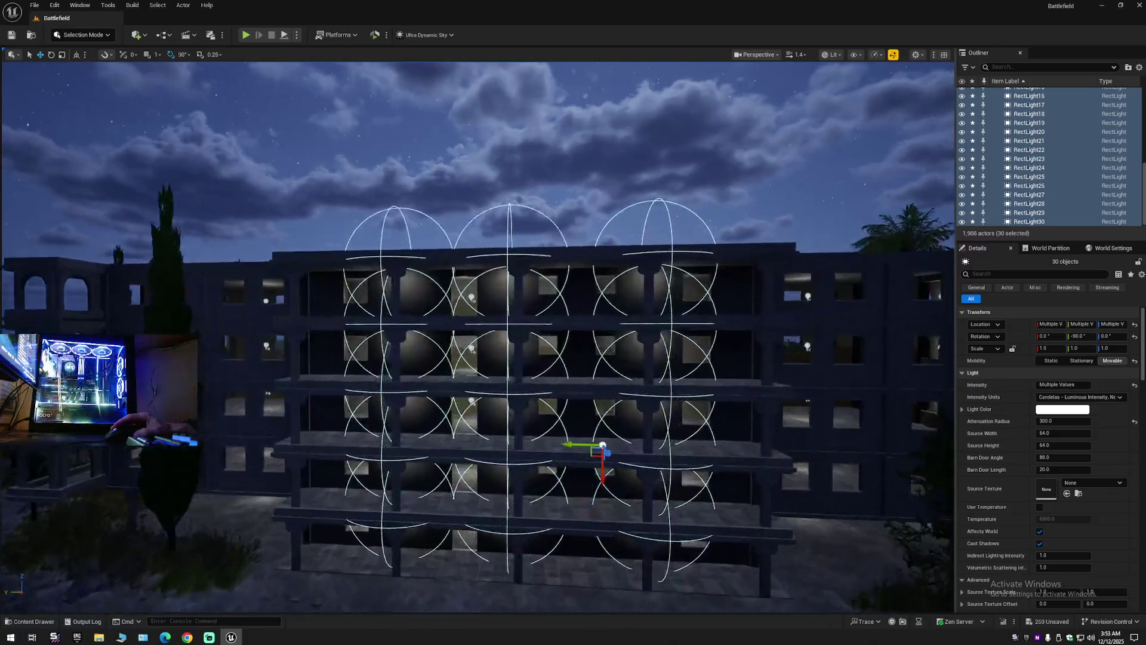
mouse_move(573, 335)
mouse_down()
mouse_move(574, 385)
mouse_move(573, 335)
mouse_up()
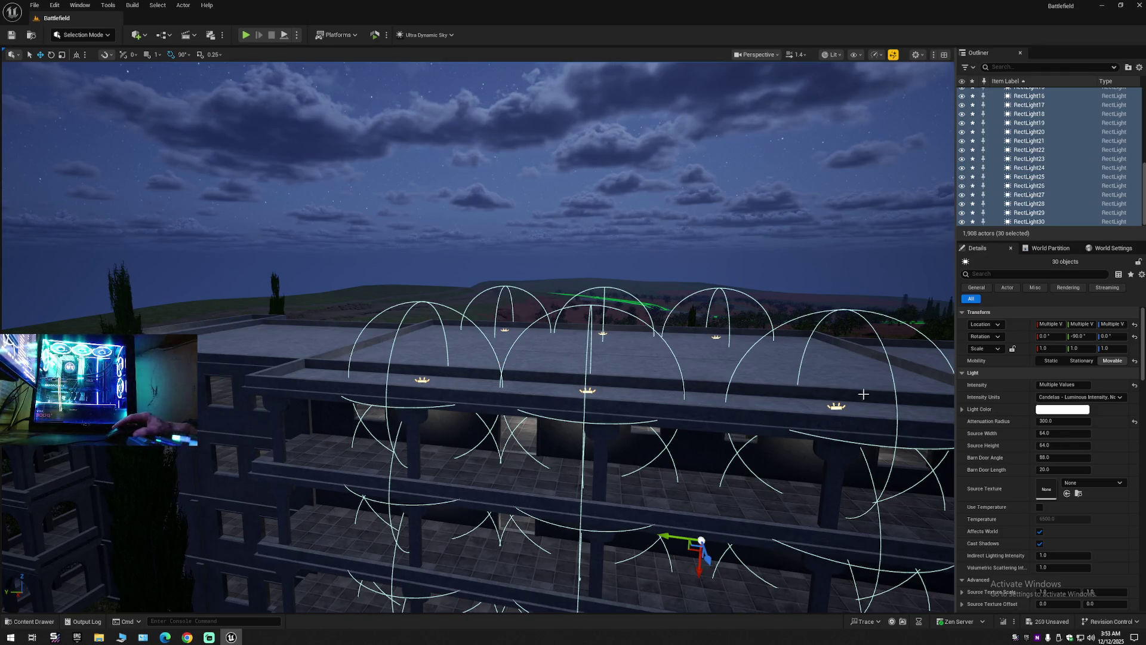
click(1063, 384)
text(0.3)
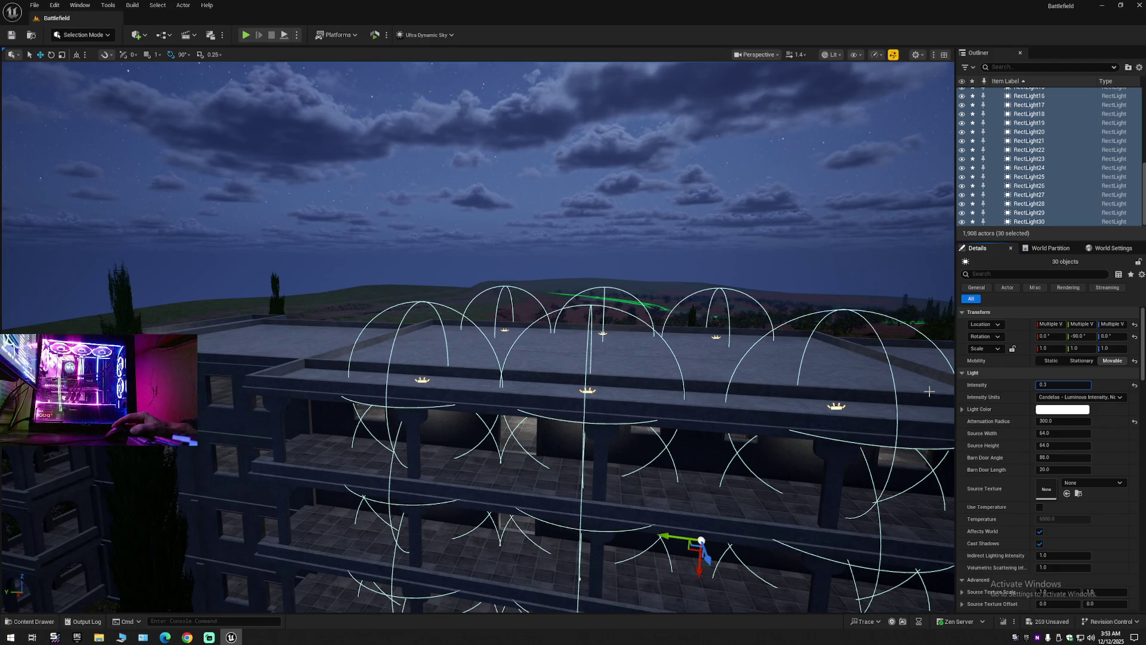
key(Return)
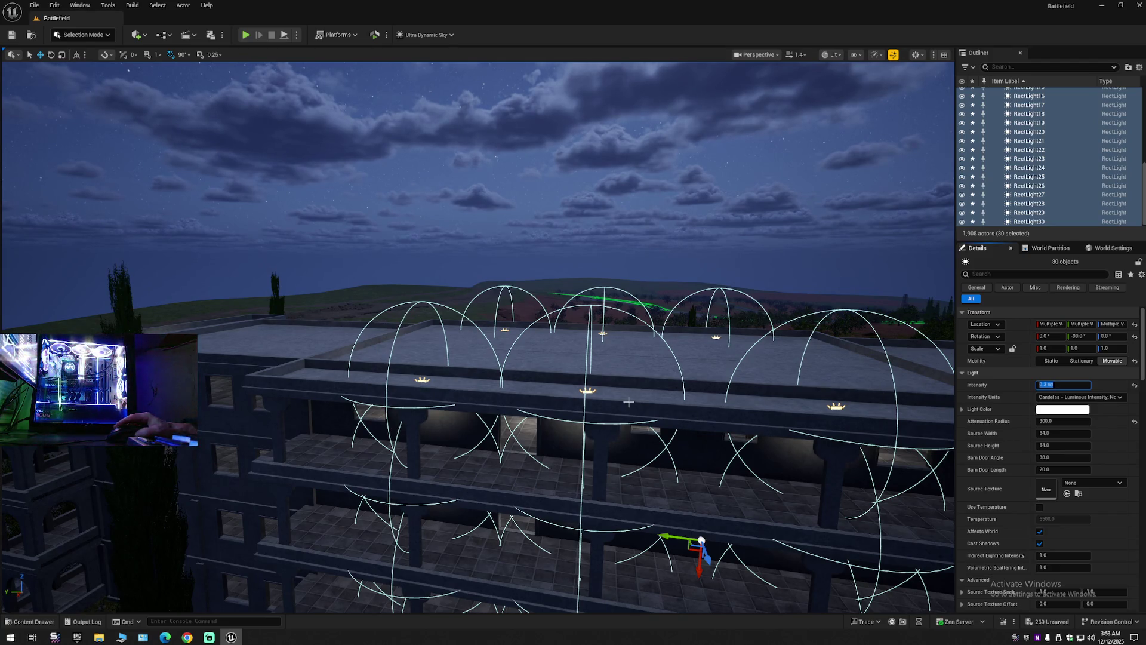
Frame the rect lights, then fly toward the flat-roofed house beside them.
key(f)
key(s)
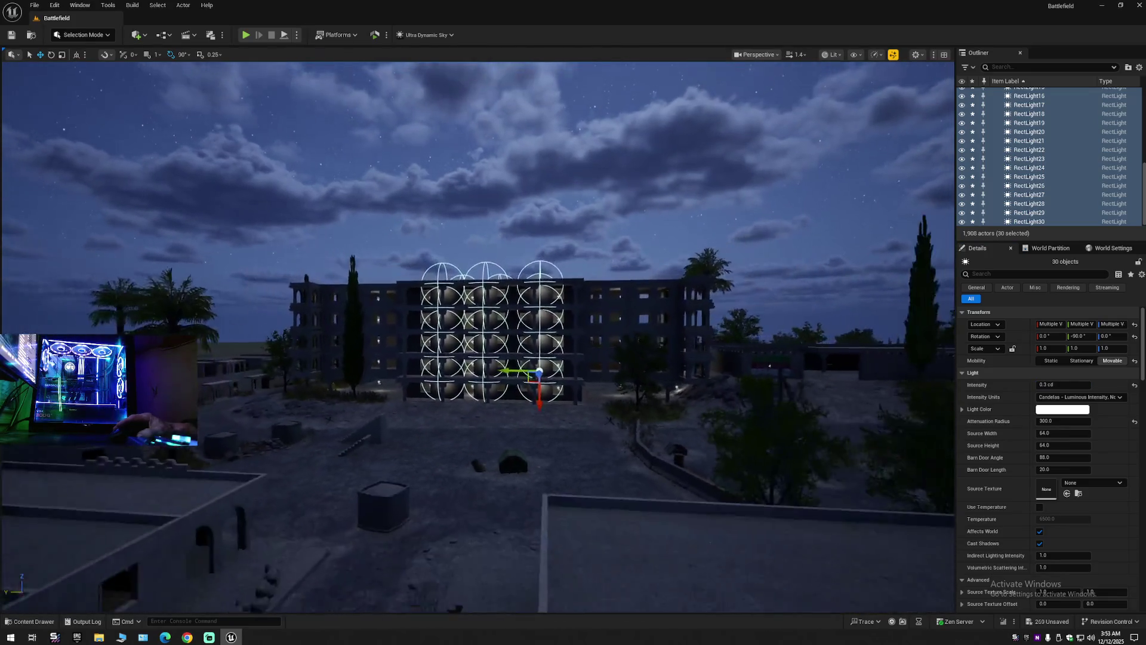
key(w)
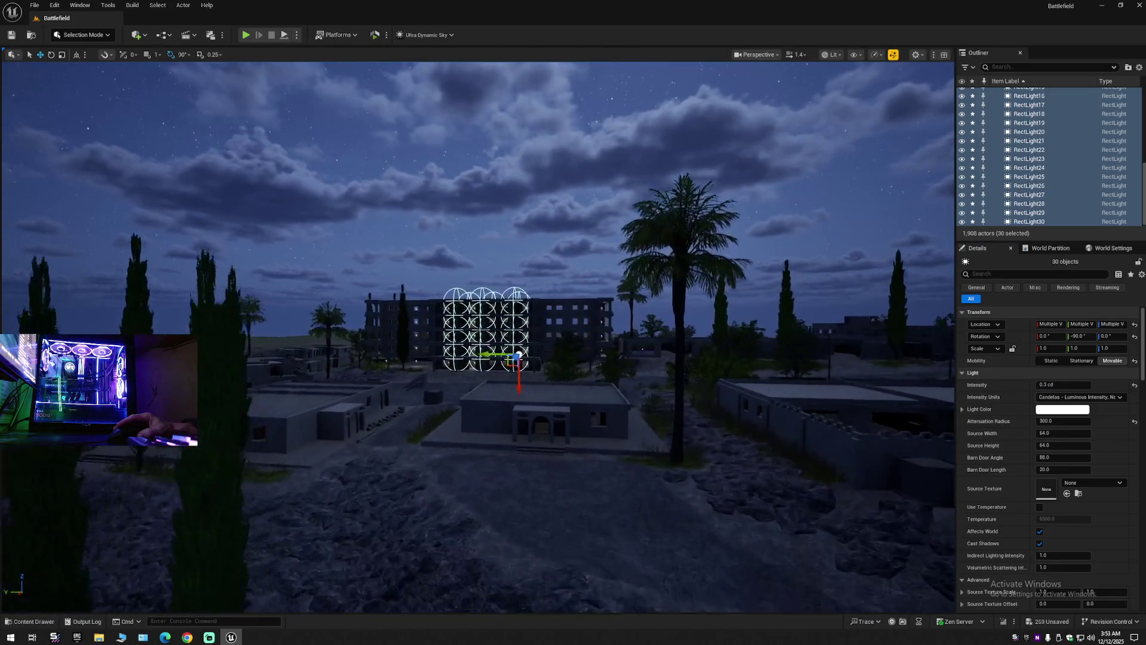
Preview the scene deselected, then reselect the 30 lights and lower intensity to 0.2 cd.
click(1141, 69)
click(1086, 105)
click(728, 258)
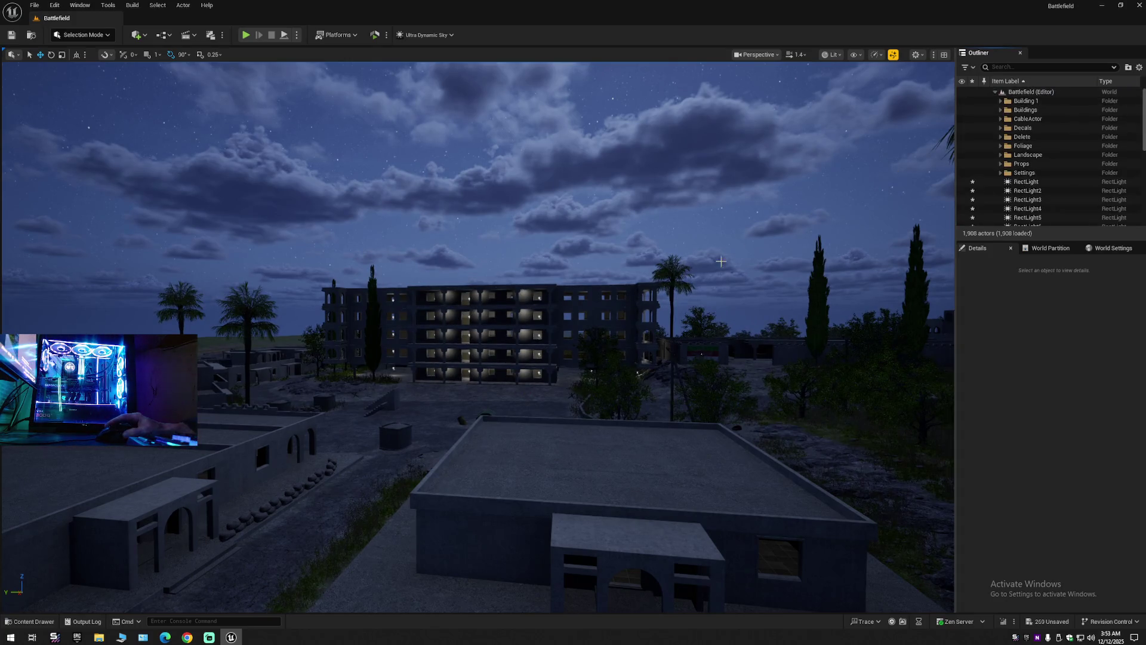
scroll(728, 258, up, 6)
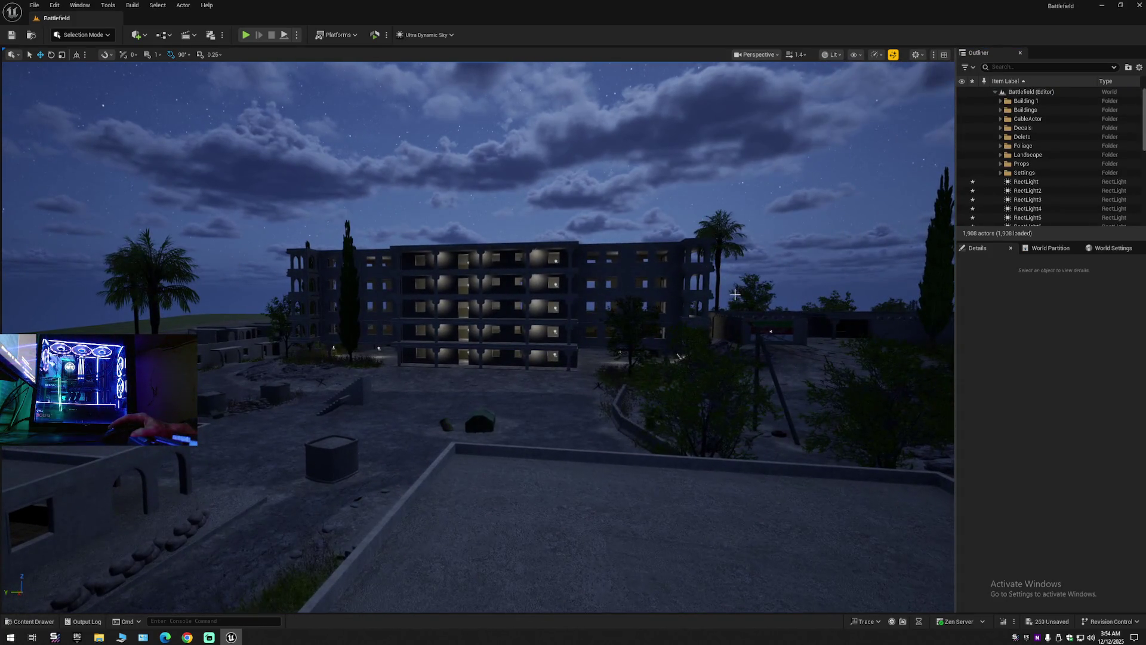
key(ctrl+z)
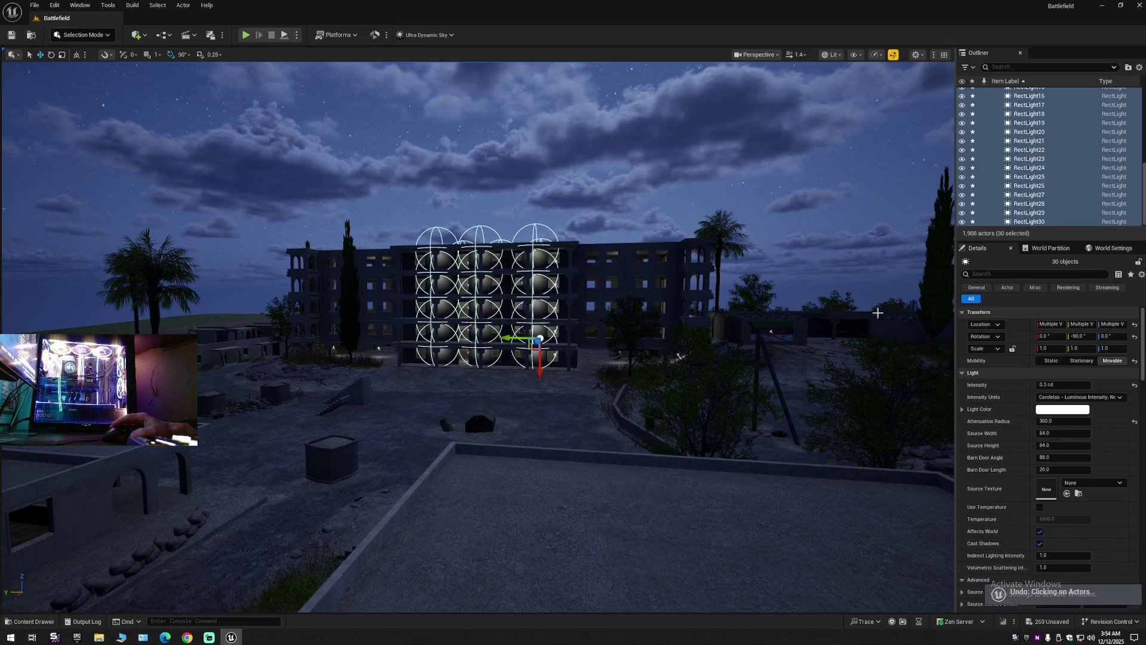
click(1063, 384)
text(0)
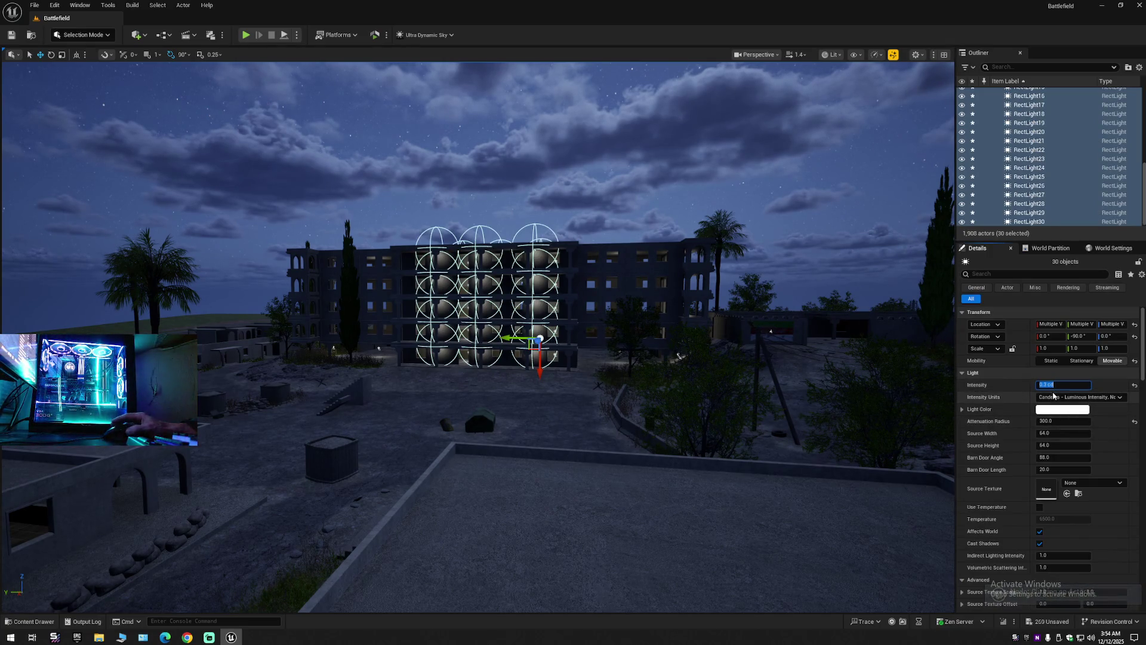
text(.2)
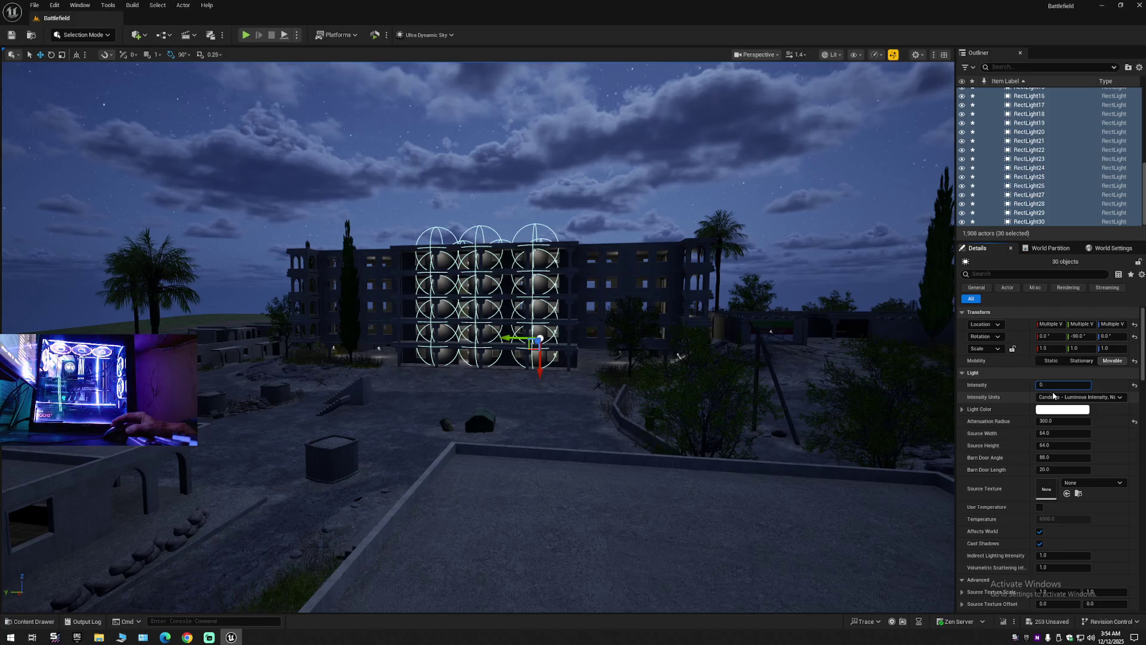
key(Return)
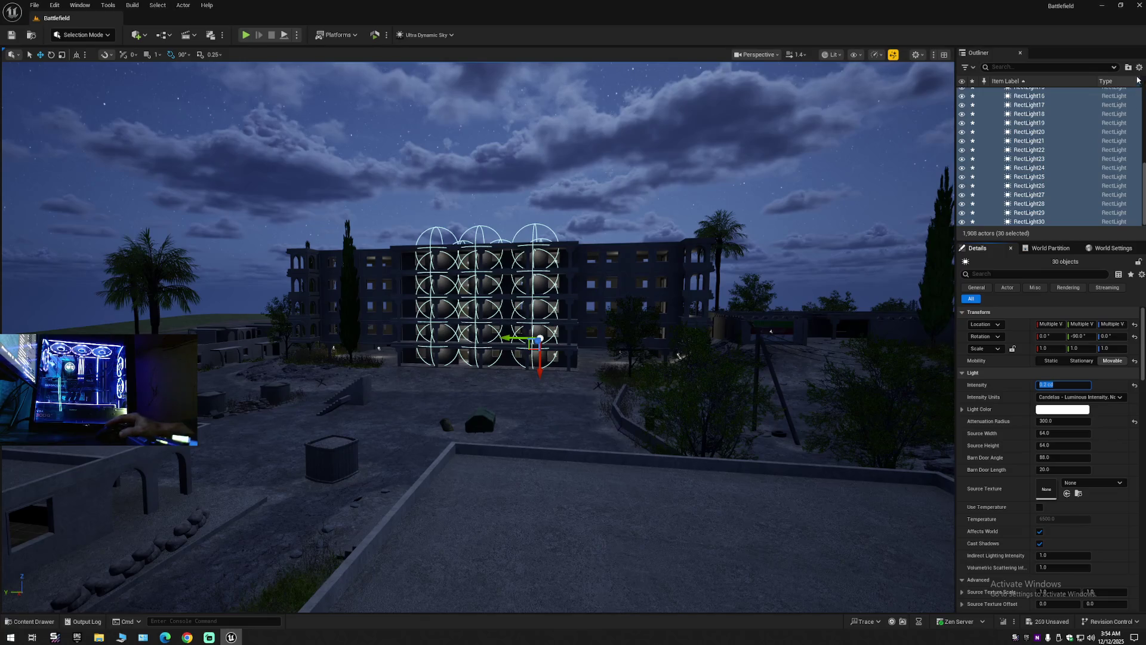
Rearrange the Outliner to show the level's folders and lights, and pull back over the town.
right_click(1019, 89)
click(1021, 112)
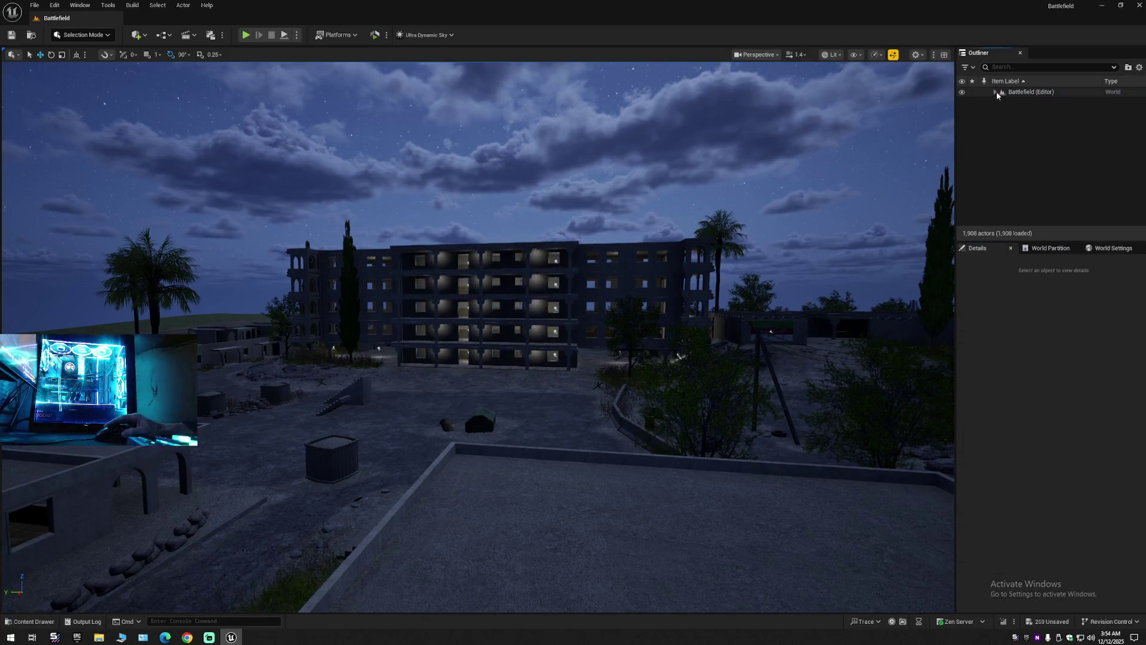
click(995, 91)
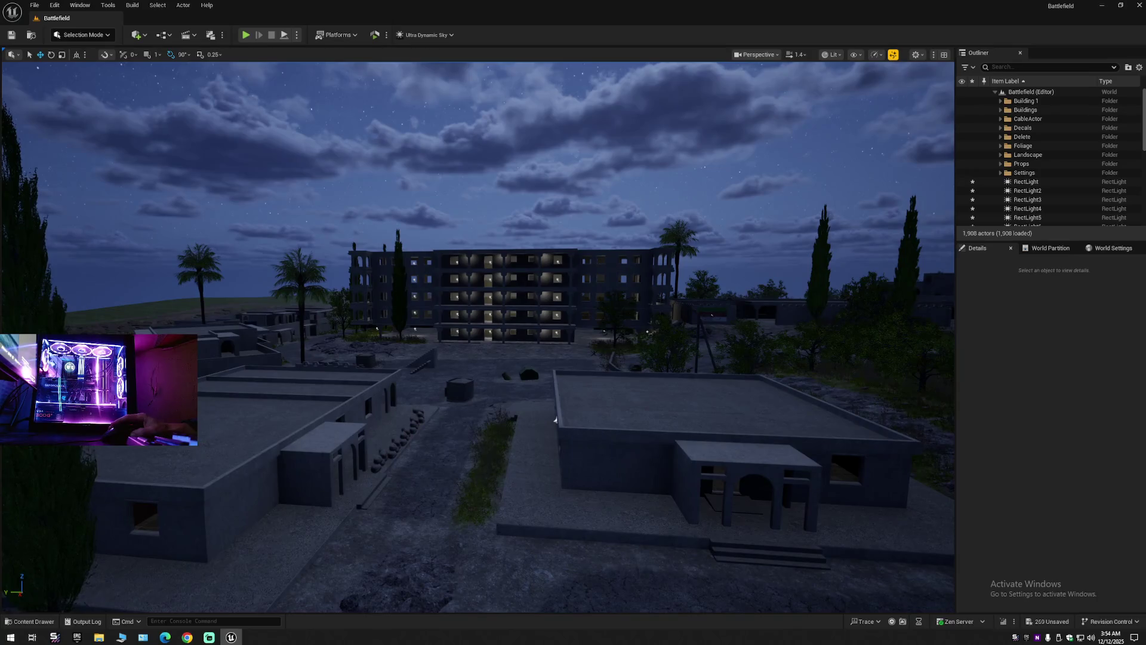
scroll(551, 422, up, 5)
mouse_move(560, 307)
mouse_down()
mouse_move(550, 397)
mouse_move(627, 448)
mouse_move(795, 606)
mouse_move(884, 585)
mouse_move(821, 572)
mouse_move(842, 570)
mouse_move(827, 567)
mouse_move(836, 478)
mouse_move(880, 277)
mouse_move(759, 237)
mouse_up()
scroll(836, 591, down, 2)
scroll(854, 578, down, 1)
scroll(821, 572, down, 2)
scroll(848, 388, up, 2)
Reselect the 30 lights, edit their intensity, then deselect them to preview the lighting.
key(ctrl+z)
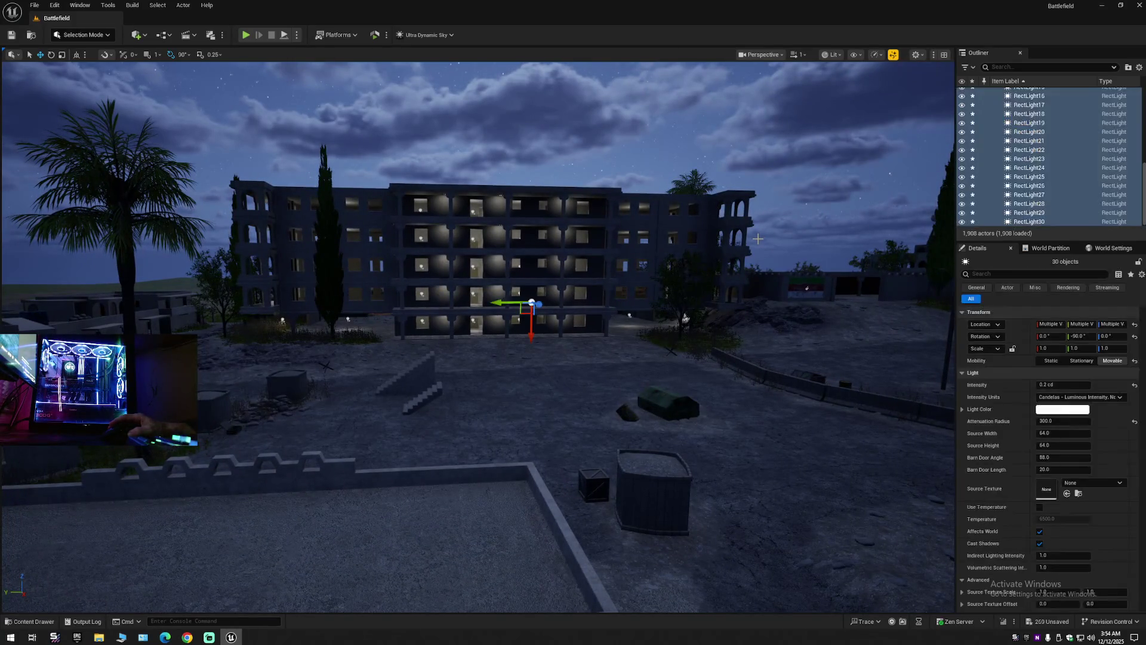
click(1059, 385)
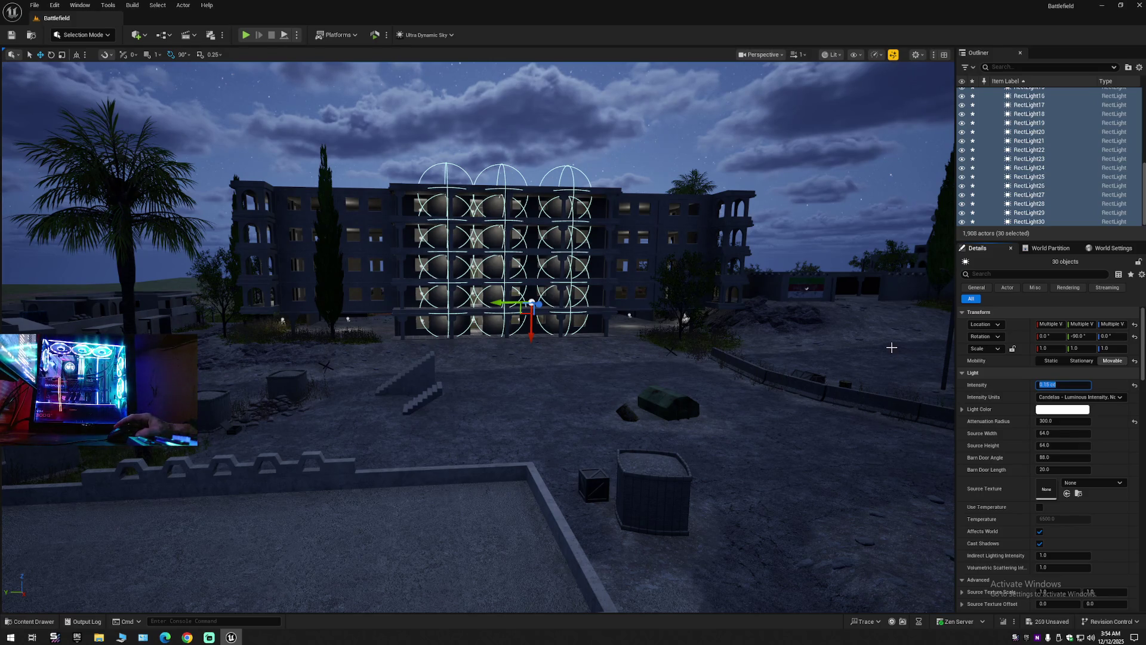
click(1139, 68)
click(749, 223)
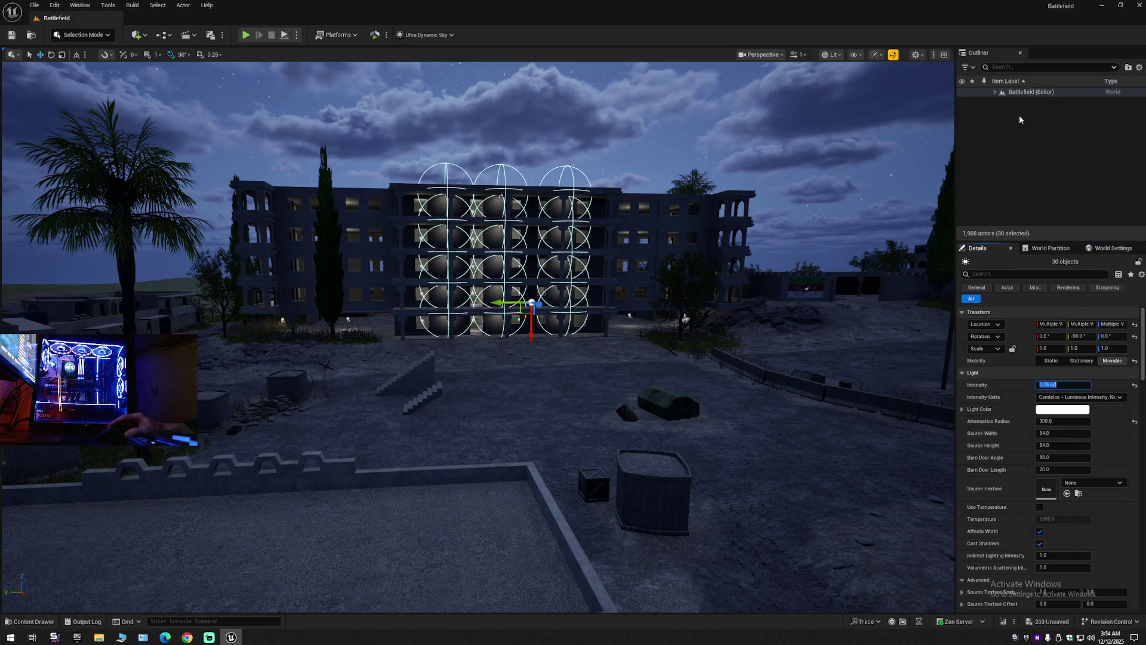
key(w)
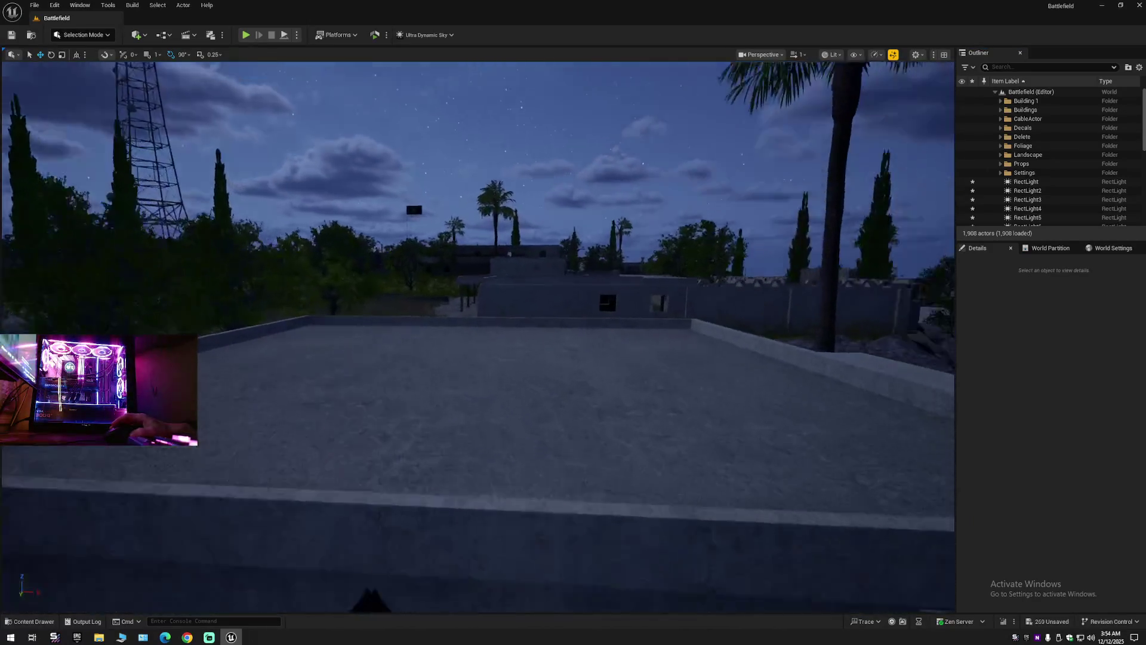
key(w)
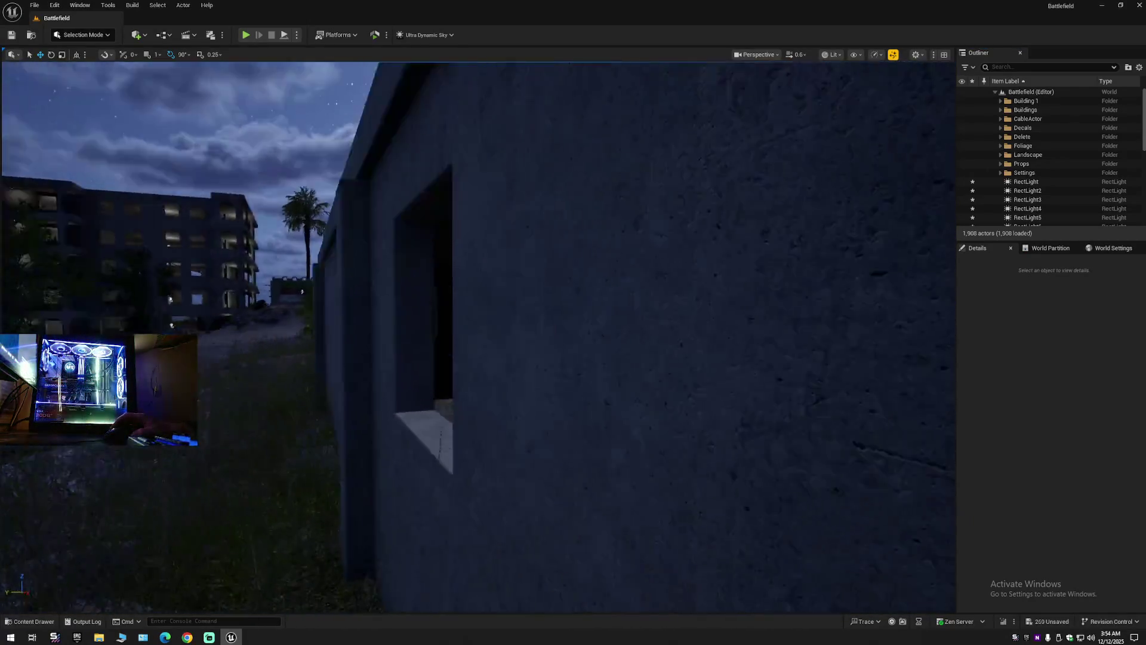
scroll(478, 336, down, 3)
key(w)
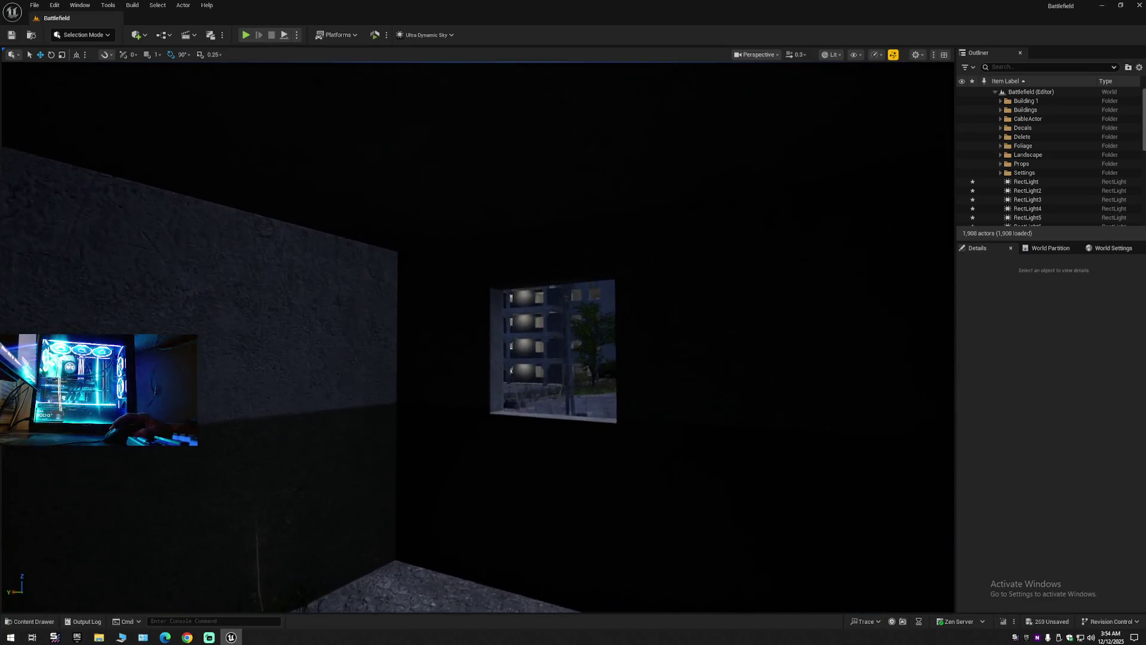
key(w)
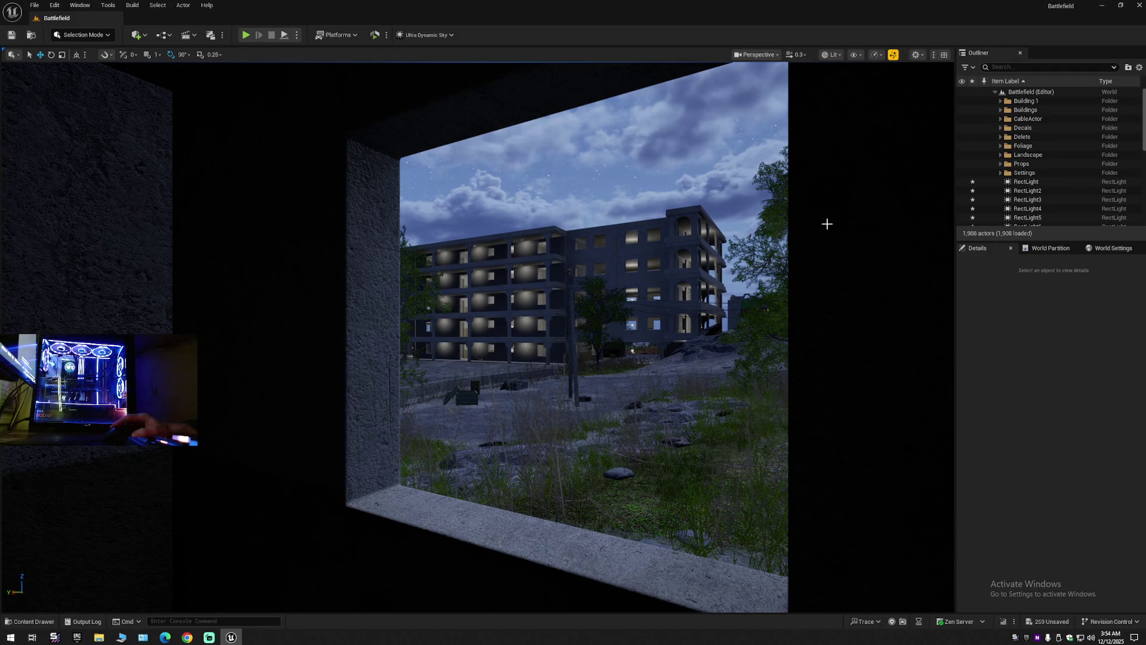
key(ctrl+z)
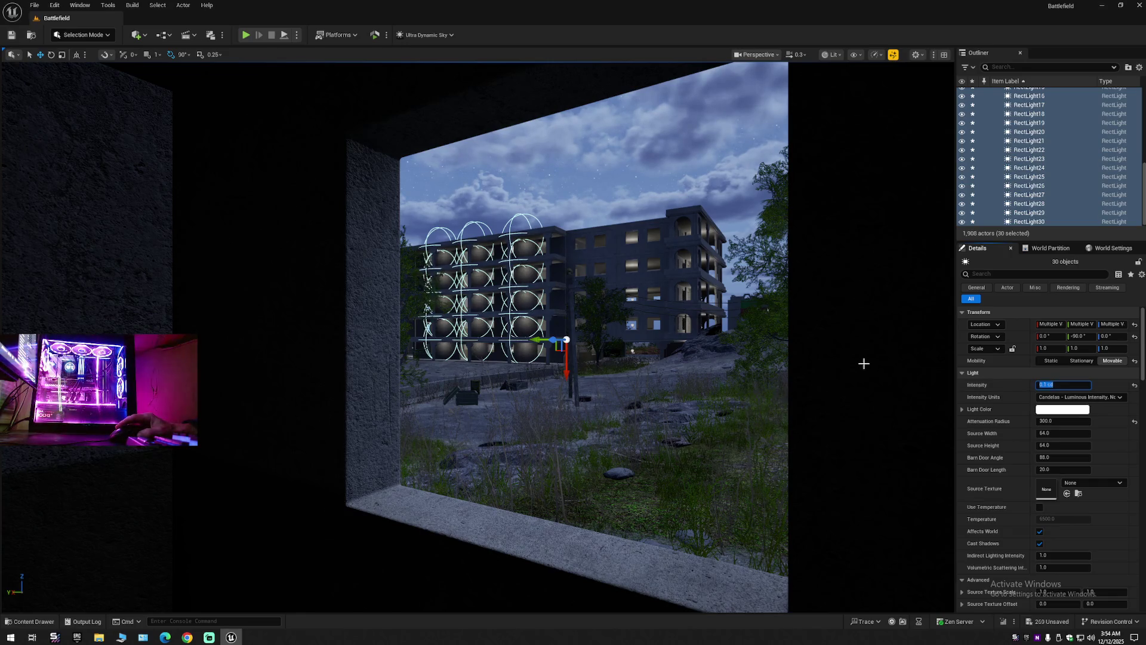
click(1139, 66)
click(833, 219)
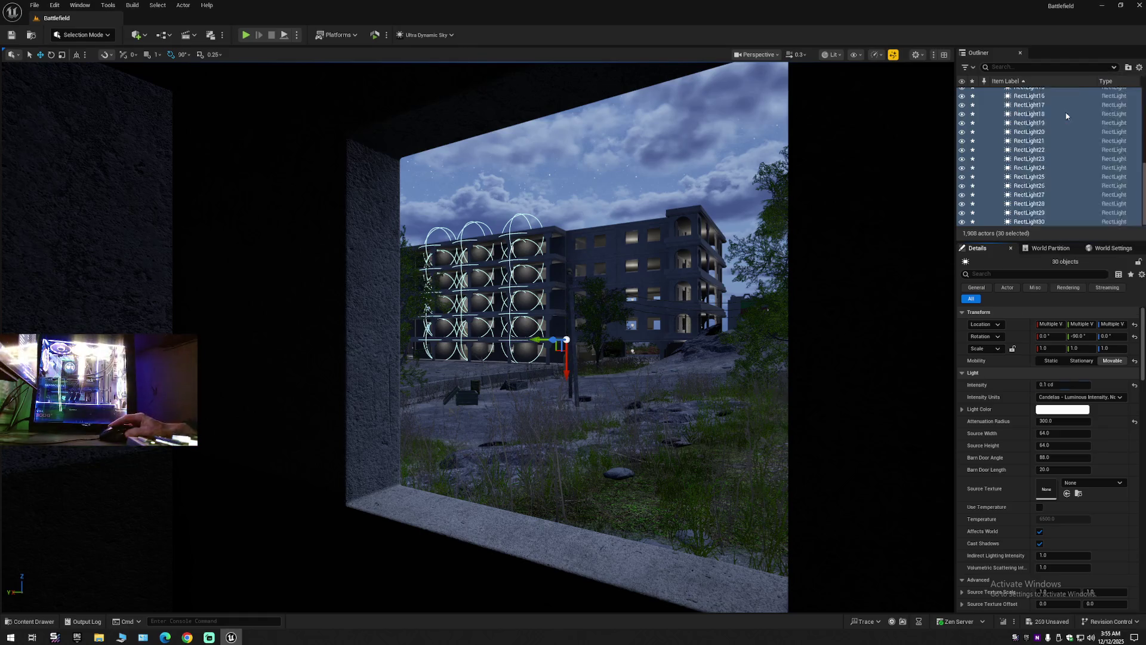
click(833, 218)
mouse_move(833, 219)
mouse_down()
mouse_move(792, 311)
mouse_move(744, 310)
mouse_up()
scroll(809, 275, up, 3)
scroll(782, 311, up, 1)
scroll(749, 310, down, 1)
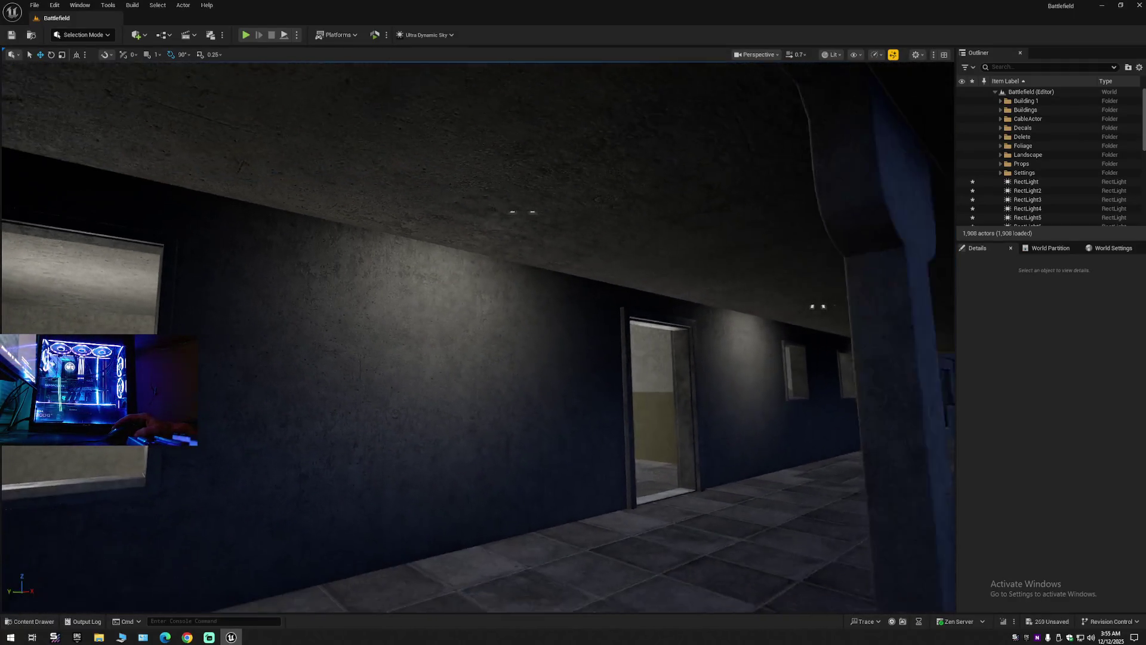
key(s)
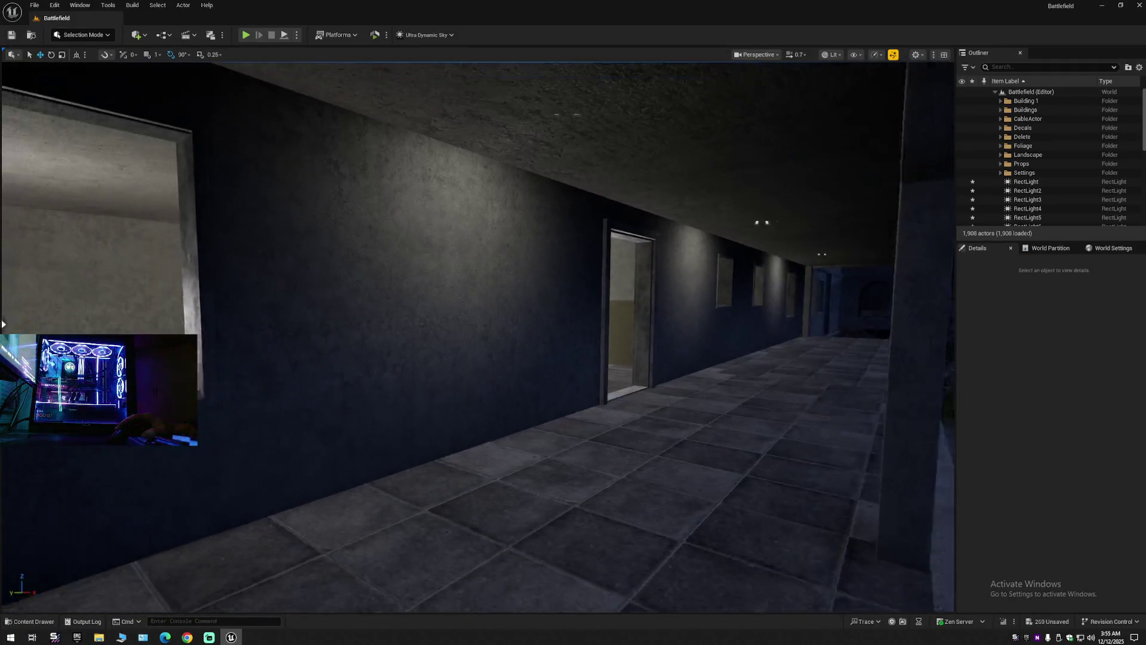
key(w)
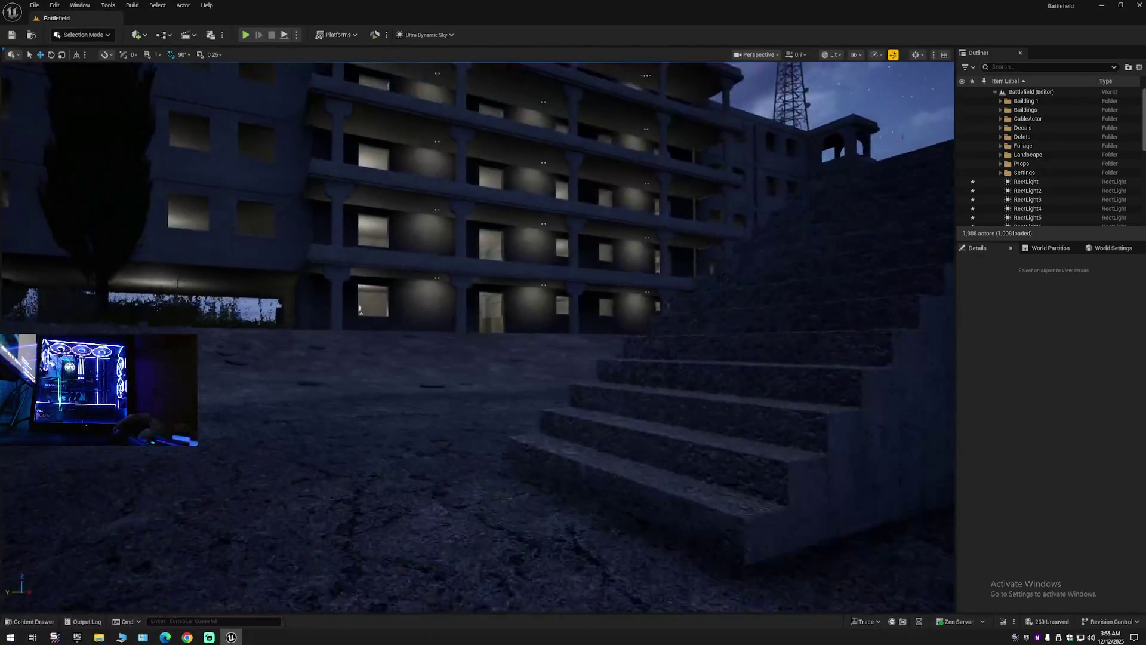
key(s)
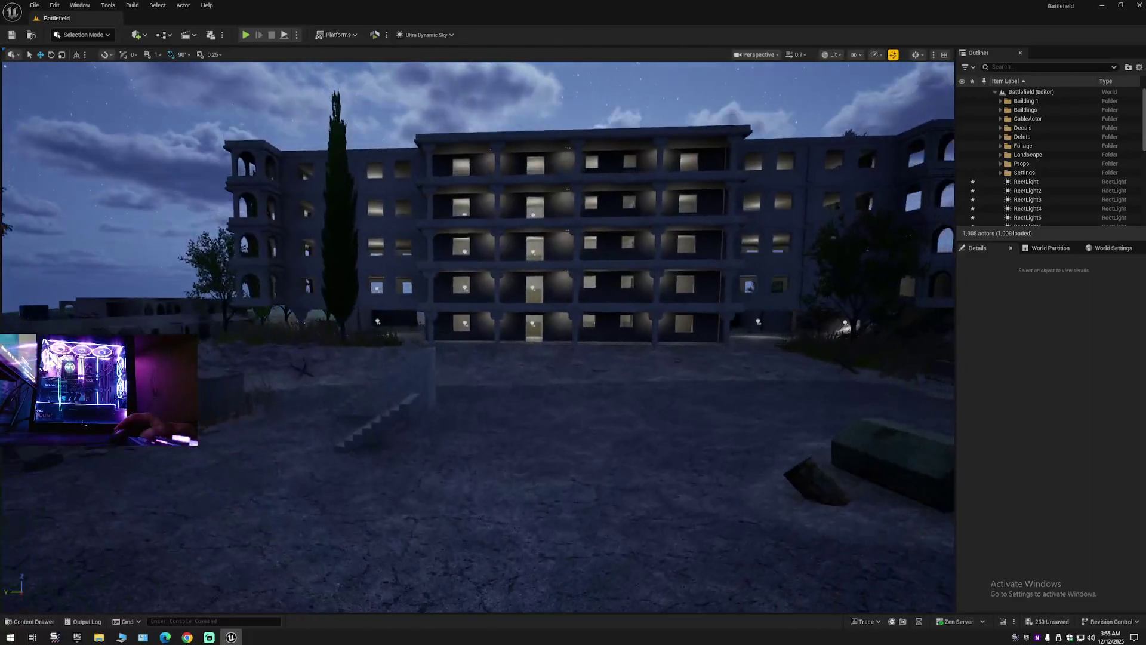
key(w)
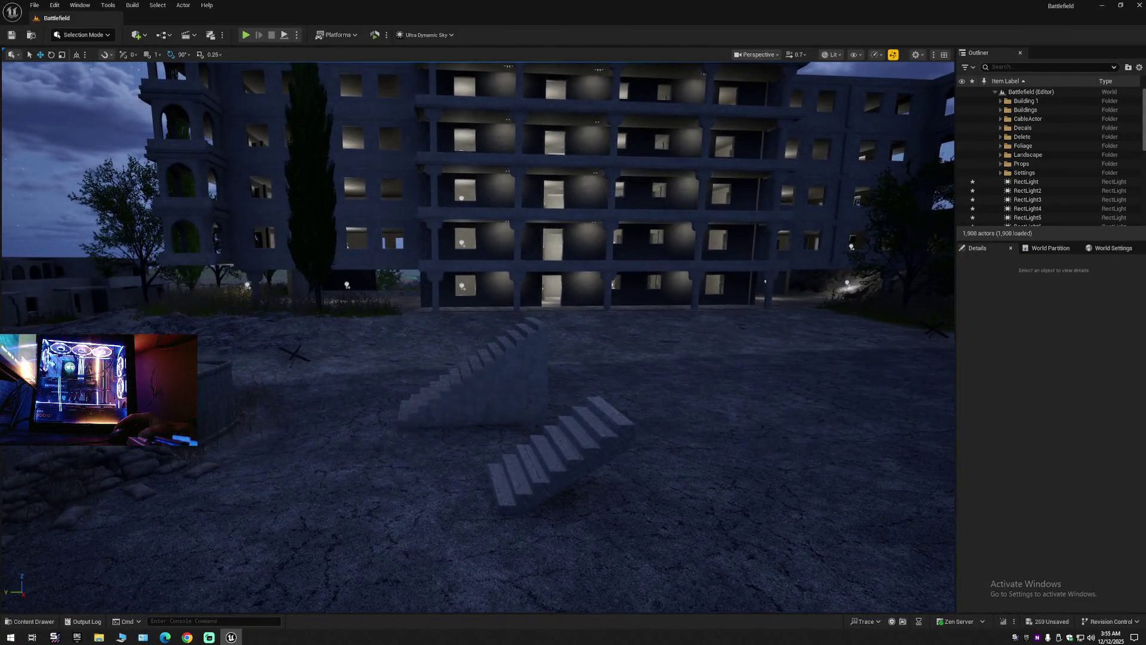
key(s)
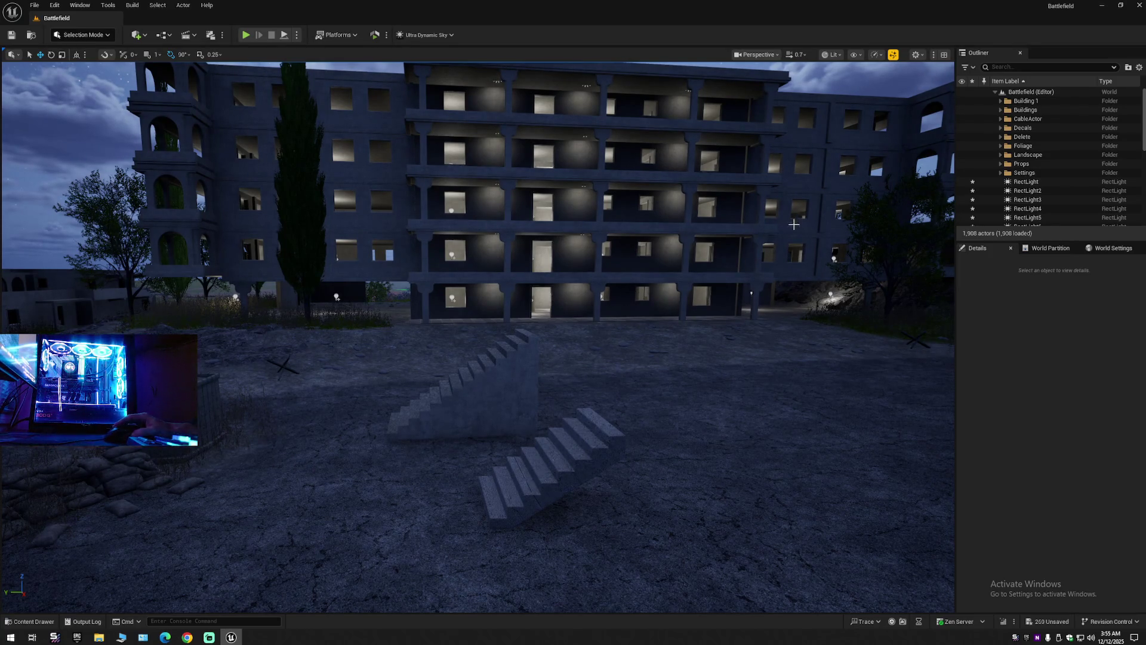
key(ctrl+z)
Set the lights' intensity to 0.2 cd and clear the selection to preview.
click(1056, 385)
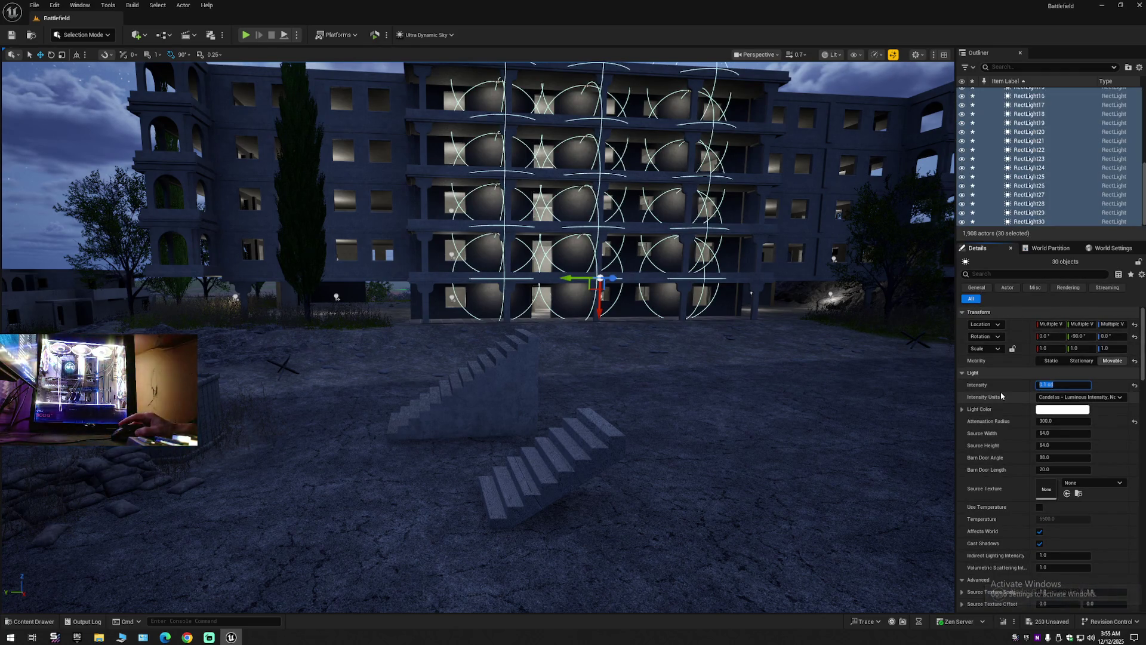
text(0.2)
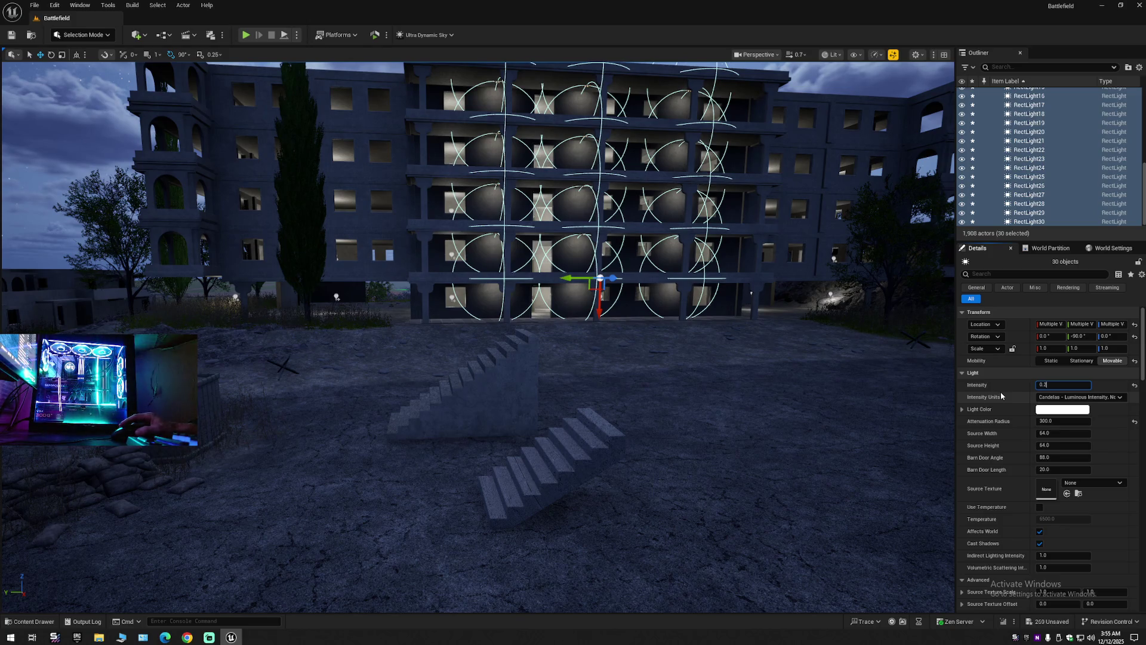
key(Return)
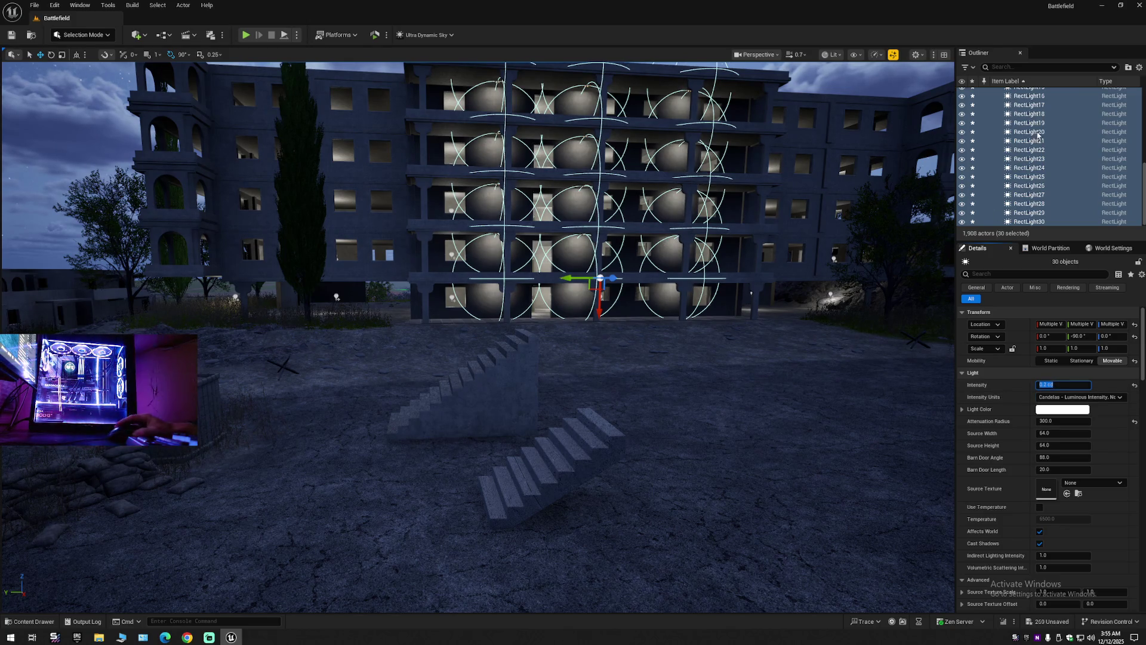
click(1138, 68)
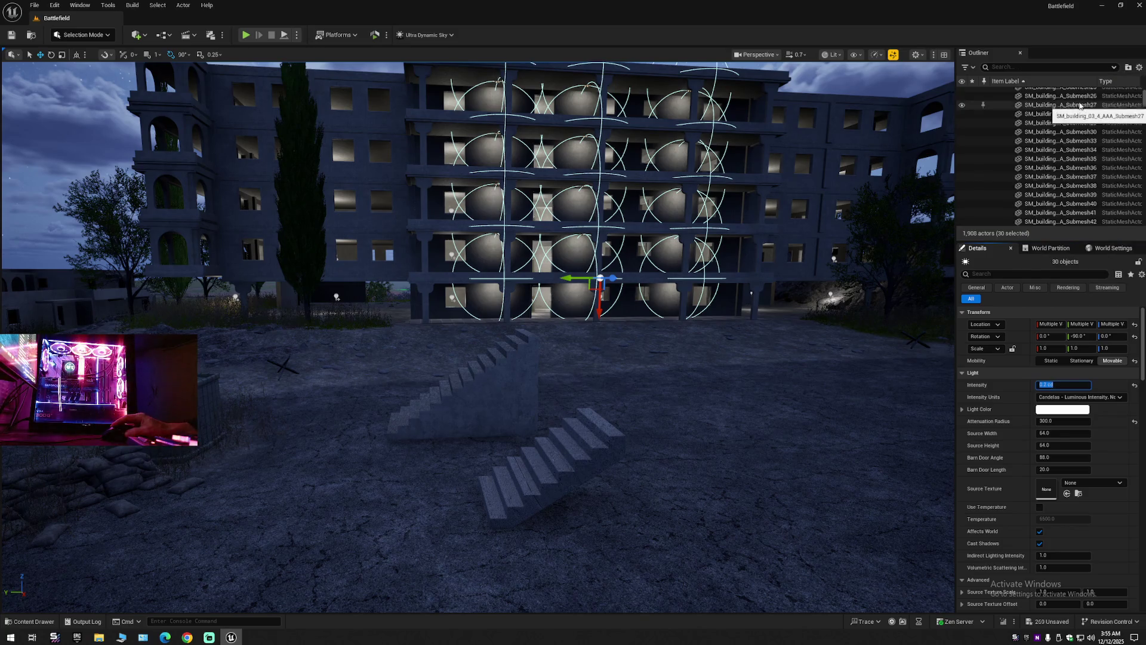
click(1138, 68)
click(1050, 113)
key(Escape)
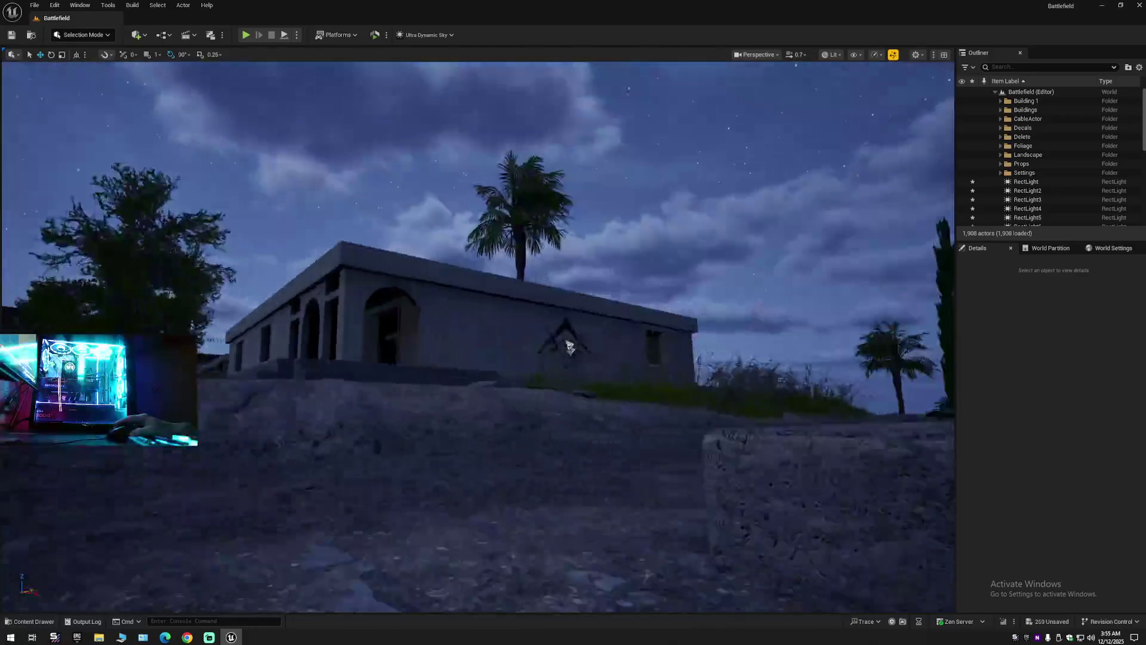
From the house window facing the apartments, reselect the lights and set intensity to 0.15 cd.
scroll(599, 332, down, 3)
key(w)
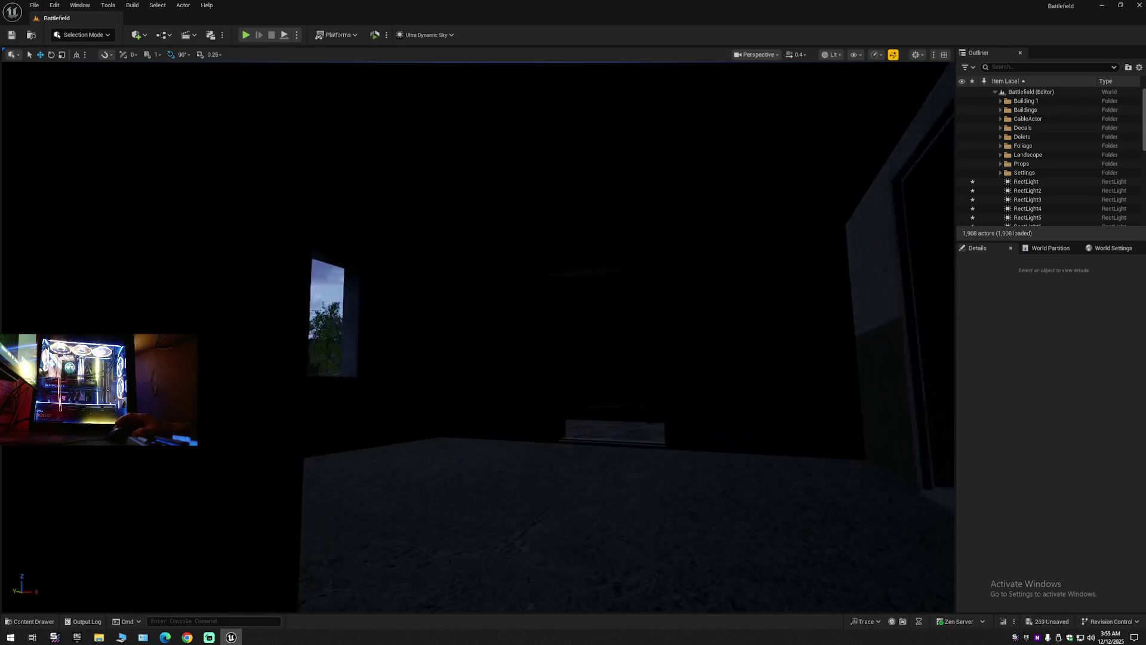
key(w)
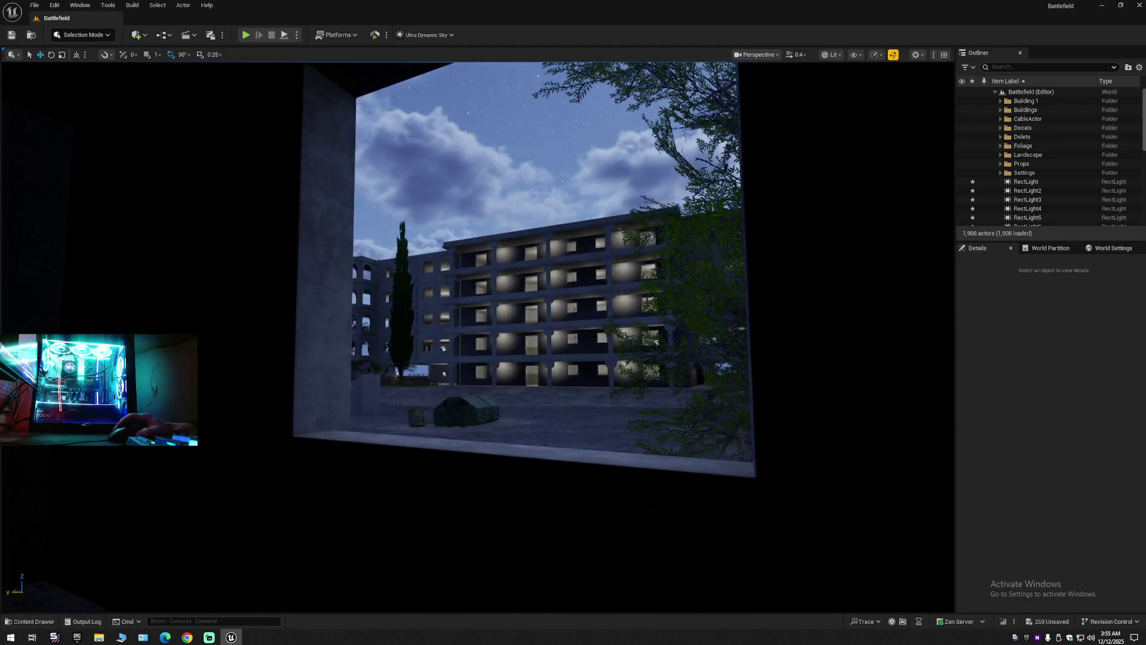
key(w)
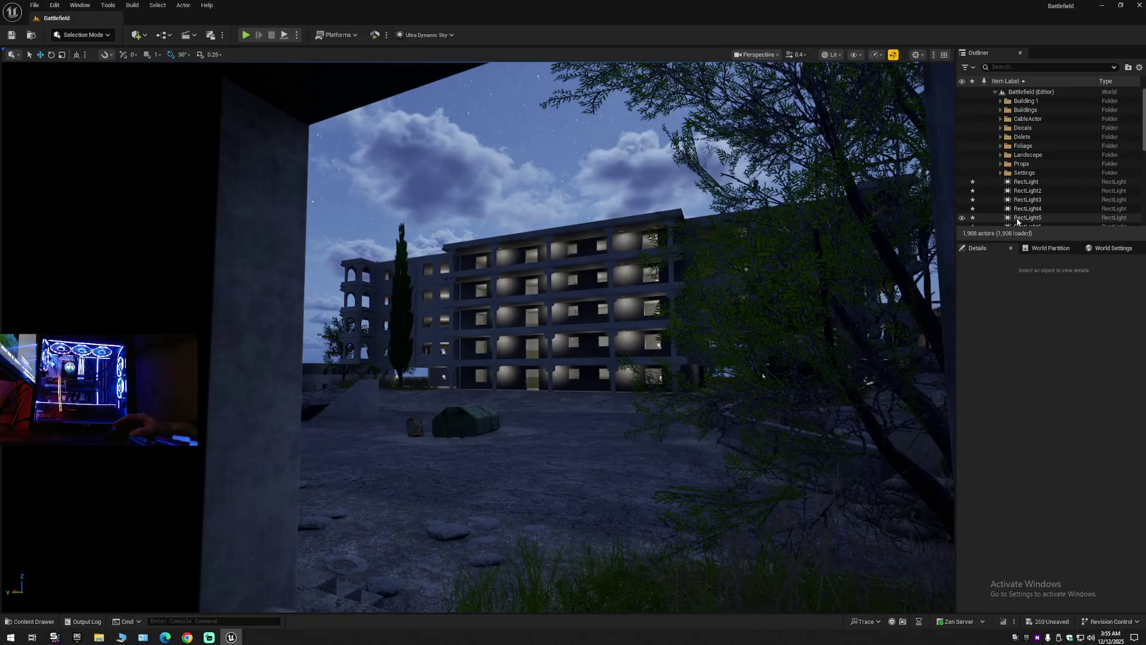
key(ctrl+z)
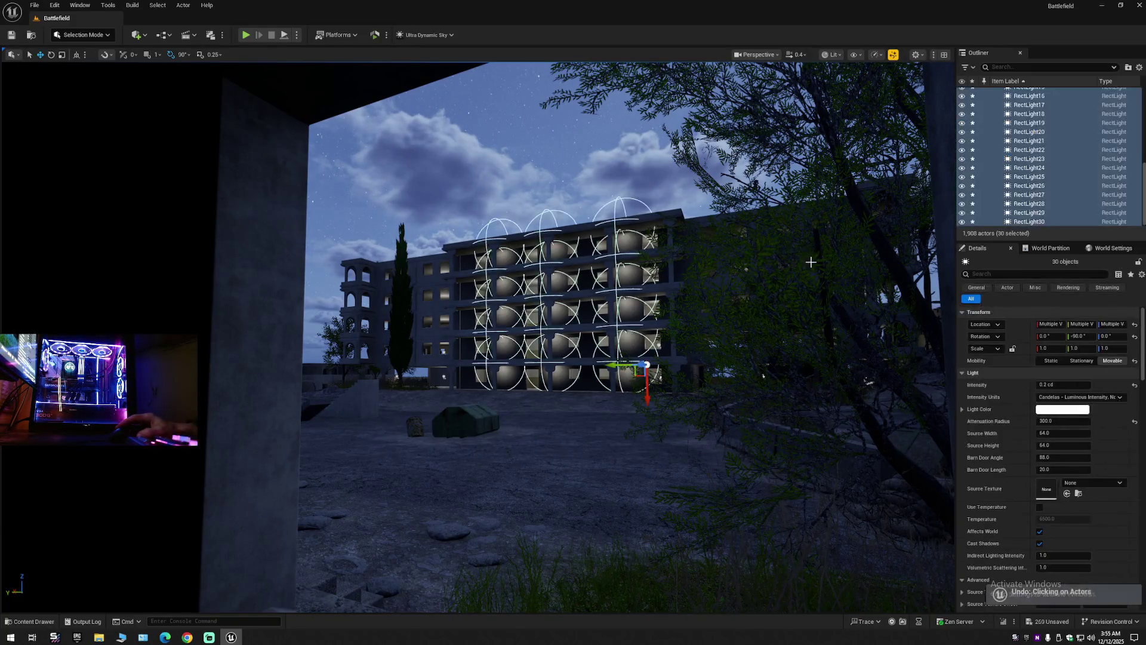
click(1051, 385)
text(0.15)
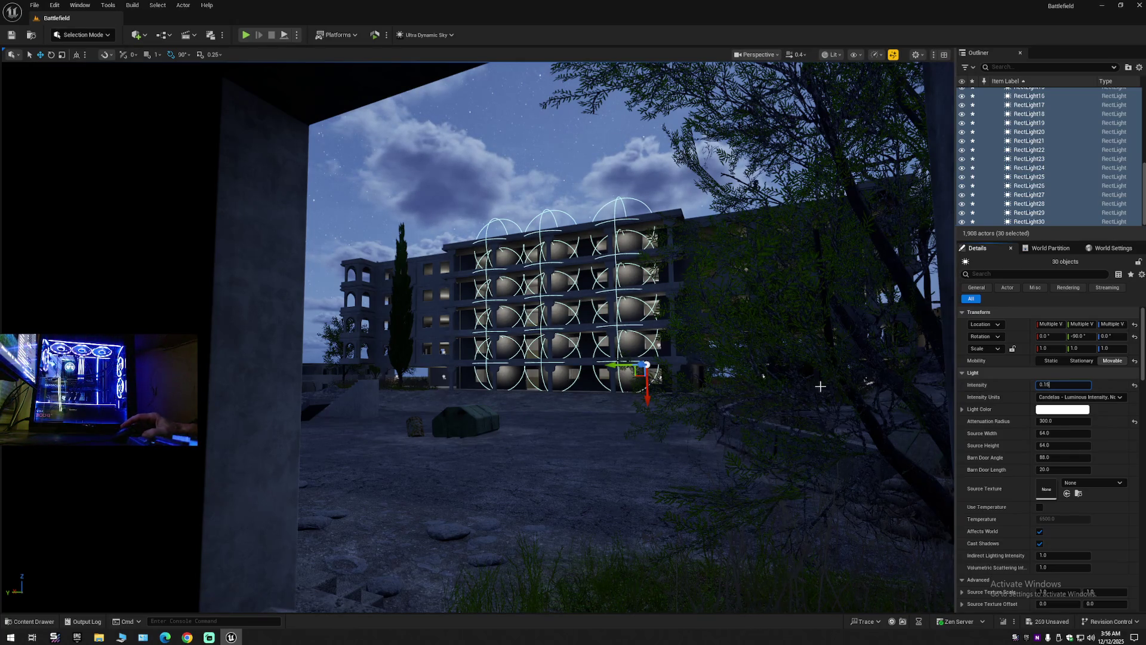
key(Return)
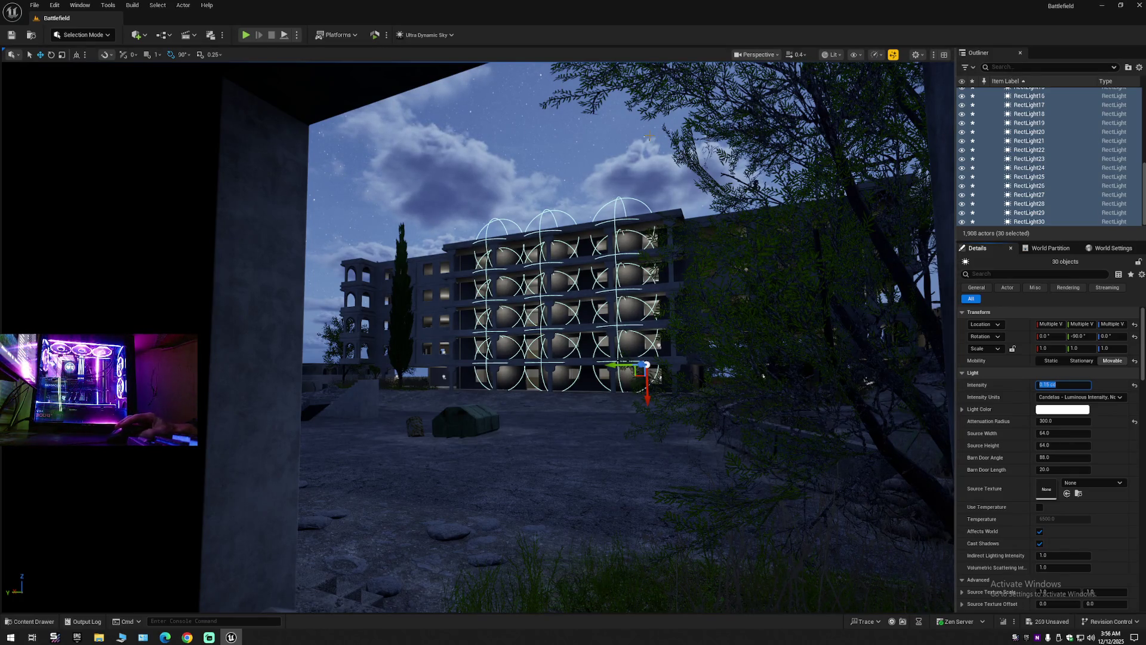
click(682, 231)
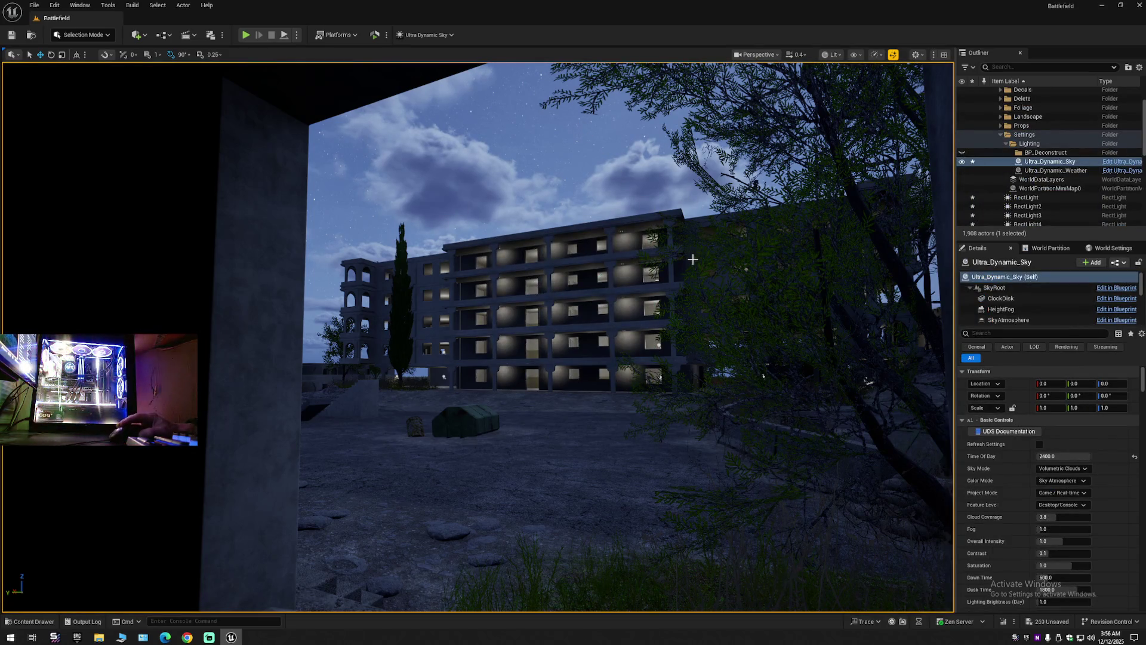
key(ctrl+z)
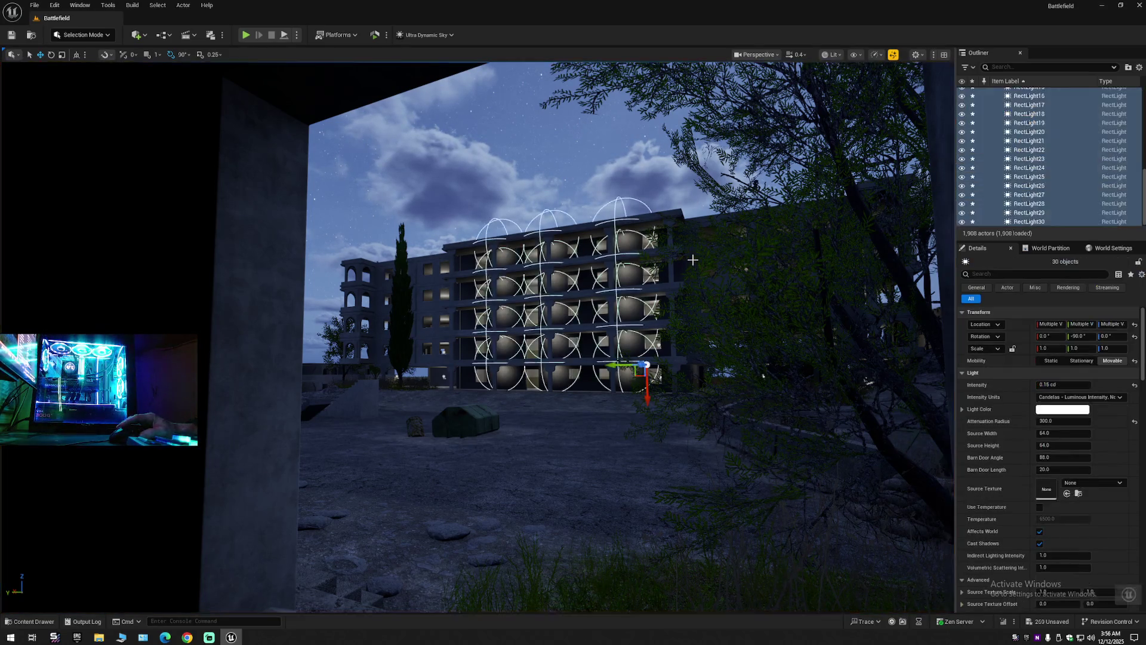